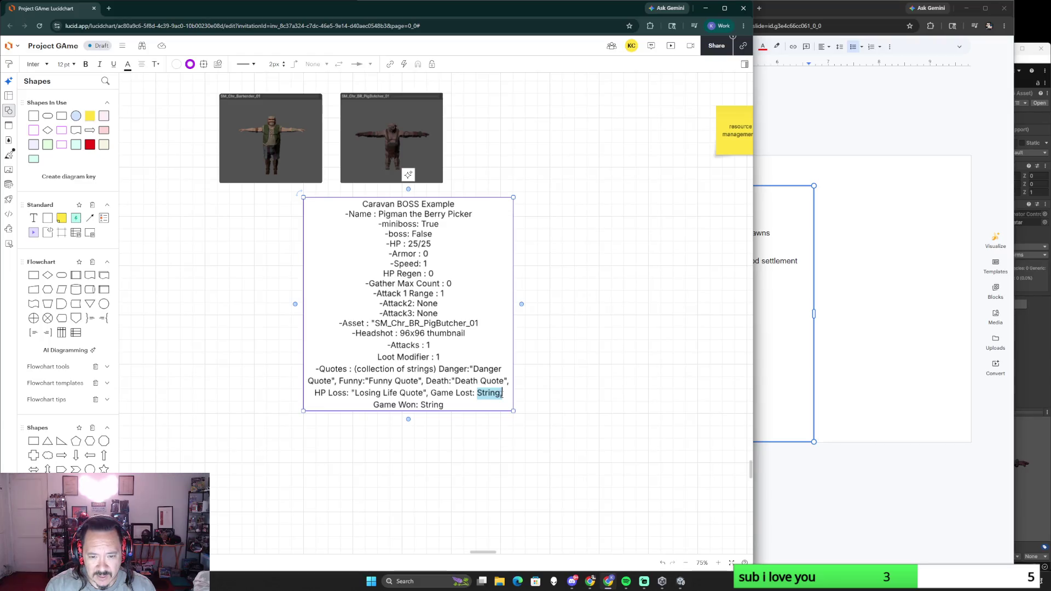
Step: Fill the boss card's Game Lost and Game Won values with "Game Lost Quote" and "Game Won Quote"
left_click(502, 395)
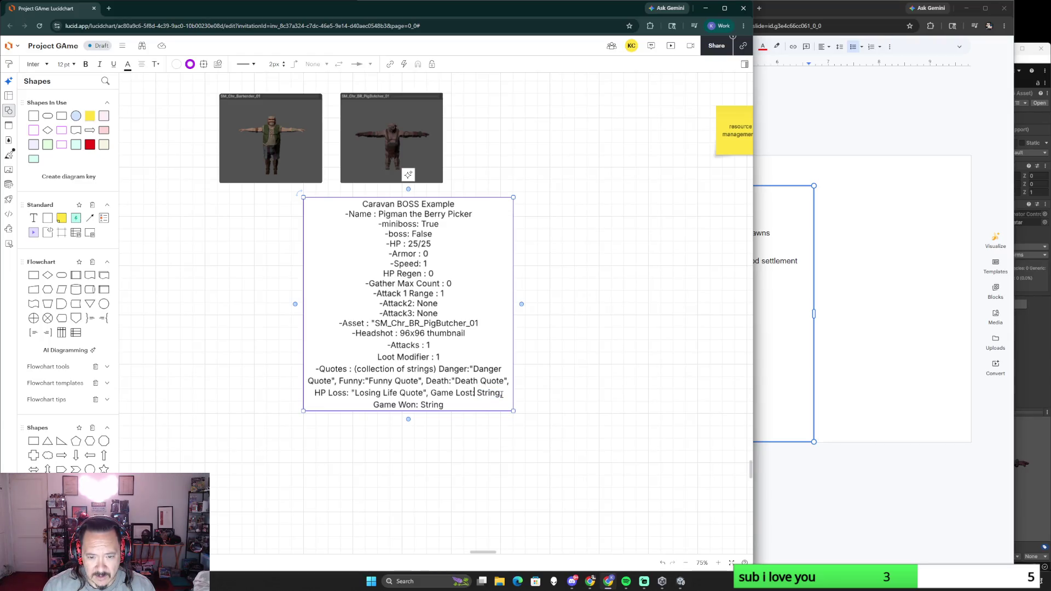
key("Delete")
key("Delete")
key("Delete")
key("Delete")
key("Delete")
key("Delete")
type("\"")
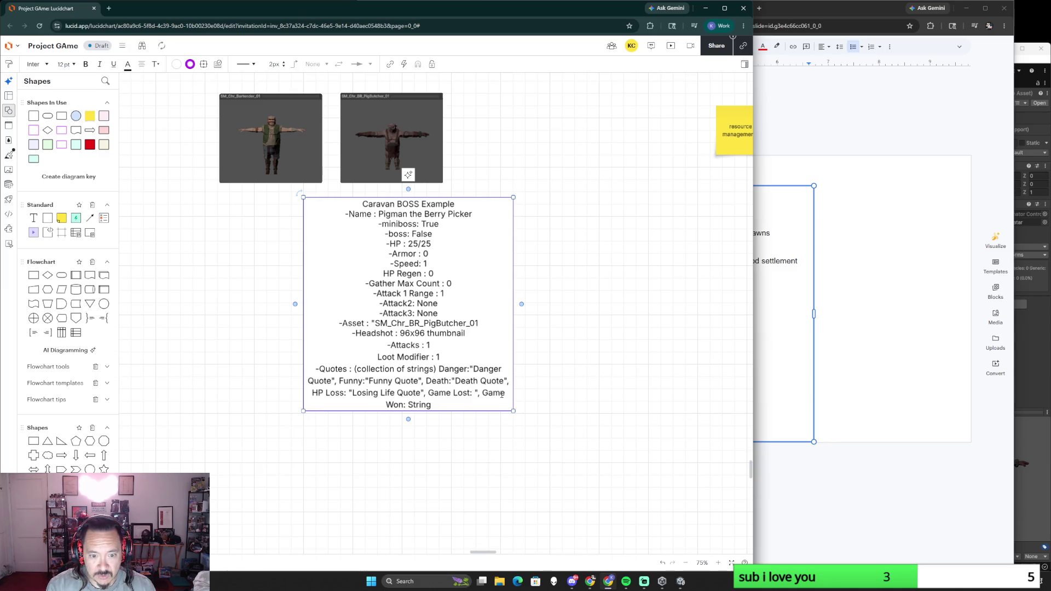
type("Game Lost Quote\"")
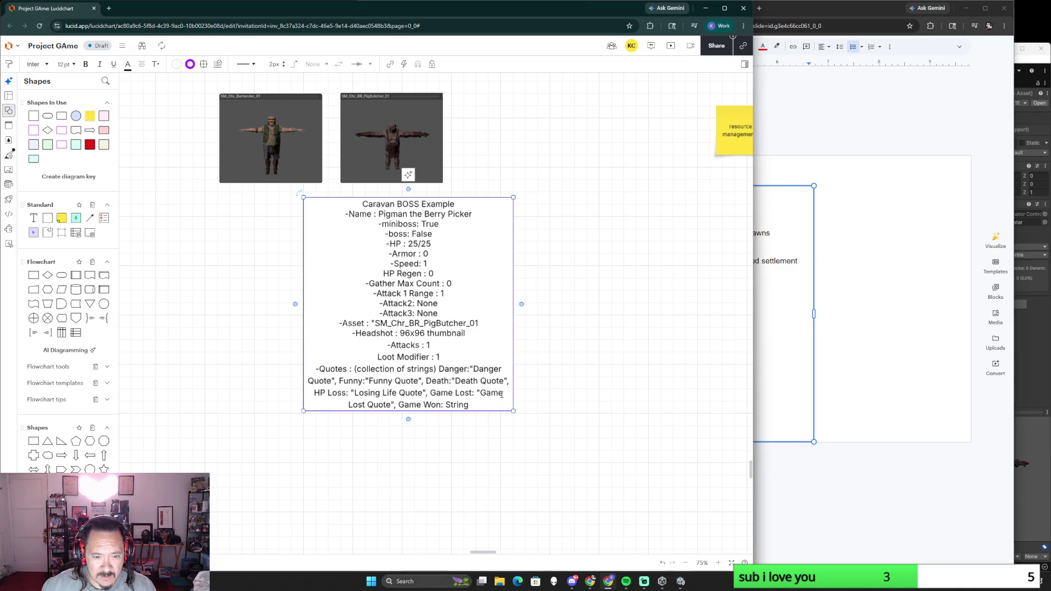
left_click_drag(469, 404, 445, 404)
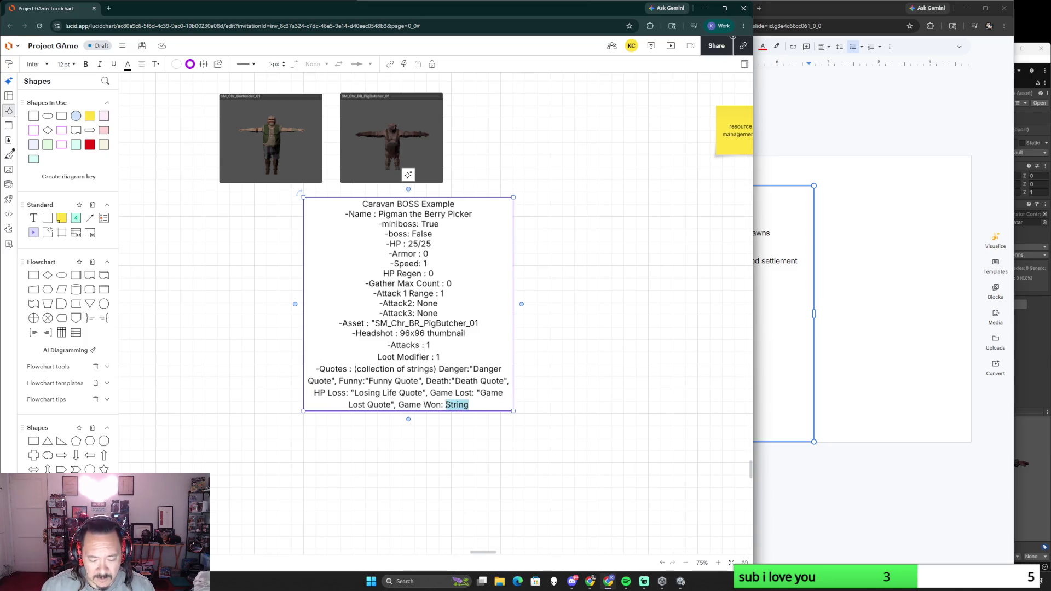
type("\"you")
key("BackSpace")
key("BackSpace")
key("BackSpace")
type("\"Game Won Quote\"")
left_click(625, 400)
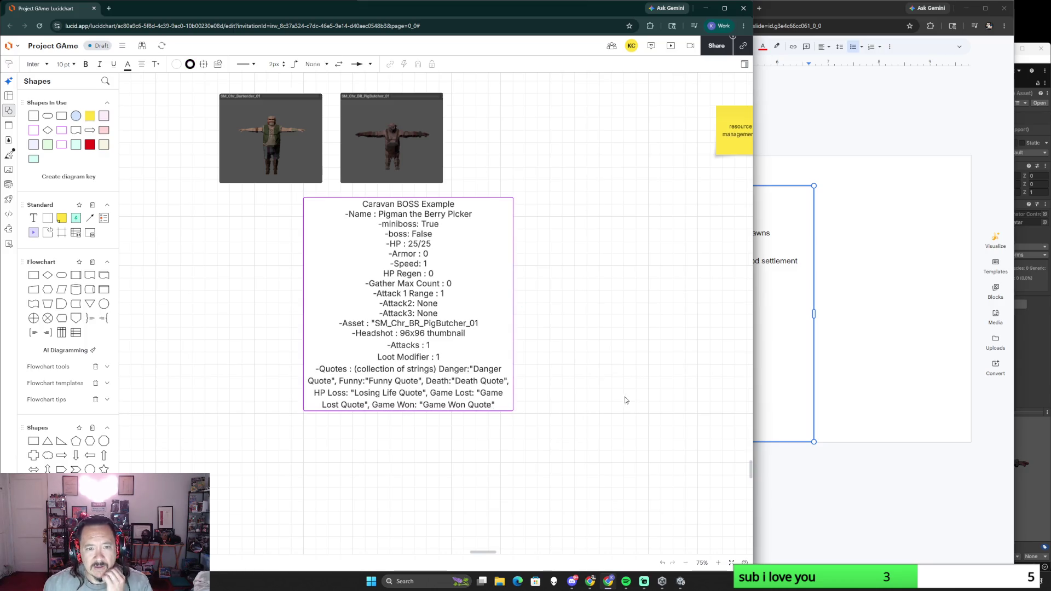
scroll(585, 429, "up", 2)
scroll(585, 428, "down", 2)
scroll(575, 303, "down", 3)
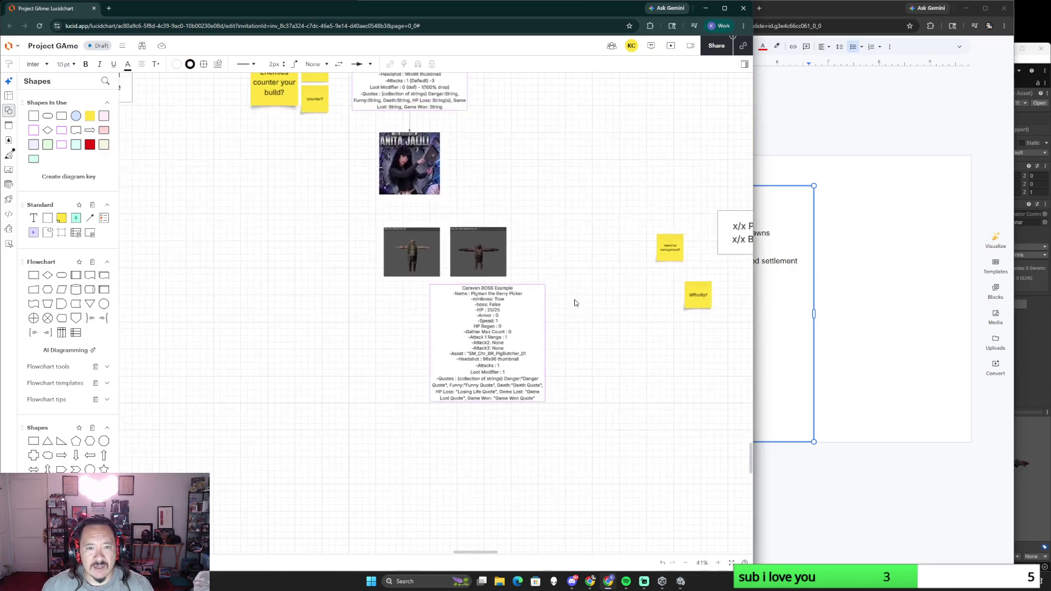
Step: Nudge the butcher character image aside and maximize the browser window
left_click_drag(484, 248, 494, 248)
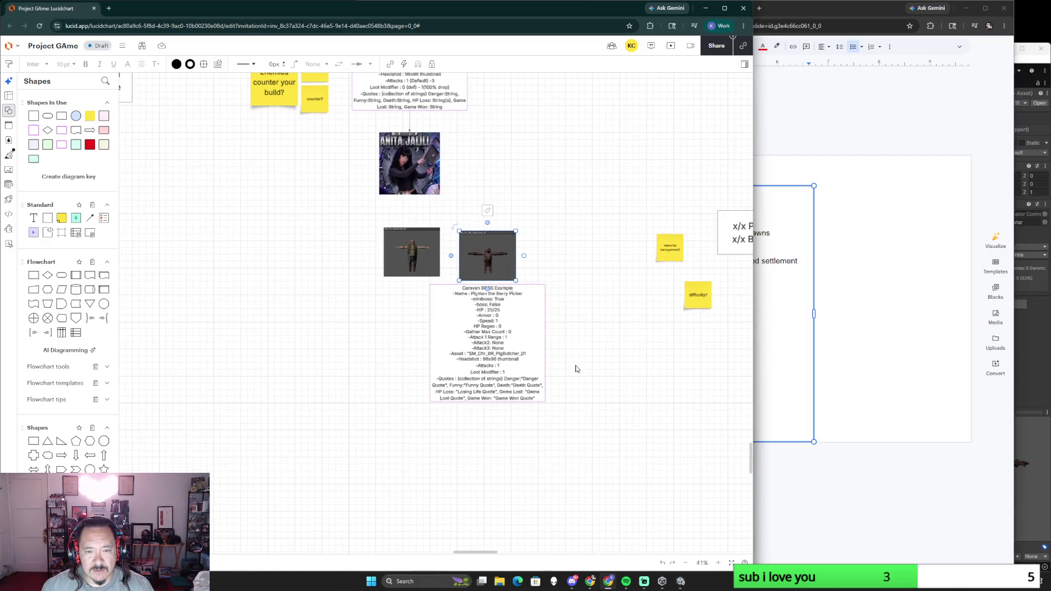
scroll(575, 369, "up", 1)
scroll(587, 374, "up", 1)
scroll(574, 289, "up", 3)
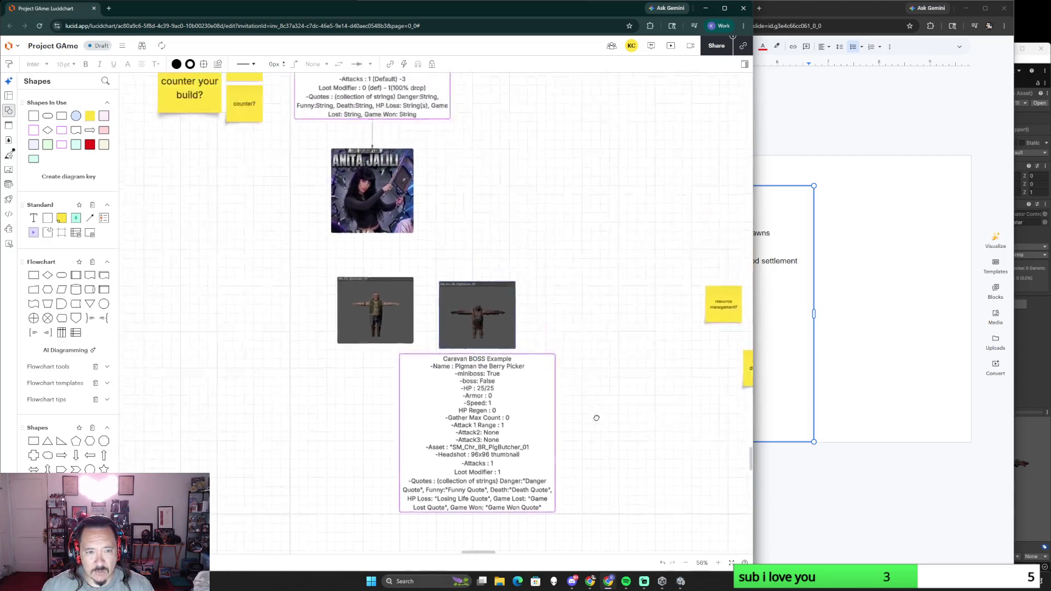
scroll(573, 289, "up", 1)
left_click_drag(400, 350, 311, 323)
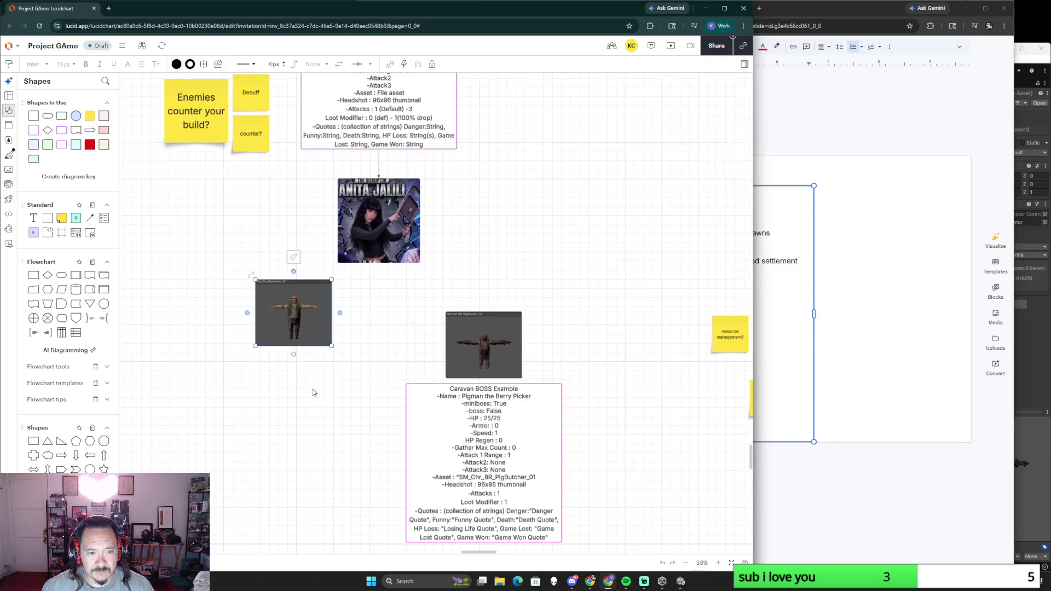
scroll(316, 393, "down", 3)
scroll(282, 306, "down", 3)
scroll(282, 306, "down", 3)
scroll(282, 306, "up", 2)
scroll(412, 329, "up", 2)
scroll(493, 362, "up", 2)
scroll(587, 384, "up", 2)
scroll(587, 384, "up", 2)
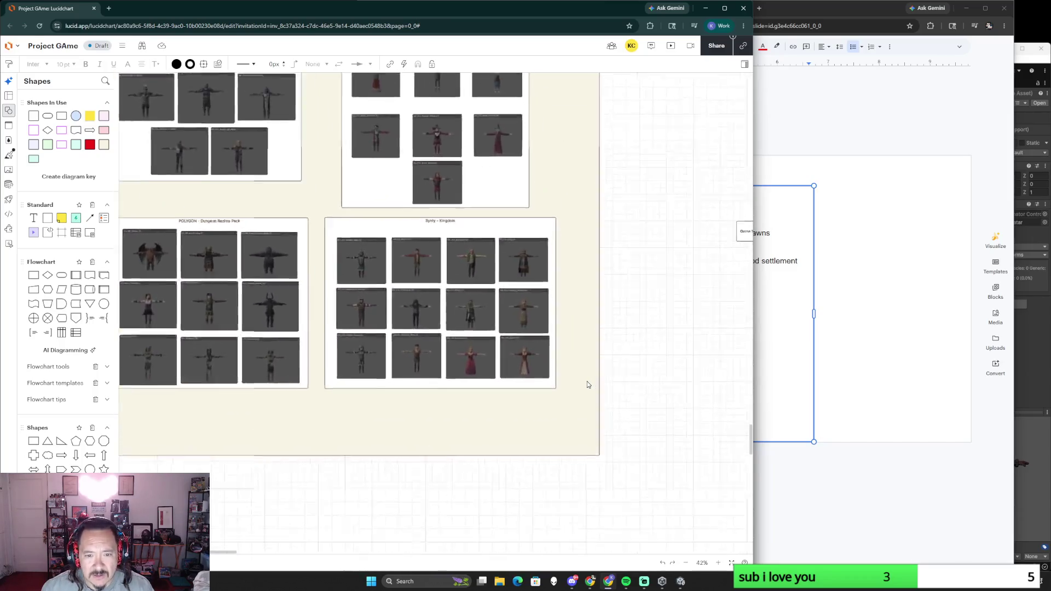
scroll(575, 362, "up", 2)
scroll(728, 443, "down", 2)
scroll(729, 442, "down", 3)
scroll(616, 395, "up", 2)
scroll(493, 386, "up", 2)
scroll(438, 379, "up", 1)
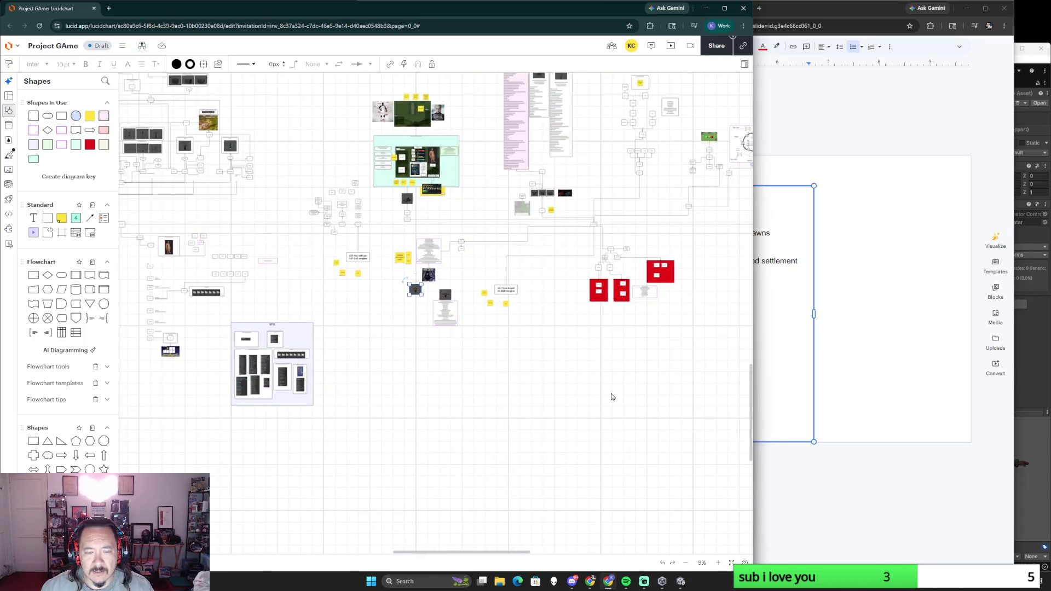
scroll(531, 364, "up", 3)
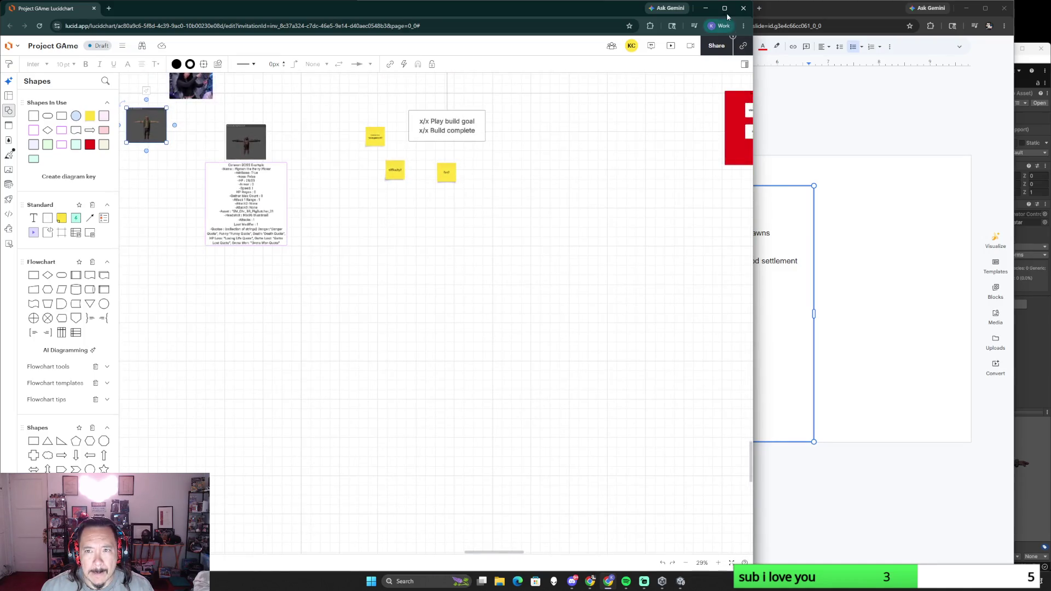
left_click(725, 7)
scroll(408, 280, "up", 3)
scroll(407, 280, "left", 4)
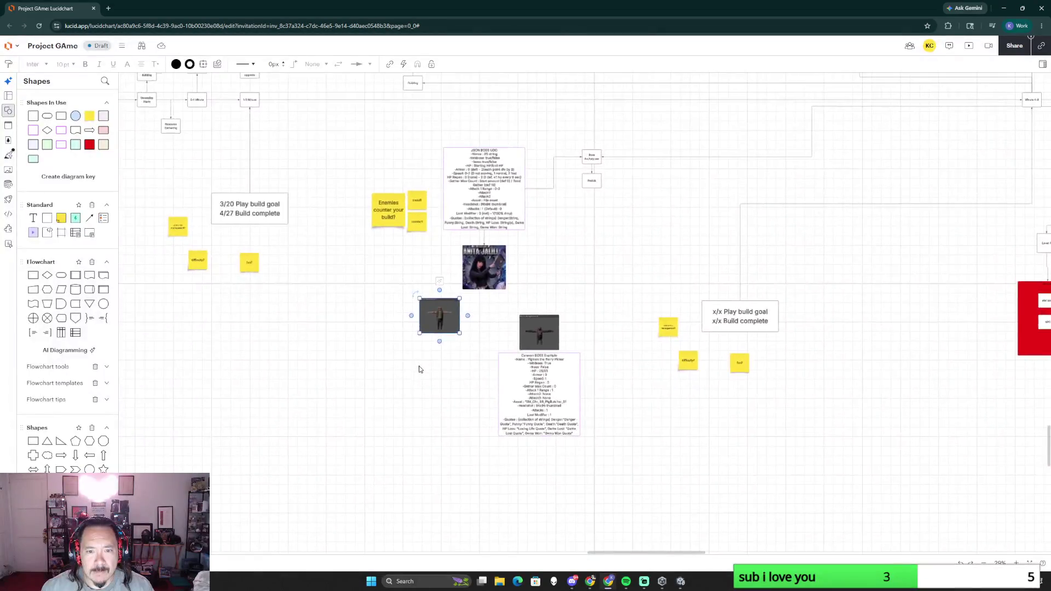
scroll(427, 344, "up", 3)
key("Delete")
scroll(490, 352, "down", 2)
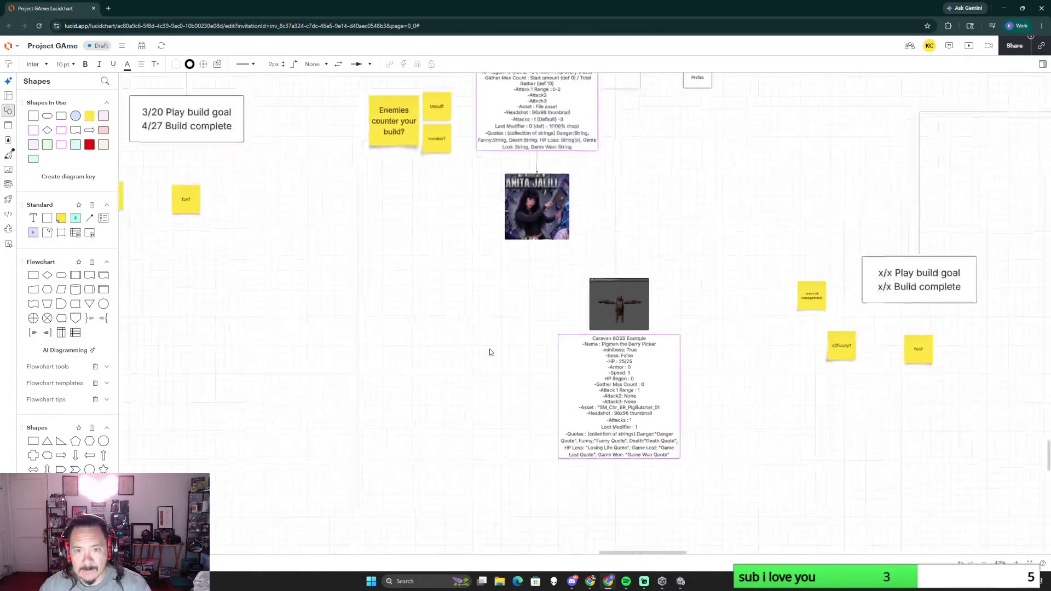
scroll(490, 353, "down", 1)
left_click_drag(528, 227, 444, 240)
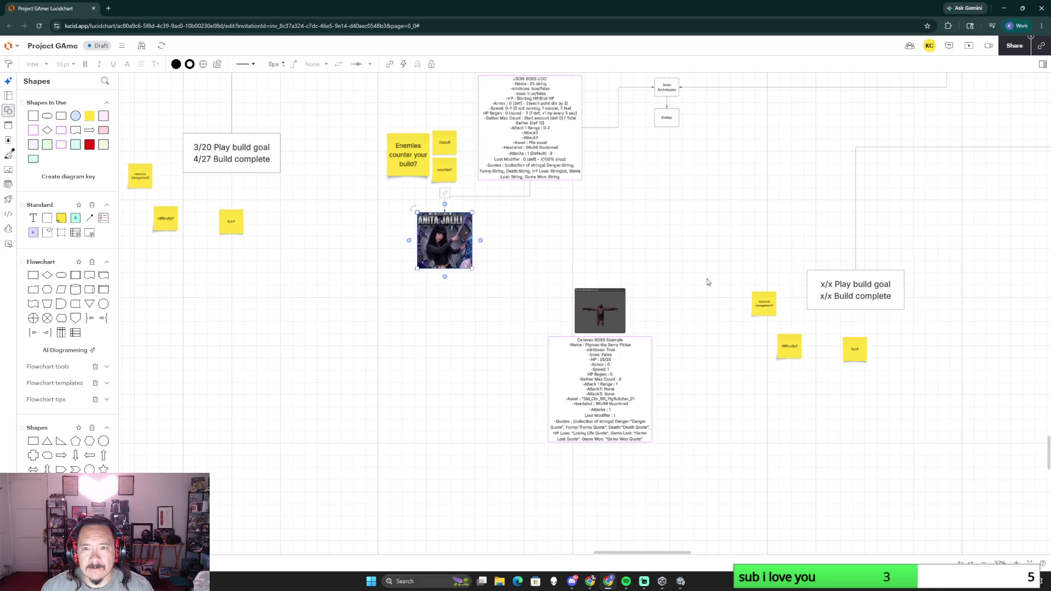
scroll(706, 282, "down", 3)
scroll(845, 399, "down", 1)
scroll(753, 389, "right", 3)
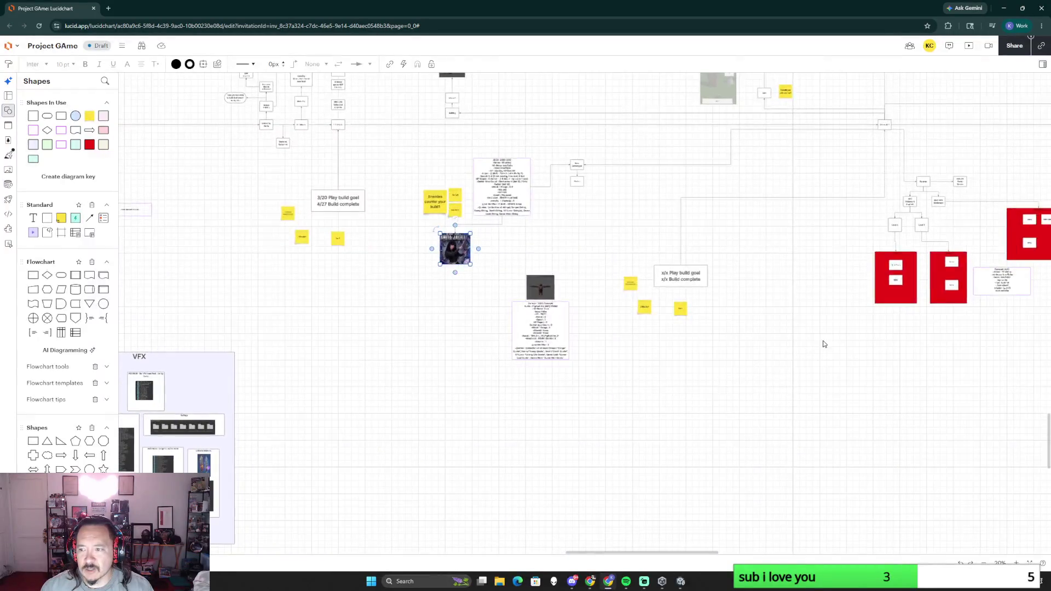
left_click_drag(824, 344, 757, 335)
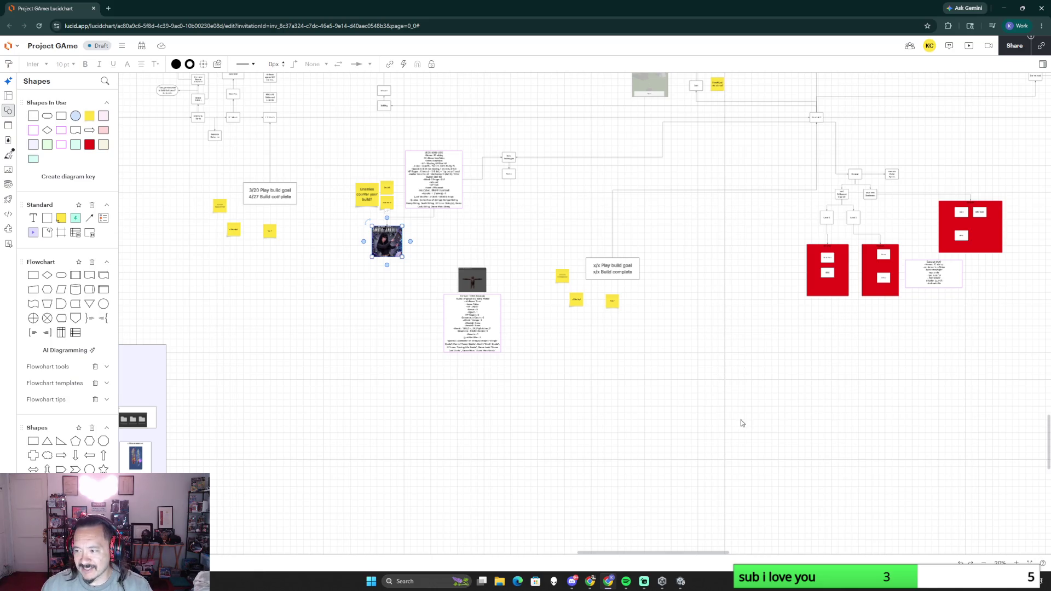
scroll(565, 397, "up", 5)
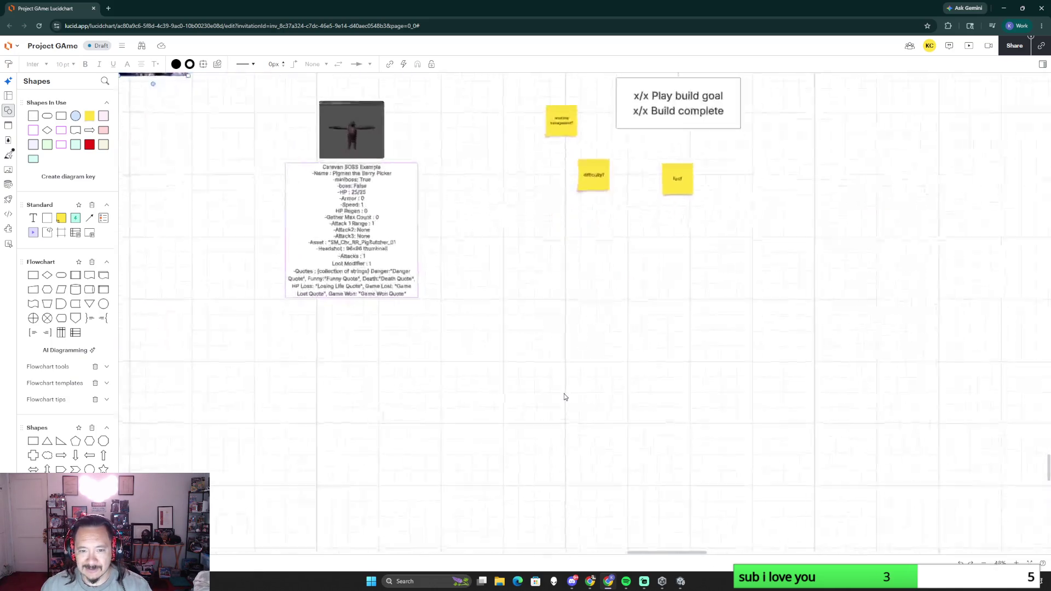
scroll(564, 397, "down", 5)
scroll(549, 329, "up", 3)
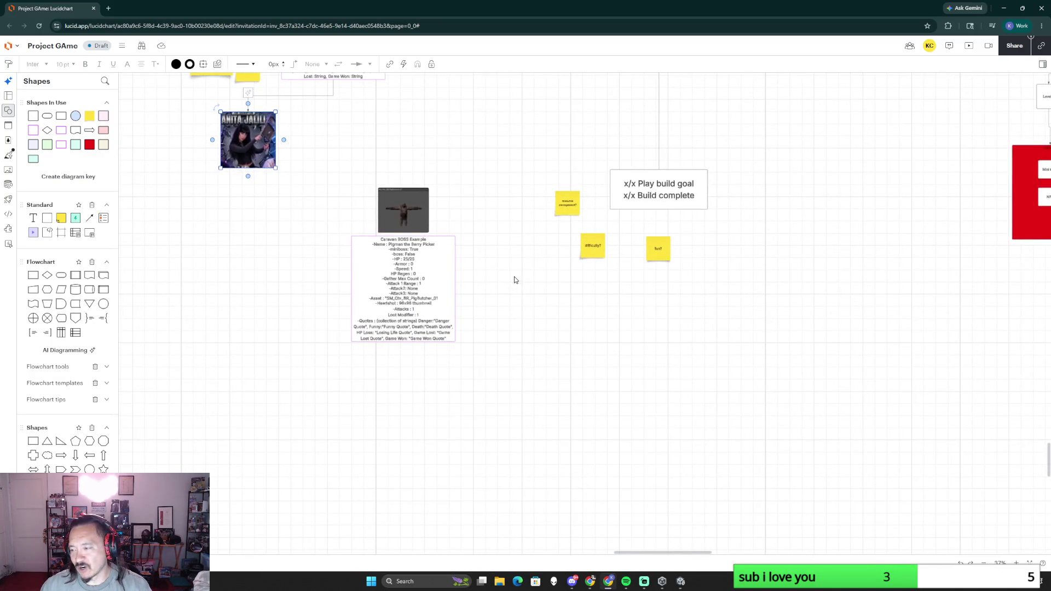
scroll(505, 306, "up", 2)
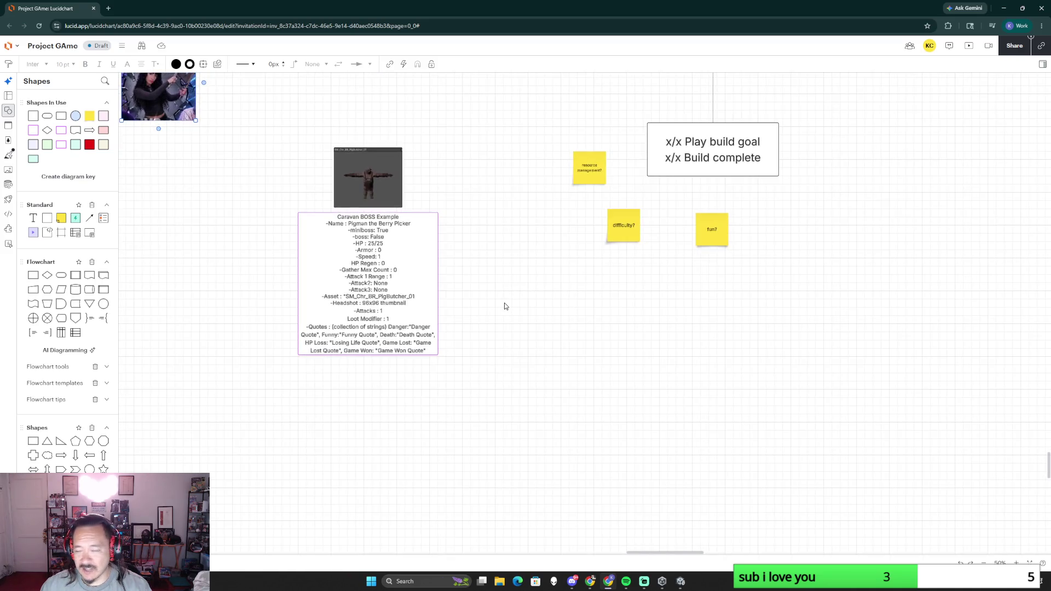
left_click_drag(512, 241, 591, 311)
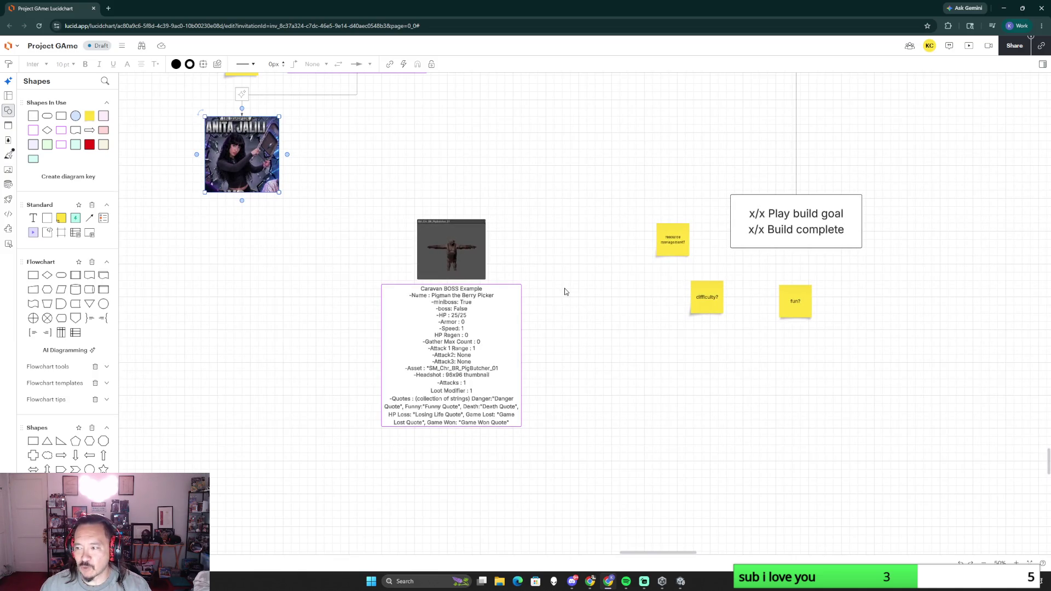
scroll(564, 291, "down", 2)
scroll(830, 370, "down", 4)
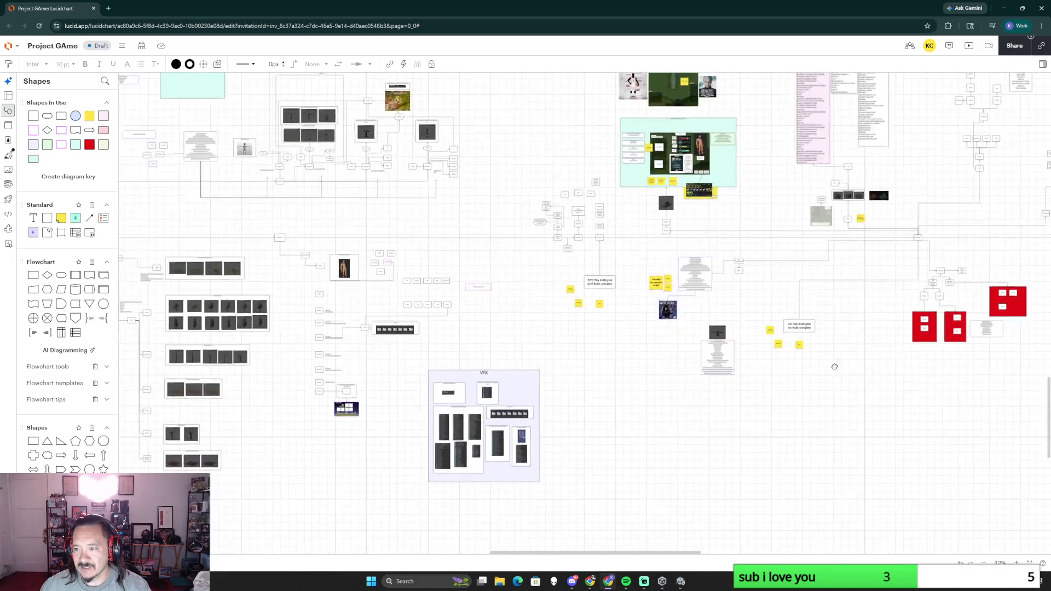
scroll(715, 315, "up", 2)
scroll(427, 378, "up", 1)
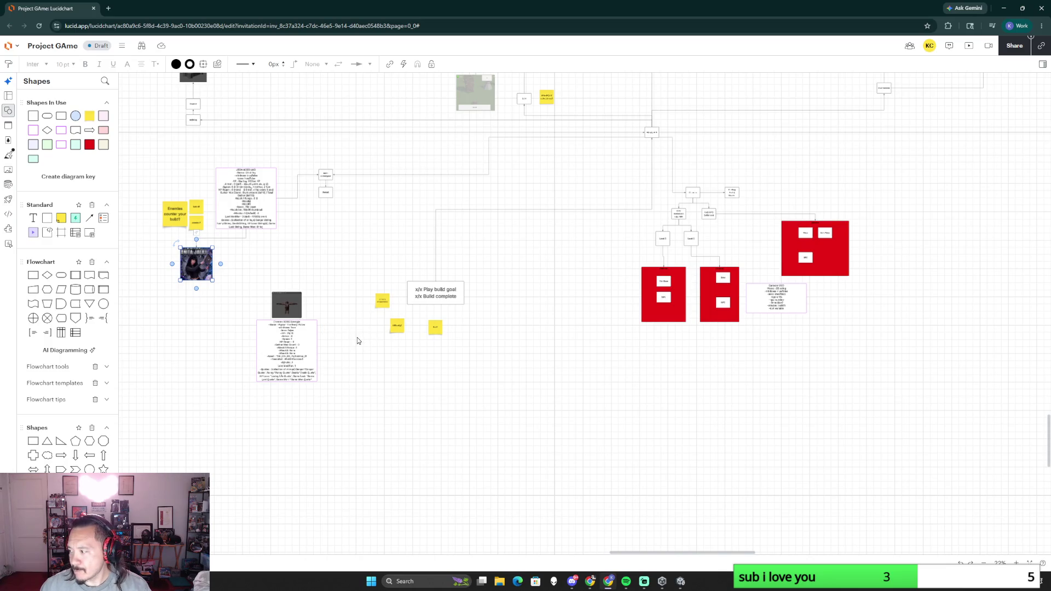
scroll(358, 341, "up", 3)
scroll(493, 288, "up", 1)
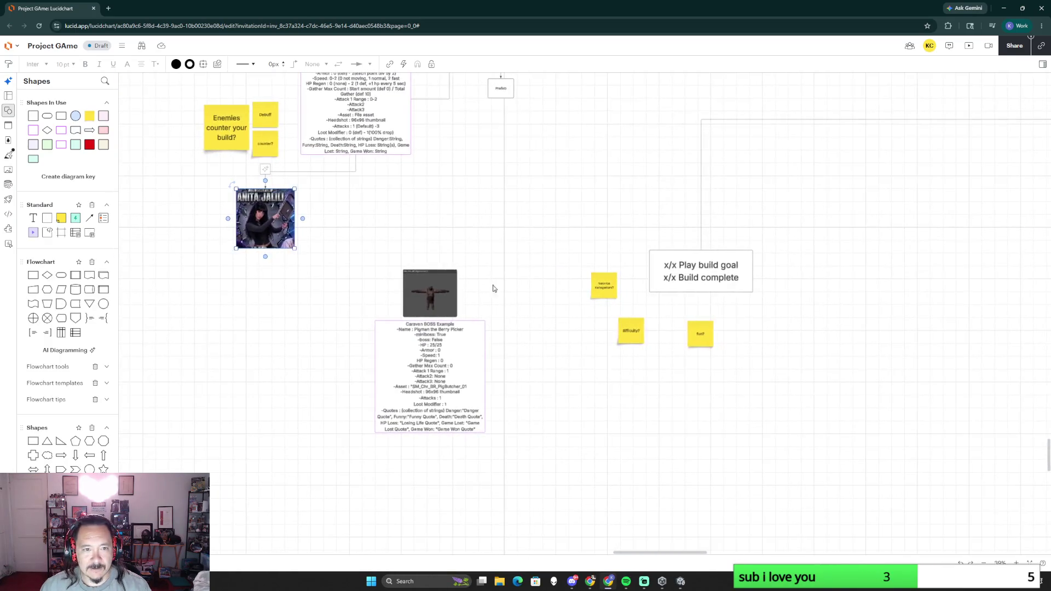
scroll(493, 292, "up", 1)
scroll(491, 325, "up", 1)
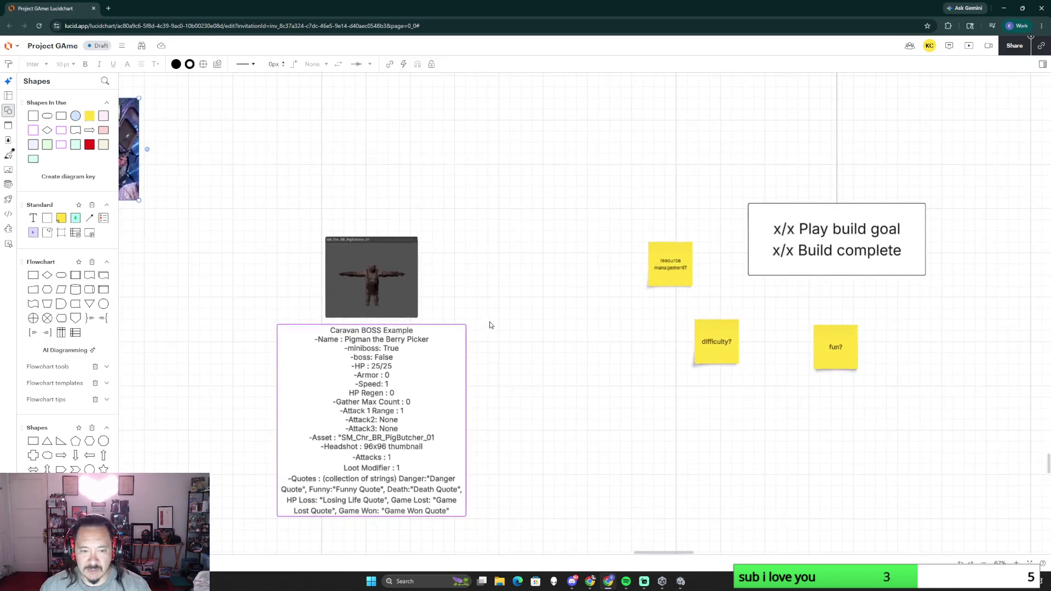
scroll(493, 325, "down", 2)
scroll(505, 325, "down", 1)
scroll(505, 326, "up", 3)
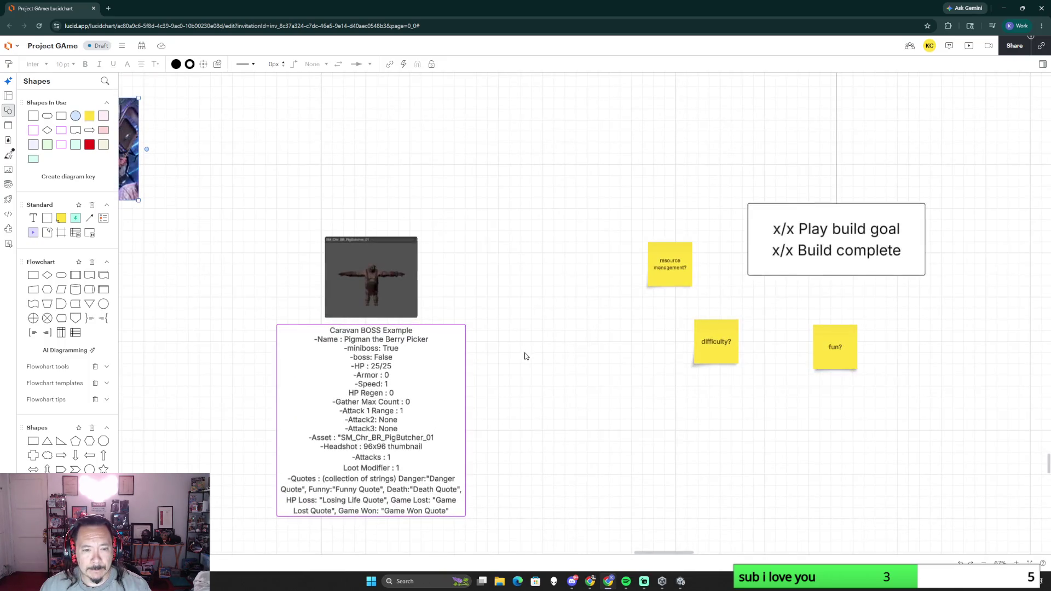
scroll(546, 389, "down", 2)
scroll(546, 389, "down", 2)
scroll(300, 368, "down", 1)
scroll(708, 323, "up", 1)
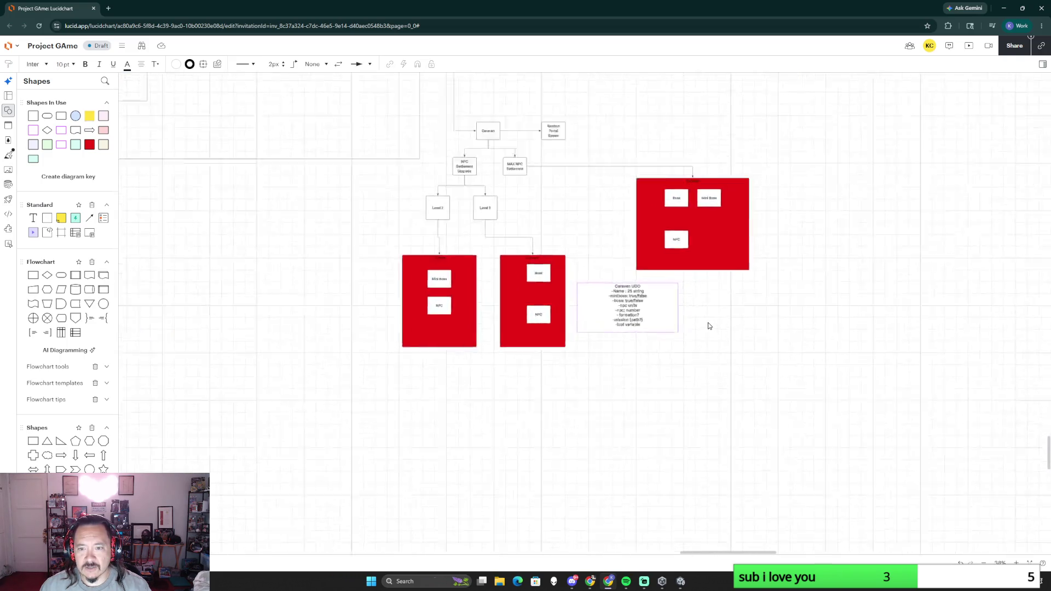
scroll(708, 322, "up", 2)
scroll(553, 380, "up", 3)
scroll(553, 380, "left", 3)
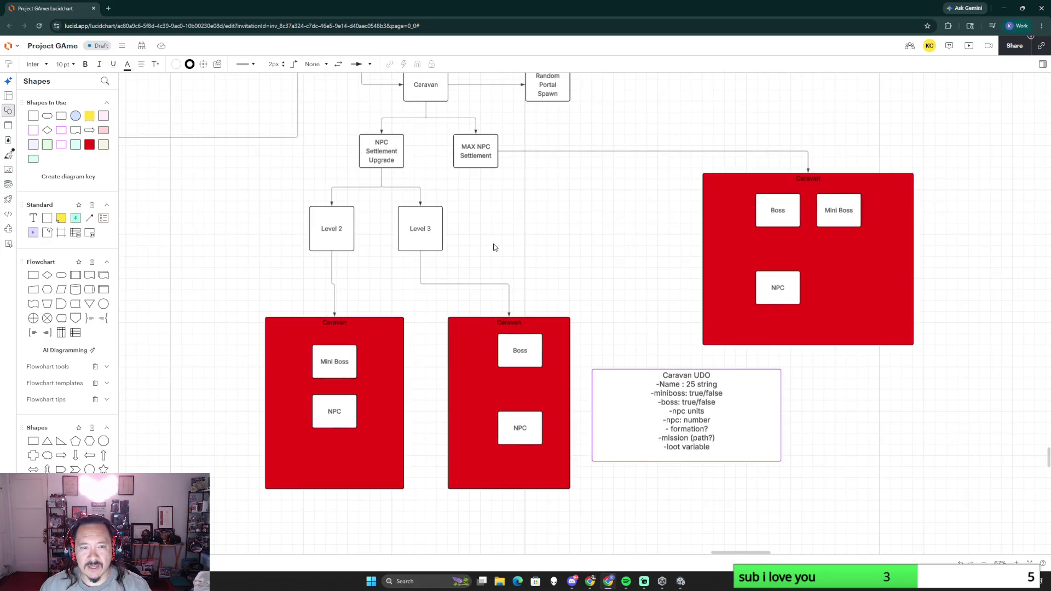
scroll(535, 239, "up", 3)
scroll(535, 240, "left", 1)
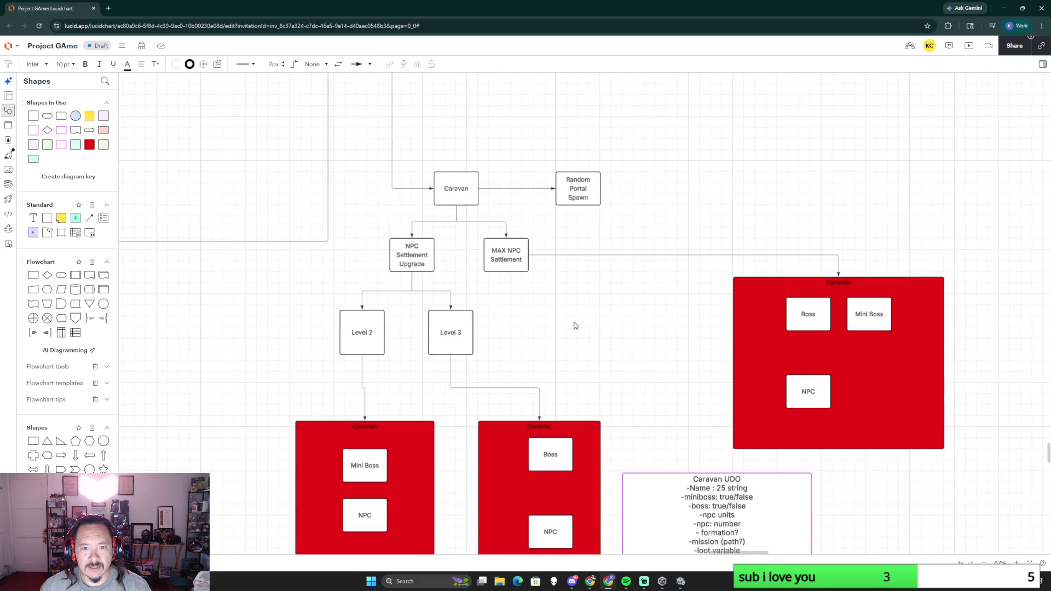
key("alt+Tab")
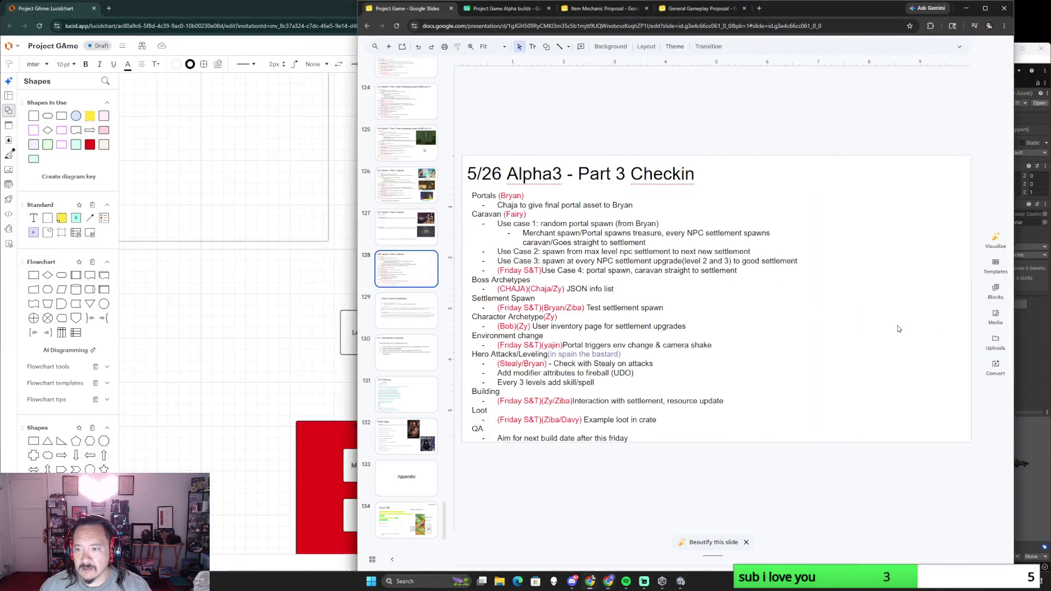
key("alt+Tab")
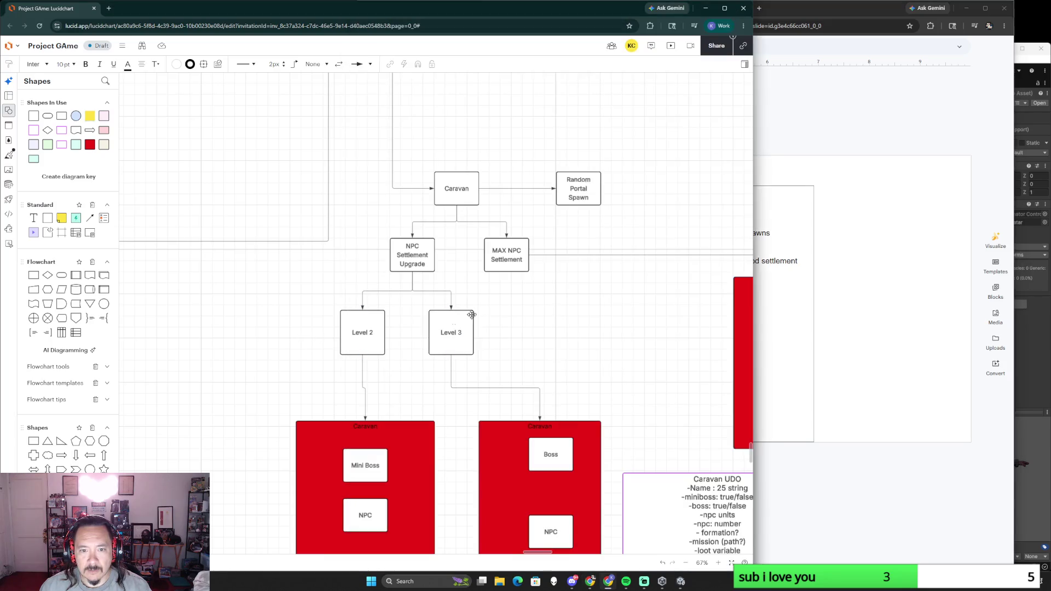
Step: Place a Merchant Spawn process box beside Level 2 and paste a copy right of Level 3
left_click_drag(36, 277, 278, 315)
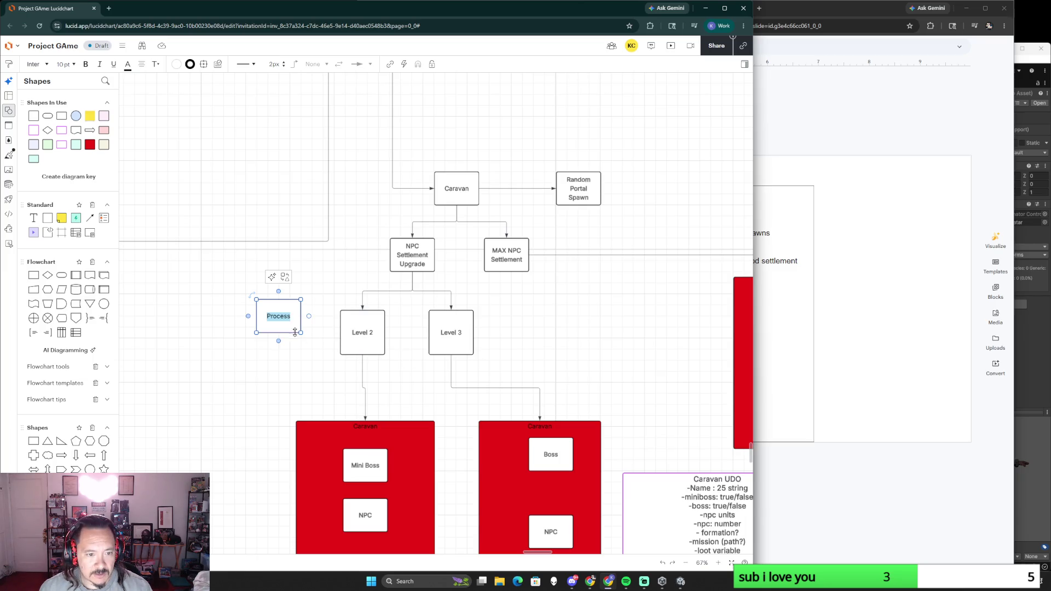
type("Mer")
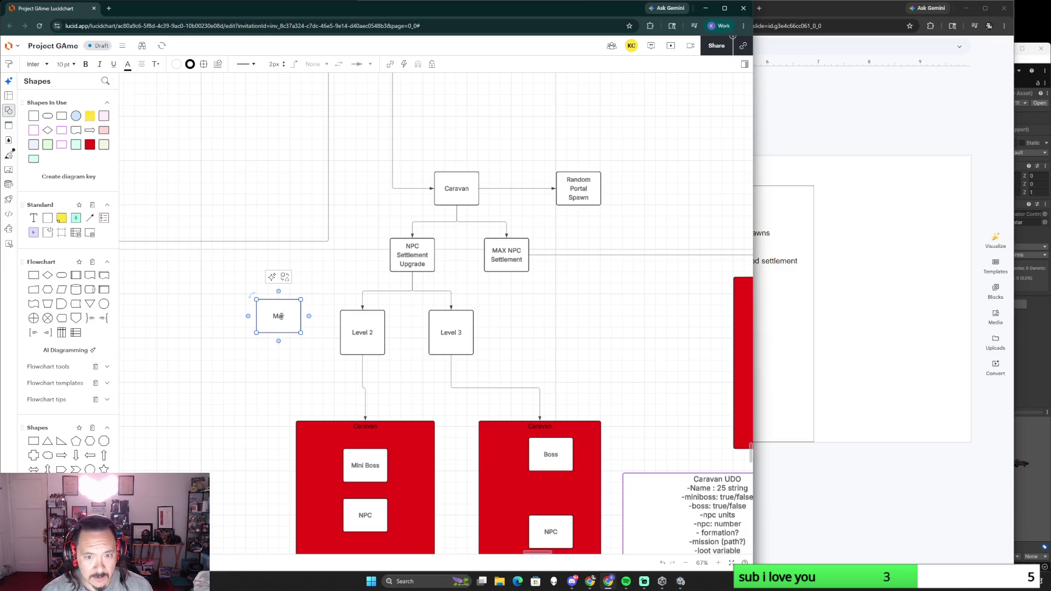
type("chant Spawn")
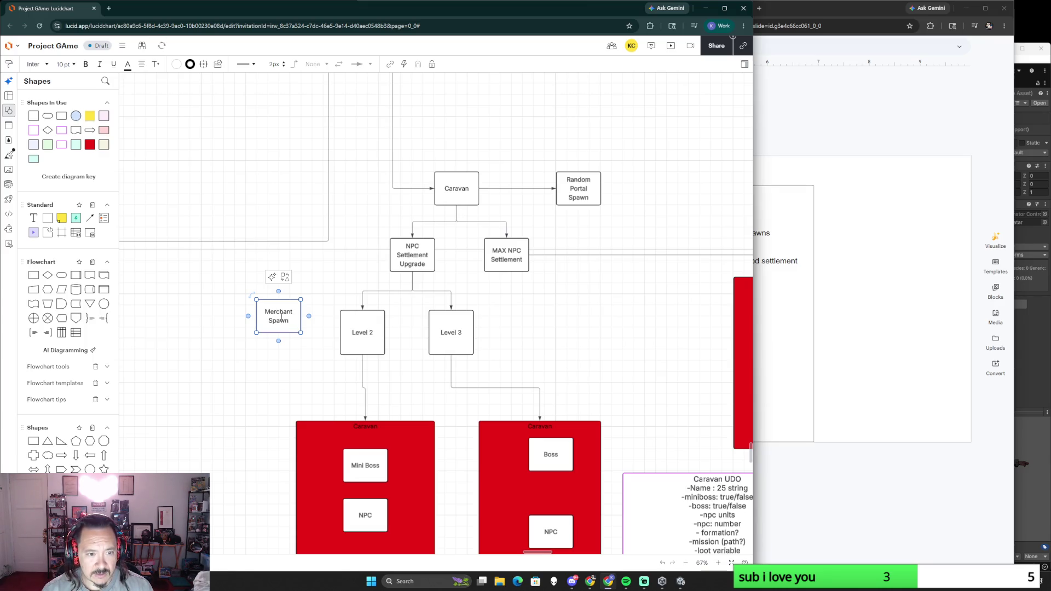
left_click(529, 302)
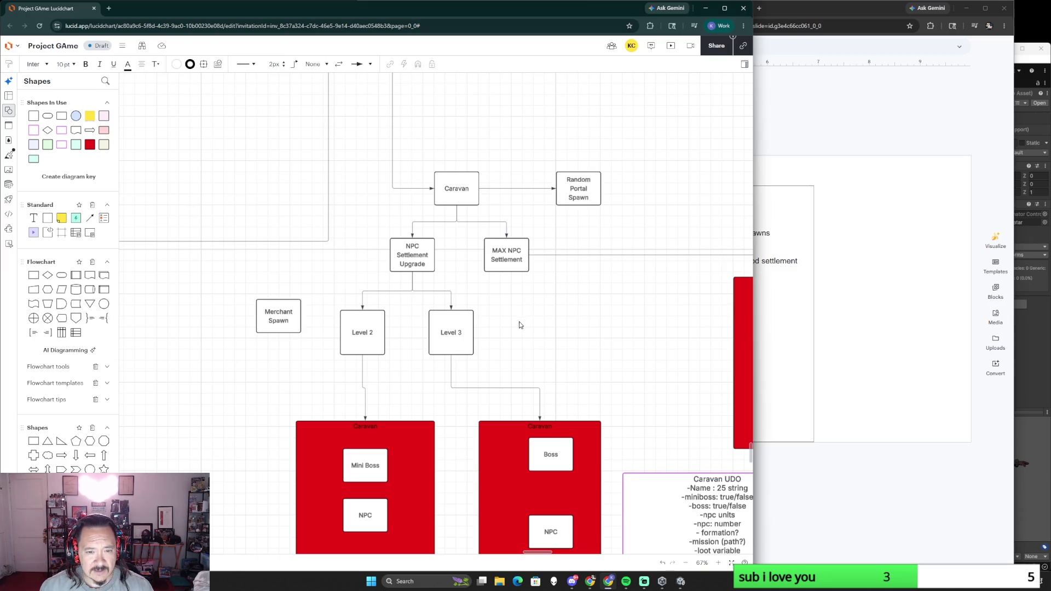
left_click(290, 308)
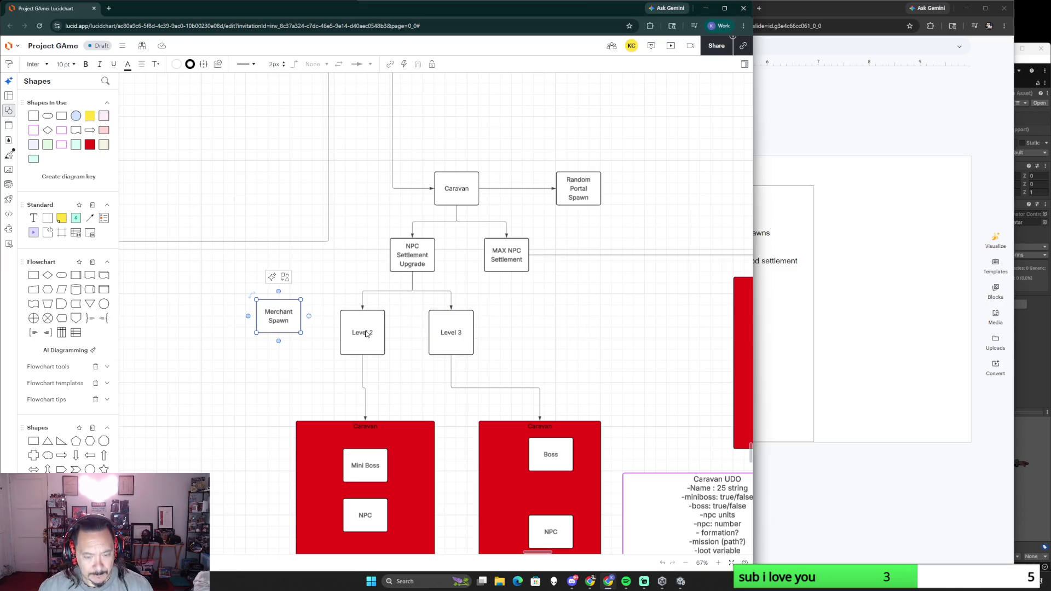
left_click(575, 336)
key("ctrl+v")
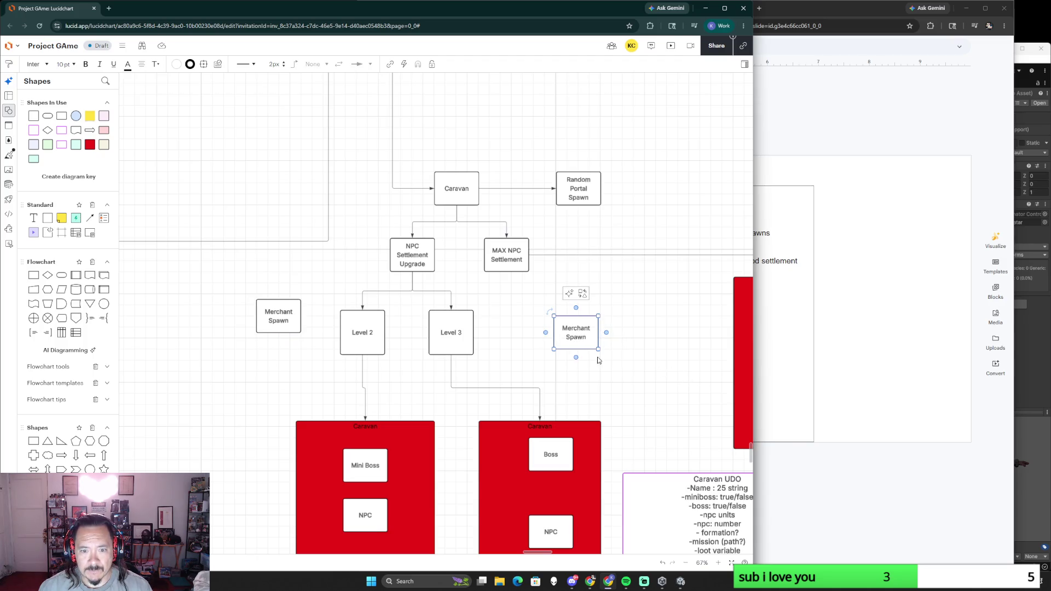
Step: Remove the duplicate Merchant Spawn, move Merchant Spawn beside Caravan and Random Portal Spawn left of Level 2
left_click(612, 343)
left_click(577, 336)
key("Delete")
left_click_drag(291, 318, 685, 186)
left_click(538, 198)
left_click_drag(575, 188, 252, 344)
left_click(284, 344)
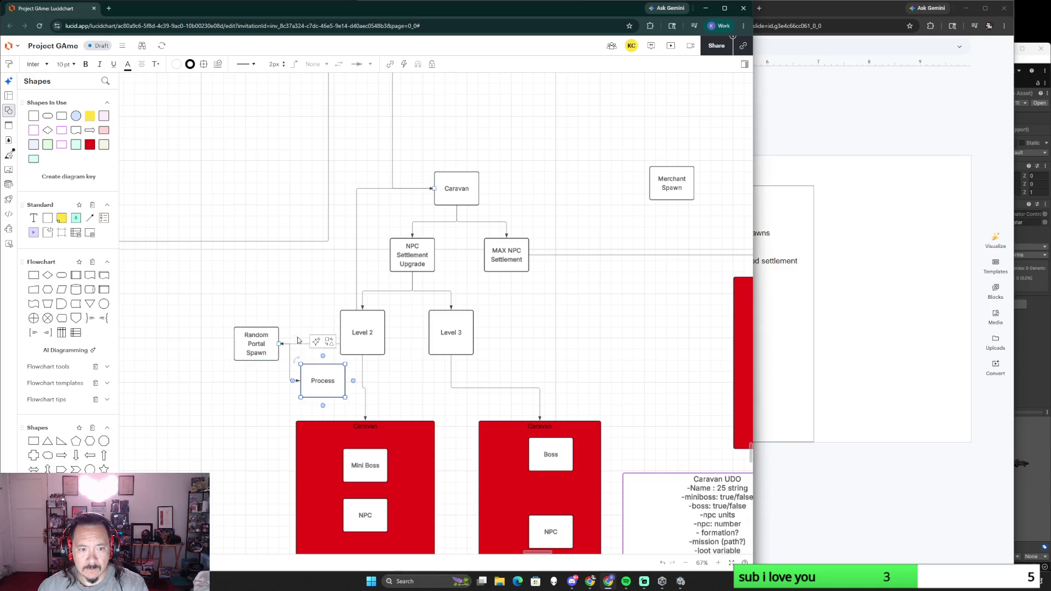
Step: Delete the Level 2-to-Caravan line, connect Caravan to Merchant Spawn and undo the stray Process box
left_click(358, 259)
key("Delete")
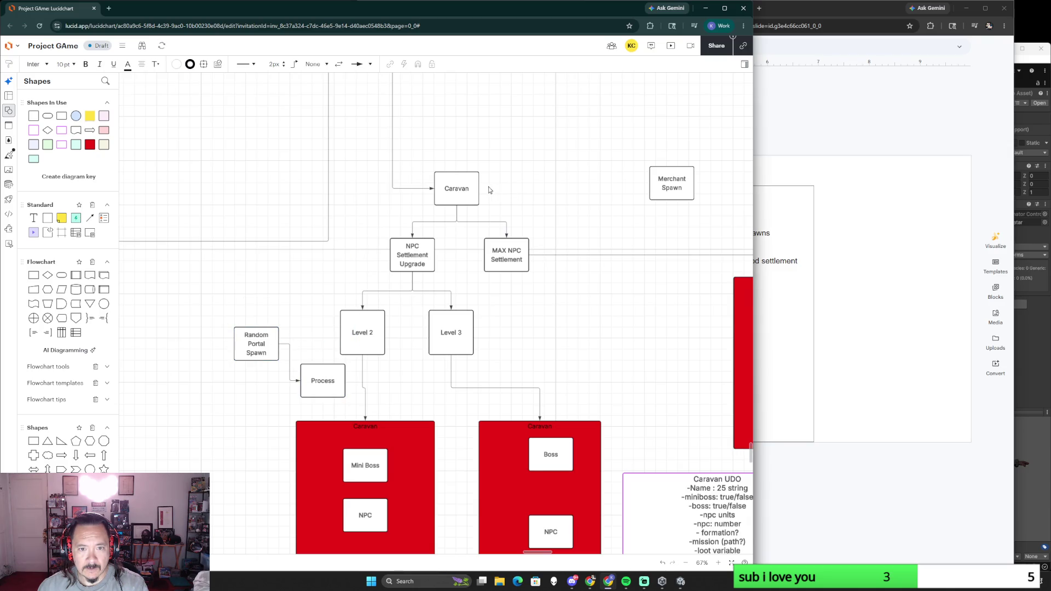
left_click_drag(478, 188, 483, 183)
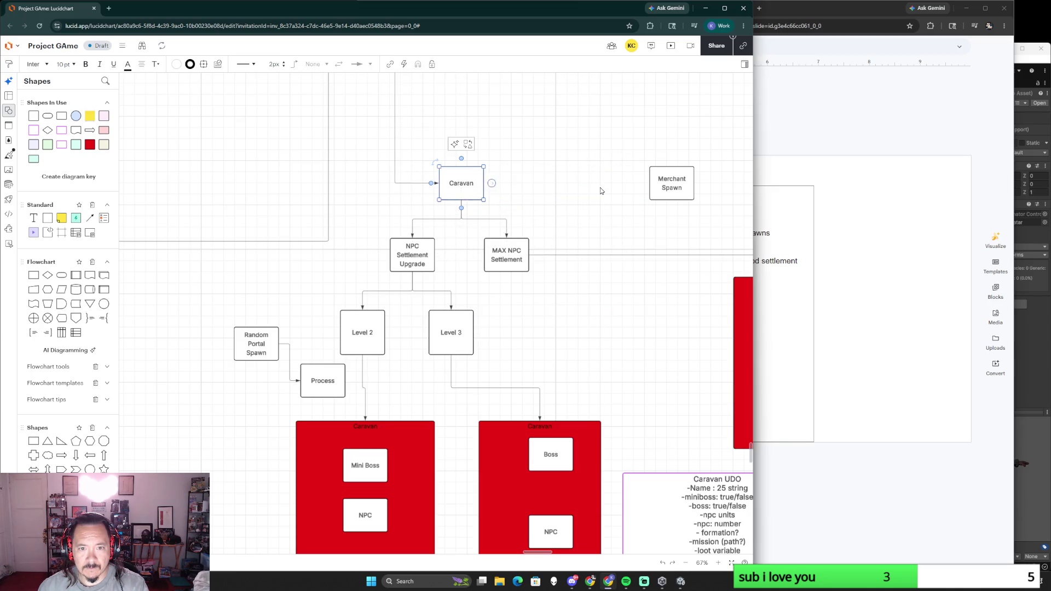
left_click_drag(491, 183, 649, 185)
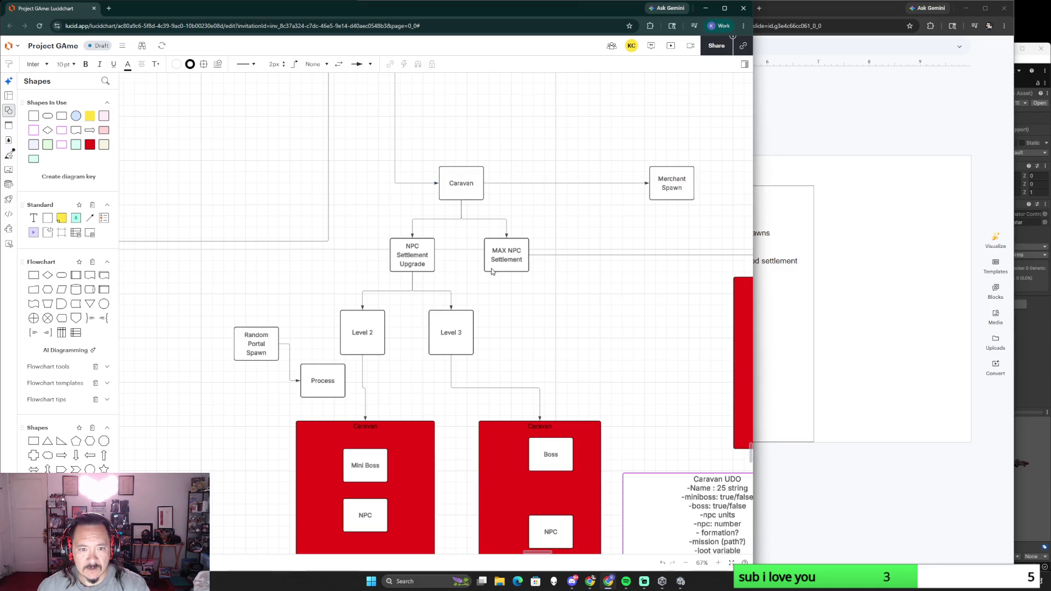
scroll(640, 247, "down", 5)
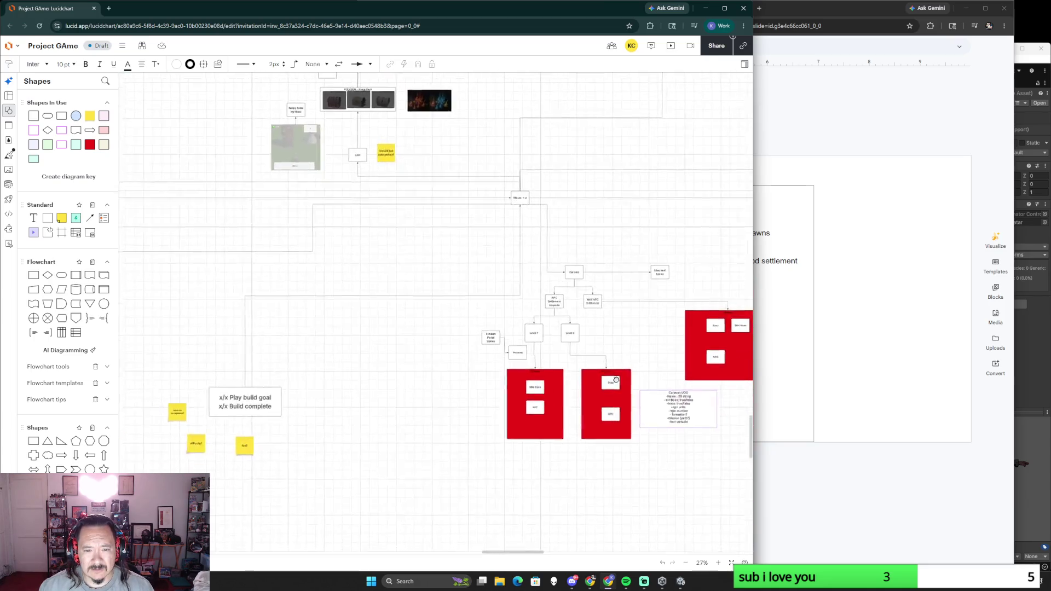
scroll(467, 322, "up", 2)
scroll(468, 323, "up", 1)
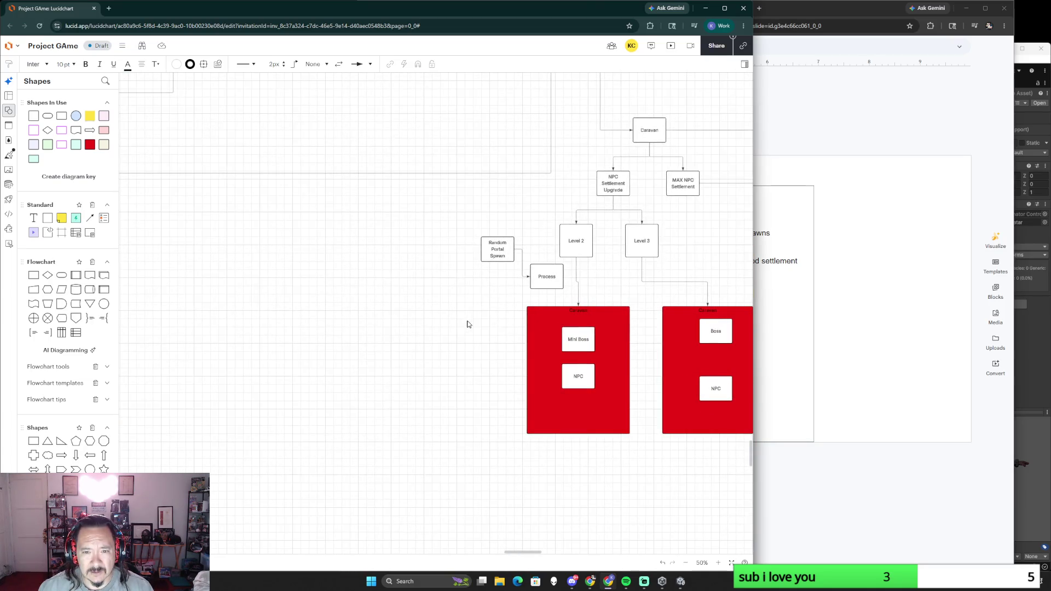
key("ctrl+z")
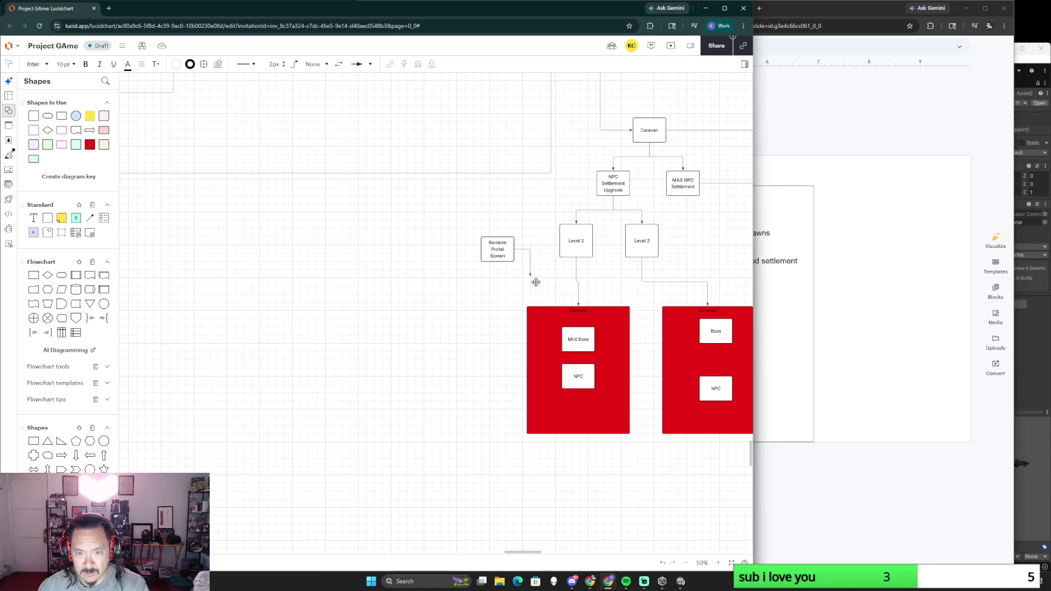
key("ctrl+z")
scroll(510, 308, "up", 3)
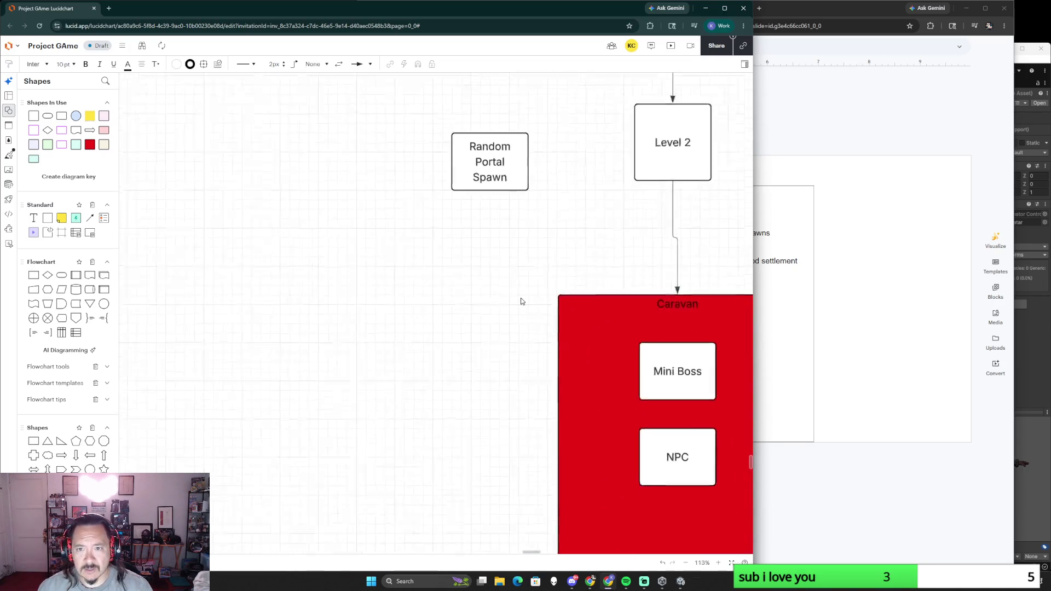
scroll(542, 246, "down", 2)
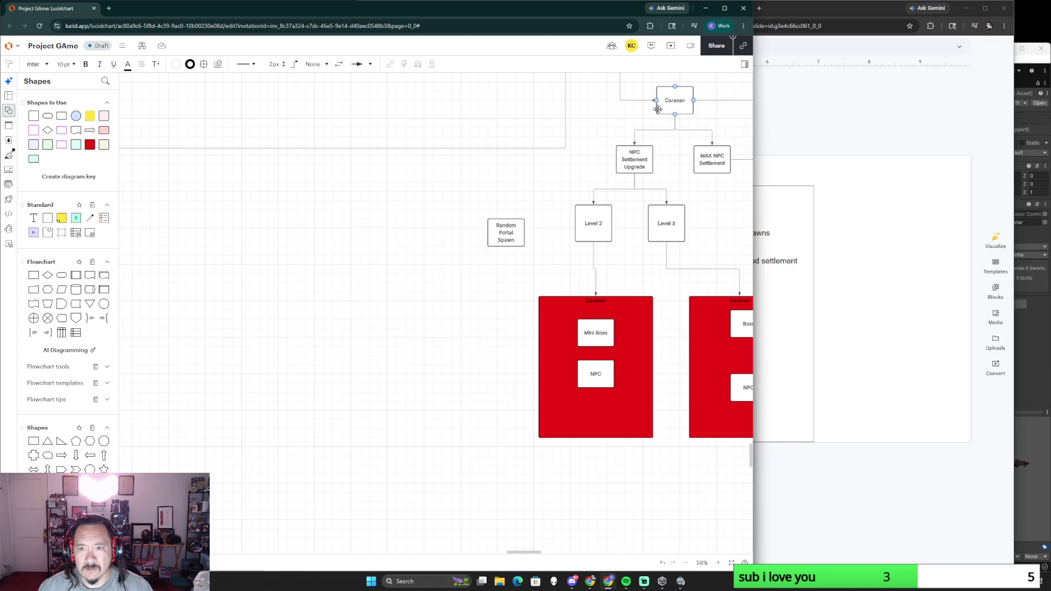
Step: Connect Caravan to Random Portal Spawn and reroute the connector's runs
left_click_drag(655, 107, 506, 218)
left_click_drag(580, 109, 577, 169)
left_click_drag(647, 137, 584, 138)
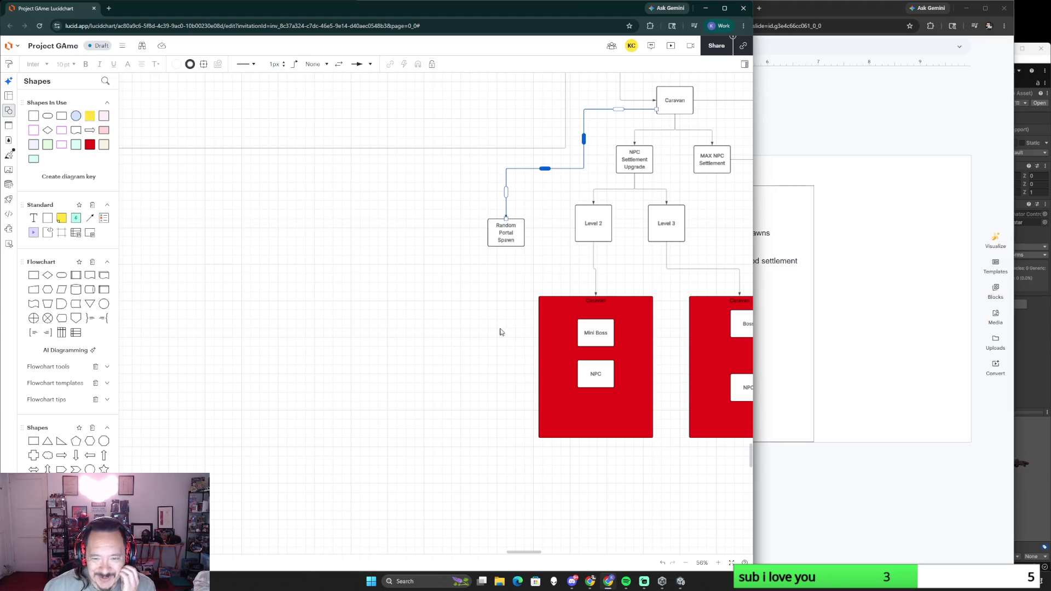
mouse_move(595, 368)
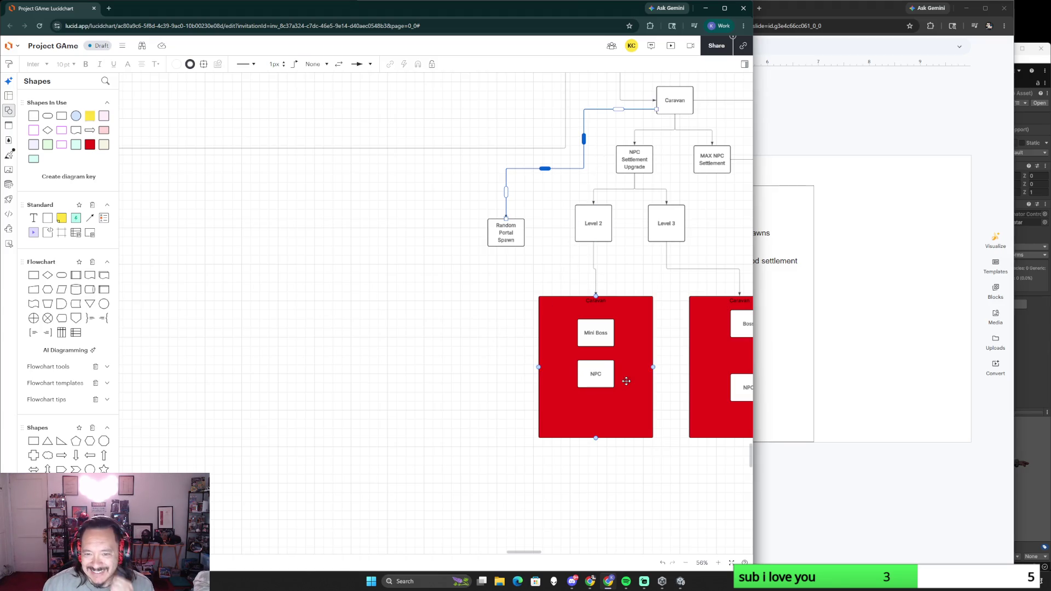
left_click_drag(630, 375, 469, 377)
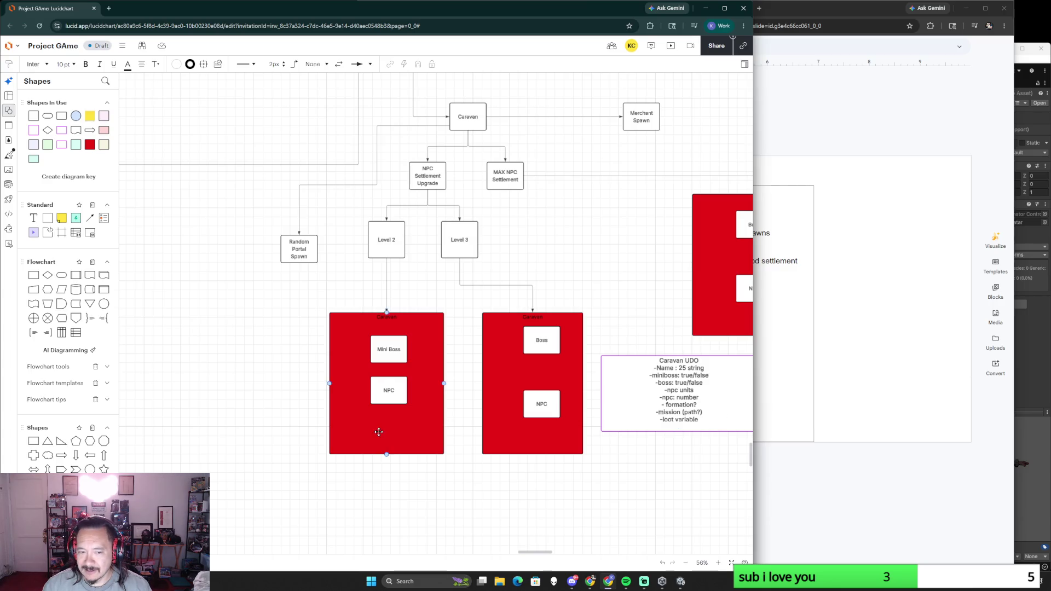
scroll(260, 372, "down", 2)
scroll(263, 402, "down", 2)
scroll(411, 408, "down", 2)
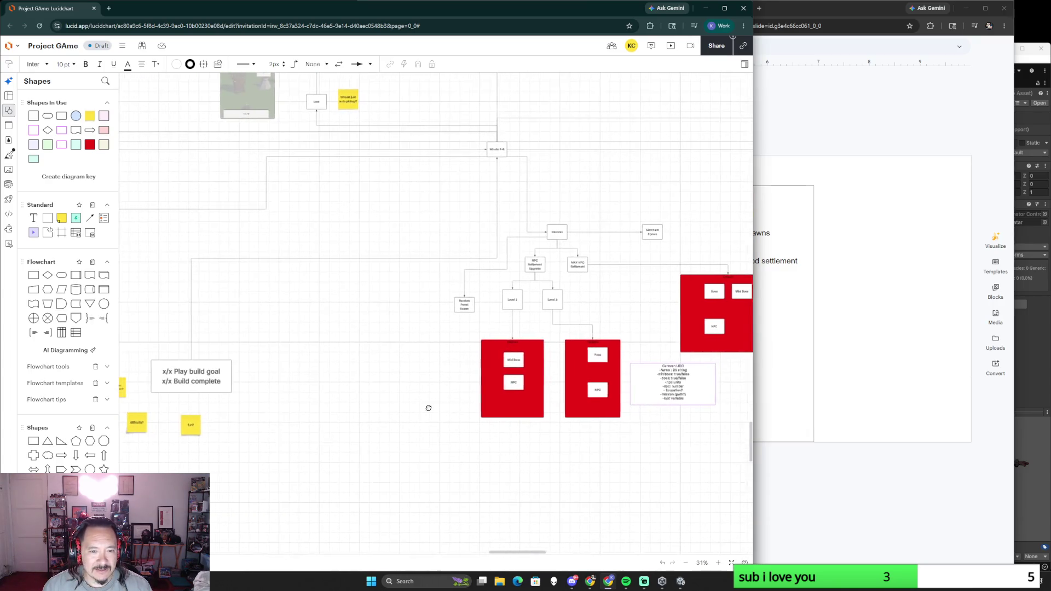
scroll(423, 410, "up", 3)
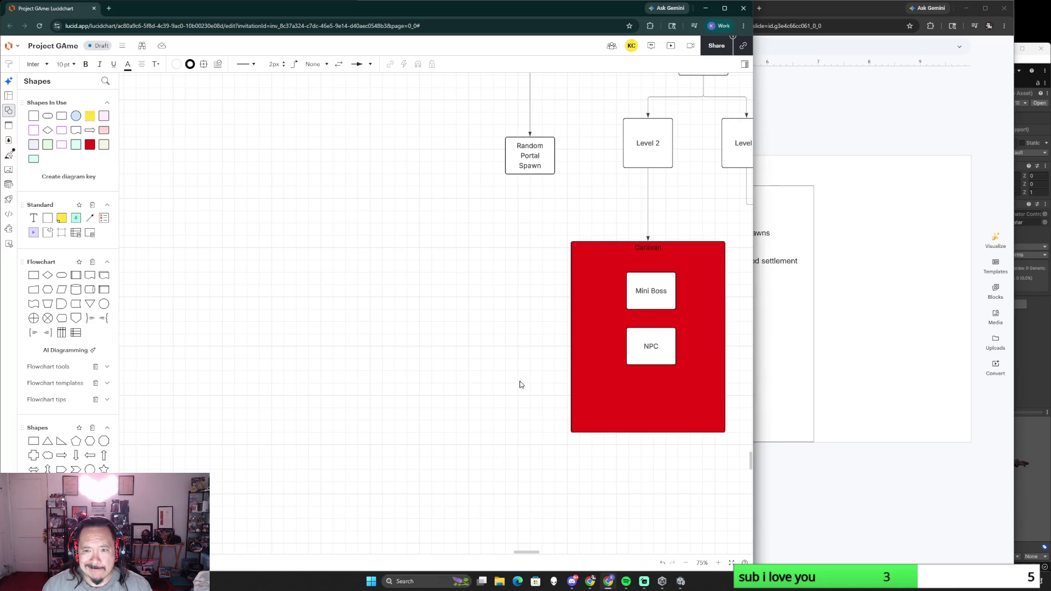
Step: Review the 5/4 Alpha3 gameplay-push slide in Google Slides, then return to the design board
left_click(855, 138)
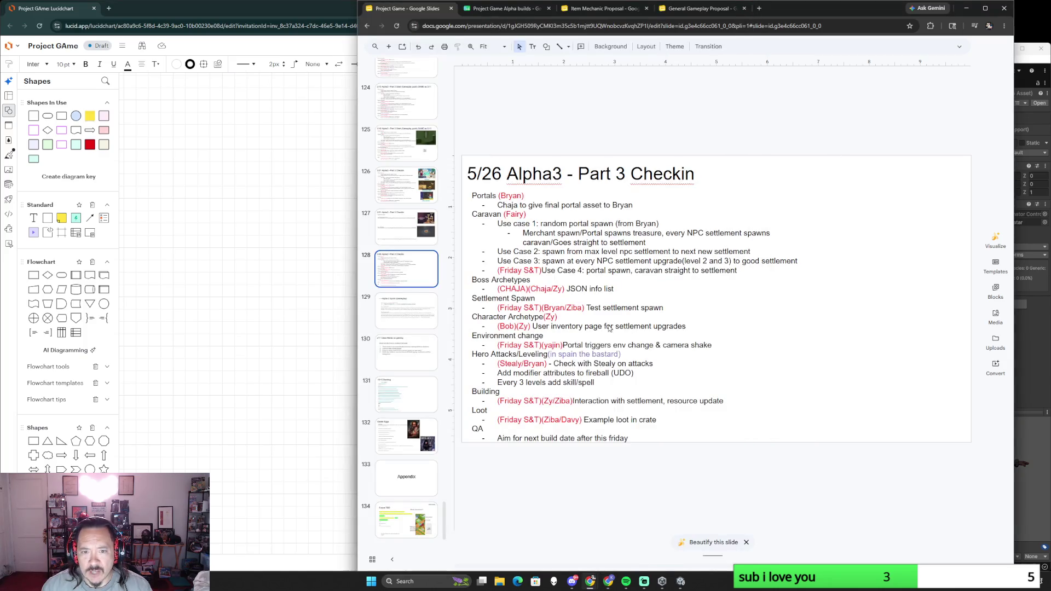
key("alt+Tab")
scroll(390, 374, "down", 3)
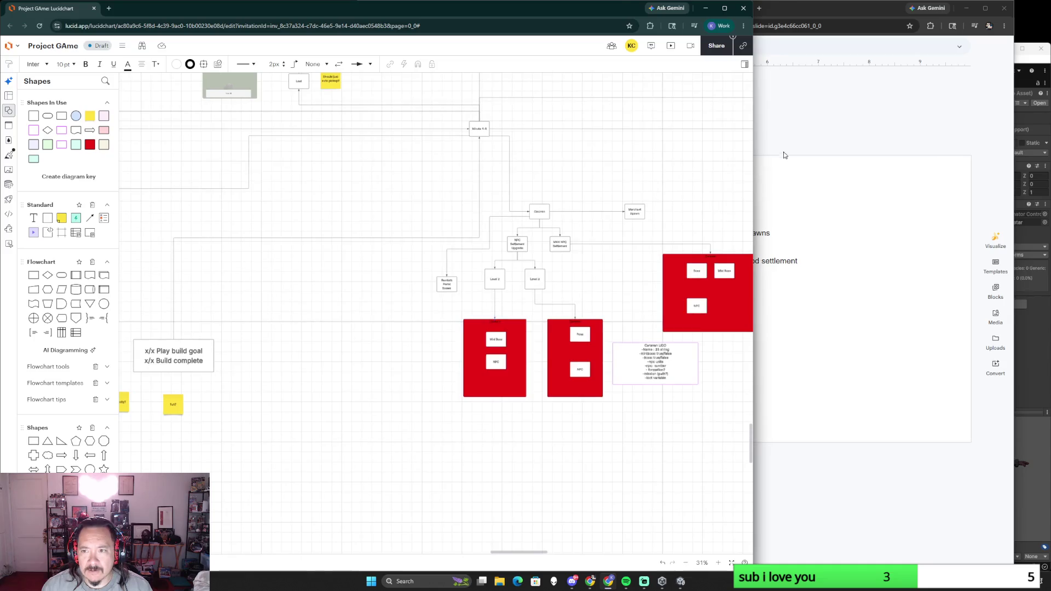
key("alt+Tab")
scroll(407, 328, "up", 3)
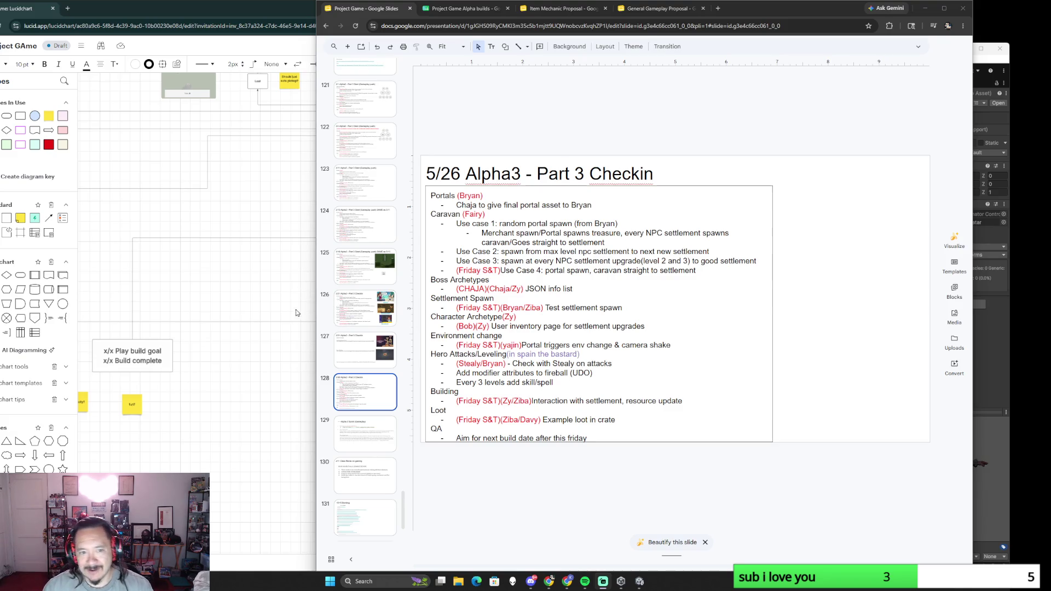
scroll(371, 378, "up", 3)
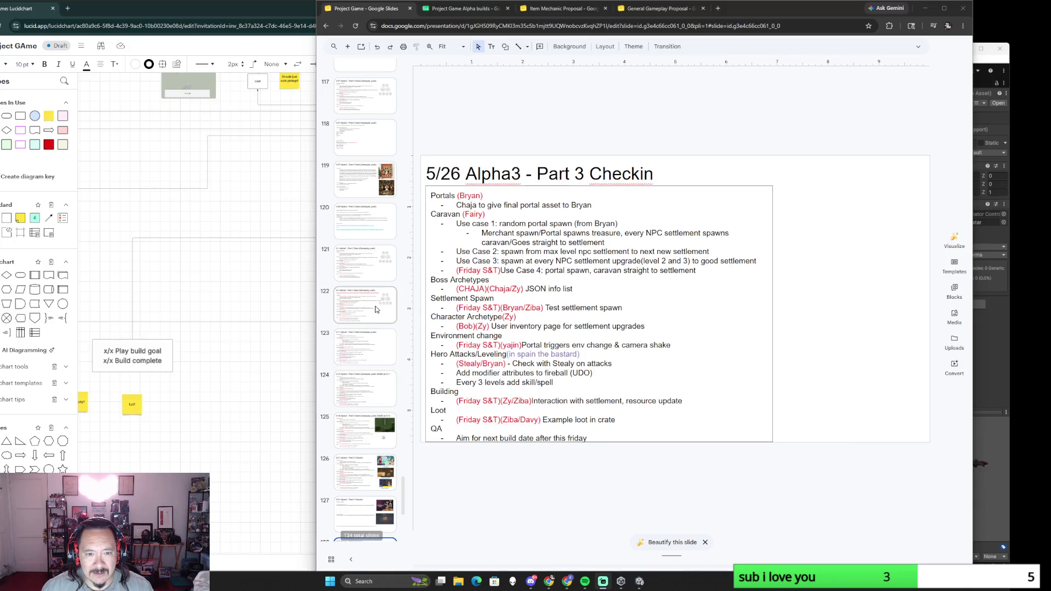
left_click(377, 309)
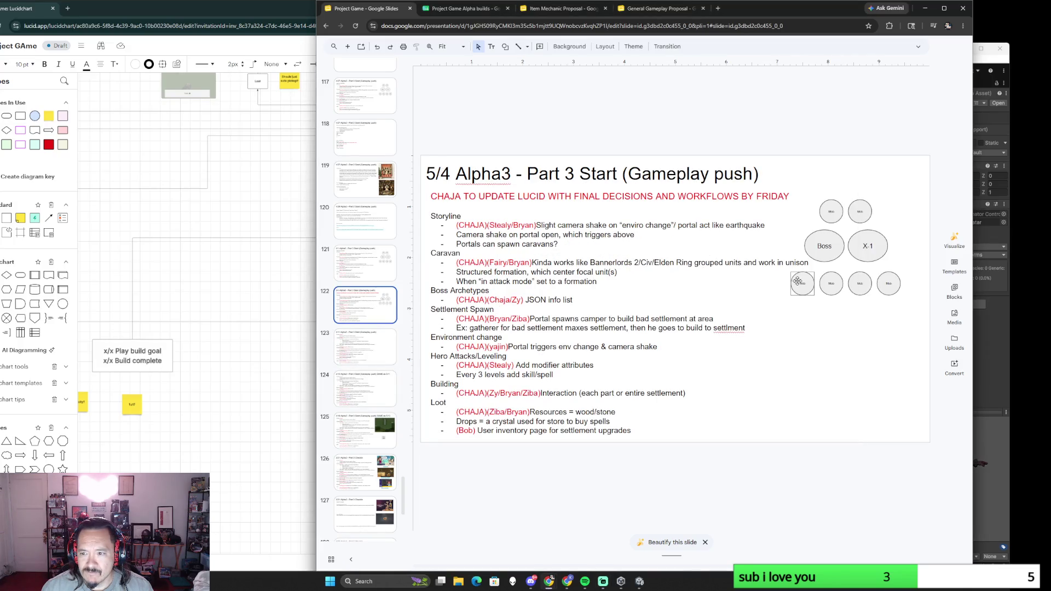
left_click(215, 419)
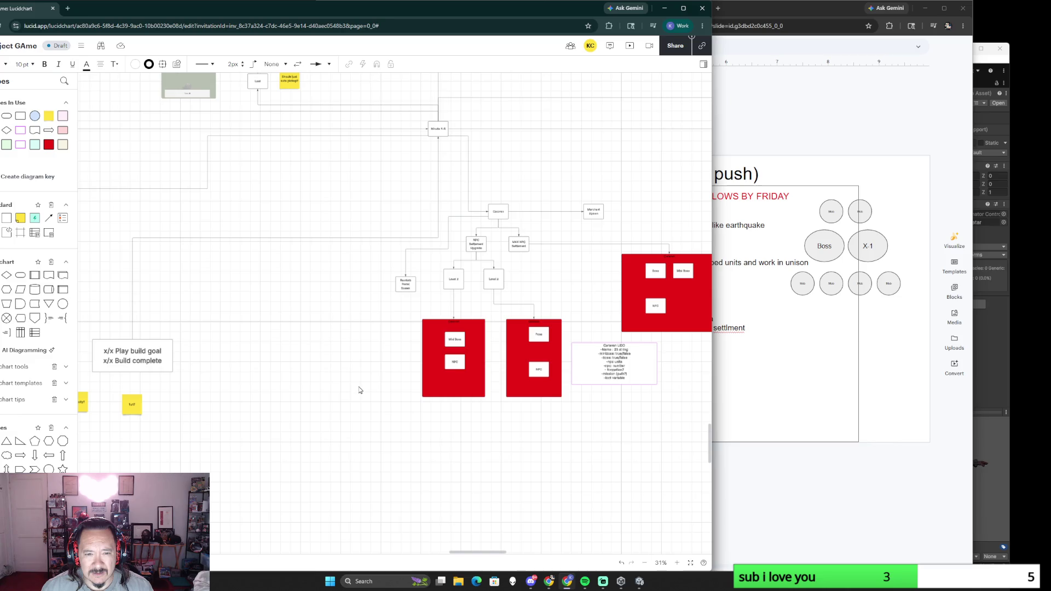
scroll(359, 390, "up", 2)
scroll(359, 390, "down", 3)
scroll(290, 406, "down", 2)
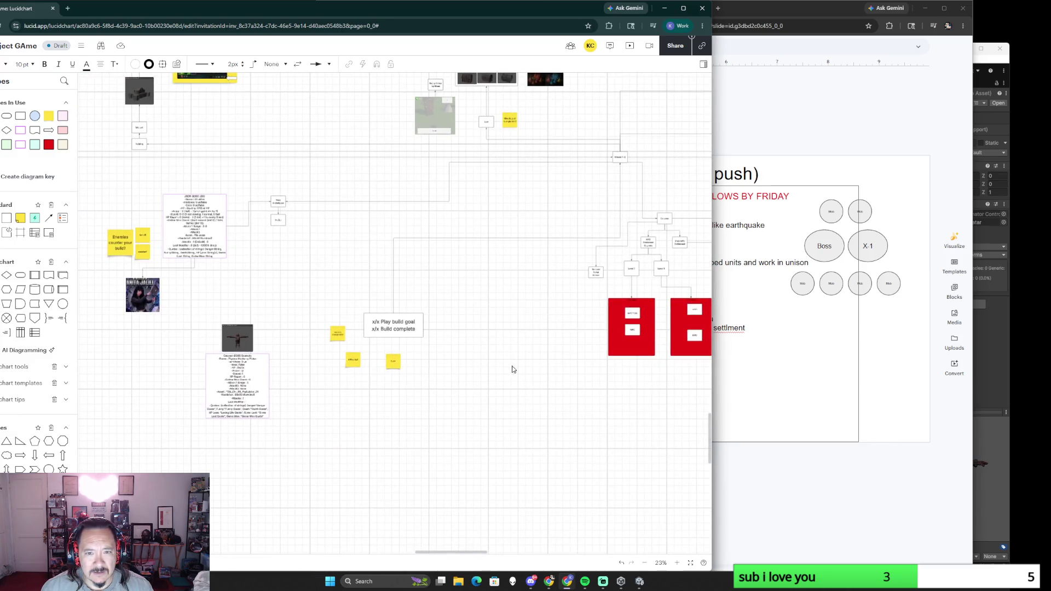
Step: Move the sticky notes and build-goal box up beside the caravan branch
left_click_drag(558, 362, 490, 406)
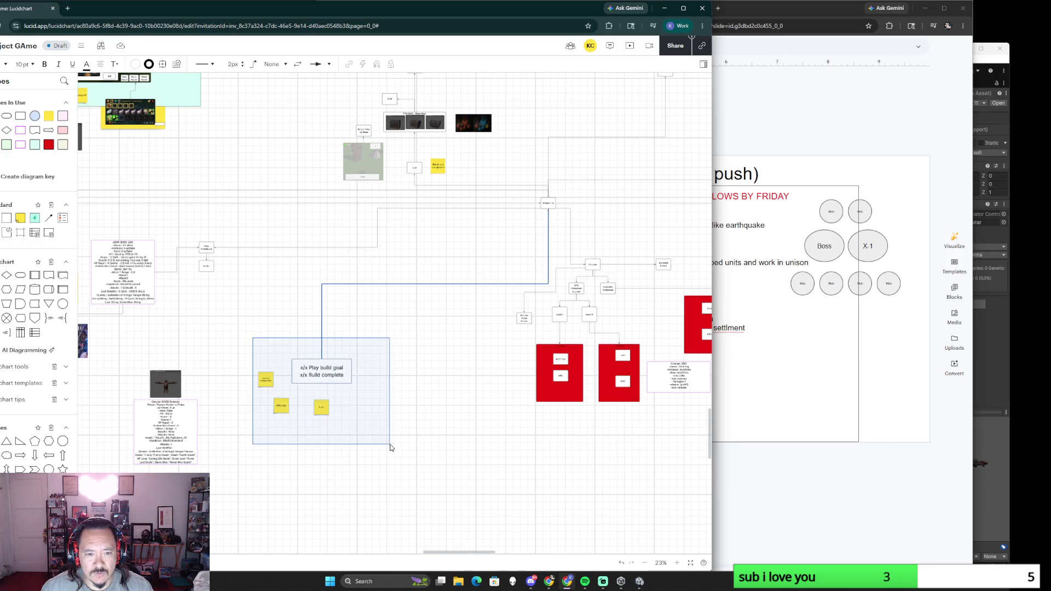
left_click_drag(252, 341, 389, 446)
scroll(334, 439, "right", 3)
left_click_drag(230, 378, 683, 253)
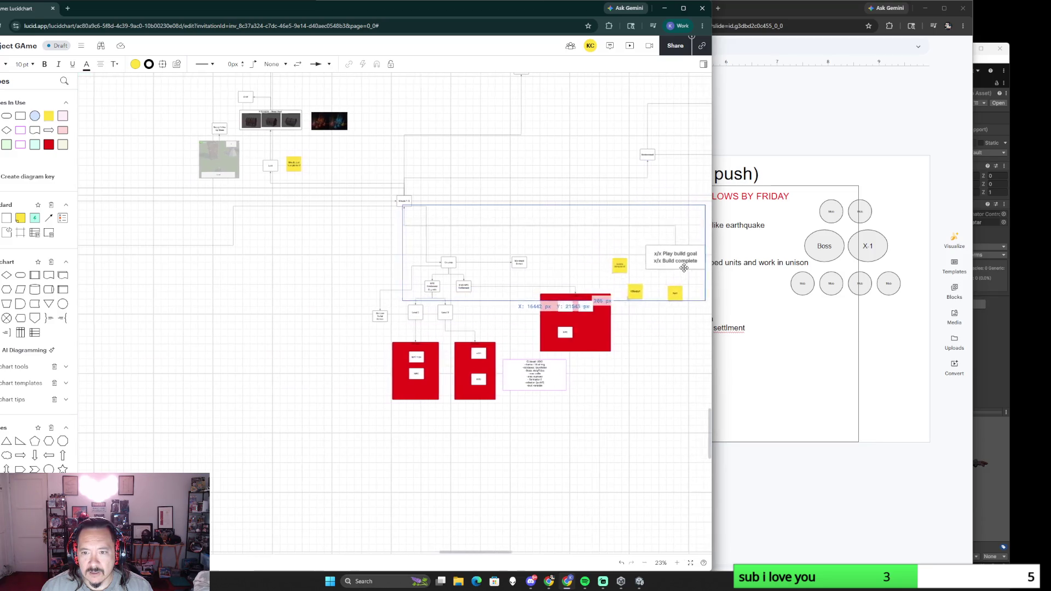
left_click_drag(682, 254, 685, 261)
left_click(500, 453)
Step: Shift the whole red-box diagram group down and left
left_click_drag(345, 261, 555, 435)
left_click_drag(539, 329, 498, 367)
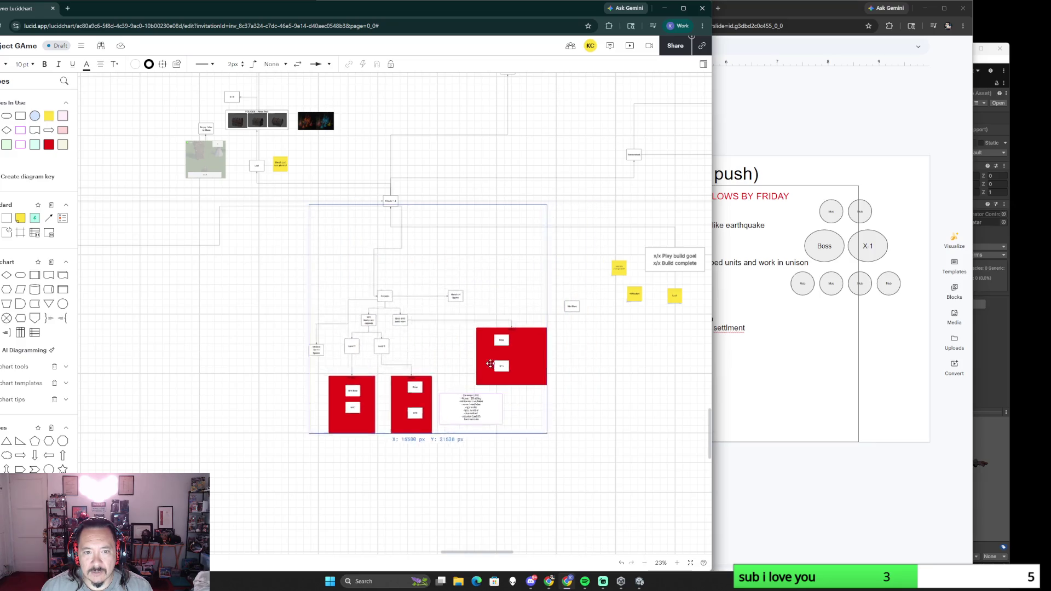
scroll(469, 270, "up", 5)
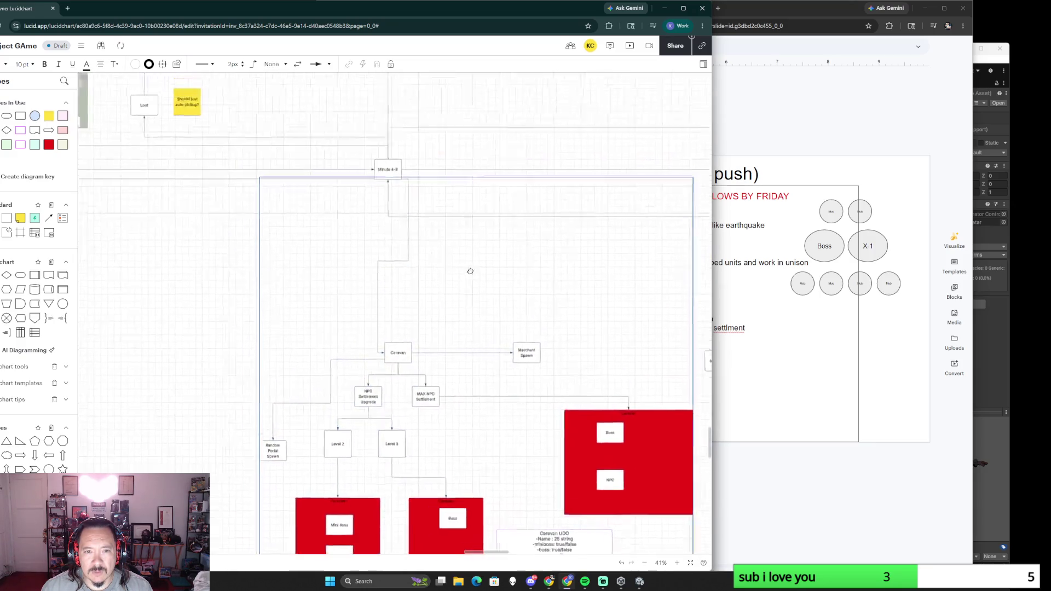
Step: Detach the Caravan line's top end and reattach it to the bottom of Minute 4-8
left_click(443, 272)
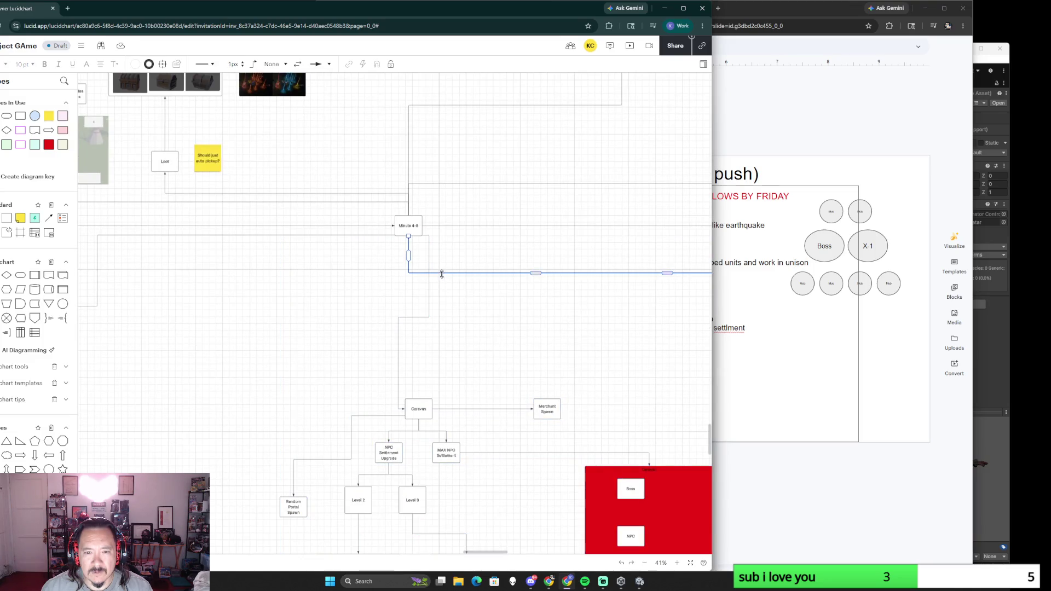
left_click(430, 247)
left_click_drag(422, 235, 413, 296)
left_click(419, 242)
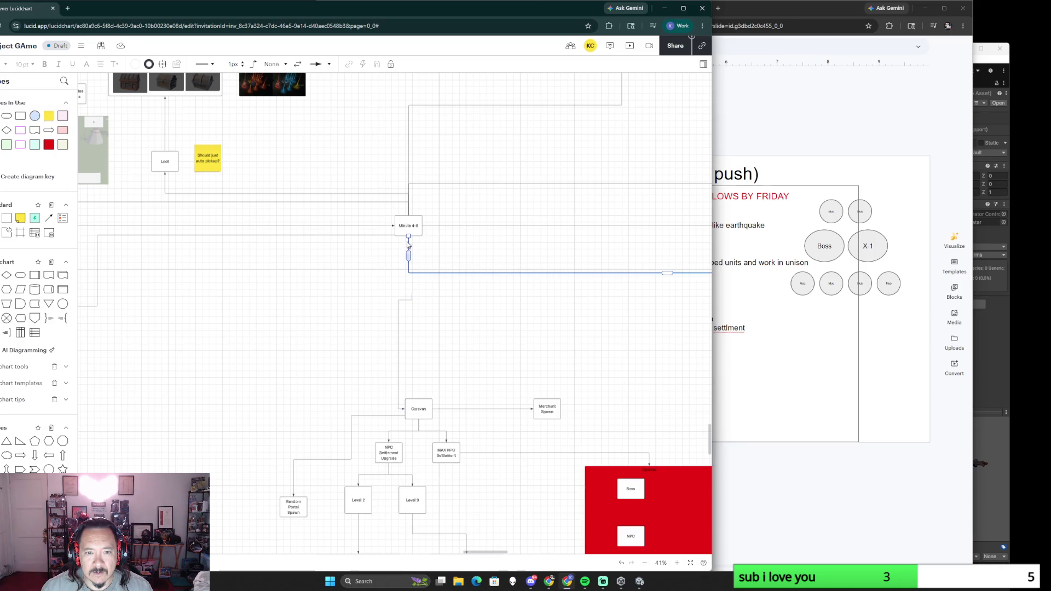
left_click(409, 237)
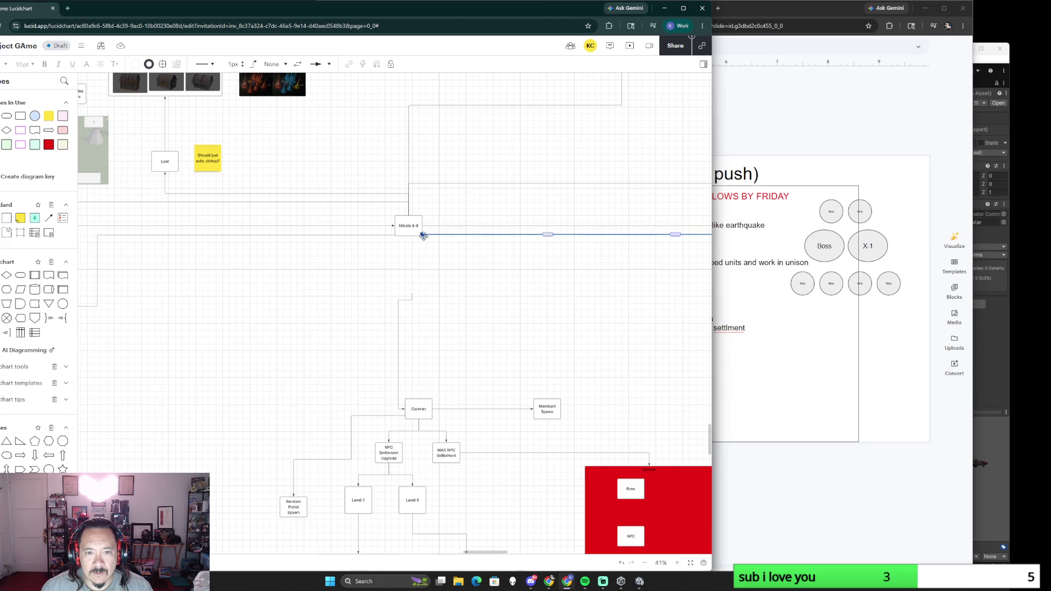
left_click(411, 297)
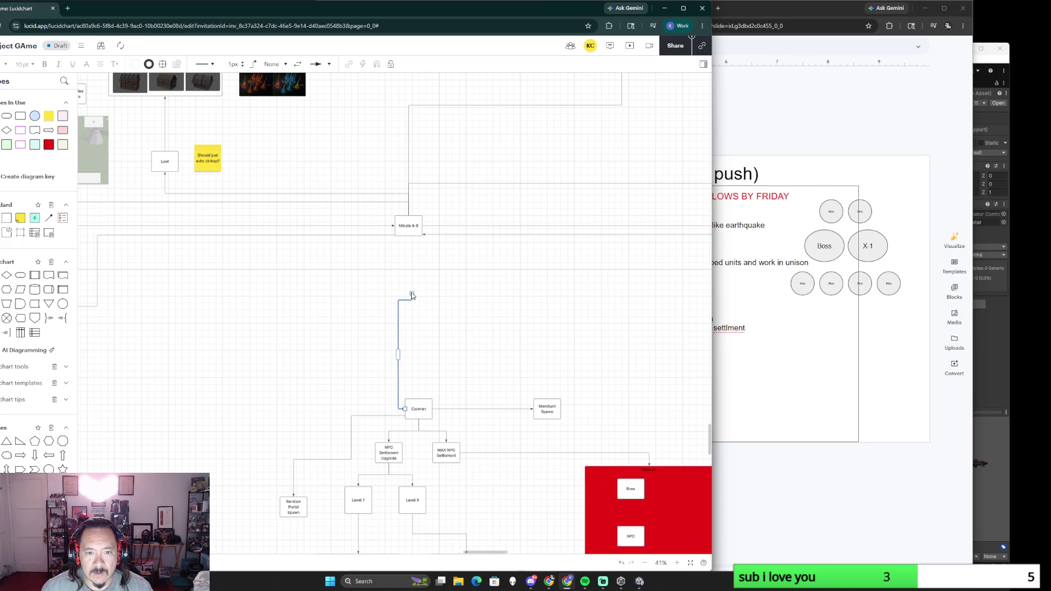
left_click_drag(411, 294, 408, 237)
Step: Straighten the line's vertical run so it enters Caravan from the top
left_click_drag(400, 324, 409, 321)
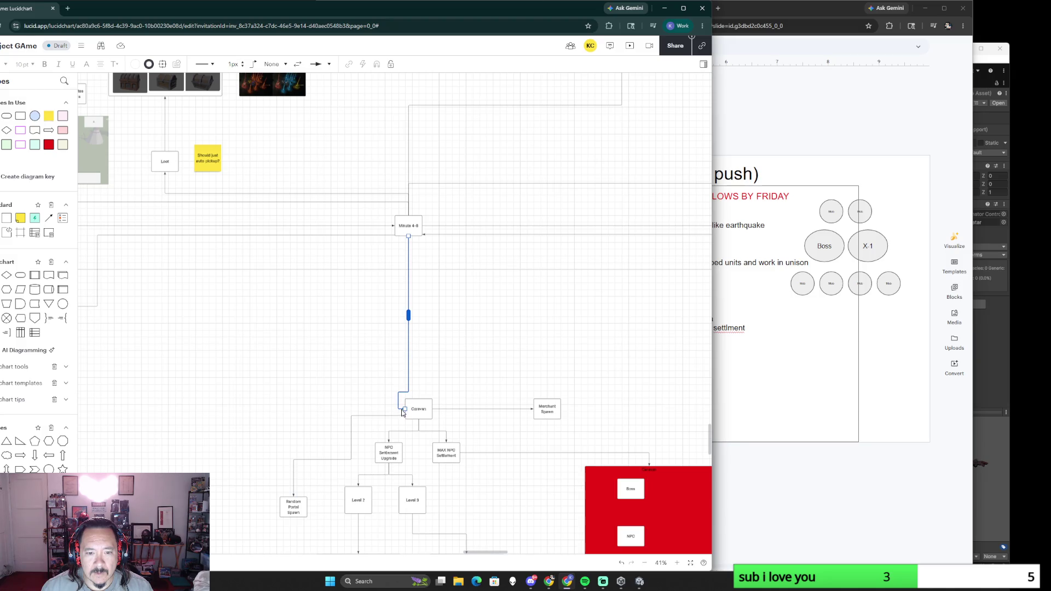
left_click_drag(403, 408, 419, 400)
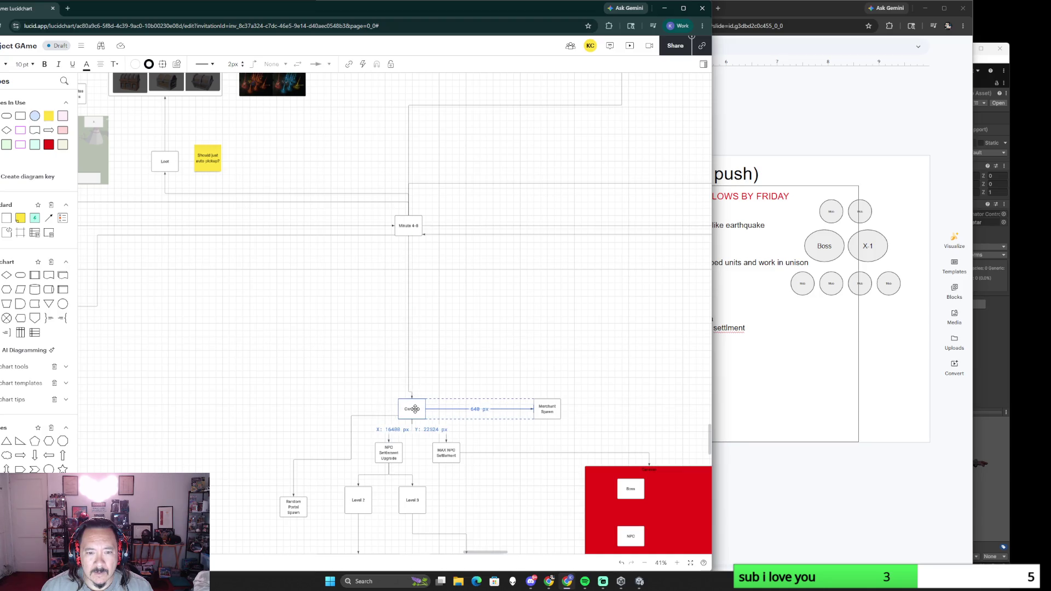
left_click(366, 379)
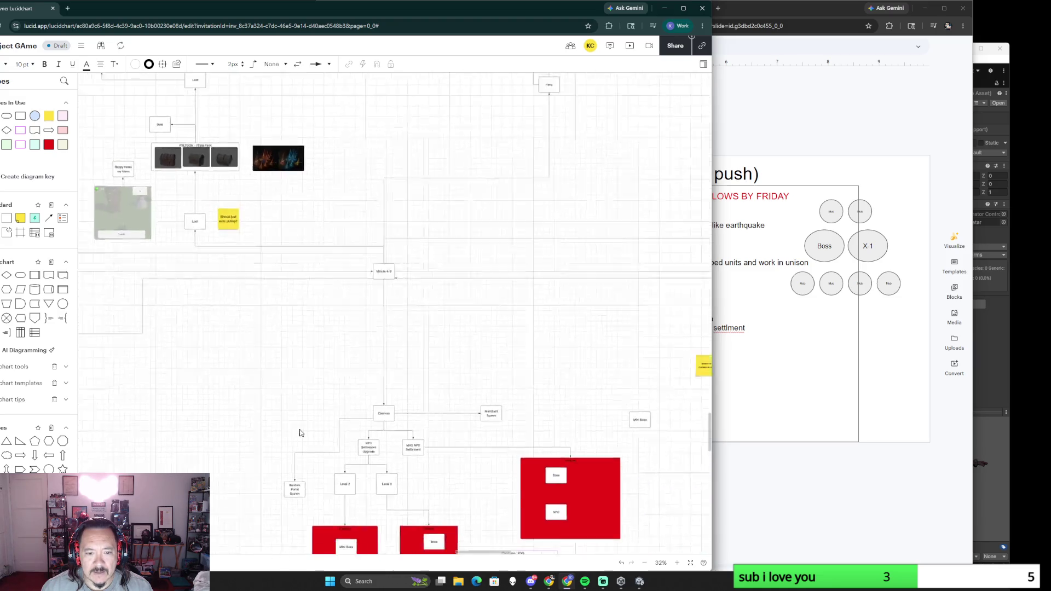
scroll(386, 395, "up", 3)
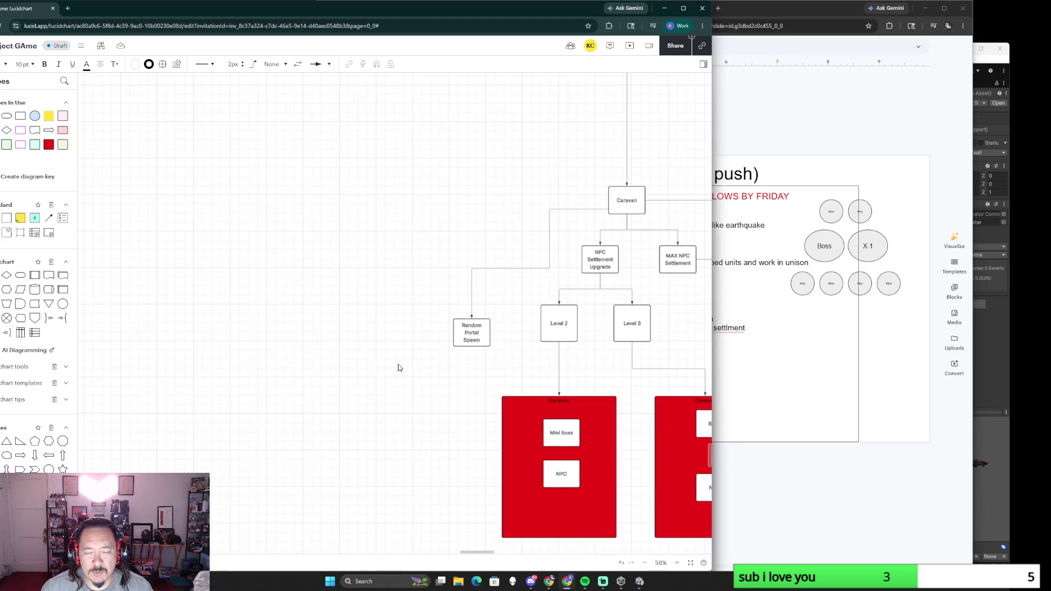
Step: Move Random Portal Spawn up level with Caravan and replace its old connector with a straight line
left_click_drag(464, 343, 433, 247)
left_click(473, 267)
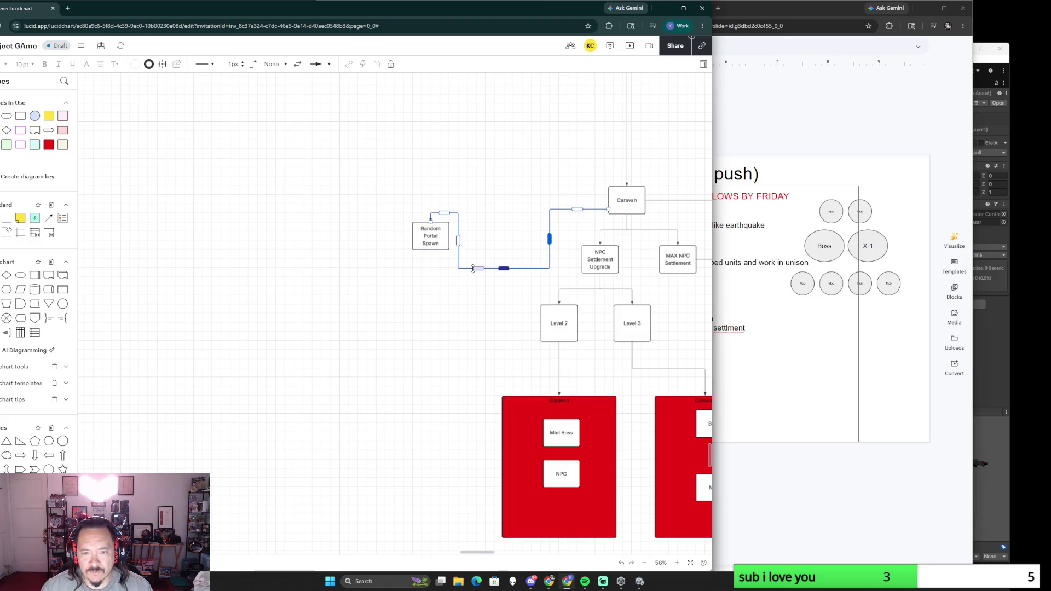
key("Delete")
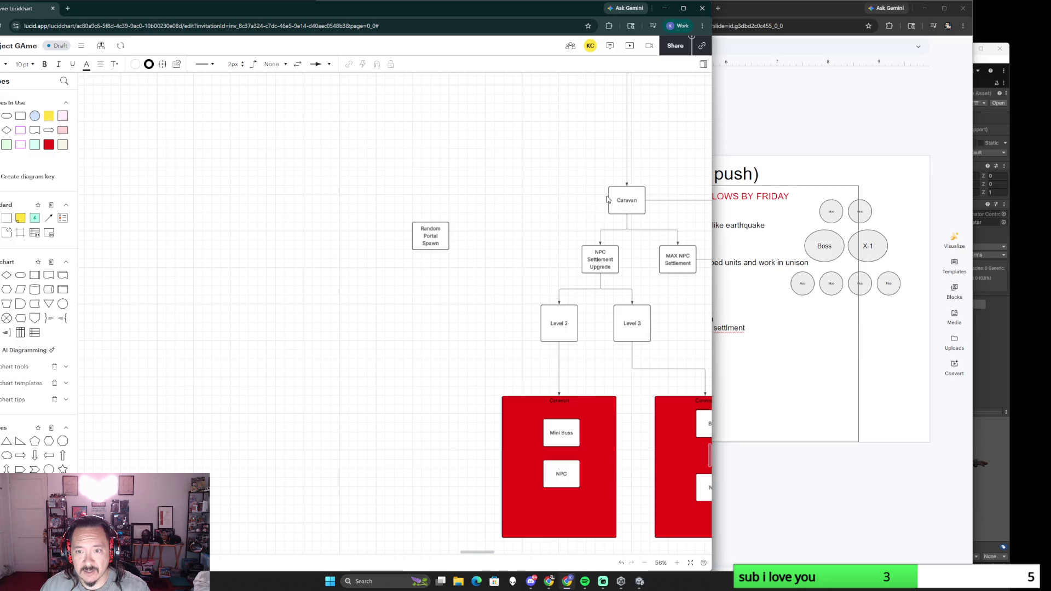
left_click_drag(431, 239, 421, 206)
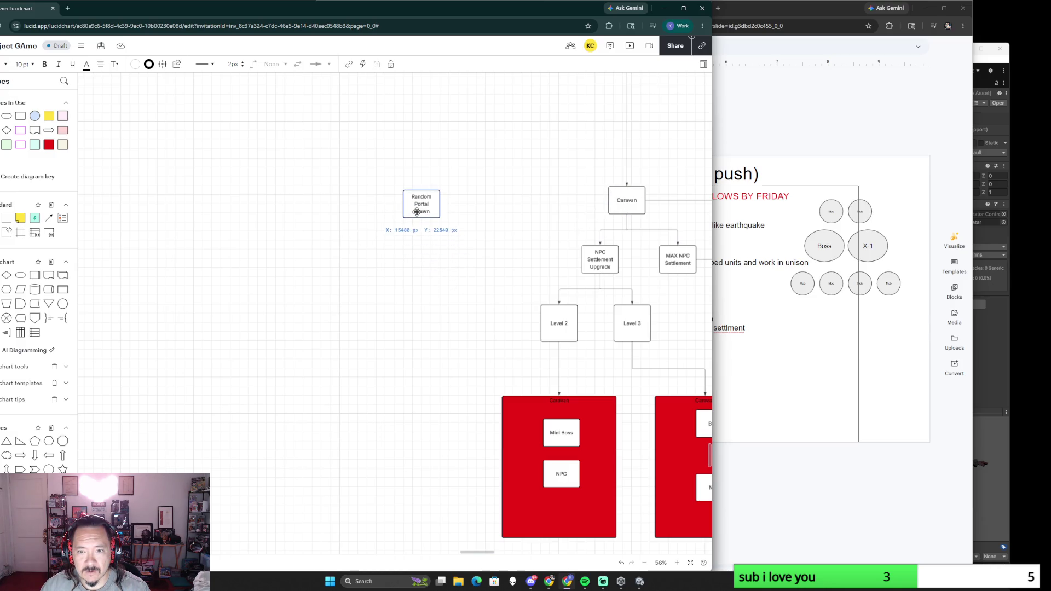
left_click_drag(608, 200, 441, 211)
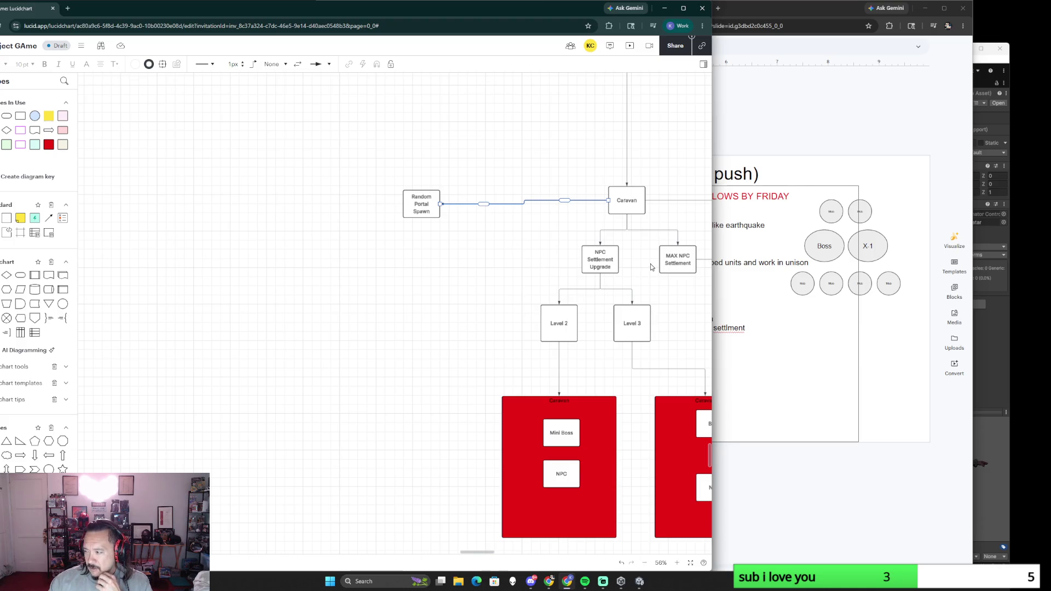
left_click(421, 212)
left_click_drag(421, 205, 421, 202)
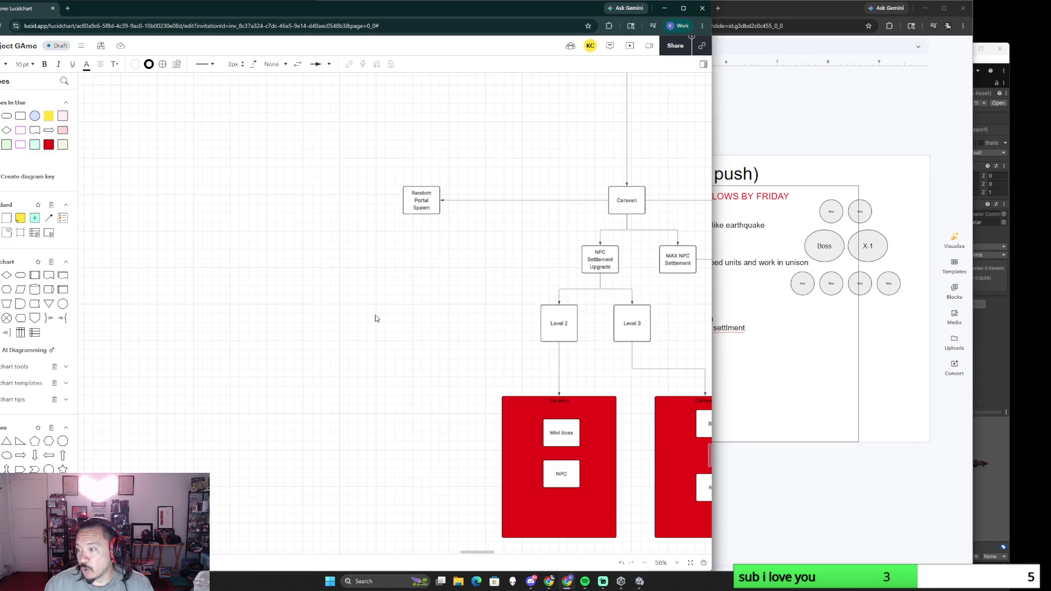
scroll(391, 305, "down", 1)
scroll(457, 345, "down", 2)
scroll(411, 386, "down", 3)
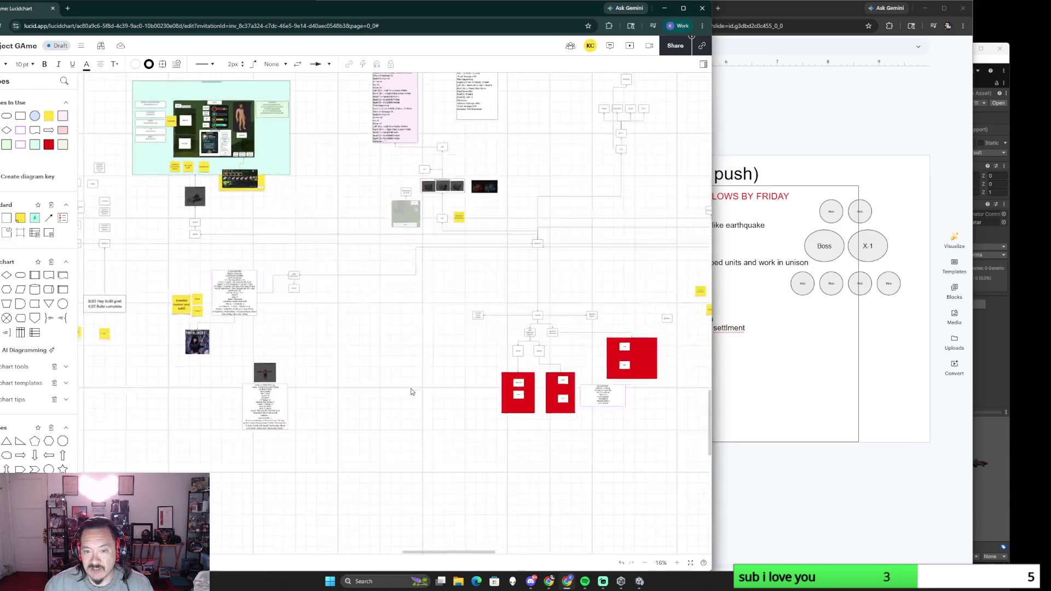
scroll(444, 354, "down", 2)
scroll(447, 359, "up", 2)
scroll(451, 363, "up", 3)
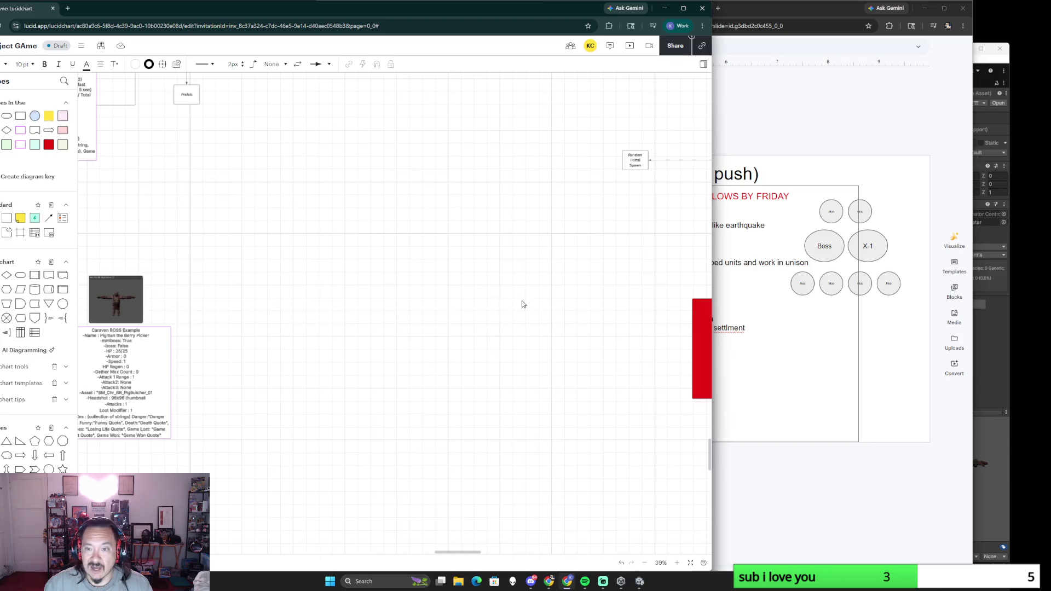
mouse_move(602, 254)
left_mouse_down()
mouse_move(501, 317)
mouse_move(457, 329)
left_mouse_up()
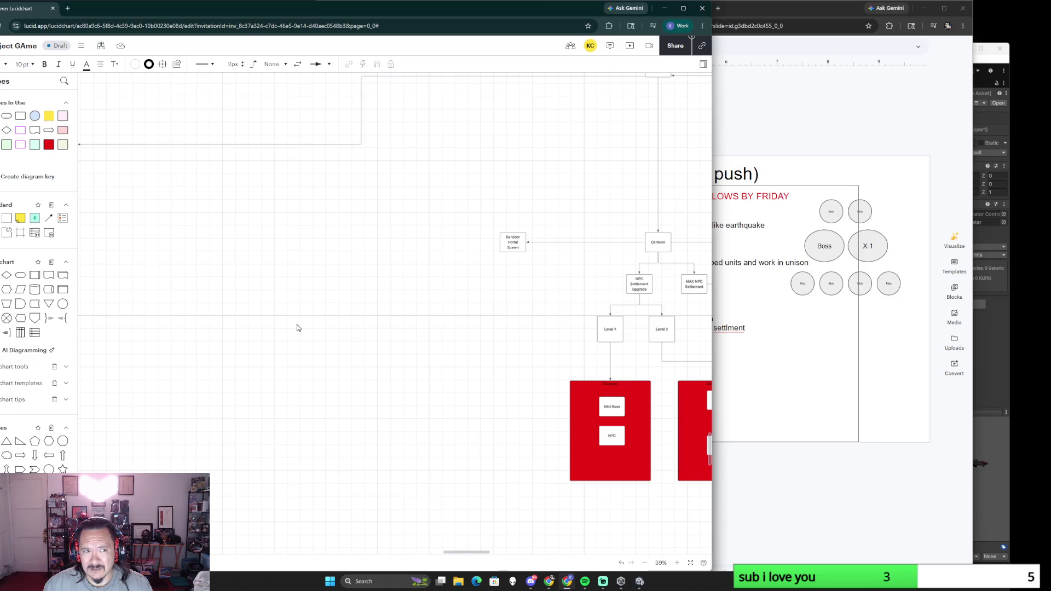
left_click_drag(297, 327, 376, 302)
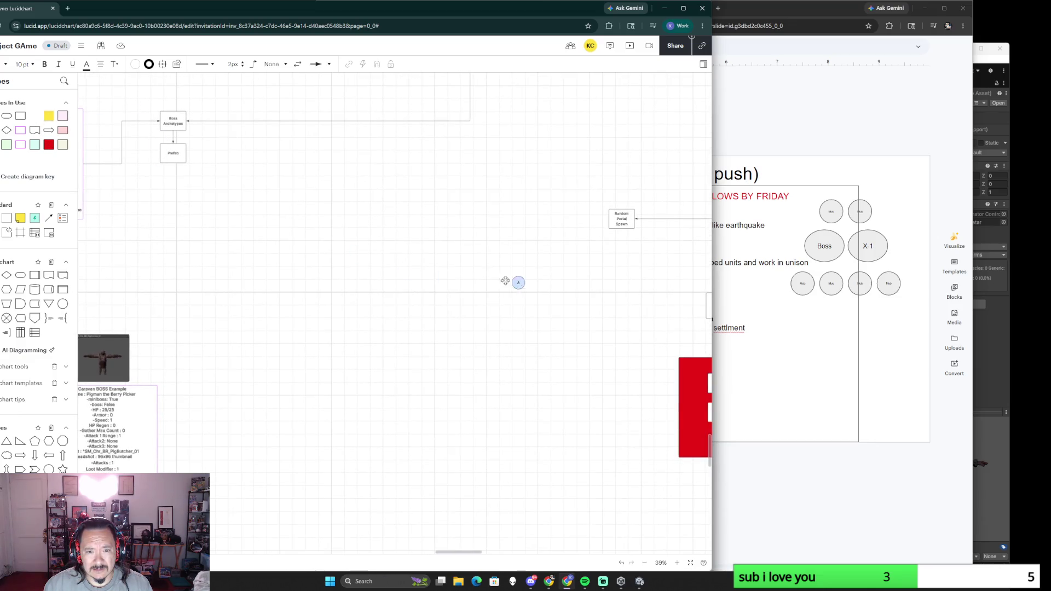
left_click_drag(403, 271, 483, 273)
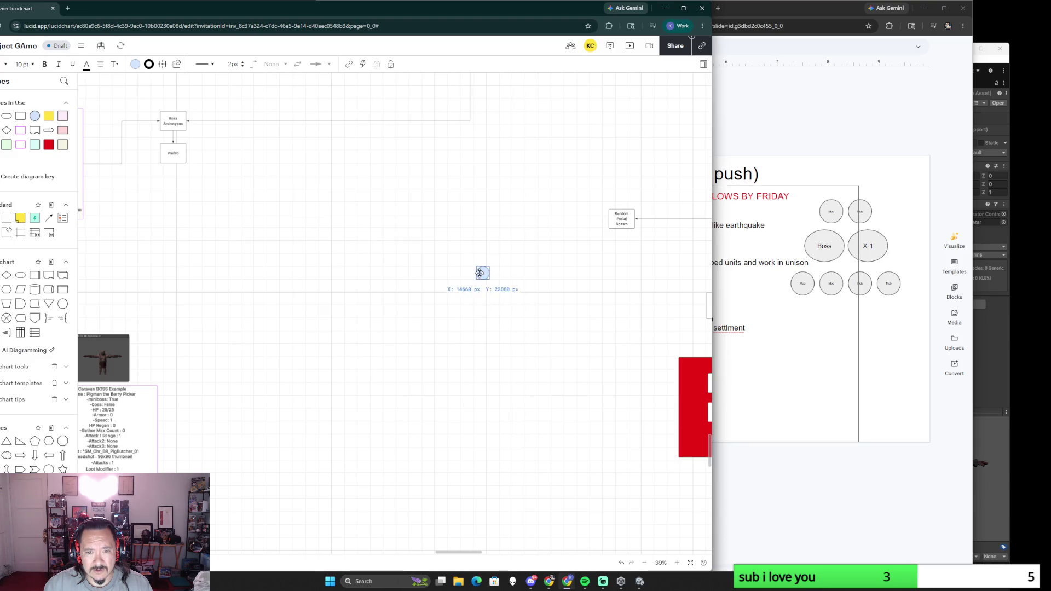
left_click_drag(436, 246, 523, 338)
key("Delete")
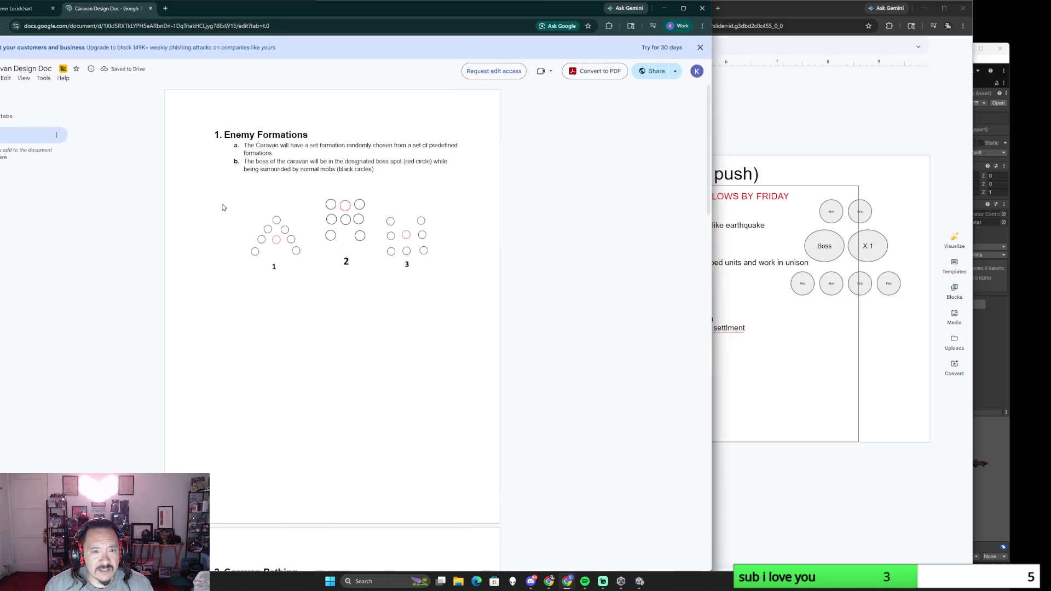
scroll(435, 342, "down", 3)
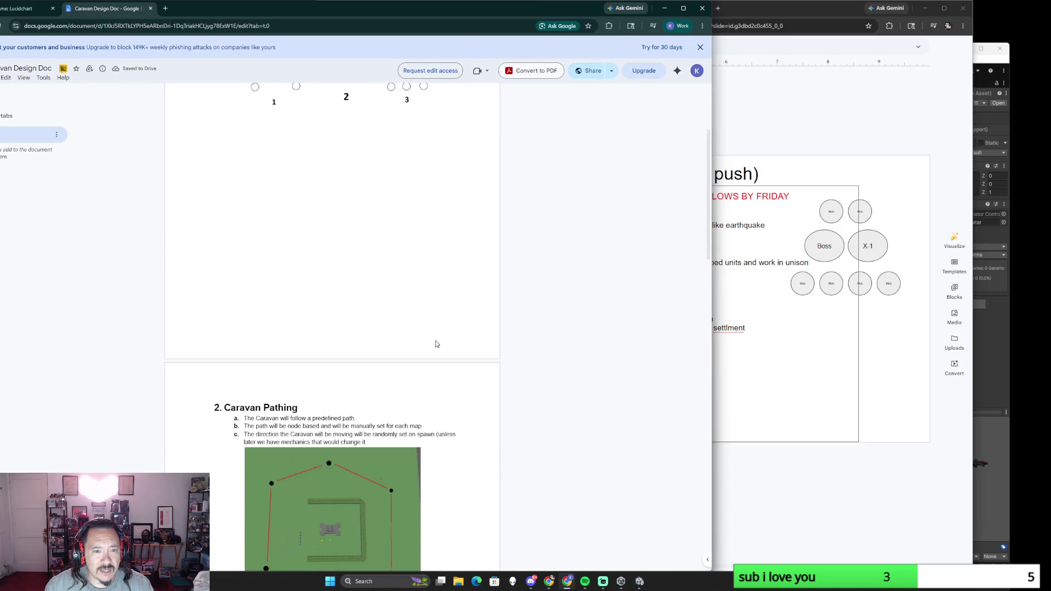
scroll(435, 342, "down", 3)
scroll(435, 342, "down", 1)
scroll(436, 342, "down", 3)
scroll(436, 344, "down", 3)
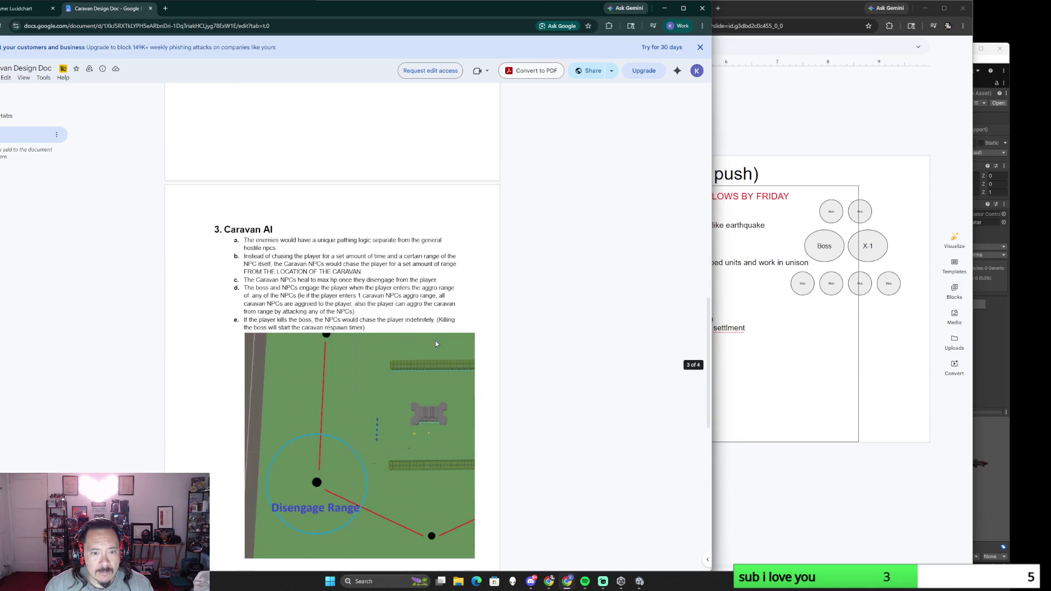
scroll(436, 344, "down", 3)
scroll(437, 344, "down", 2)
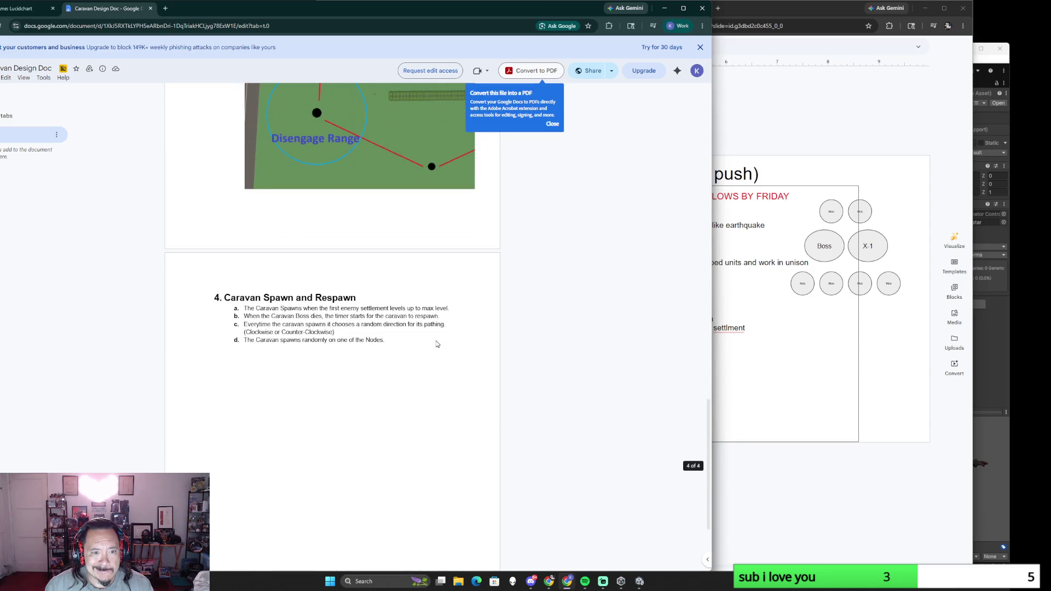
scroll(435, 344, "up", 3)
scroll(436, 344, "up", 3)
scroll(436, 342, "up", 3)
scroll(437, 340, "up", 3)
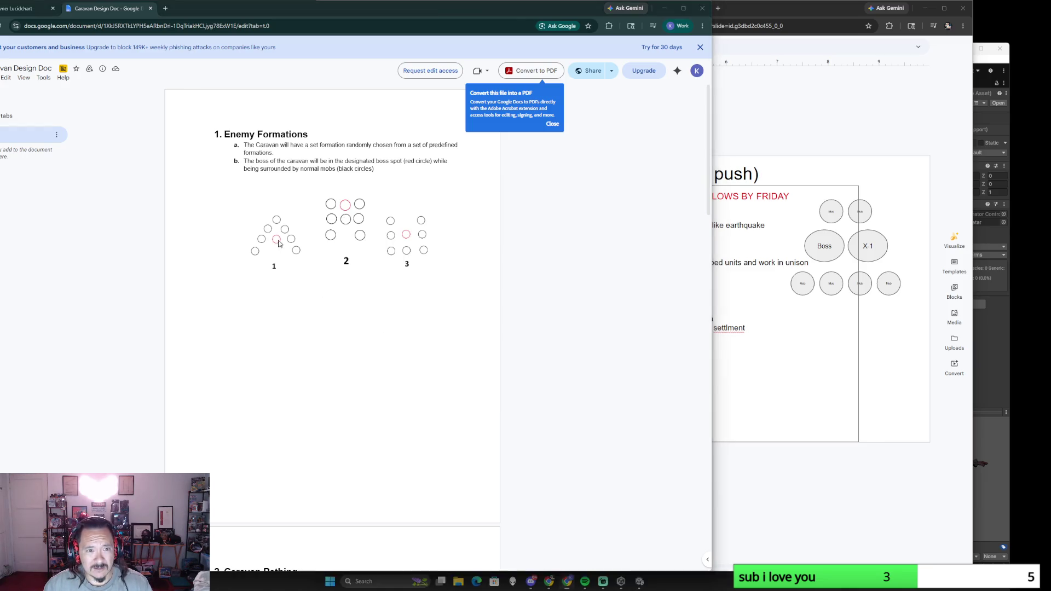
Step: Snip enemy formation 1 from the Caravan Design Doc and close the doc
key("shift+super+s")
left_click_drag(248, 213, 304, 272)
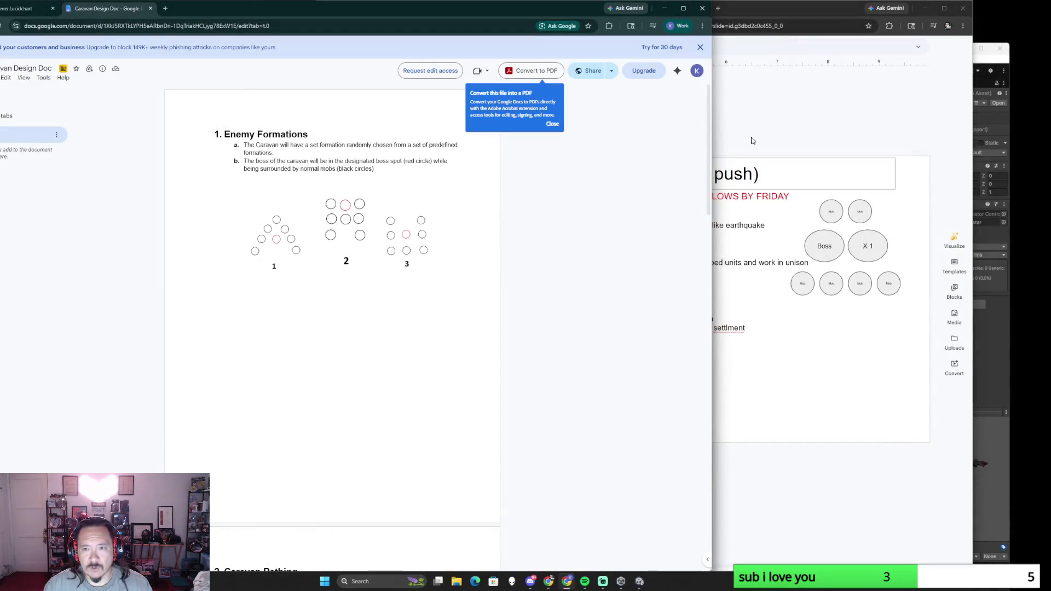
left_click(151, 9)
scroll(501, 343, "up", 3)
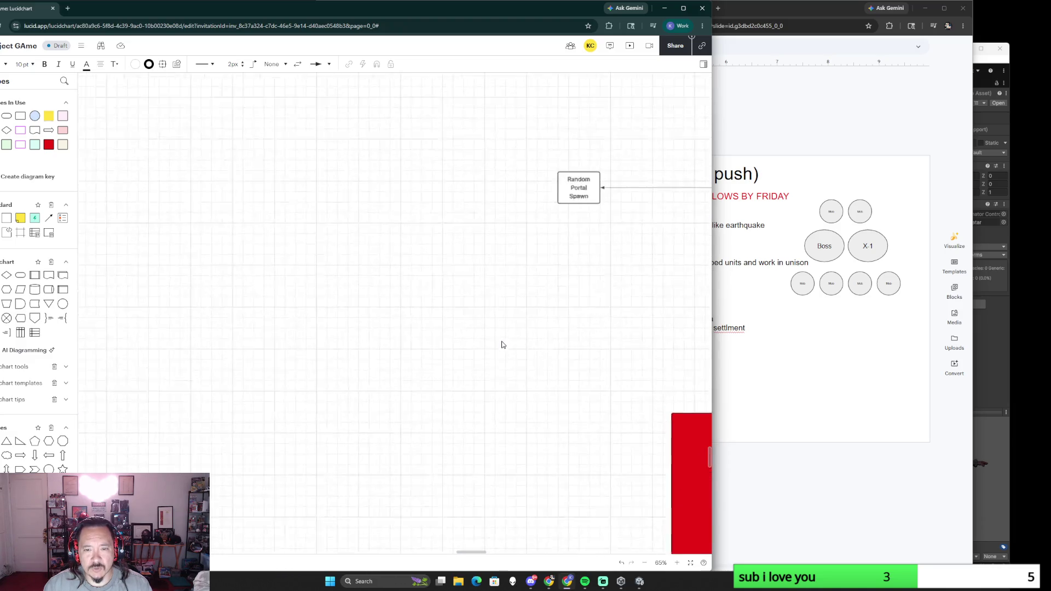
Step: Paste the formation 1 image and position it lower on the board near Random Portal Spawn
key("ctrl+v")
left_click_drag(521, 289, 497, 172)
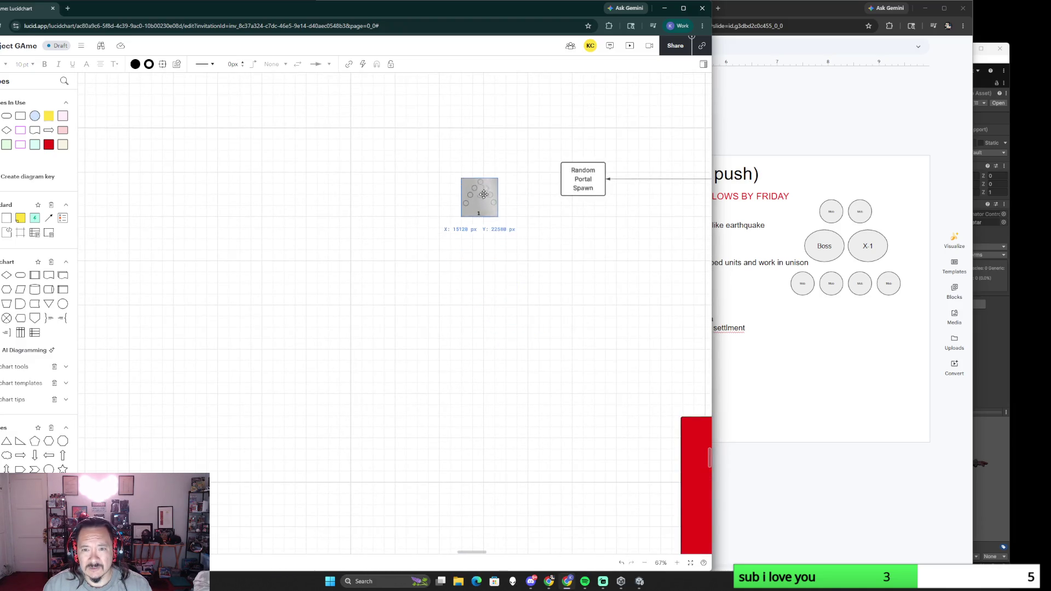
scroll(526, 261, "up", 3)
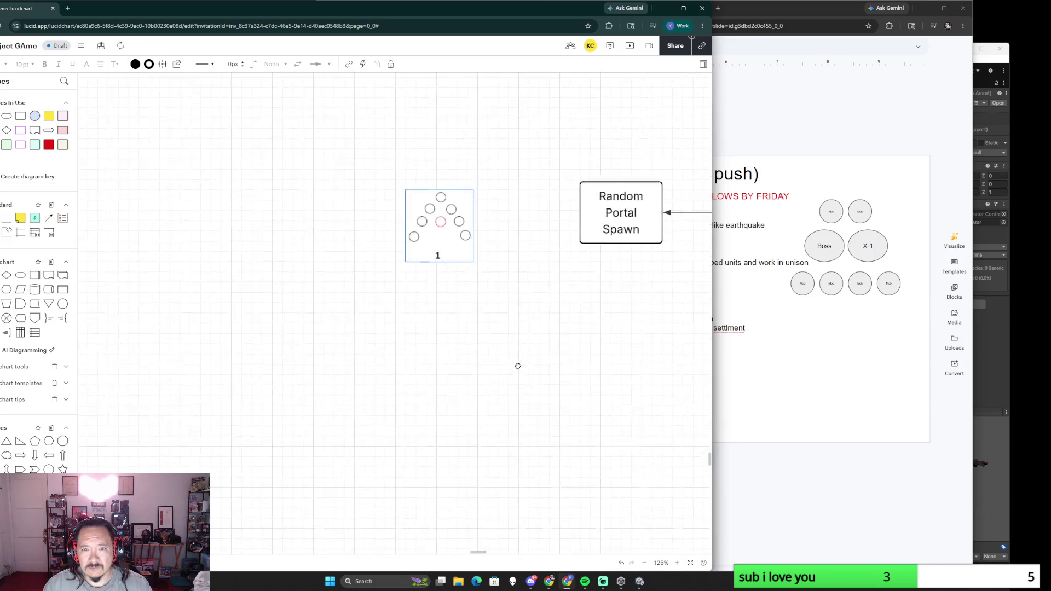
left_click_drag(438, 218, 464, 378)
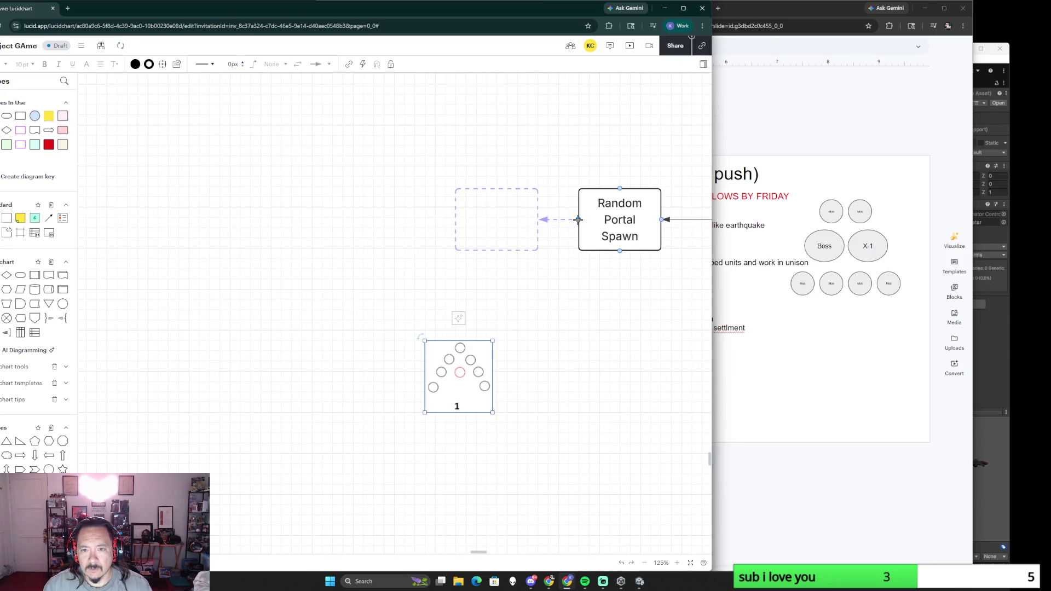
Step: Pull a connector left from Random Portal Spawn ending in a new rectangle
left_click_drag(578, 219, 465, 220)
left_click(443, 234)
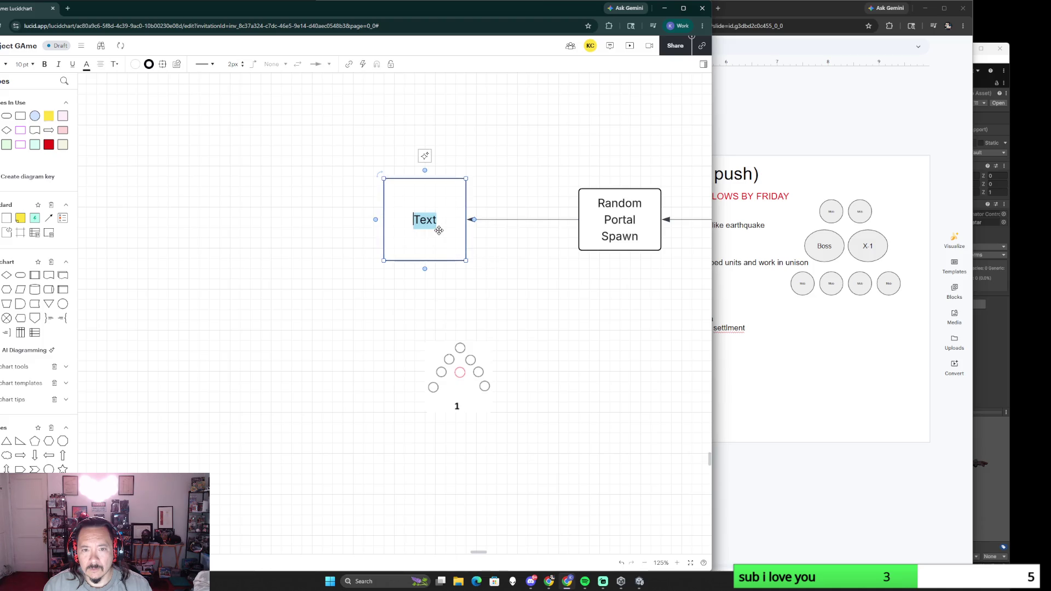
type("Fromatio")
Step: Correct the 'Formation' label typo and move the formation 1 image up under the box
key("BackSpace")
key("BackSpace")
key("BackSpace")
key("BackSpace")
type("ormation")
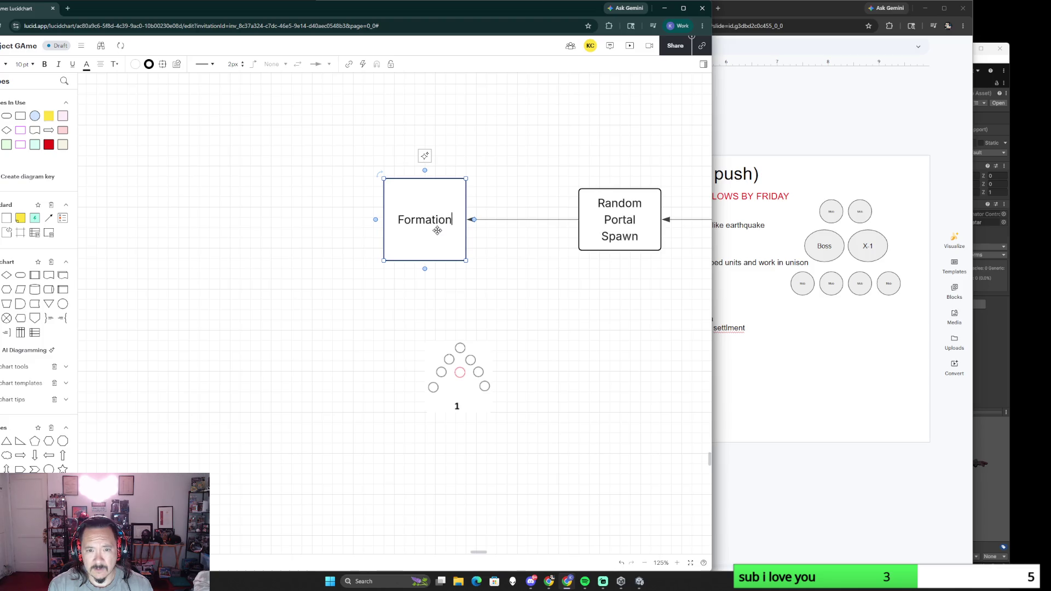
left_click(430, 347)
left_click_drag(453, 359, 427, 330)
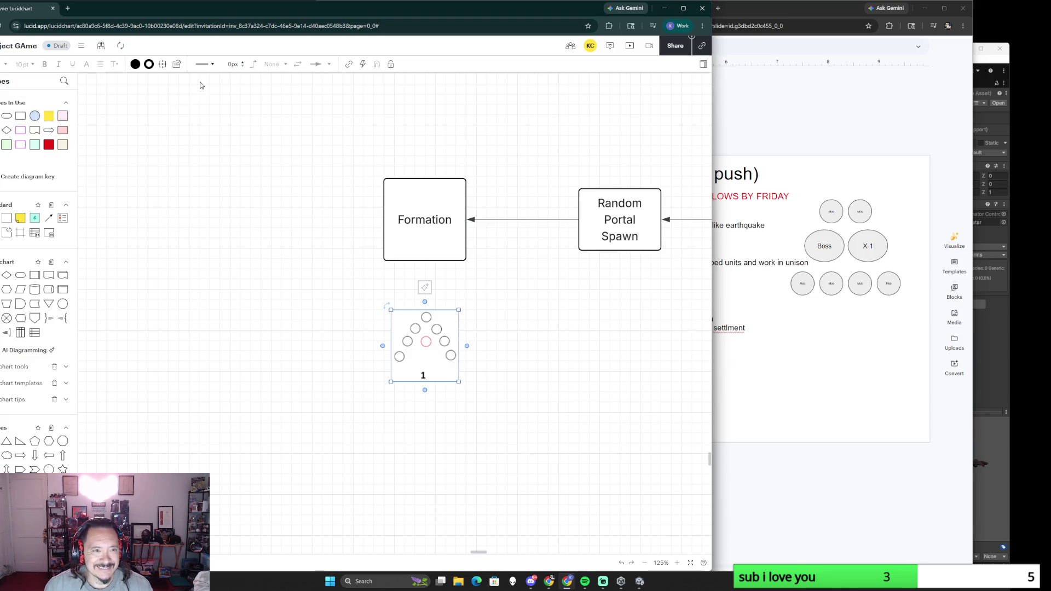
Step: Give the formation 1 image a 1px border and run a connector from Formation's bottom down to it
left_click(242, 60)
left_click(327, 280)
left_click_drag(439, 359, 441, 344)
left_click_drag(424, 261, 425, 297)
scroll(353, 467, "down", 2)
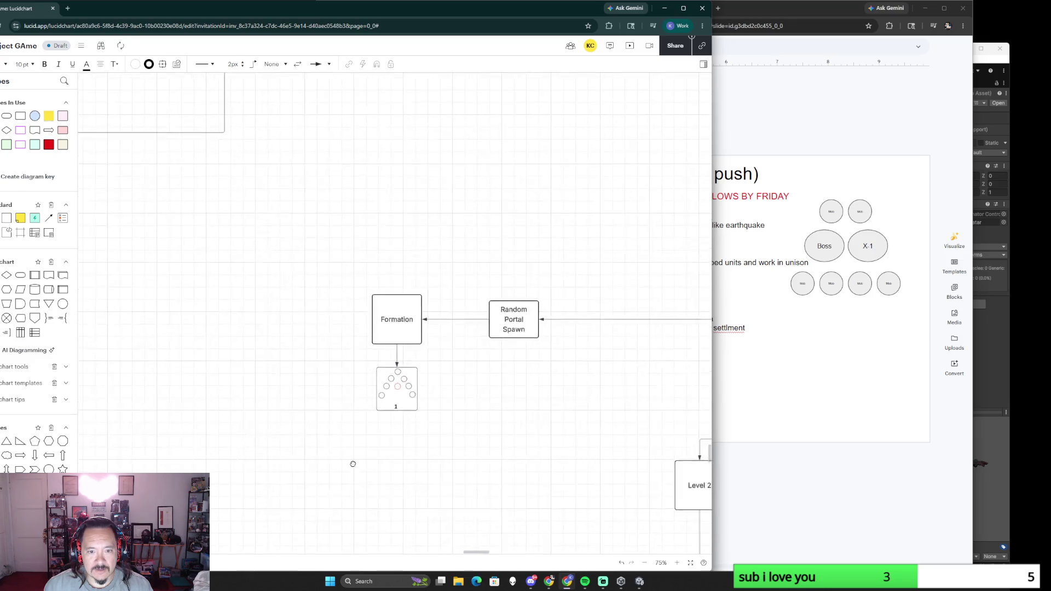
scroll(321, 387, "down", 3)
scroll(298, 376, "down", 2)
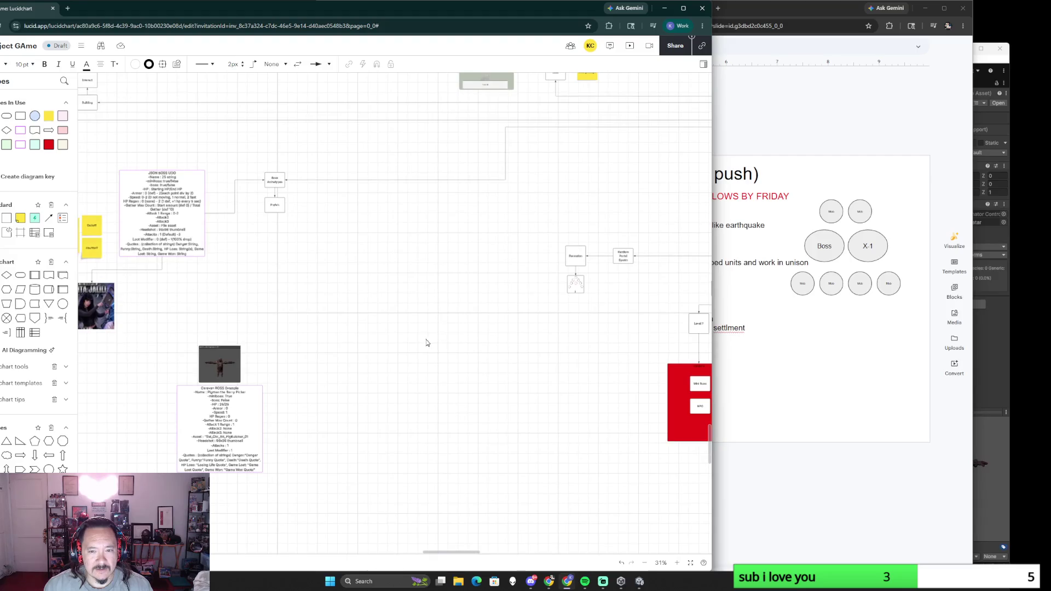
Step: Move the Caravan BOSS Example group next to Formation and connect Formation's left side to the Pigman boss image
mouse_move(206, 392)
left_mouse_down()
mouse_move(518, 370)
mouse_move(493, 370)
left_mouse_up()
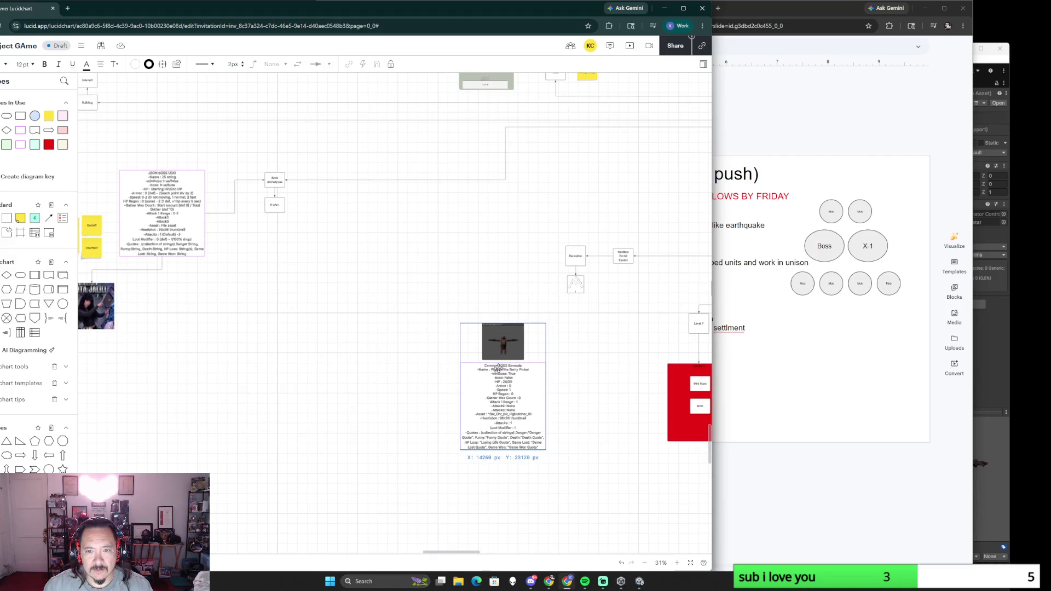
scroll(577, 401, "up", 4)
scroll(576, 391, "up", 2)
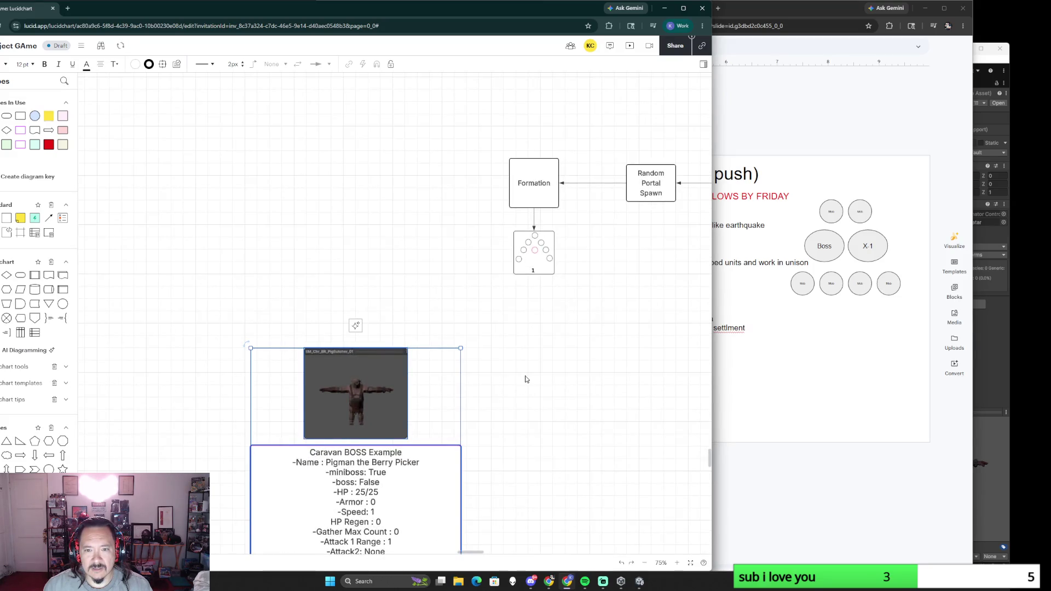
left_click(501, 311)
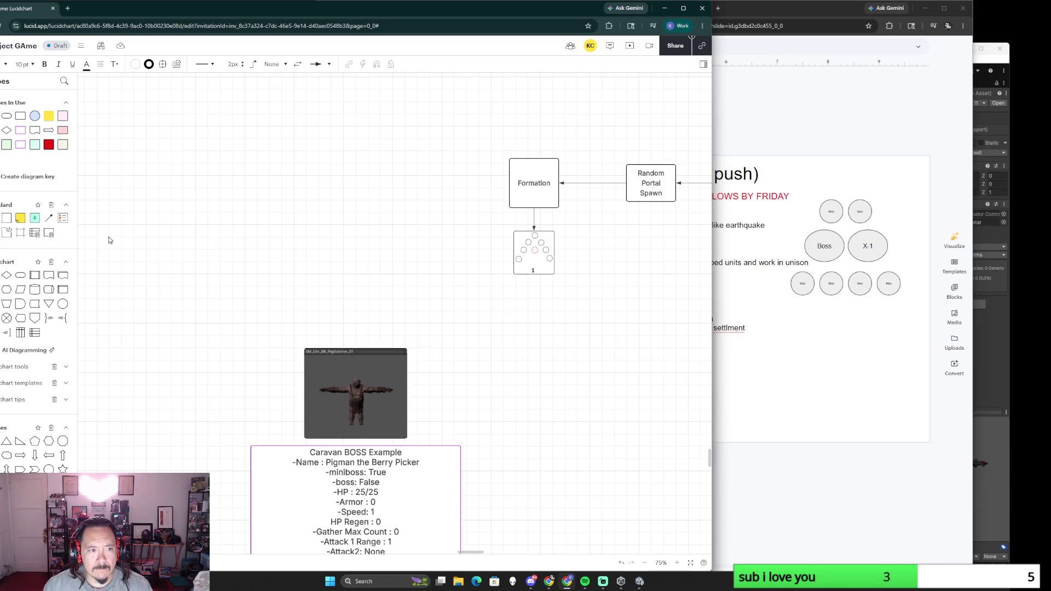
left_click_drag(509, 182, 355, 342)
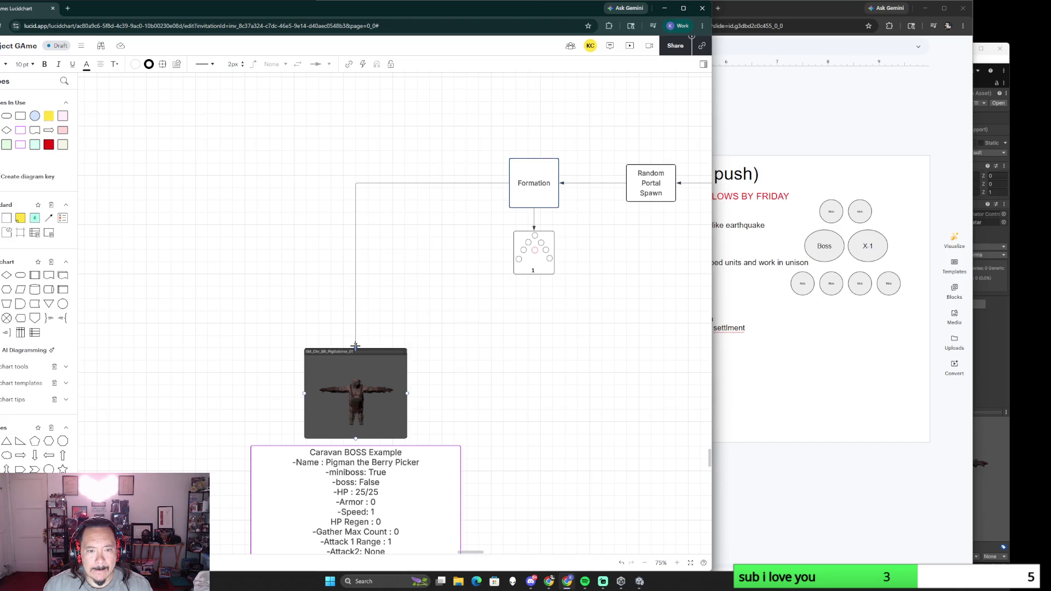
scroll(558, 370, "down", 3)
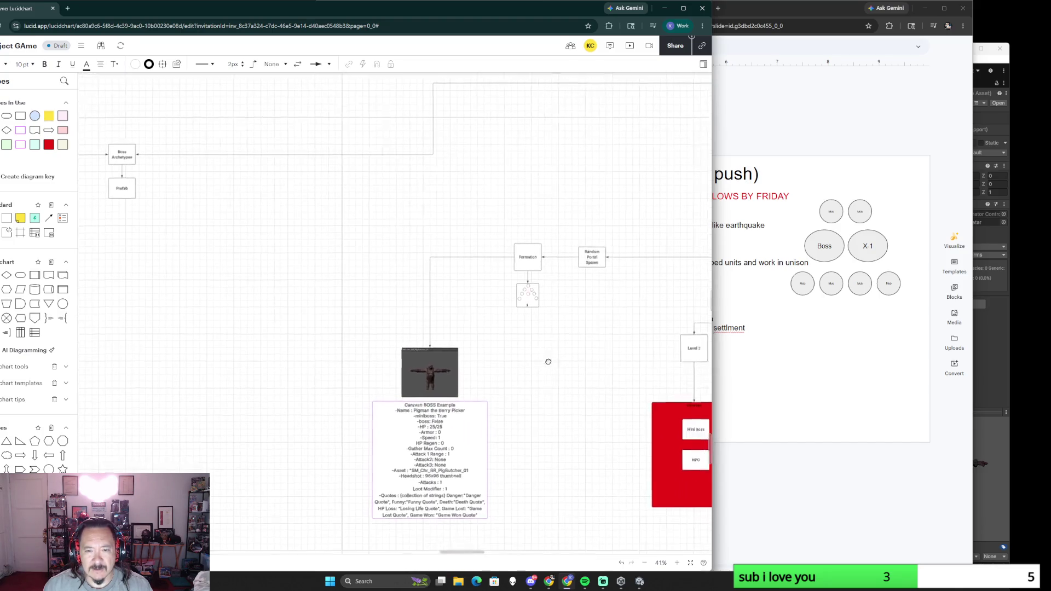
left_click_drag(547, 361, 526, 352)
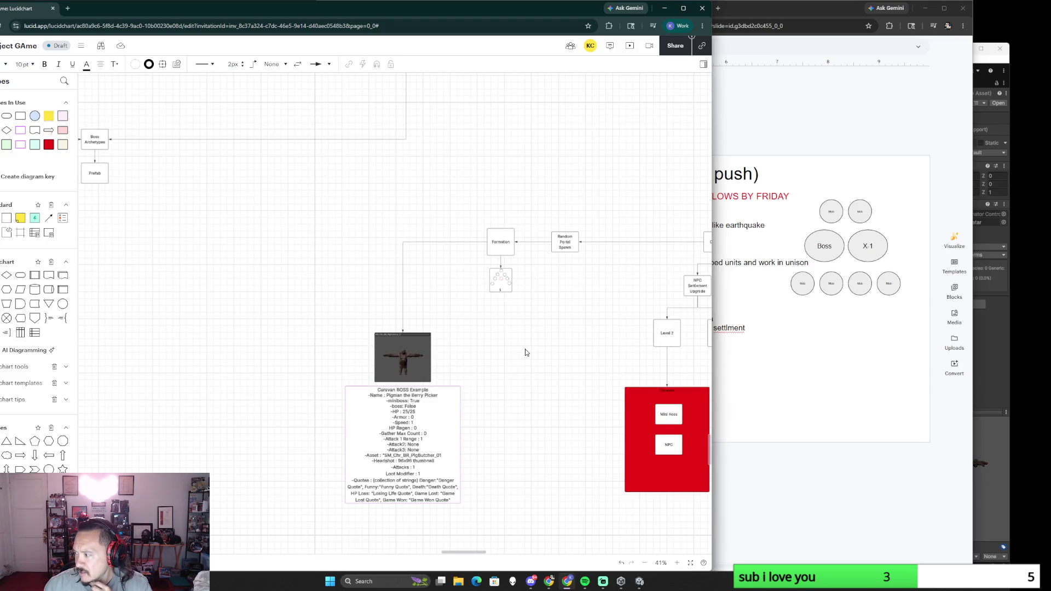
scroll(254, 294, "down", 5)
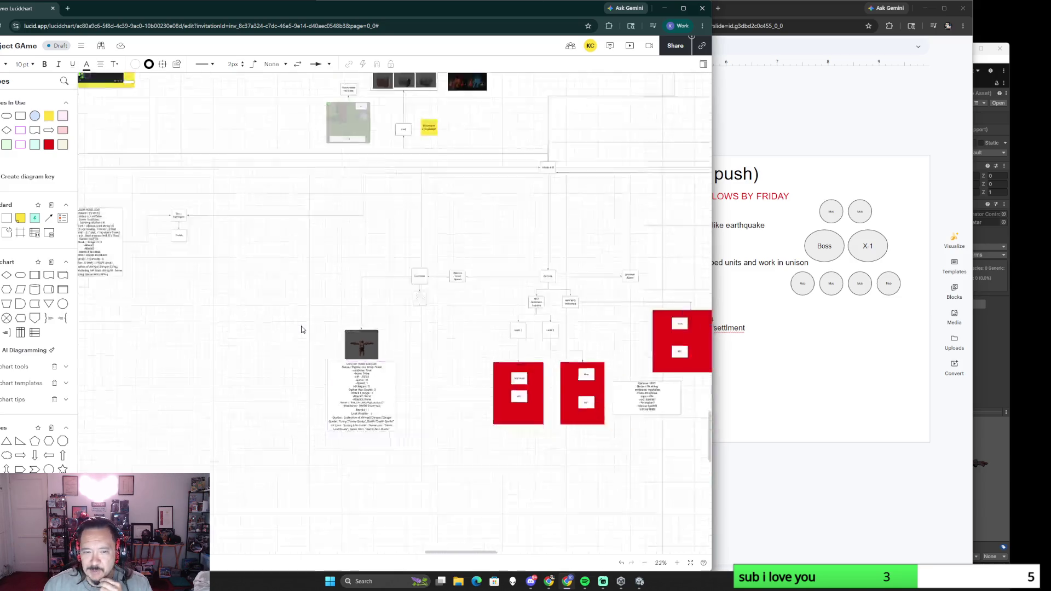
scroll(277, 322, "up", 5)
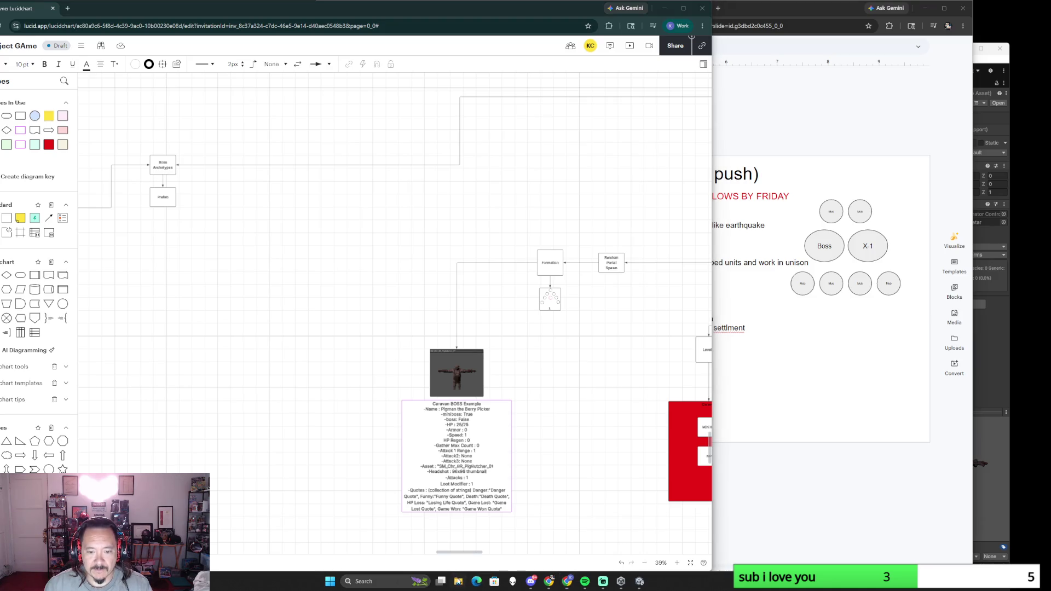
Step: Switch from Lucidchart to the Project Game build window and start the game with PLAY
key("super+e")
left_click_drag(578, 155, 1050, 156)
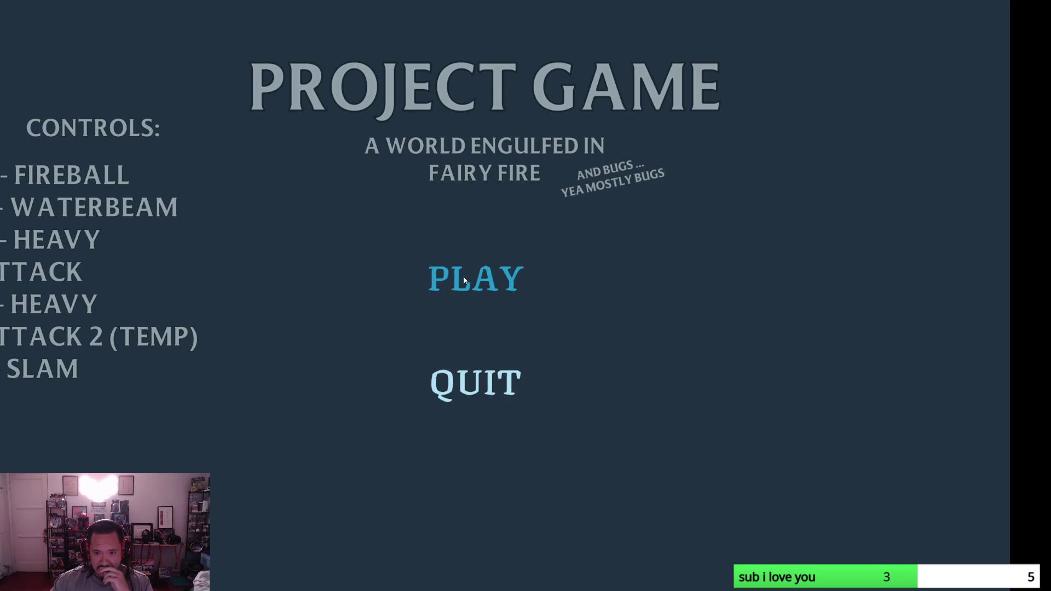
left_click(465, 279)
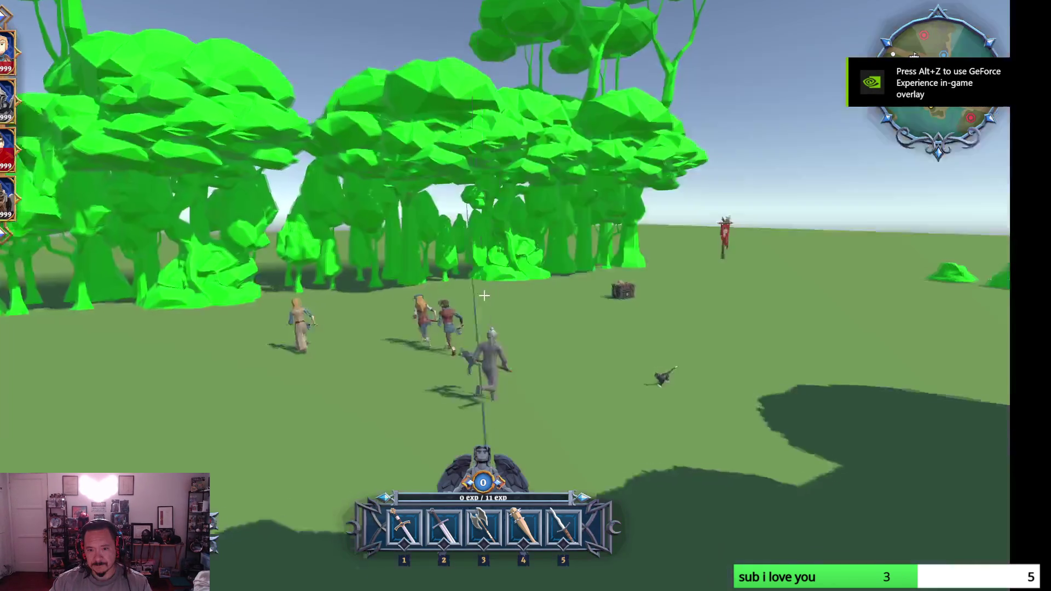
Step: Run the character around the stone building, across the red 0/10 pad and on toward the skeletons
key("w")
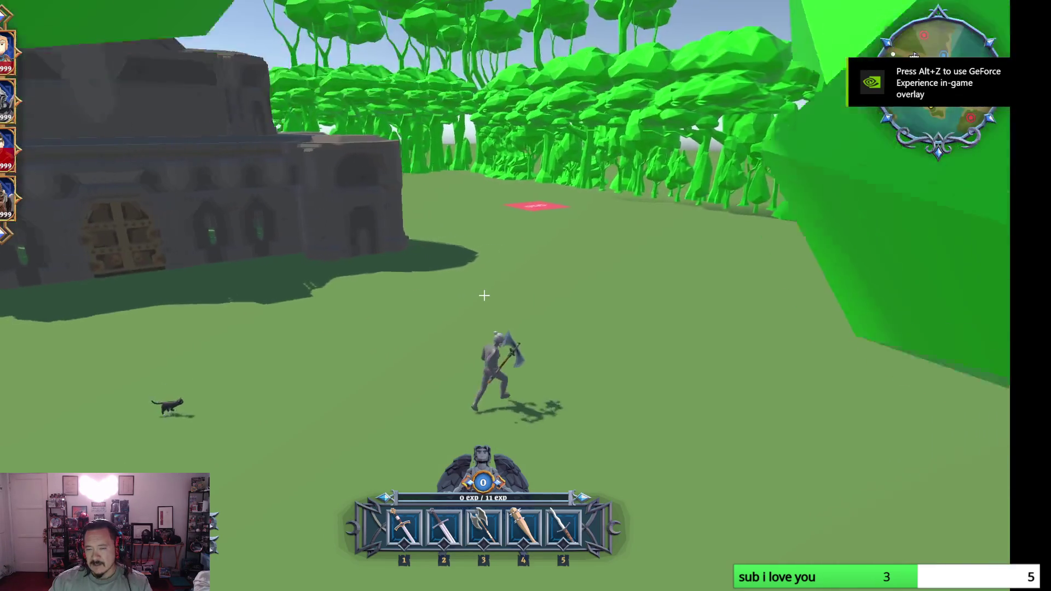
key("w")
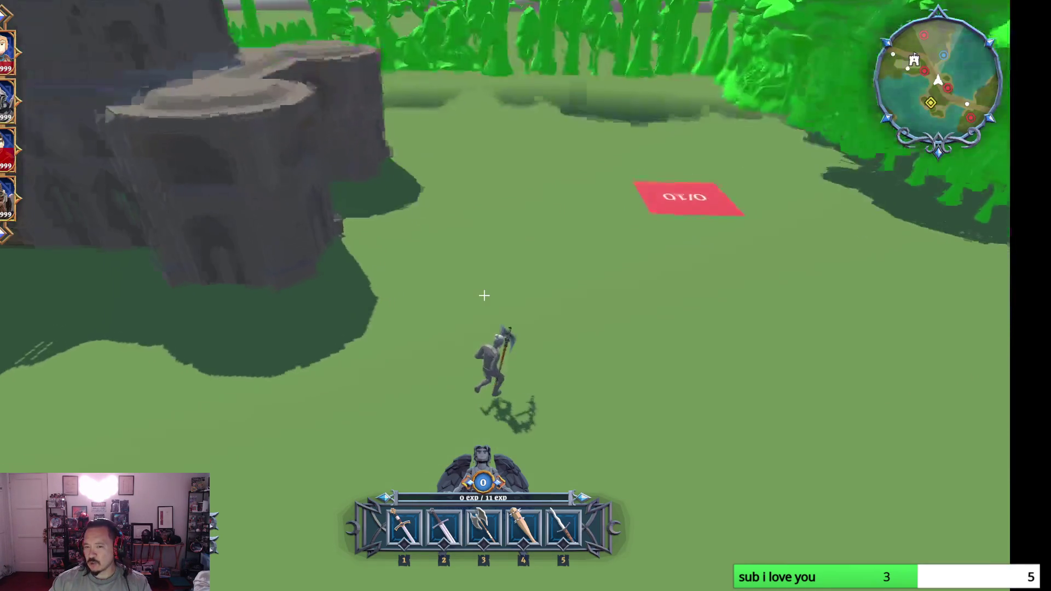
key("w")
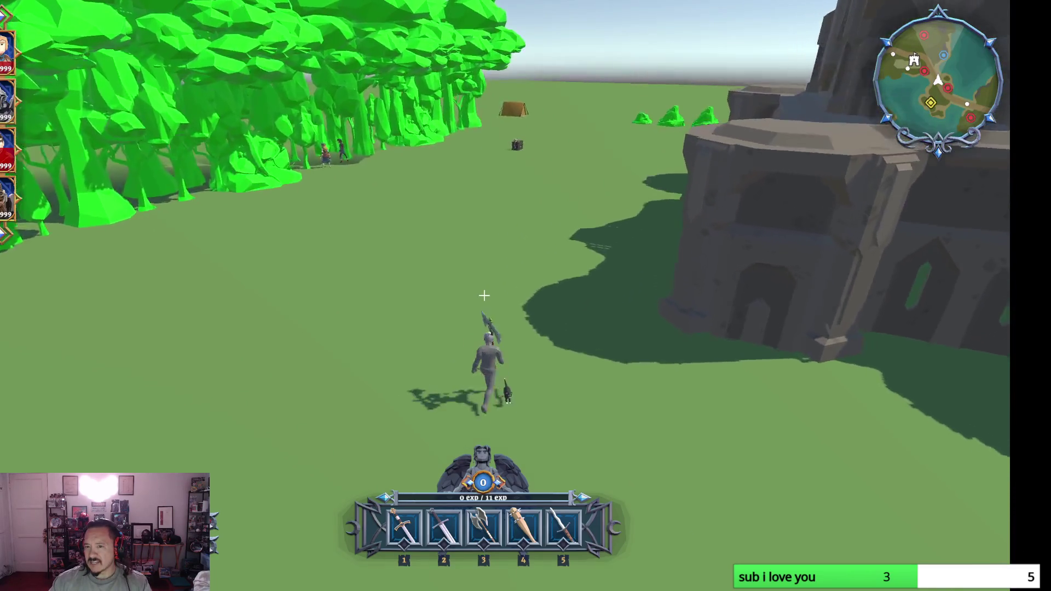
key("w")
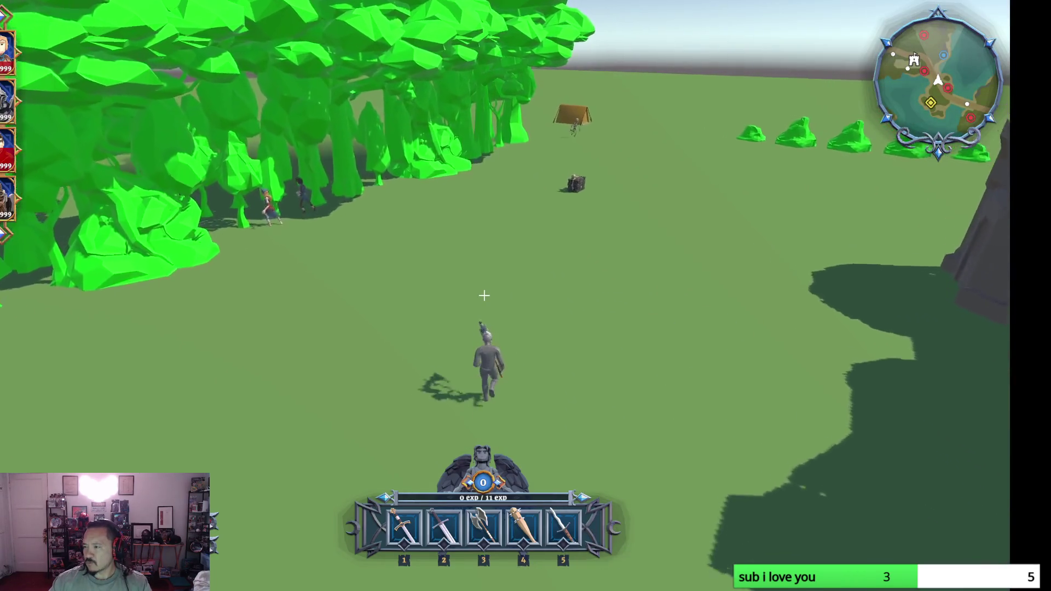
key("w")
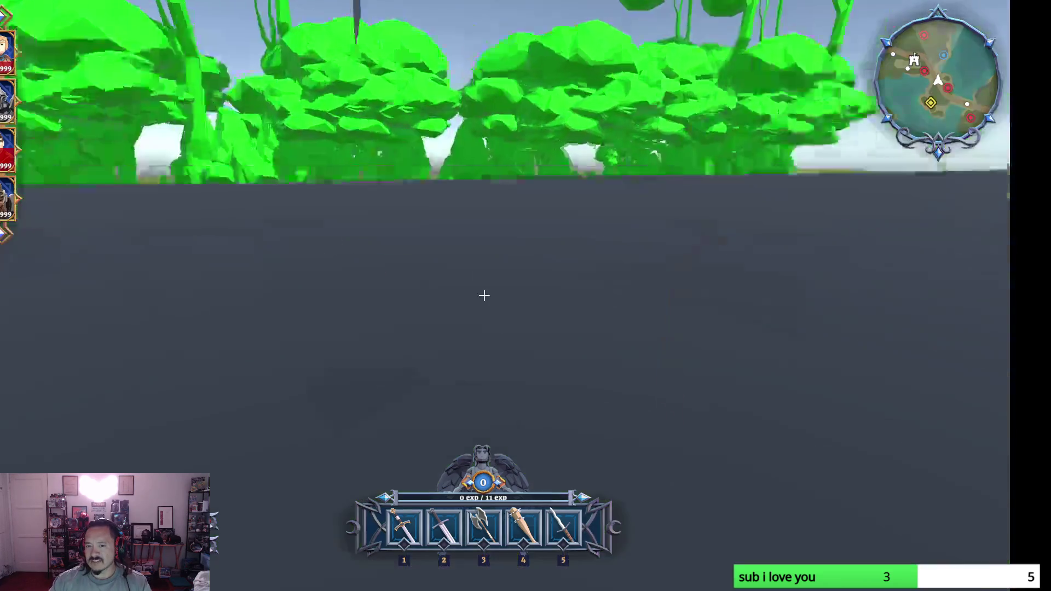
key("w")
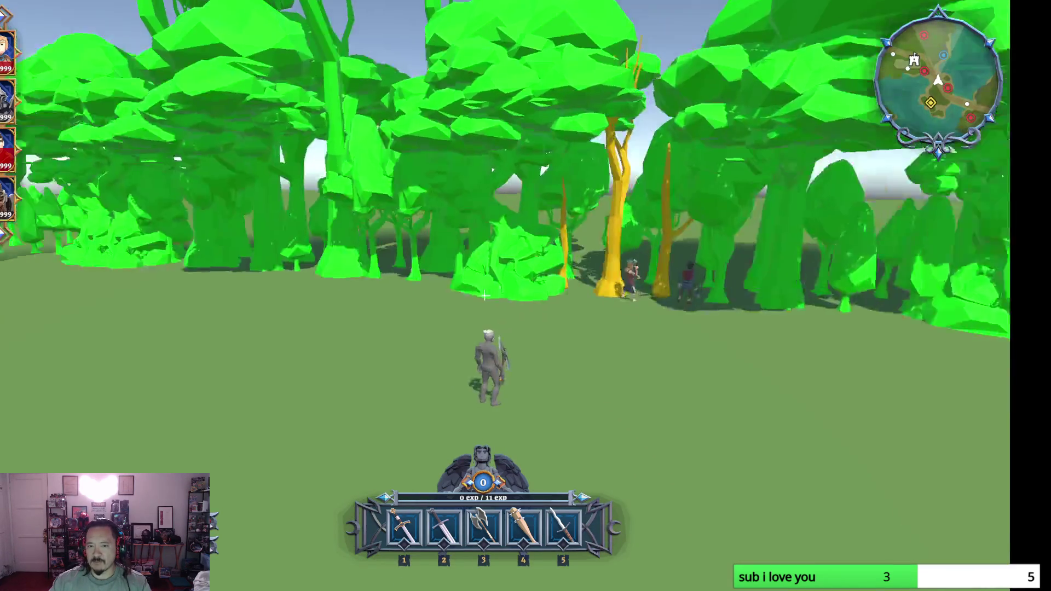
key("w")
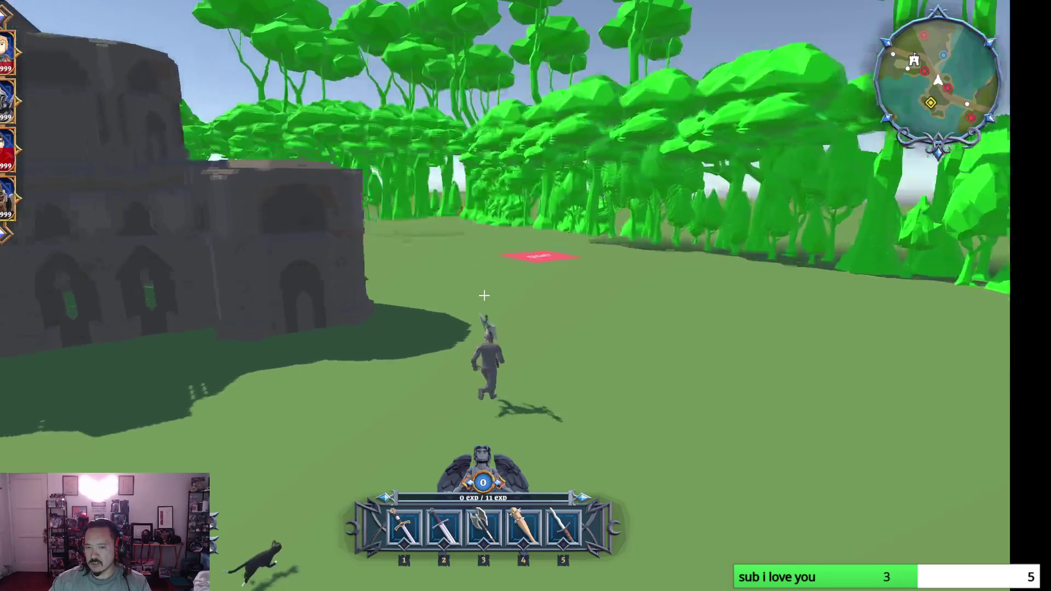
key("w")
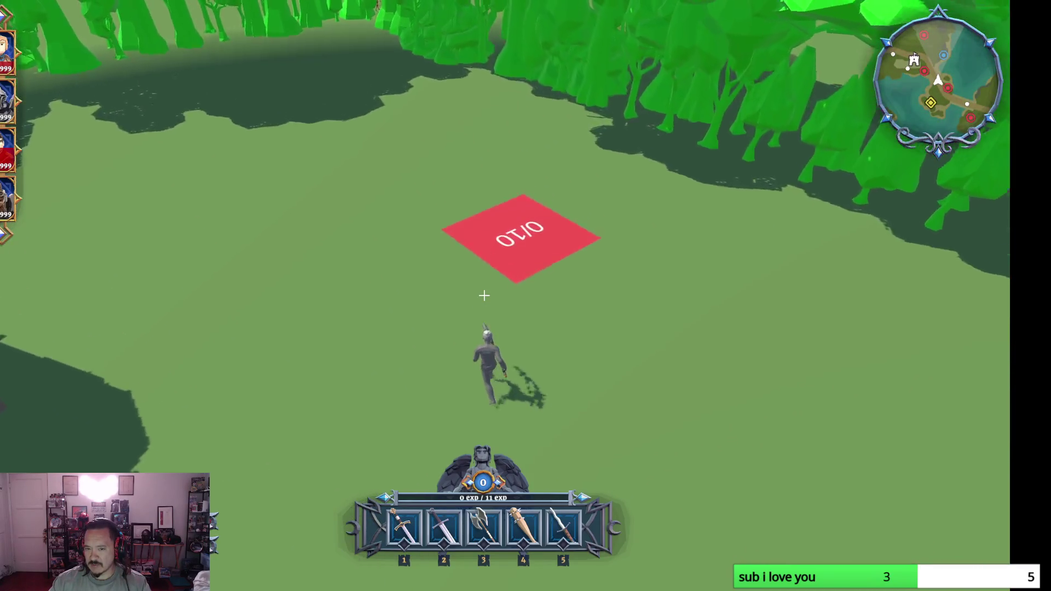
key("w")
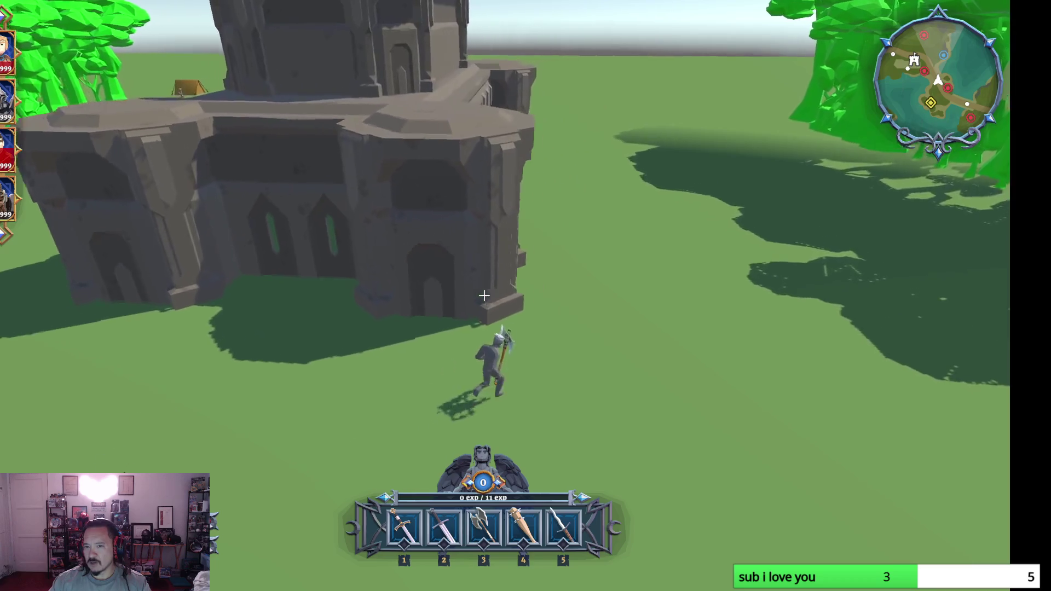
key("w")
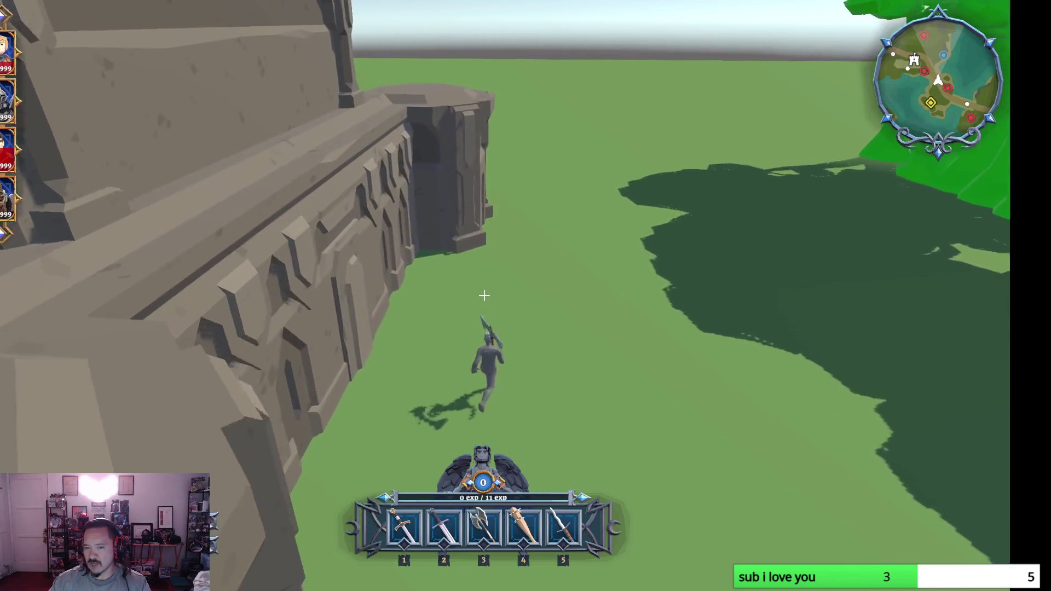
key("w")
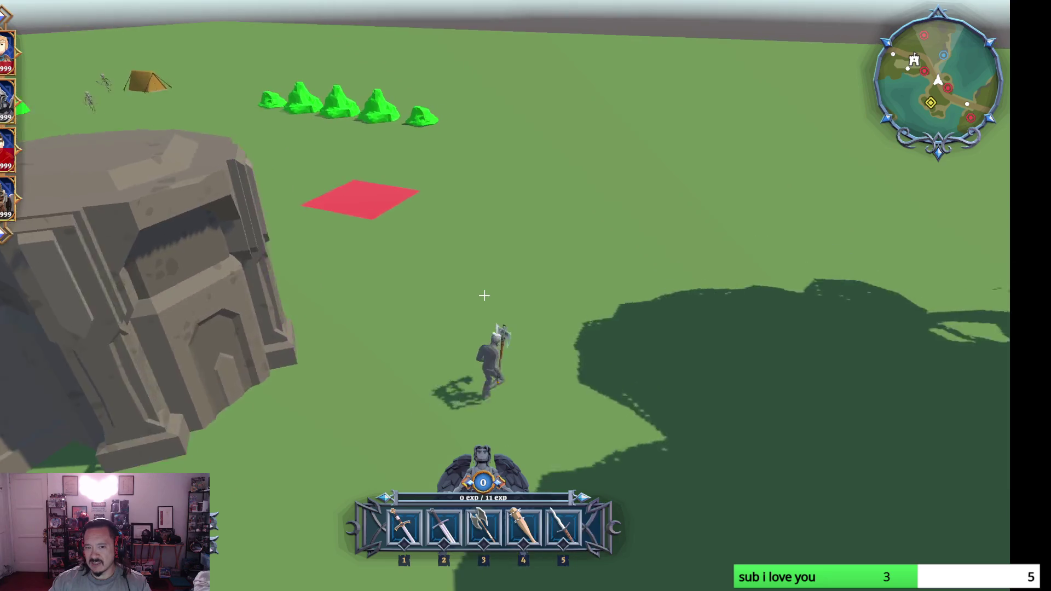
key("w")
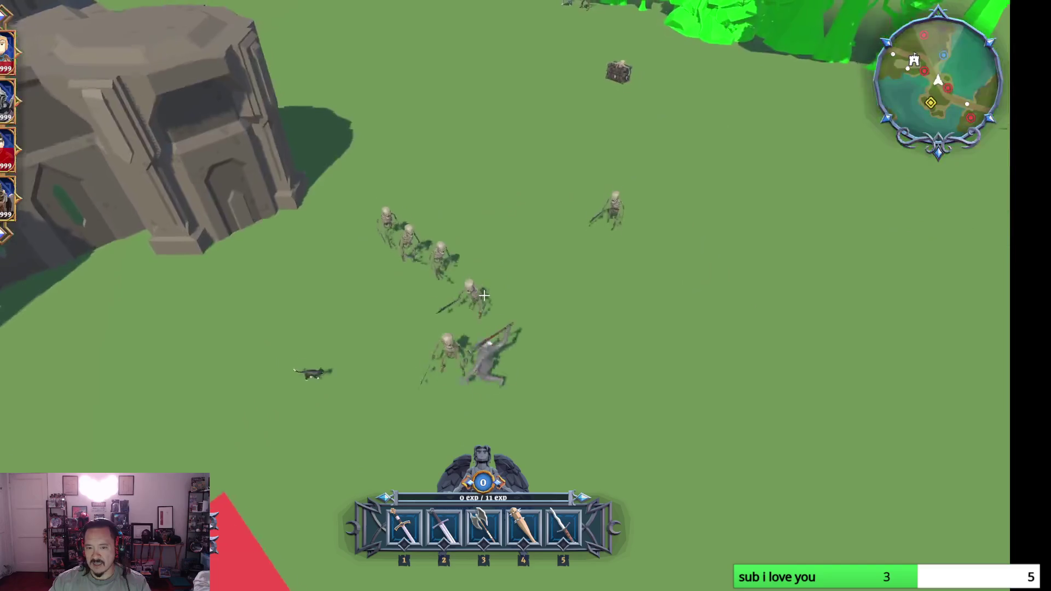
Step: Attack the skeletons around the building and red pad until the character reaches level 1
left_click(485, 295)
key("w")
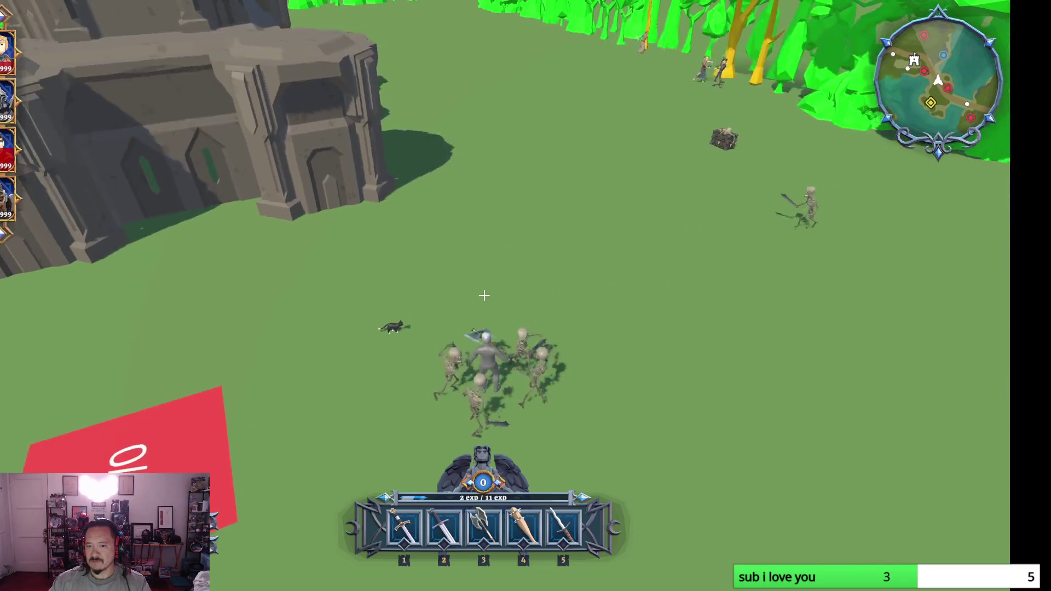
key("w")
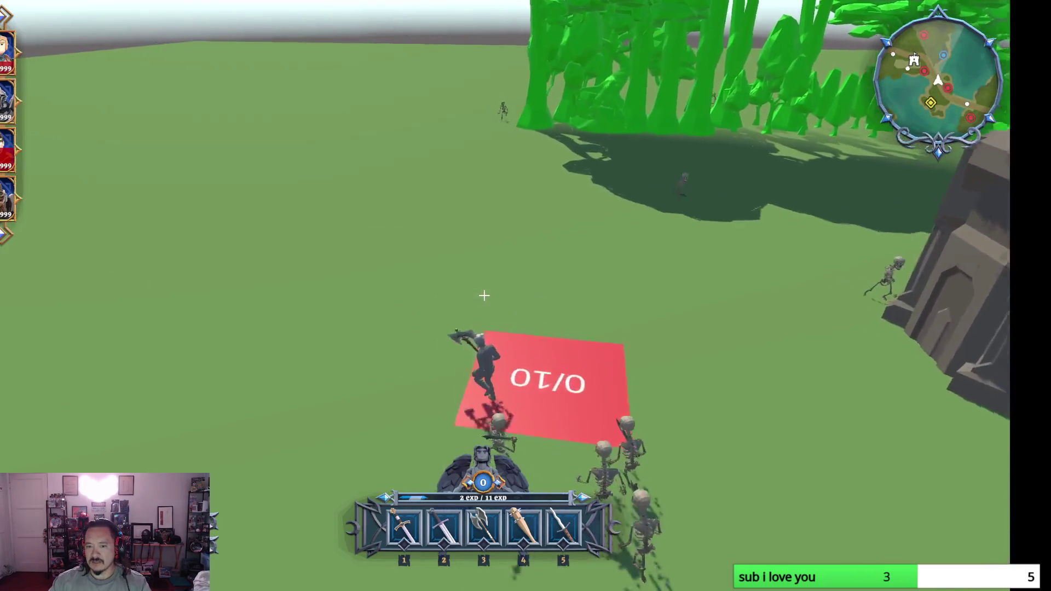
key("w")
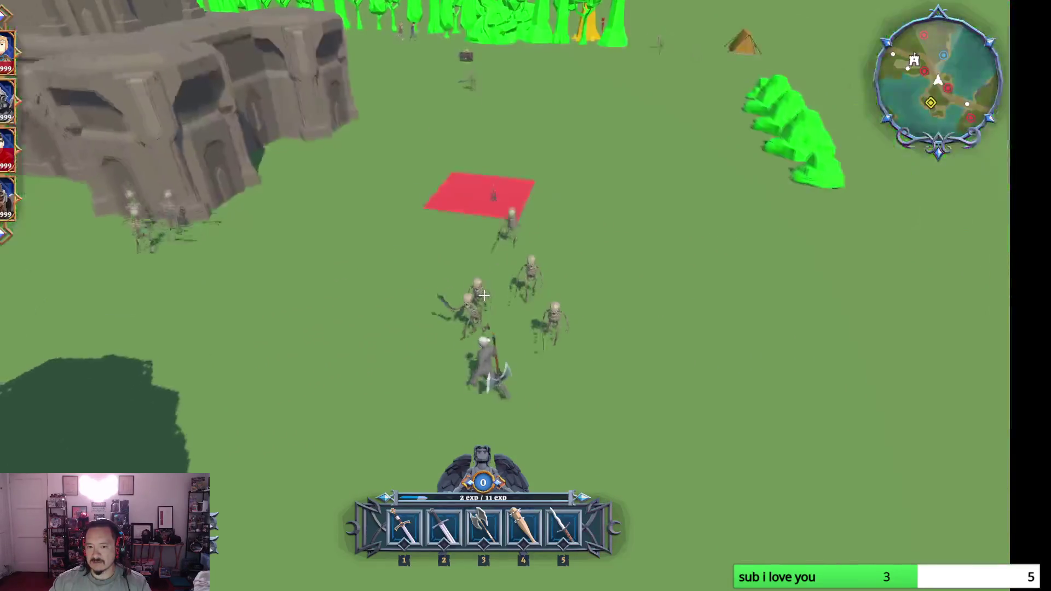
key("w")
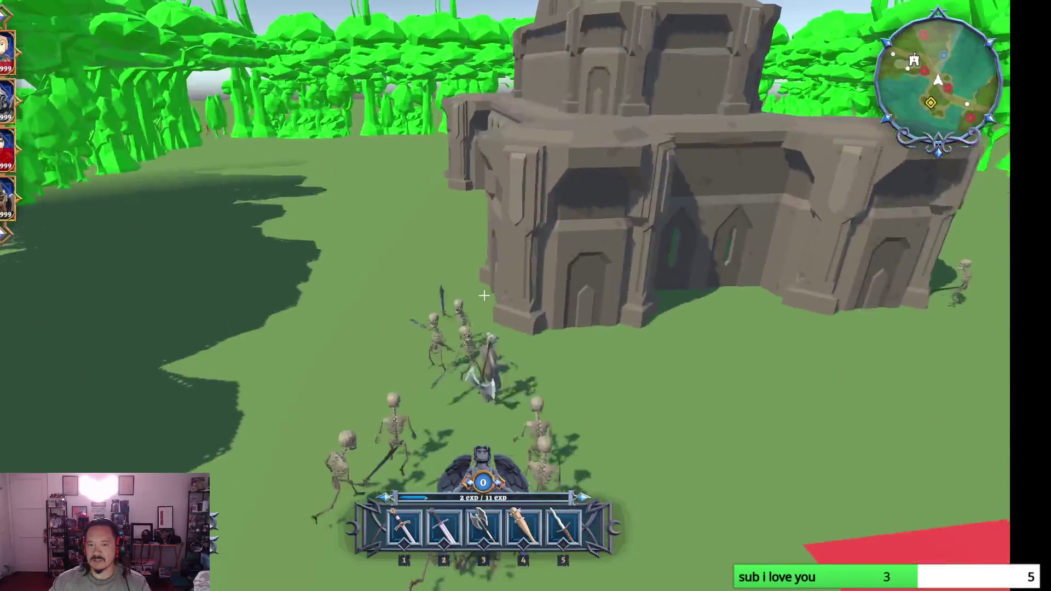
left_click(484, 296)
key("w")
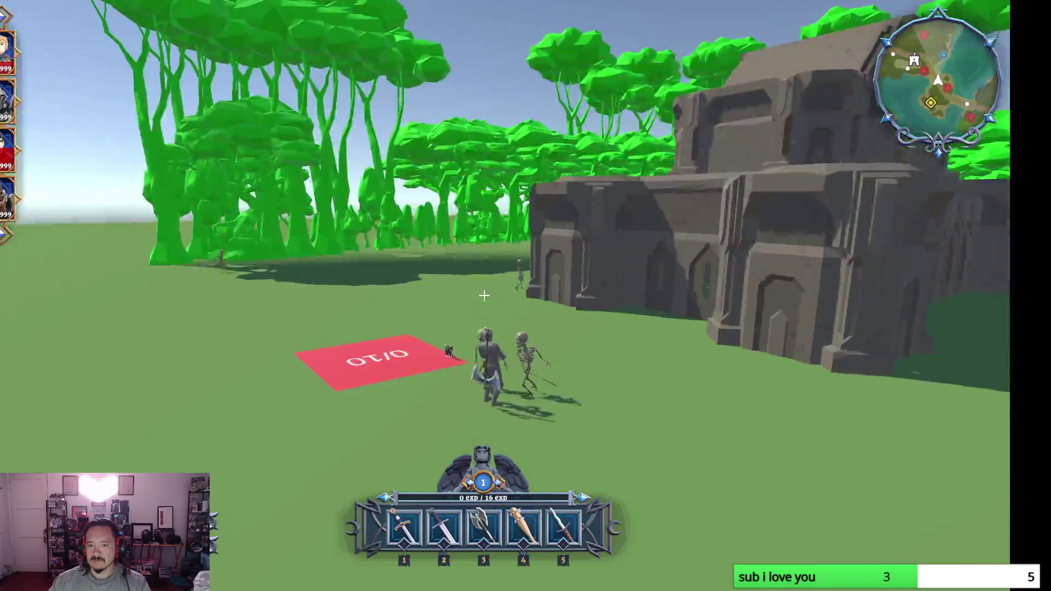
left_click(483, 295)
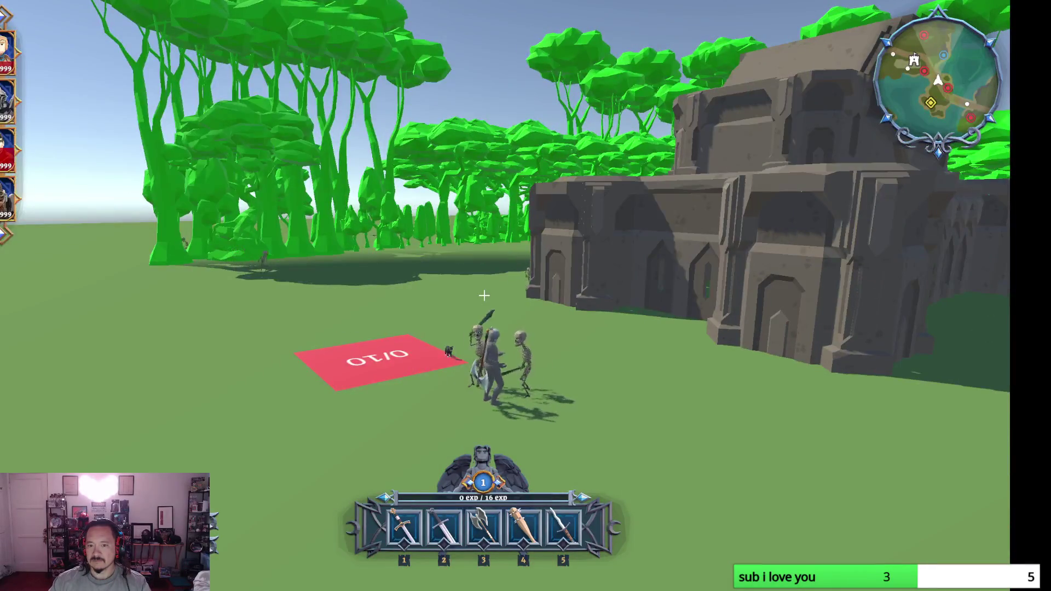
left_click(484, 296)
Step: Circle past the tent, forest, rocks and red pad, then cast fire bursts at the next wave
key("w")
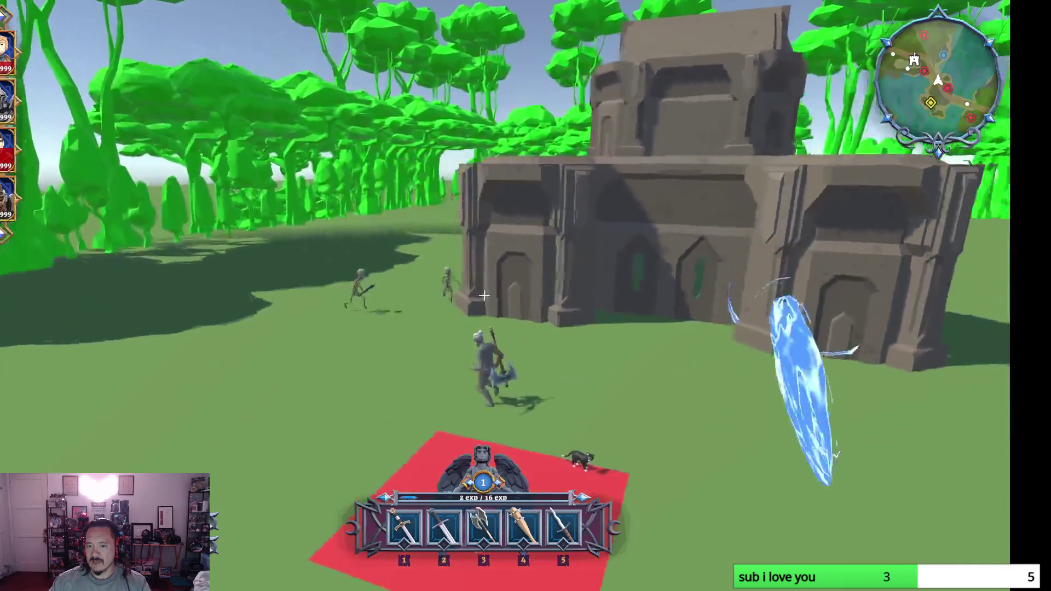
key("w")
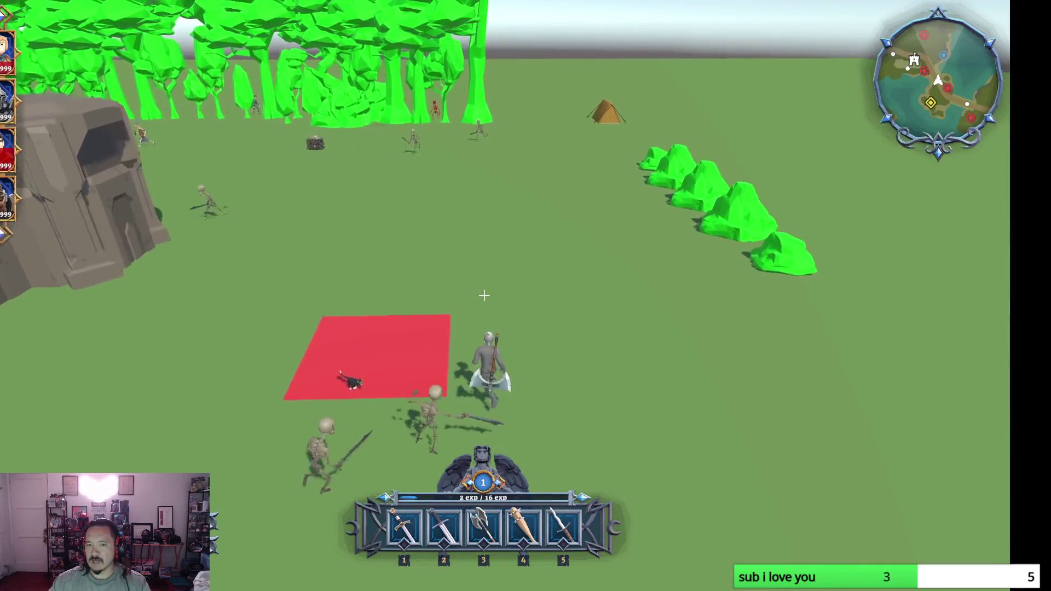
key("w")
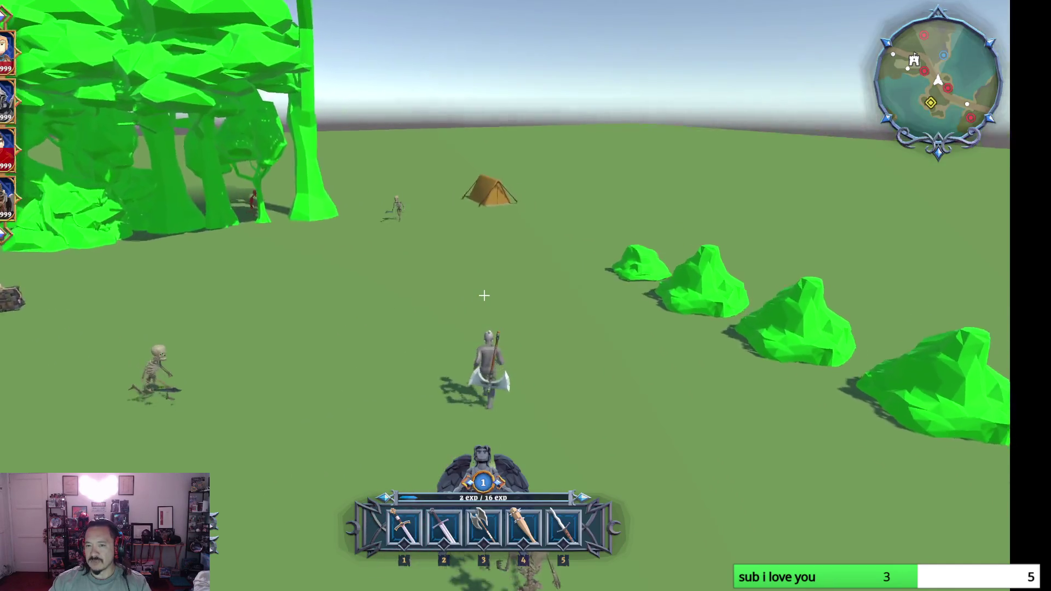
key("w")
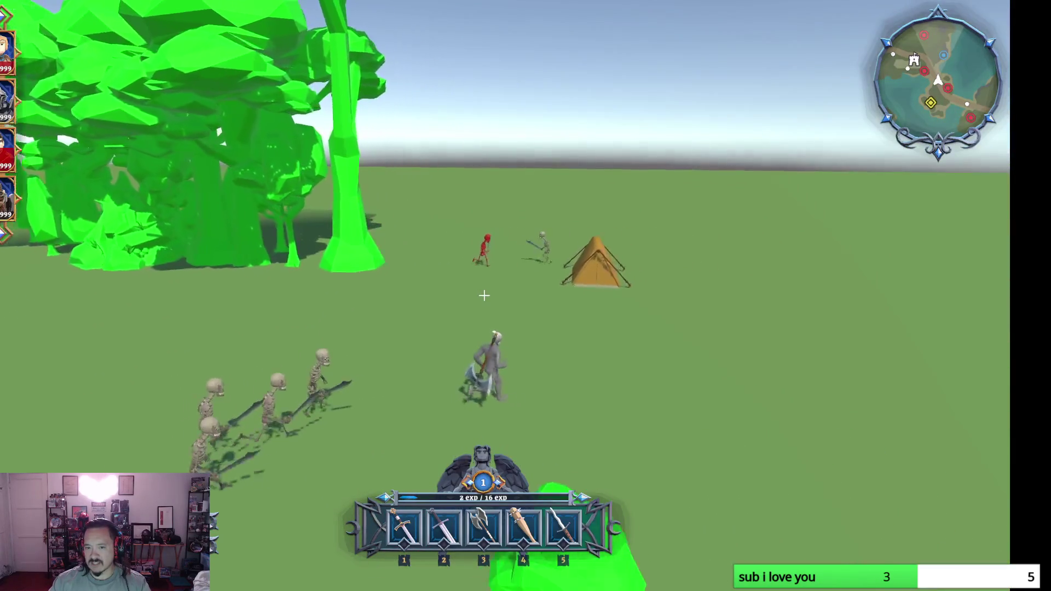
key("w")
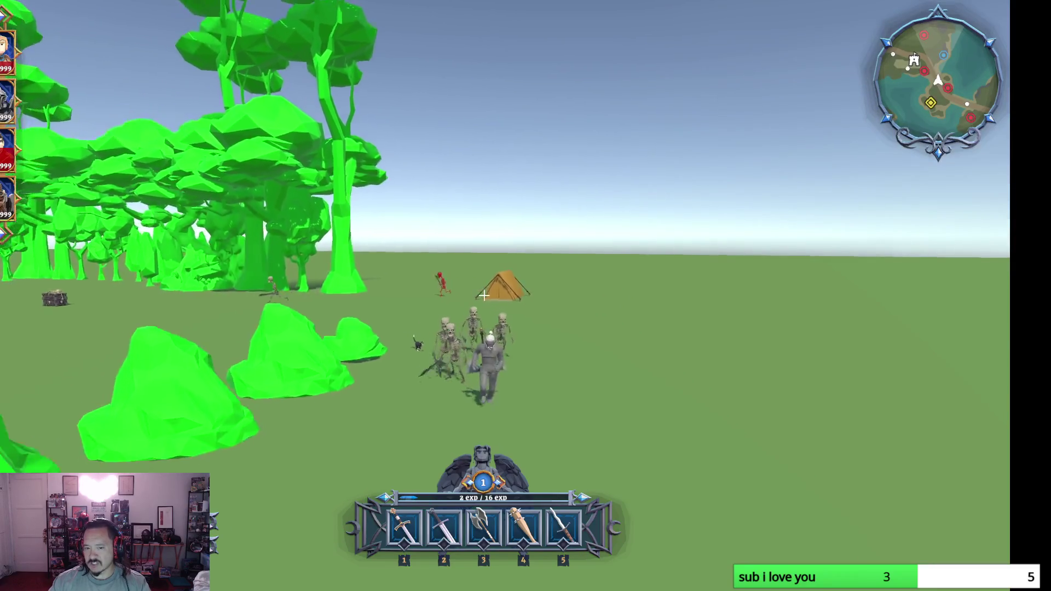
key("w")
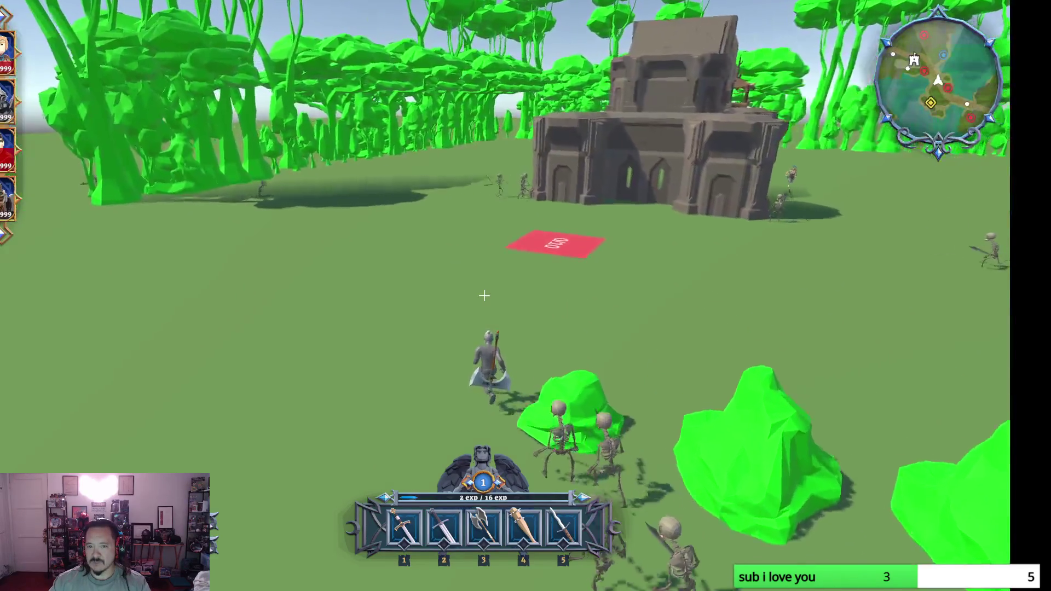
key("w")
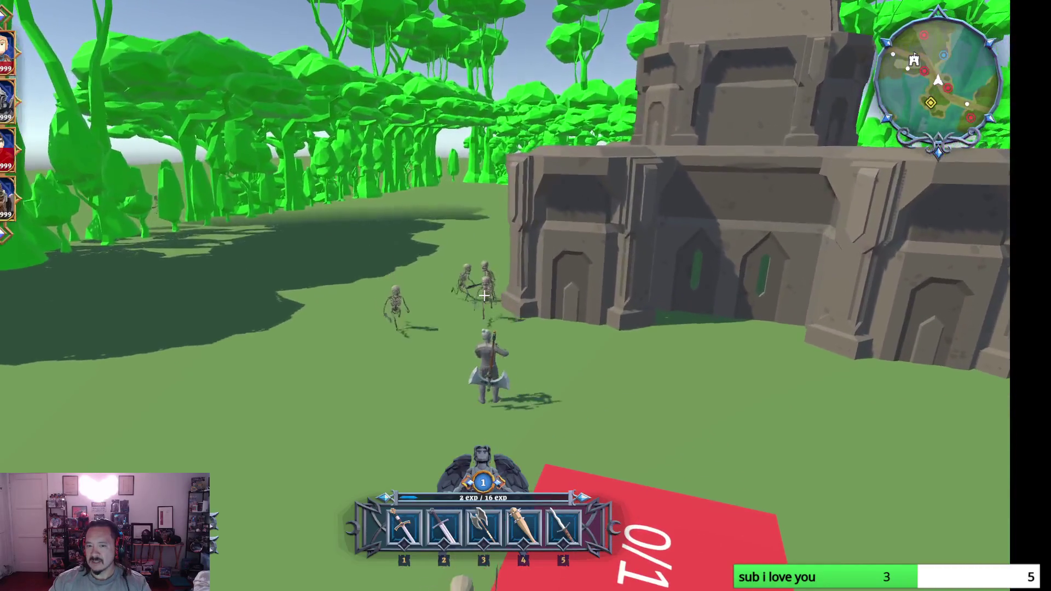
left_click(484, 296)
key("w")
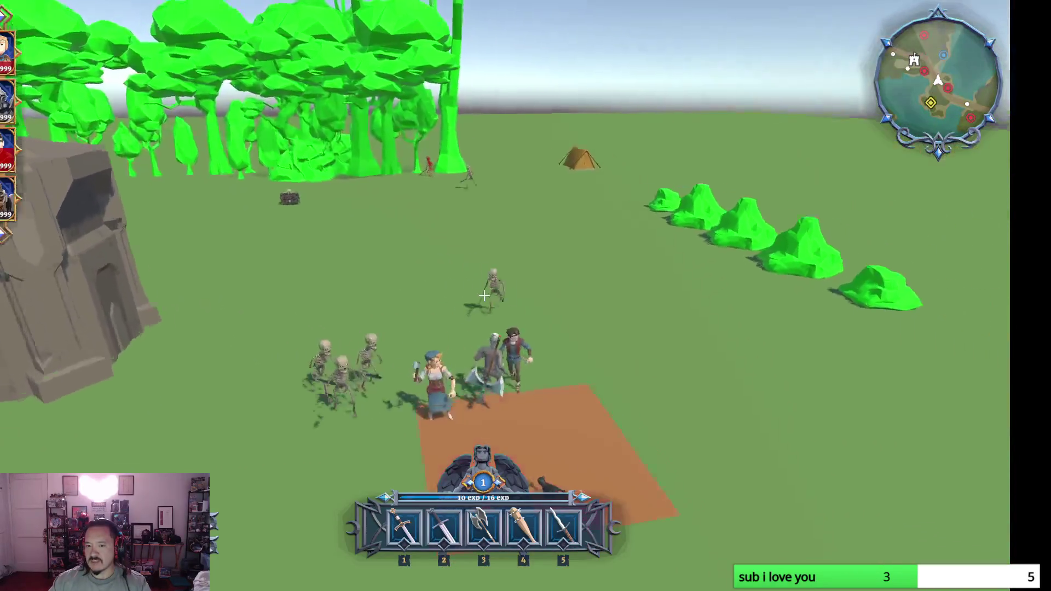
Step: Run past the 0/20 pad to the tower and blast the surrounding skeletons to reach level 2
key("e")
key("e")
key("e")
key("e")
key("w")
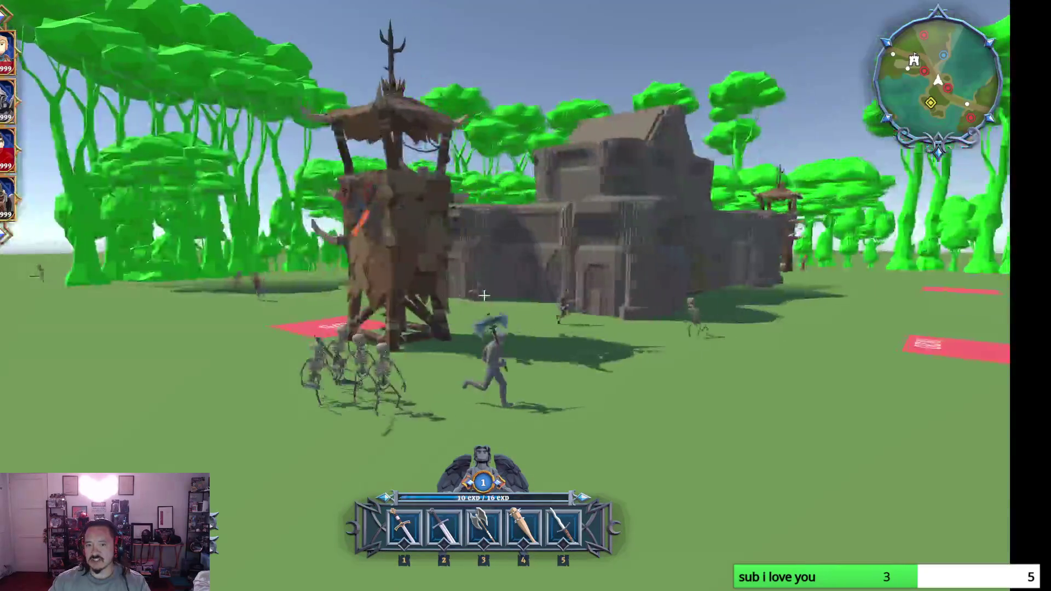
key("w")
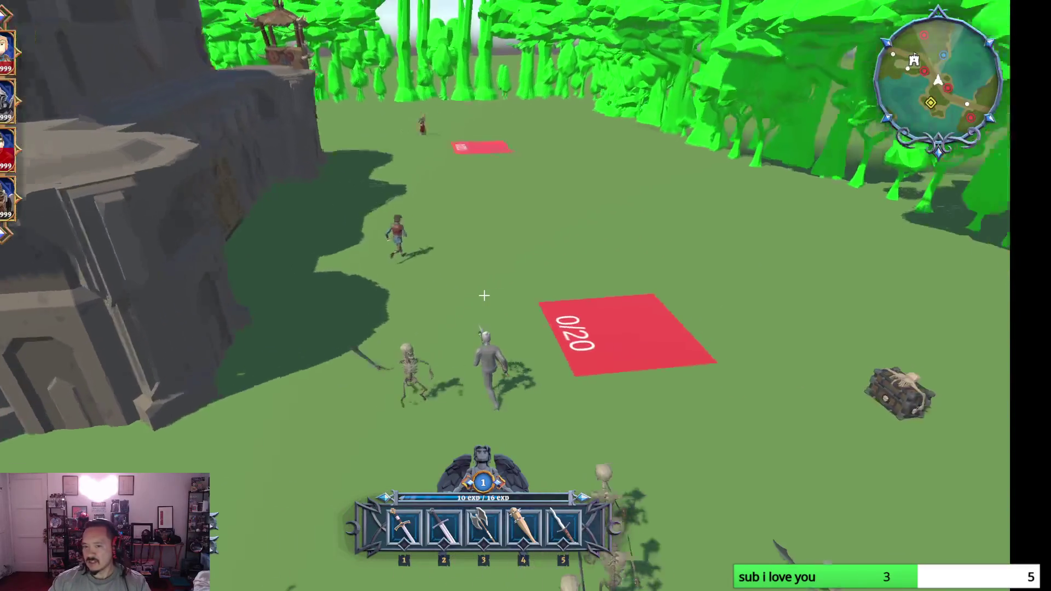
key("w")
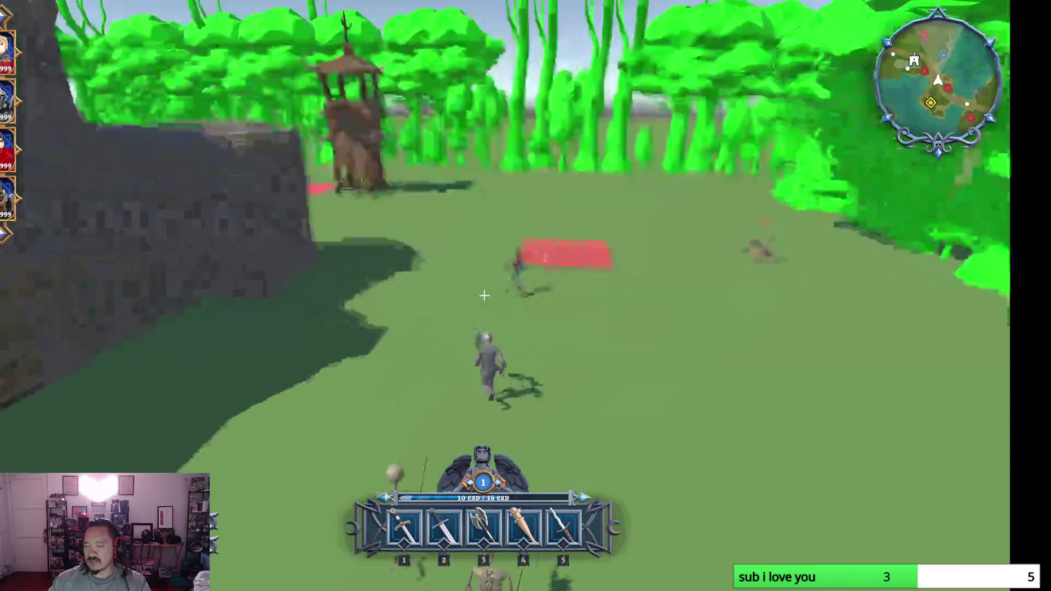
key("w")
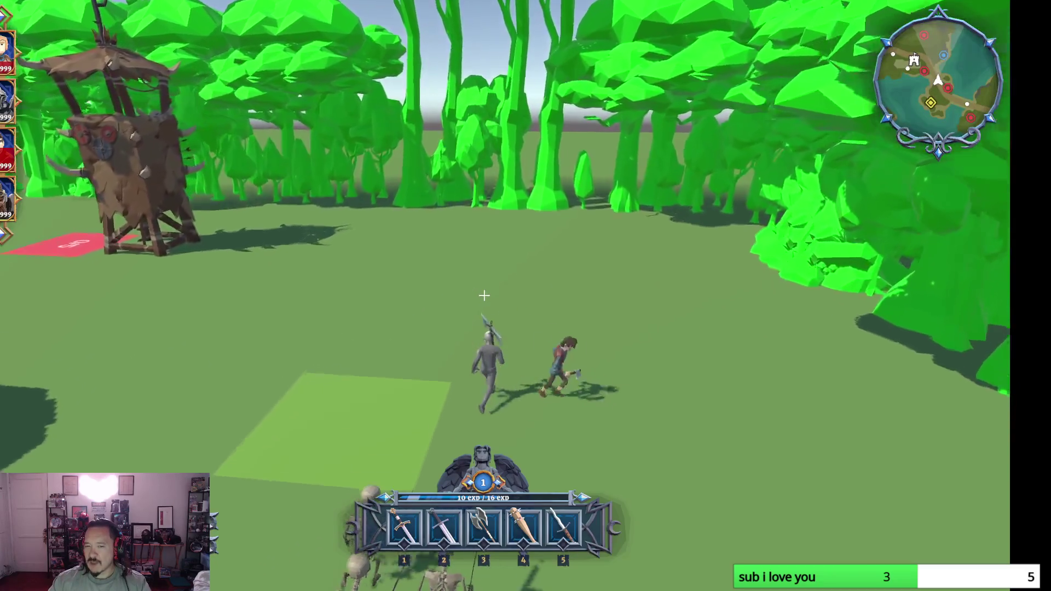
key("w")
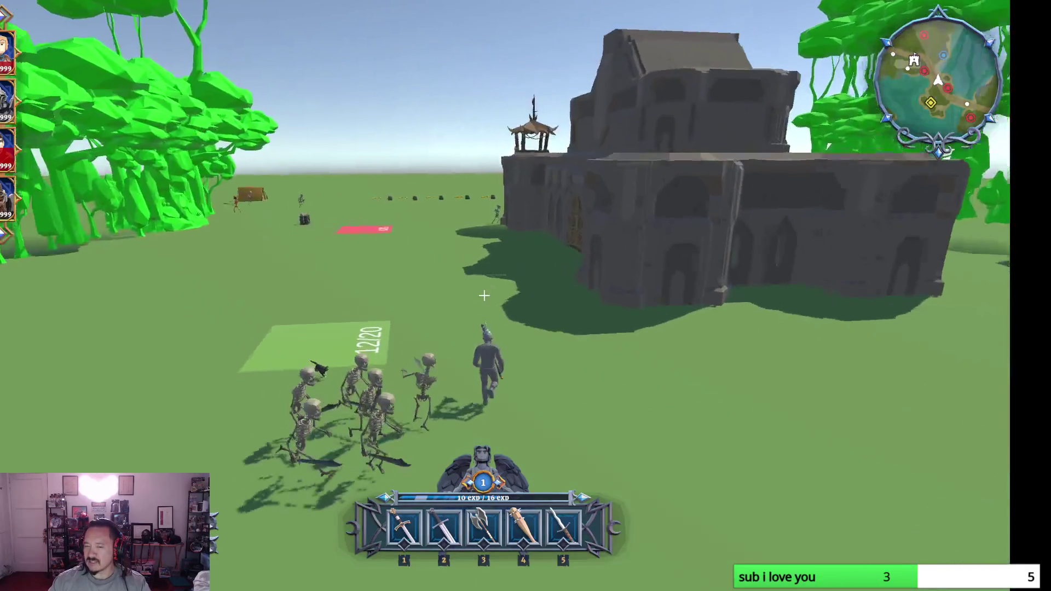
key("w")
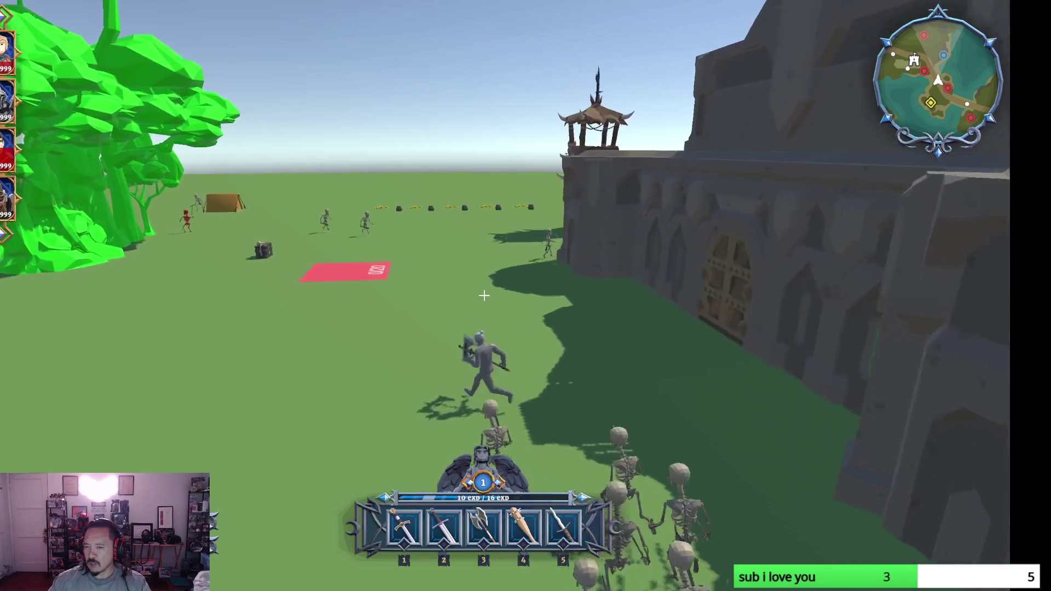
key("w")
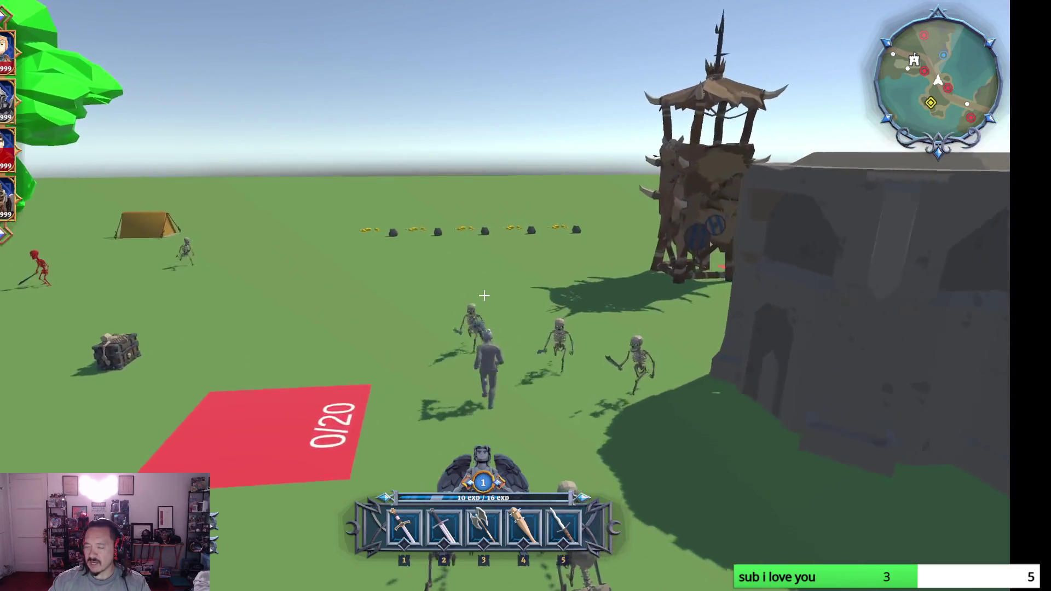
key("w")
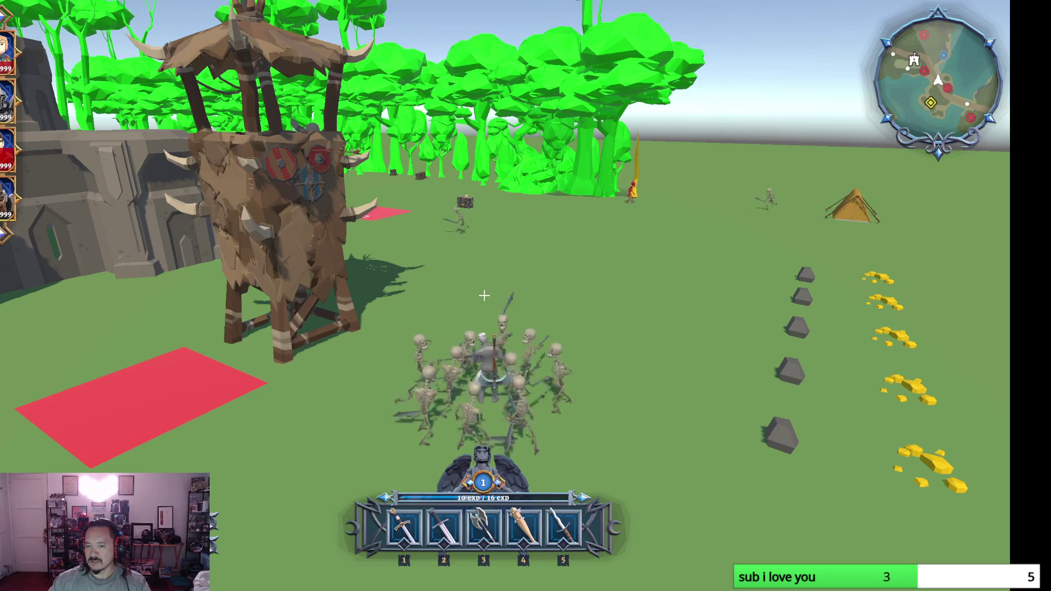
left_click(485, 296)
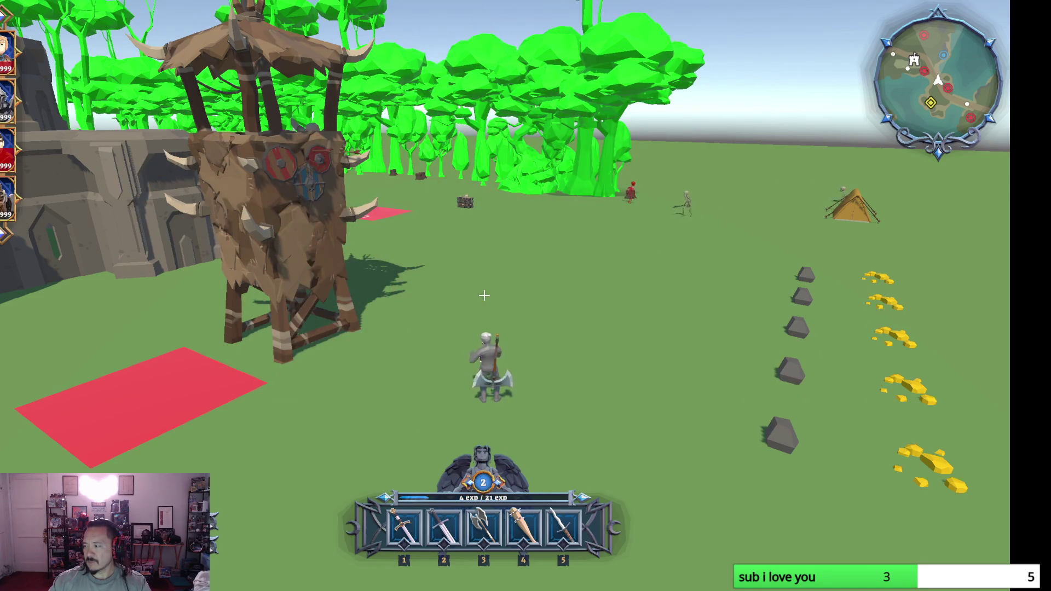
Step: Run toward the tent and rocks until the hero dies, then return to the main menu
key("w")
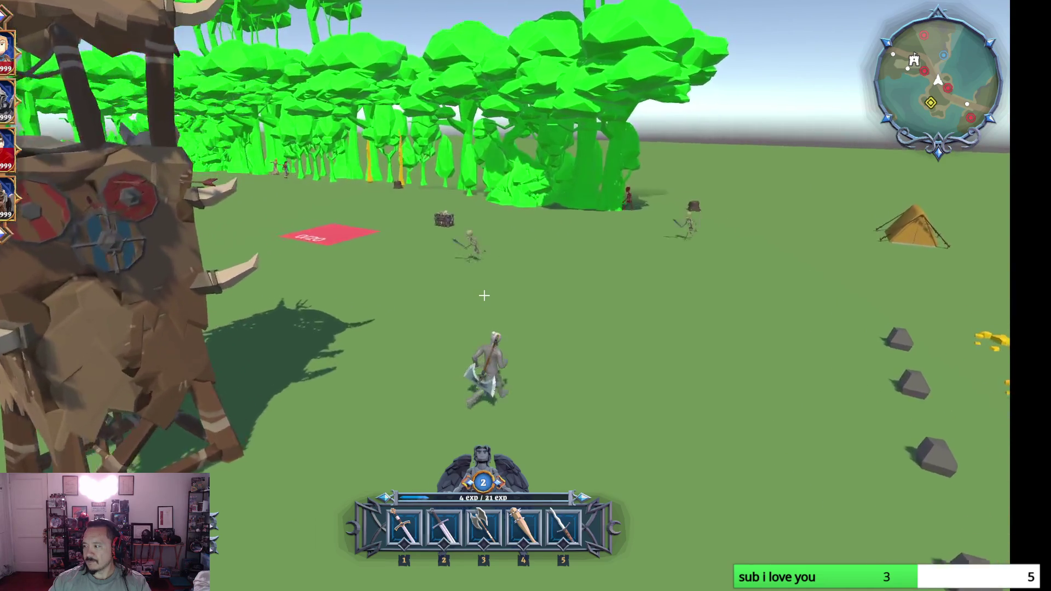
key("w")
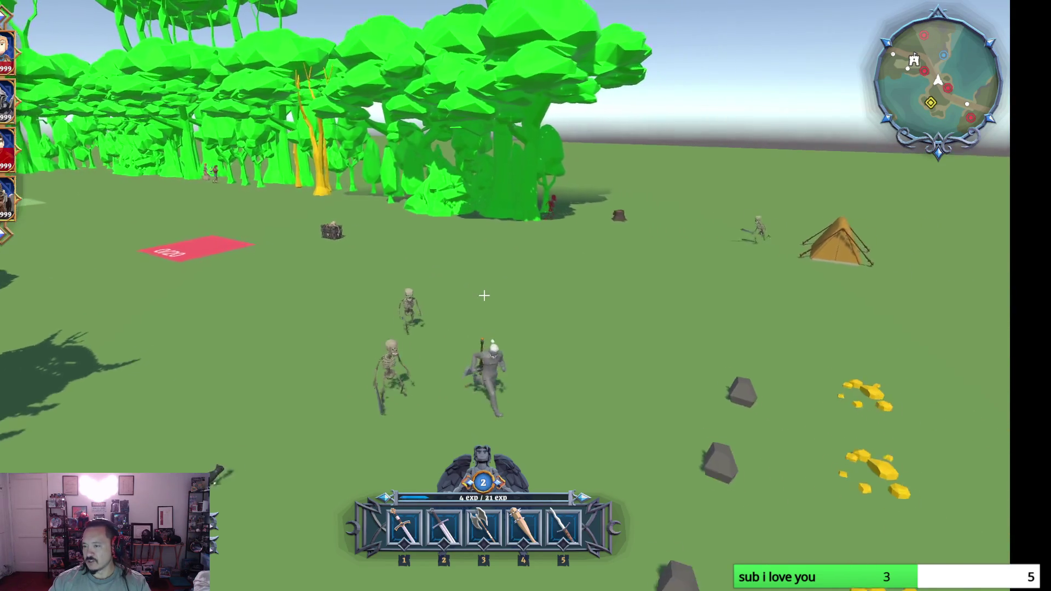
key("w")
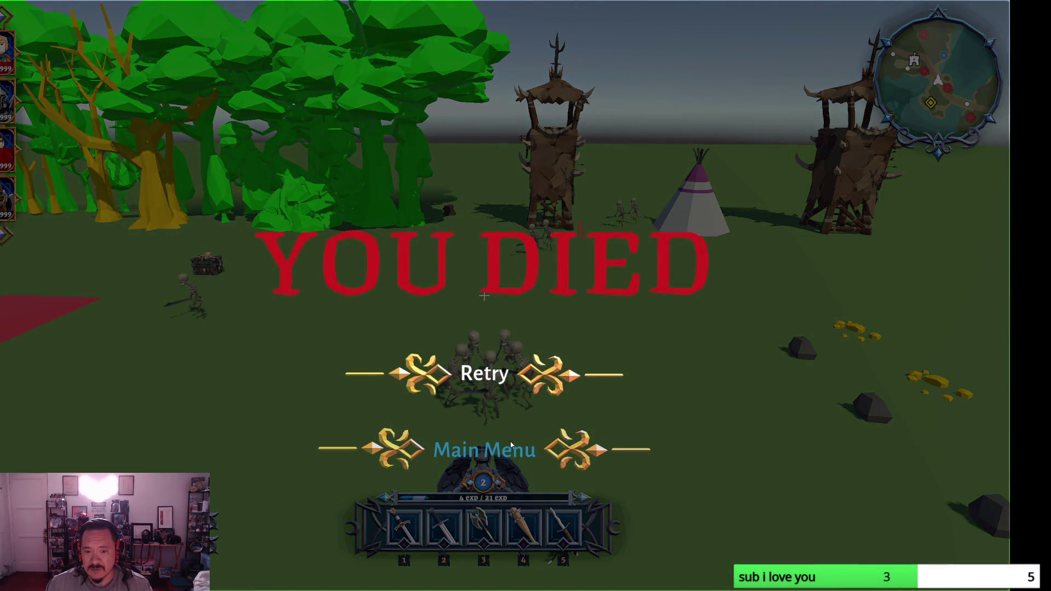
left_click(517, 453)
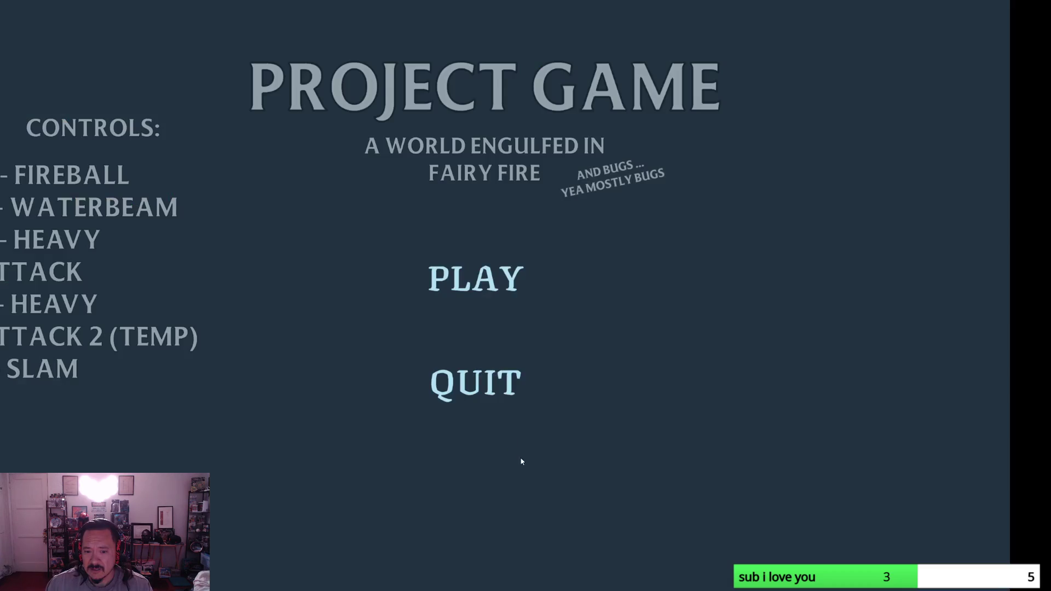
Step: Quit the game and pan the Lucidchart board from Alpha 3 Part 1 down to Alpha 3 Part 2
left_click(488, 395)
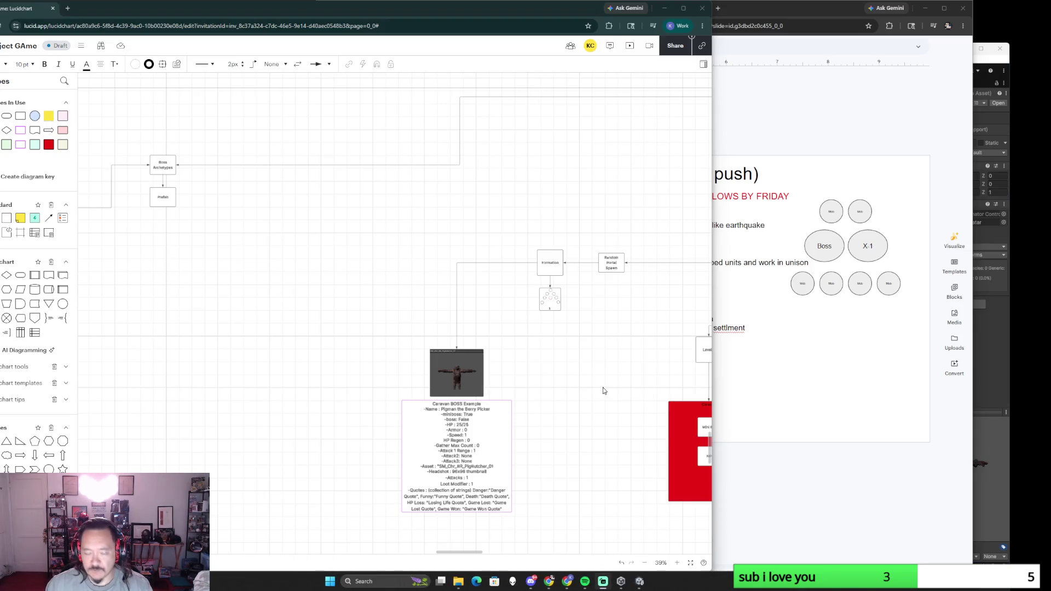
scroll(549, 401, "down", 5)
scroll(546, 406, "down", 2)
scroll(542, 411, "down", 3)
scroll(536, 419, "down", 3)
scroll(536, 419, "down", 3)
scroll(537, 419, "down", 2)
scroll(595, 265, "up", 4)
scroll(595, 266, "up", 1)
scroll(567, 268, "up", 1)
scroll(535, 270, "up", 1)
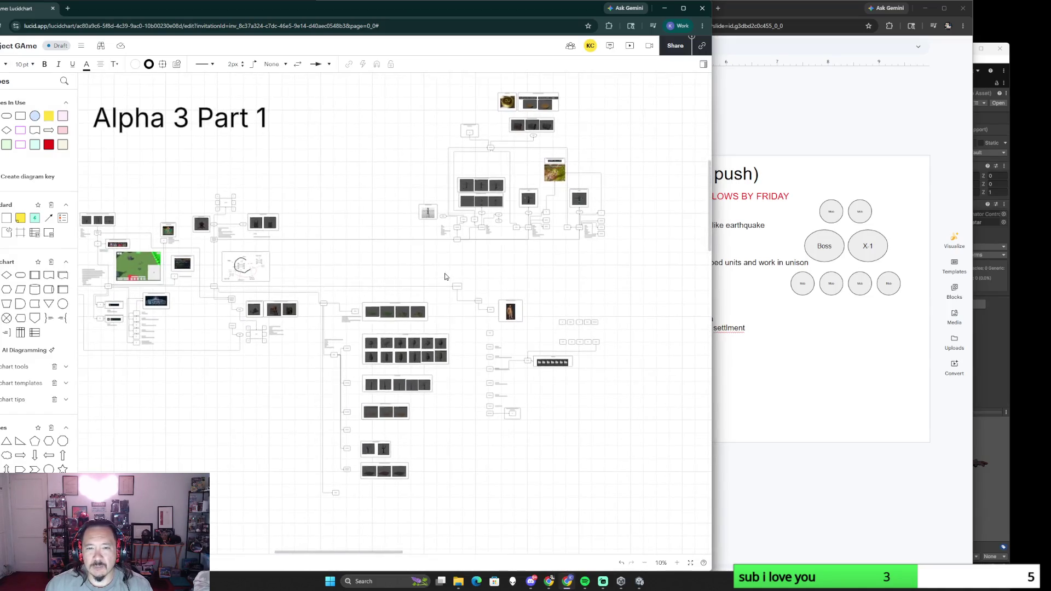
scroll(506, 271, "up", 1)
left_click_drag(505, 273, 519, 272)
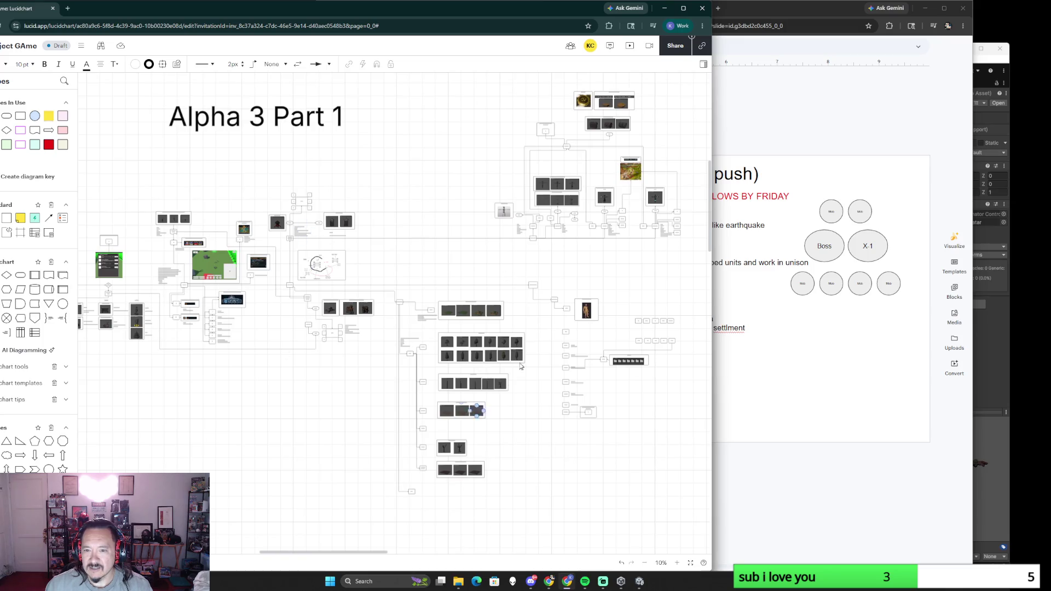
scroll(657, 421, "down", 3)
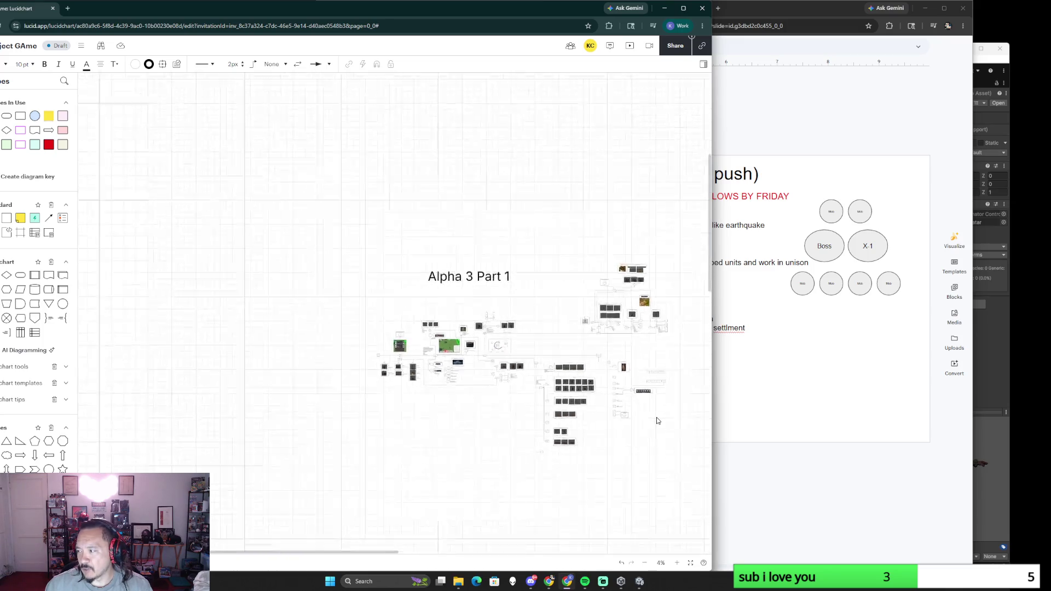
scroll(640, 438, "down", 2)
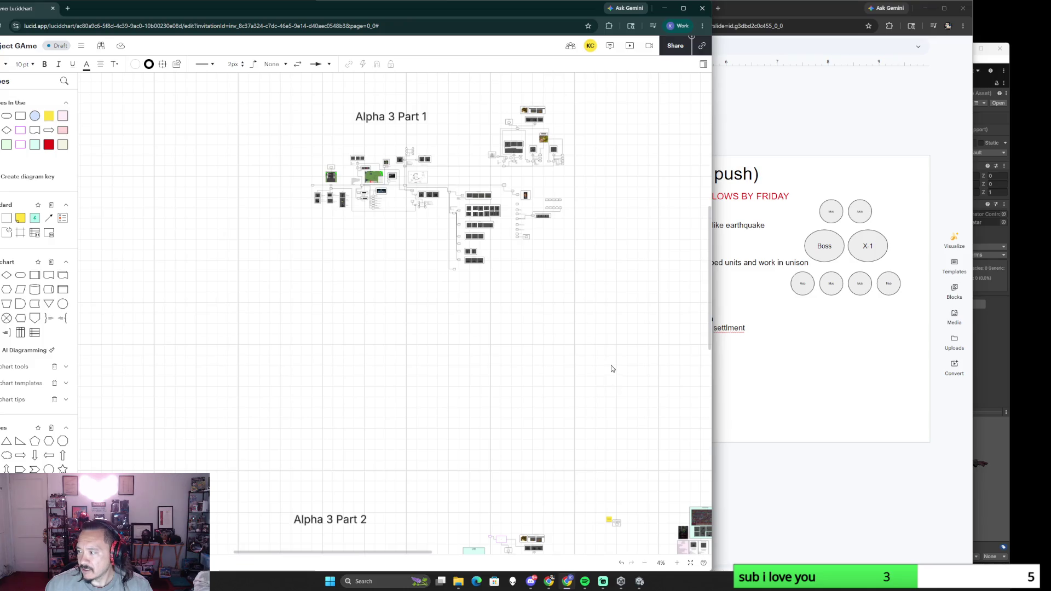
left_click_drag(613, 429, 541, 332)
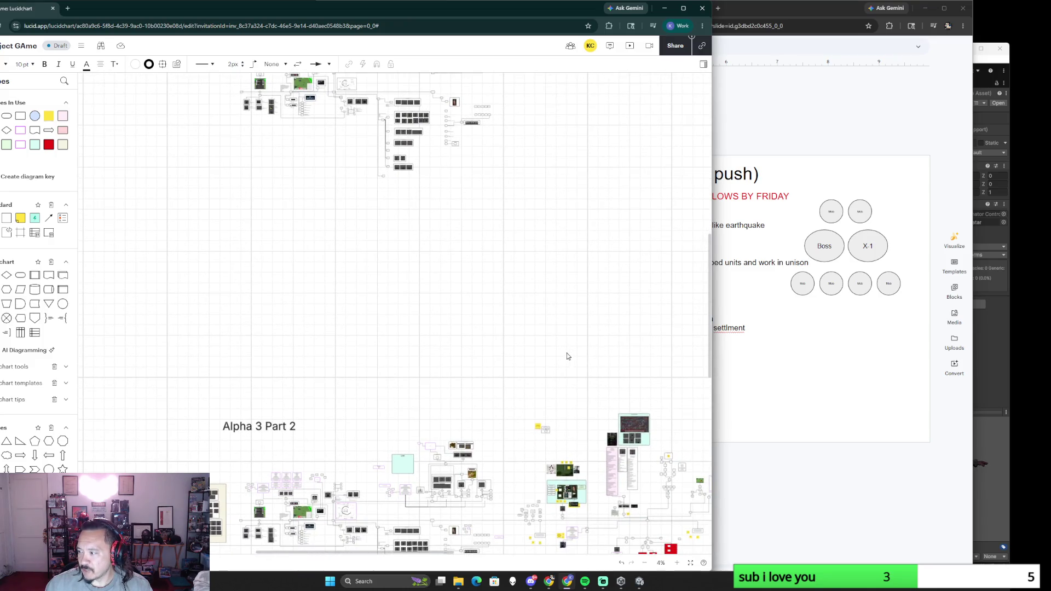
left_click_drag(566, 376, 502, 122)
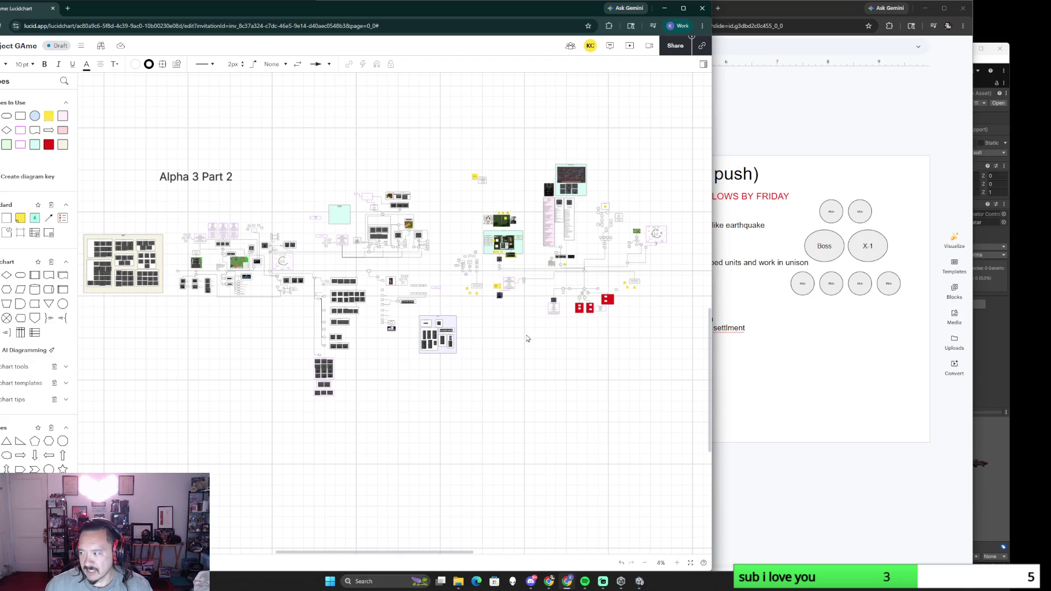
scroll(263, 337, "up", 1)
scroll(329, 329, "up", 1)
scroll(247, 331, "up", 1)
scroll(493, 361, "up", 2)
scroll(516, 360, "up", 1)
scroll(436, 395, "up", 1)
scroll(475, 403, "up", 1)
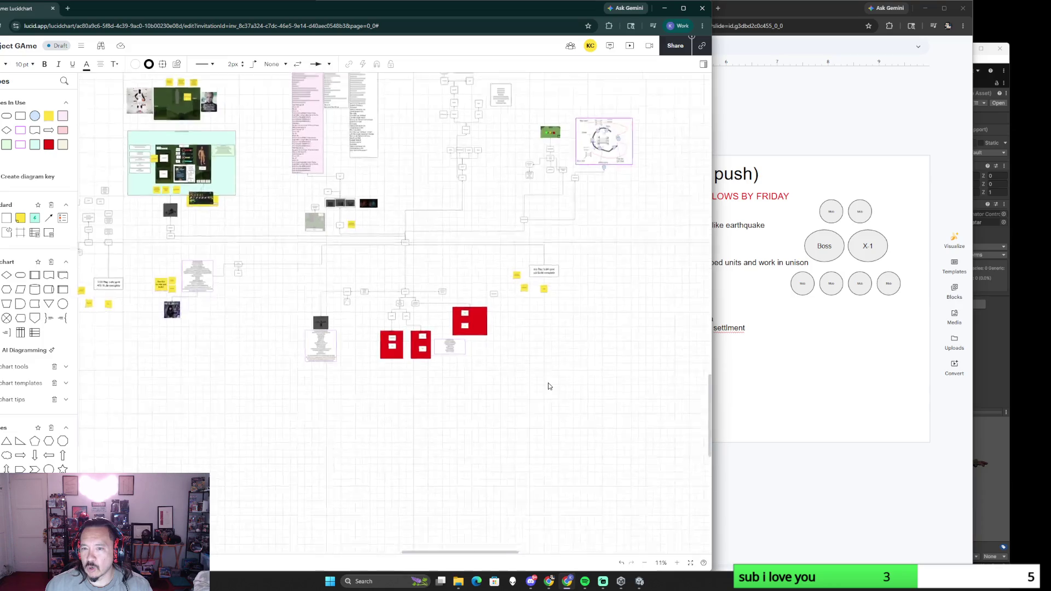
scroll(547, 387, "up", 1)
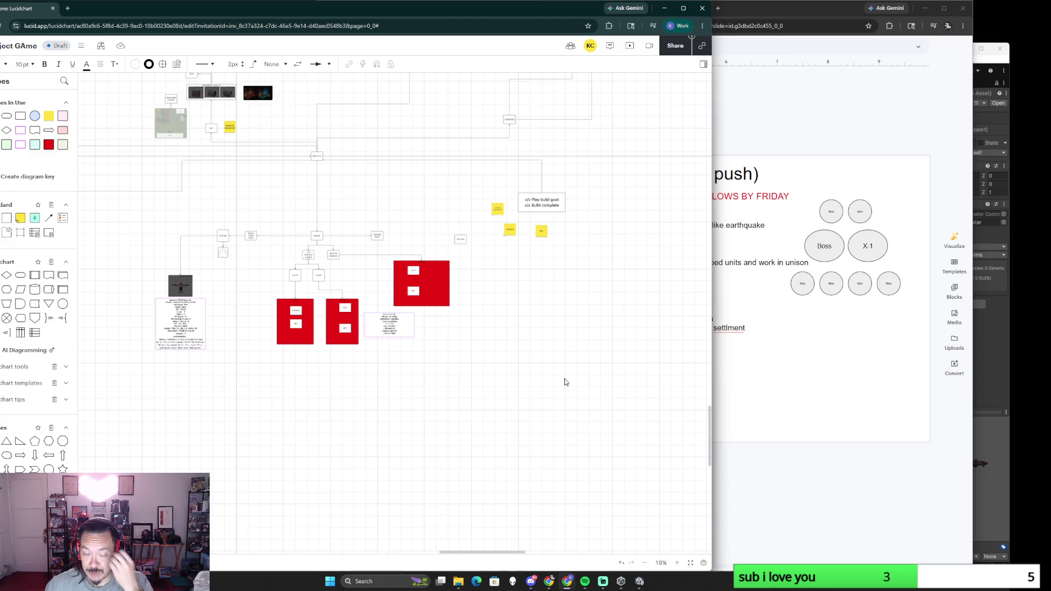
Step: Pan through the NPC panel's Synty packs to the Pirate Pack and select the SM_Chr_Skeleton_01 image
left_click_drag(356, 376, 582, 430)
scroll(582, 430, "down", 5)
left_click_drag(541, 331, 579, 338)
scroll(579, 339, "down", 2)
scroll(599, 333, "up", 3)
scroll(459, 236, "up", 3)
left_click_drag(459, 237, 582, 321)
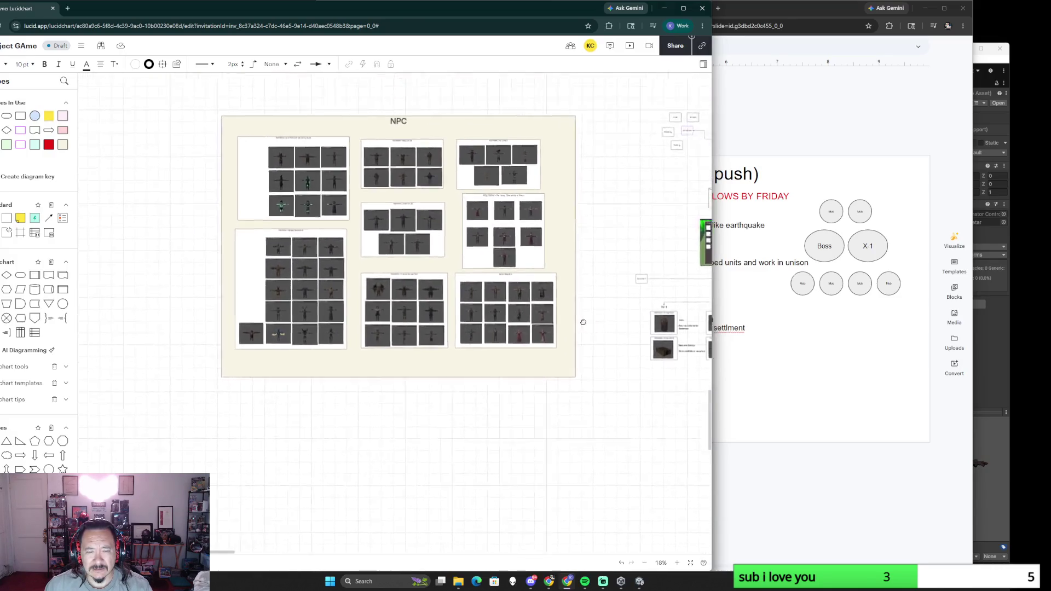
scroll(601, 337, "up", 1)
scroll(600, 338, "up", 2)
scroll(597, 337, "up", 2)
scroll(597, 337, "down", 1)
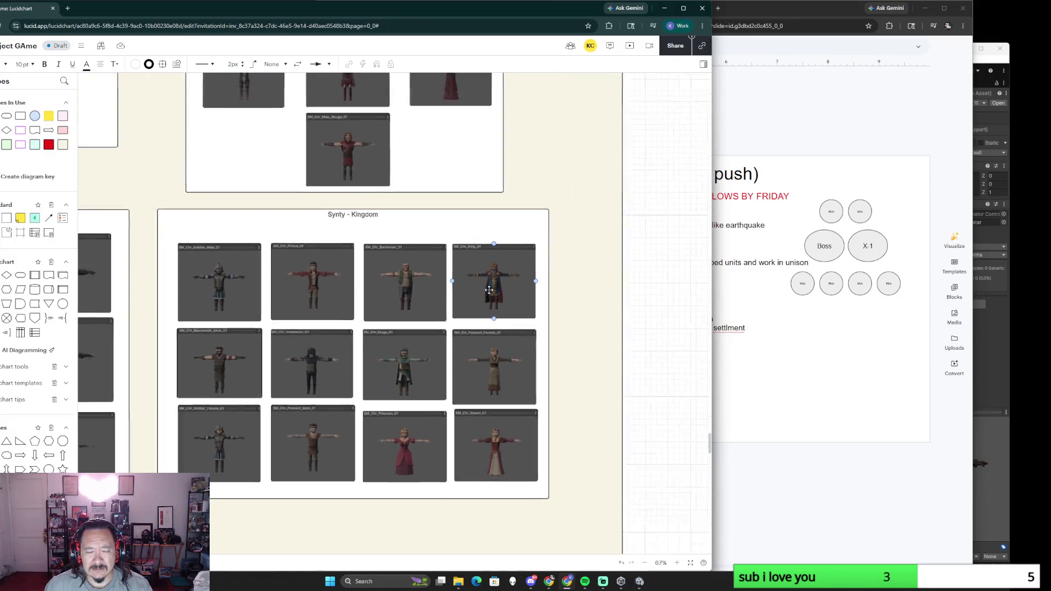
scroll(597, 337, "down", 1)
scroll(518, 272, "up", 5)
mouse_move(517, 272)
left_mouse_down()
mouse_move(481, 461)
mouse_move(379, 438)
mouse_move(630, 412)
left_mouse_up()
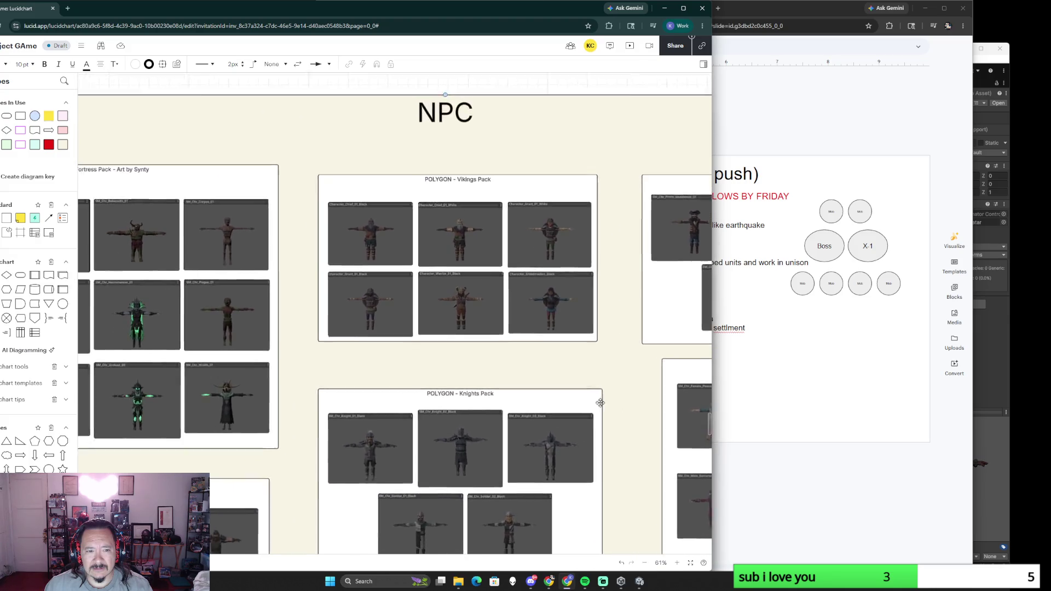
left_click_drag(276, 421, 461, 391)
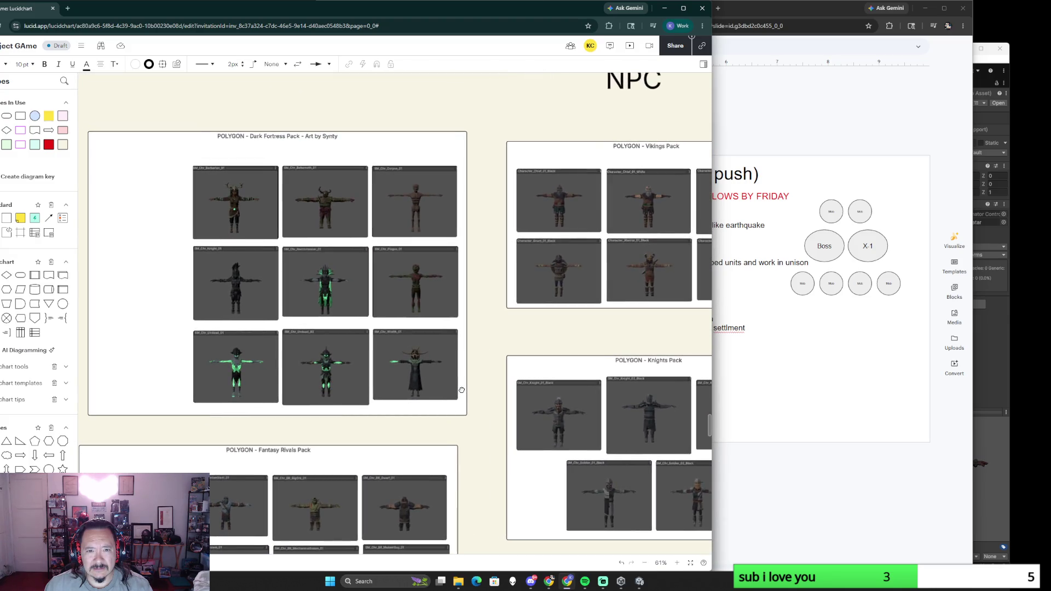
scroll(468, 391, "up", 2)
scroll(477, 390, "up", 5)
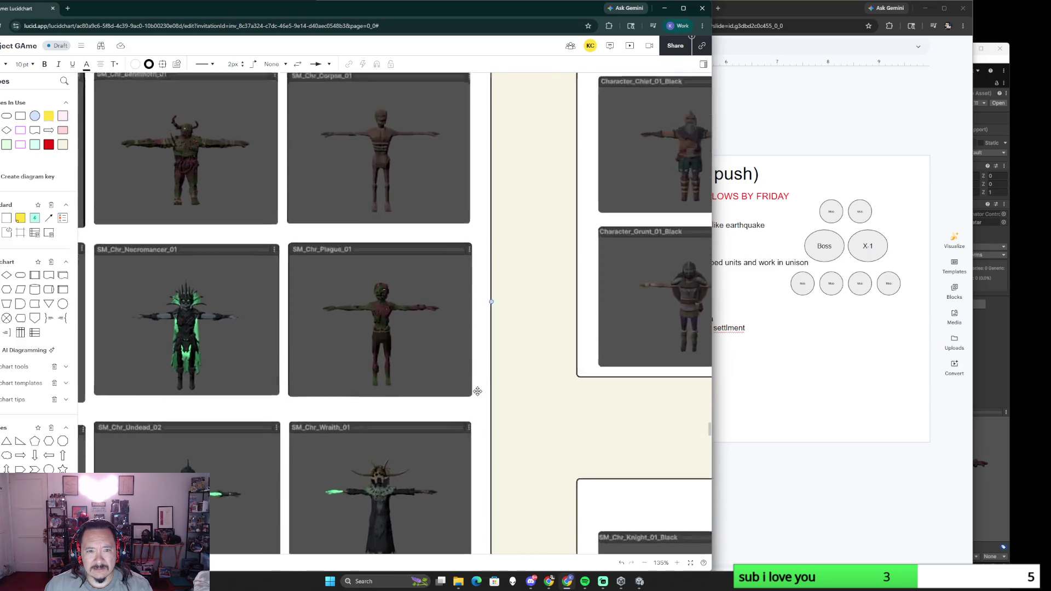
scroll(477, 392, "up", 1)
scroll(524, 442, "down", 5)
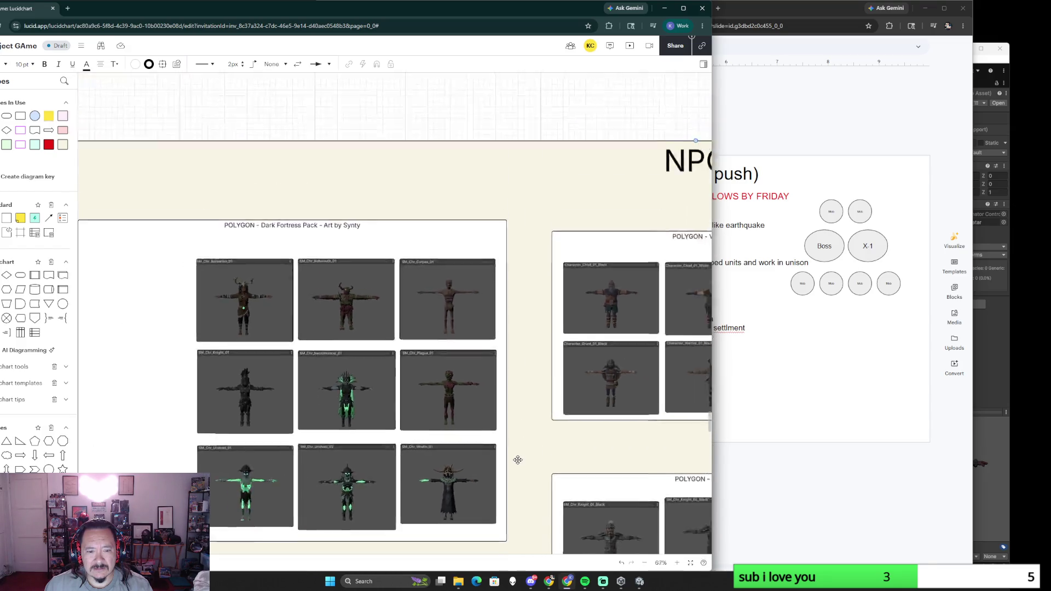
scroll(504, 328, "down", 3)
scroll(485, 340, "down", 5)
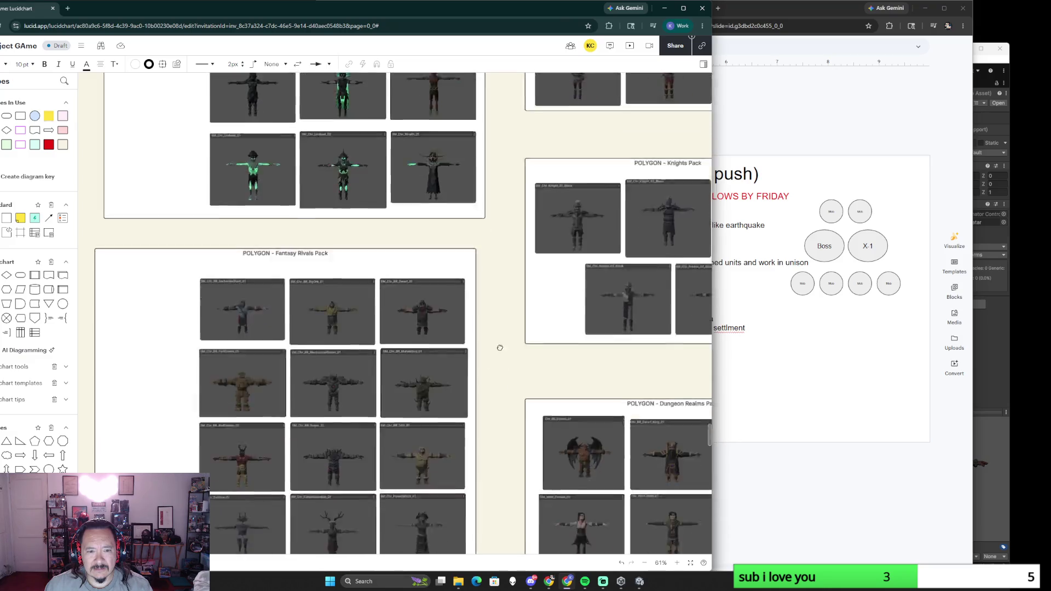
scroll(377, 211, "right", 3)
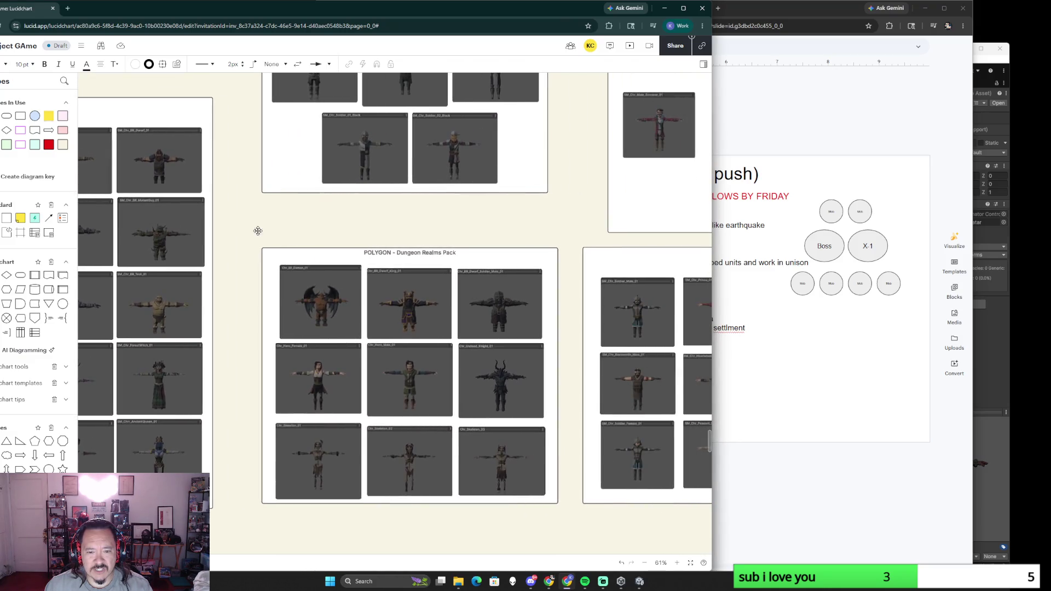
scroll(563, 340, "right", 3)
scroll(562, 361, "right", 2)
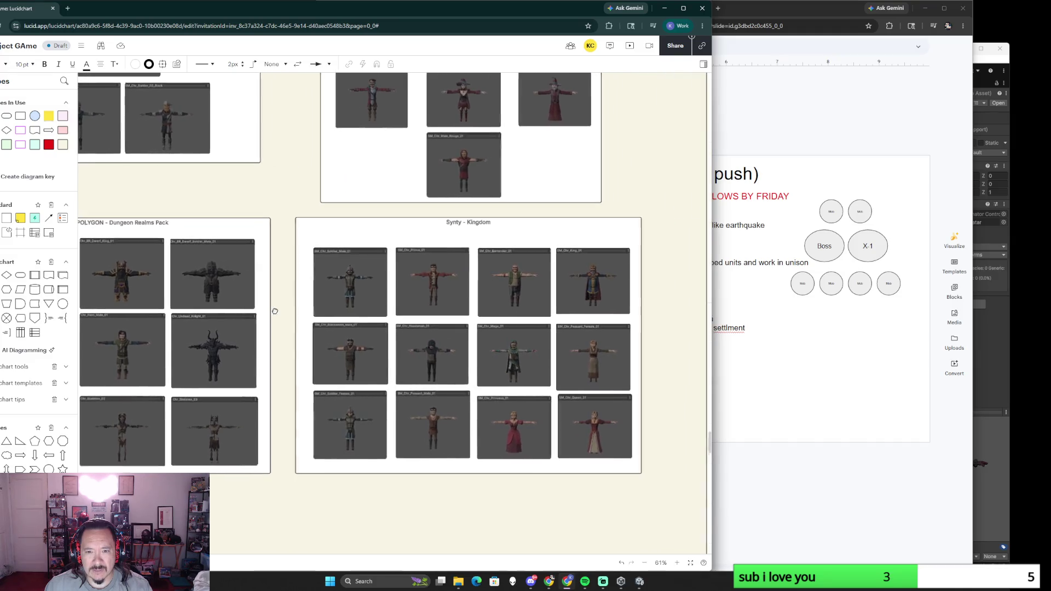
scroll(644, 203, "up", 5)
scroll(644, 202, "right", 5)
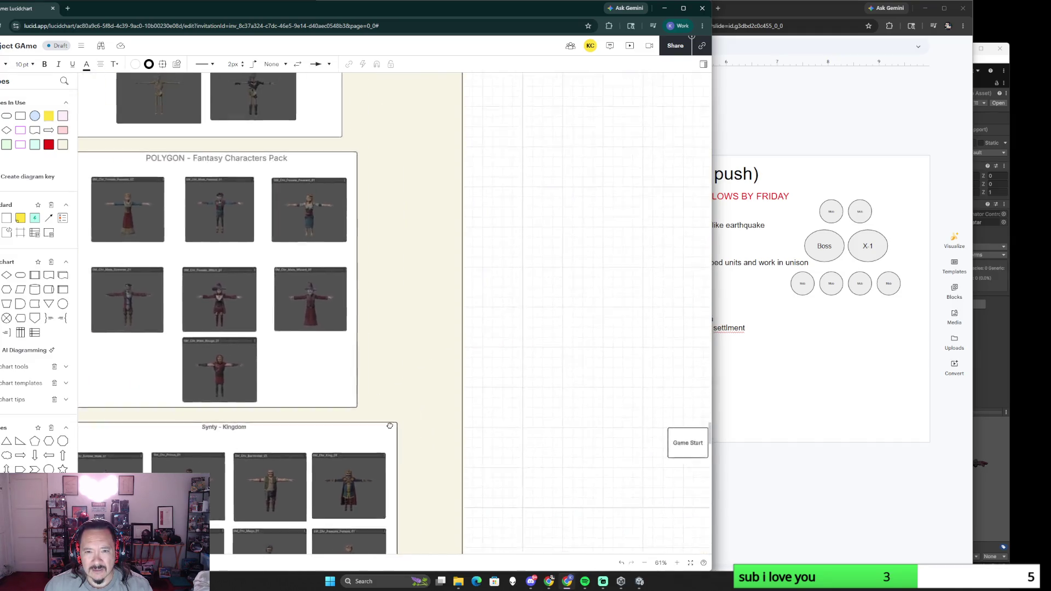
scroll(625, 272, "left", 3)
scroll(624, 271, "up", 2)
scroll(601, 354, "left", 1)
scroll(636, 430, "up", 3)
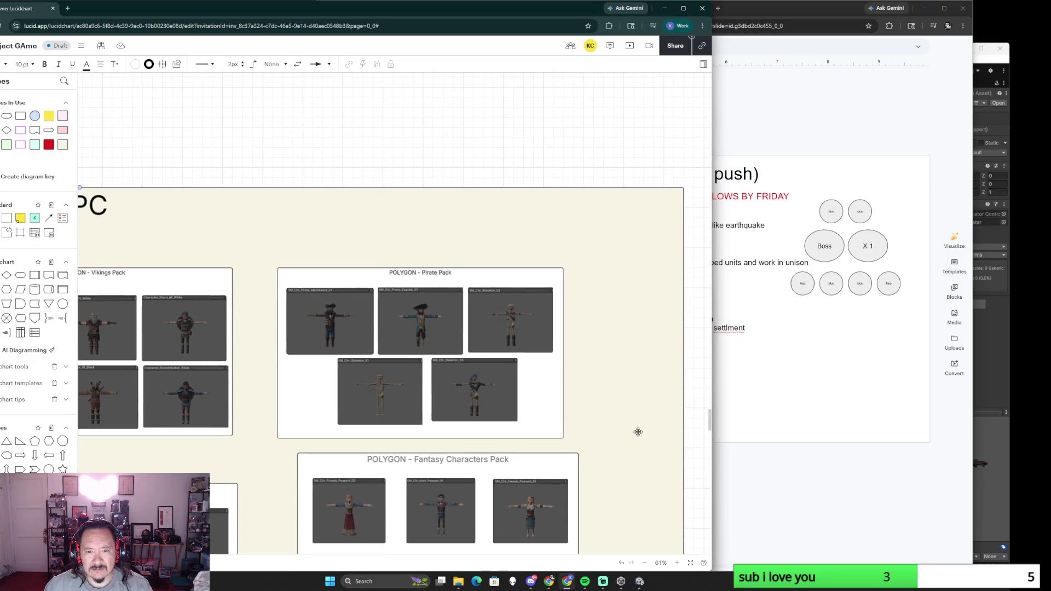
scroll(600, 416, "up", 2)
scroll(585, 389, "up", 3)
scroll(555, 331, "left", 3)
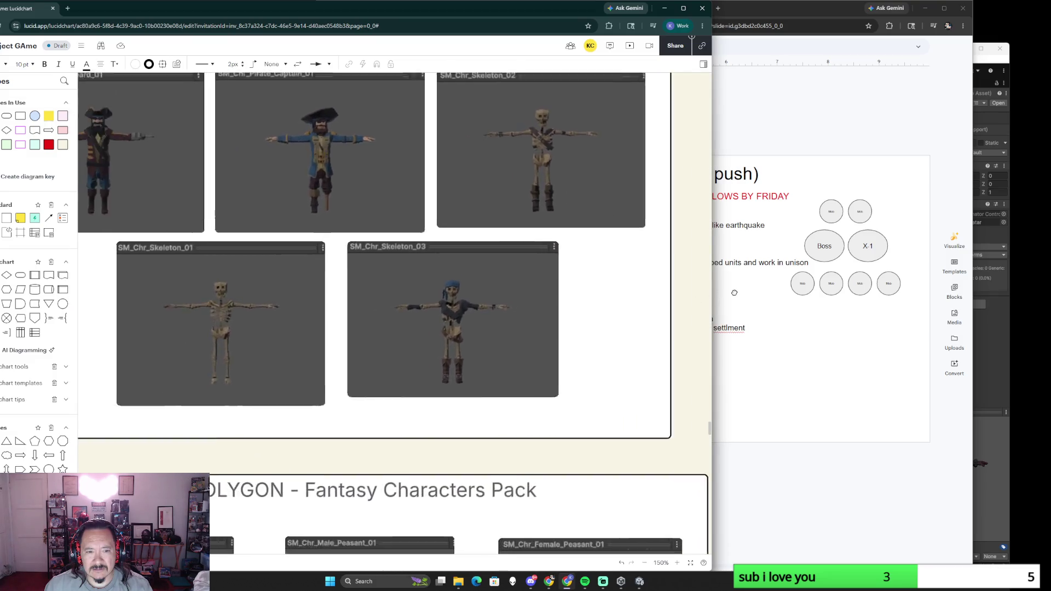
scroll(406, 369, "down", 1)
scroll(403, 386, "left", 3)
left_click(430, 313)
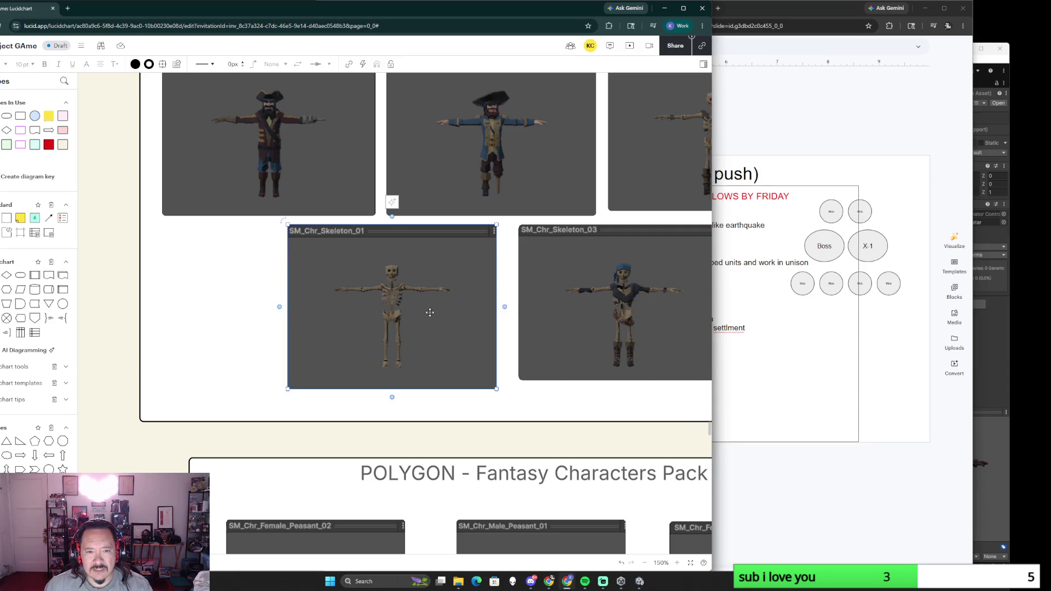
scroll(442, 346, "down", 2)
scroll(448, 353, "down", 1)
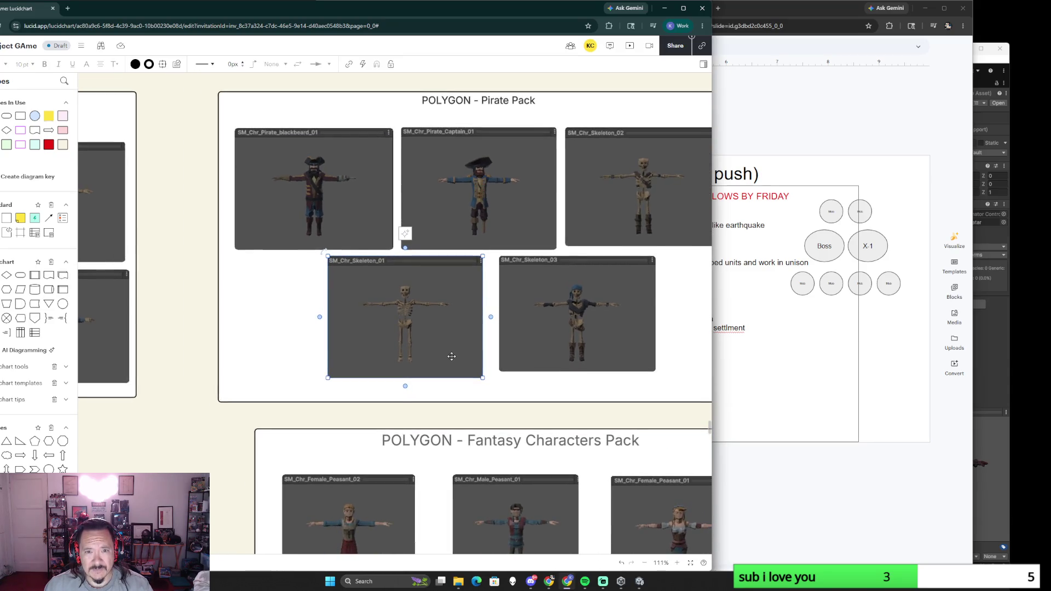
scroll(452, 357, "down", 2)
Step: Copy the skeleton image and paste it beside the Pigman boss image under Formation
key("Escape")
left_click(386, 220)
left_click(535, 389)
scroll(334, 297, "down", 3)
scroll(544, 434, "down", 2)
scroll(326, 375, "down", 2)
scroll(334, 356, "down", 2)
scroll(334, 355, "down", 1)
scroll(352, 369, "right", 5)
scroll(351, 368, "down", 2)
scroll(493, 370, "down", 3)
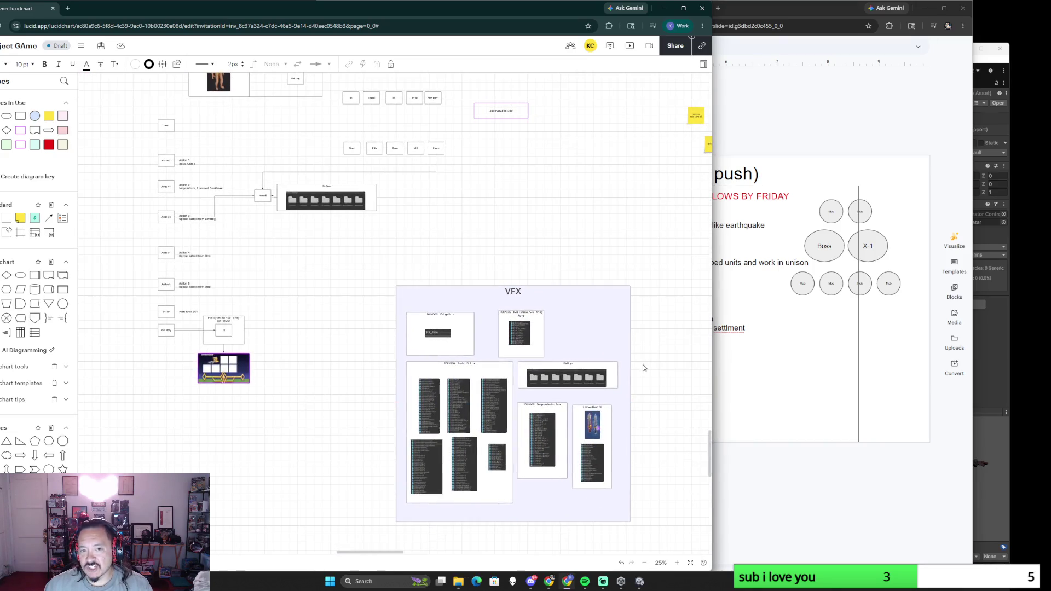
scroll(645, 367, "down", 2)
scroll(644, 369, "down", 2)
scroll(534, 347, "right", 3)
scroll(534, 347, "right", 2)
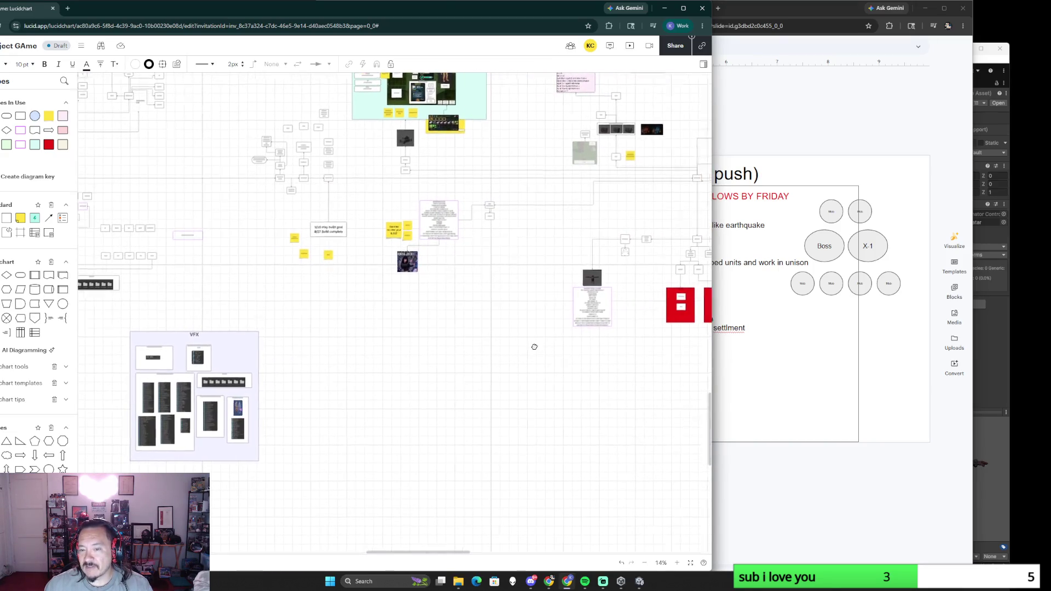
scroll(534, 347, "right", 3)
scroll(511, 382, "up", 3)
scroll(511, 383, "up", 3)
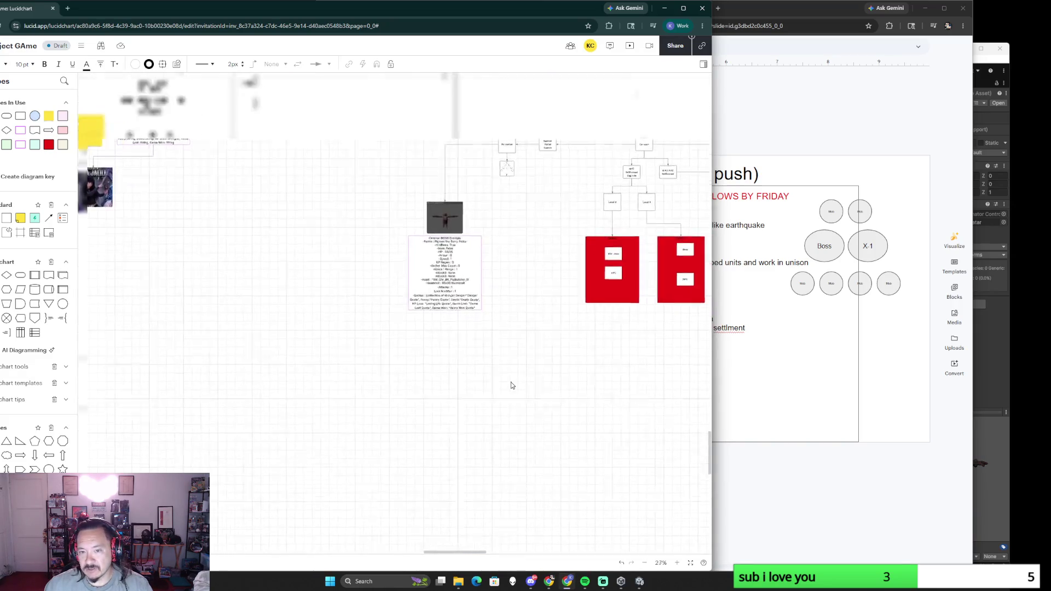
scroll(528, 216, "up", 3)
scroll(494, 509, "up", 3)
scroll(507, 362, "up", 2)
scroll(507, 361, "right", 2)
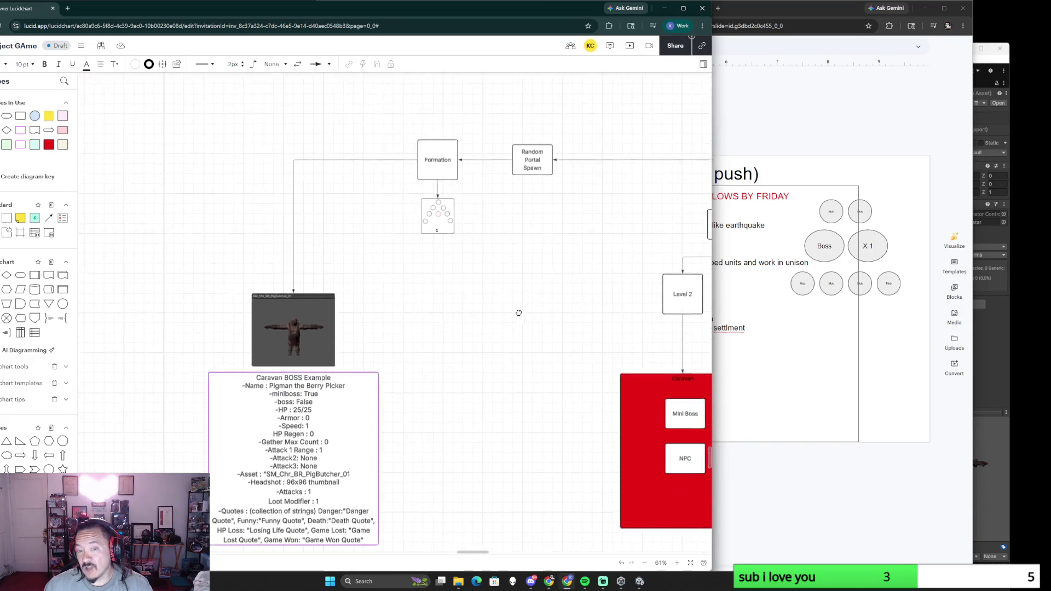
scroll(518, 312, "up", 1)
scroll(518, 313, "right", 1)
key("ctrl+v")
Step: Shrink the POLYGON - Pirate Pack frame down to card size beside the boss example
left_click(423, 368)
scroll(416, 372, "down", 2)
scroll(416, 373, "down", 2)
scroll(362, 384, "down", 2)
scroll(334, 352, "down", 3)
scroll(498, 299, "down", 2)
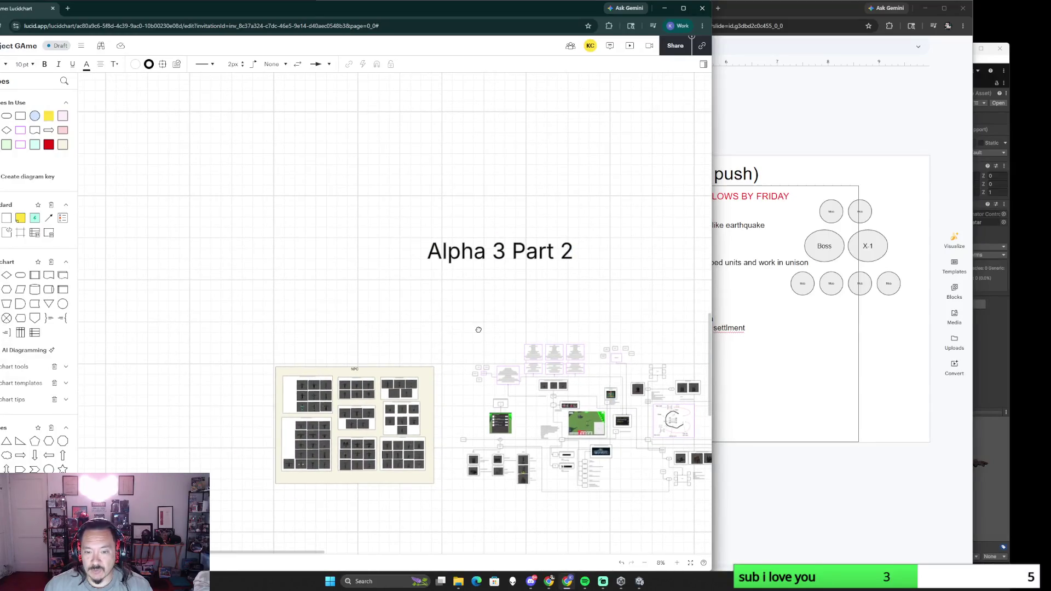
scroll(478, 330, "up", 3)
scroll(476, 303, "up", 3)
left_click(394, 253)
left_click(481, 284)
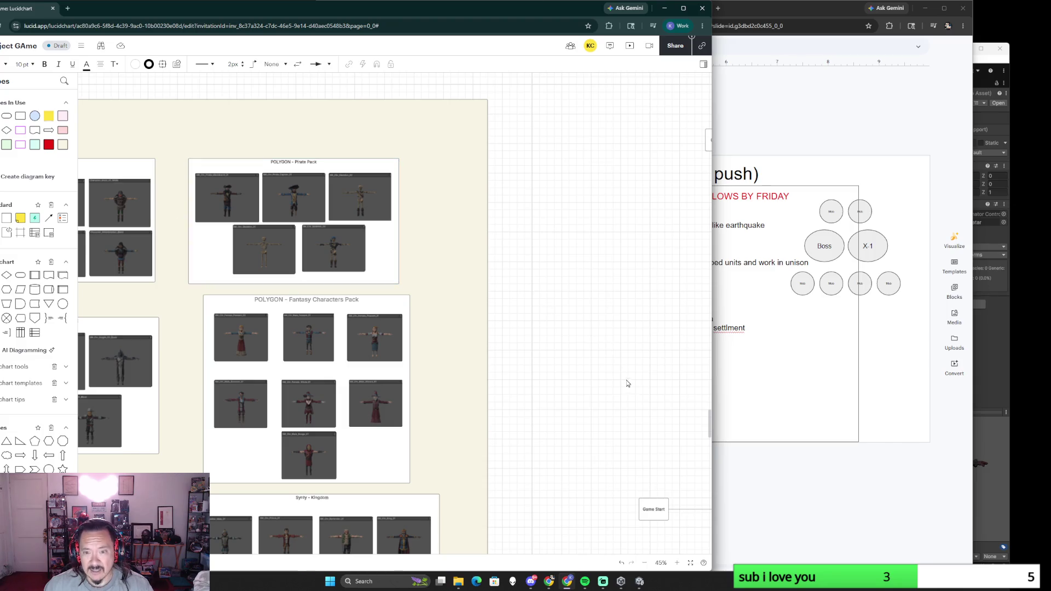
scroll(493, 328, "down", 2)
scroll(501, 364, "down", 2)
scroll(501, 364, "down", 2)
scroll(477, 336, "down", 2)
scroll(449, 315, "down", 2)
scroll(449, 315, "up", 2)
scroll(436, 375, "up", 2)
scroll(470, 363, "up", 3)
scroll(474, 361, "up", 2)
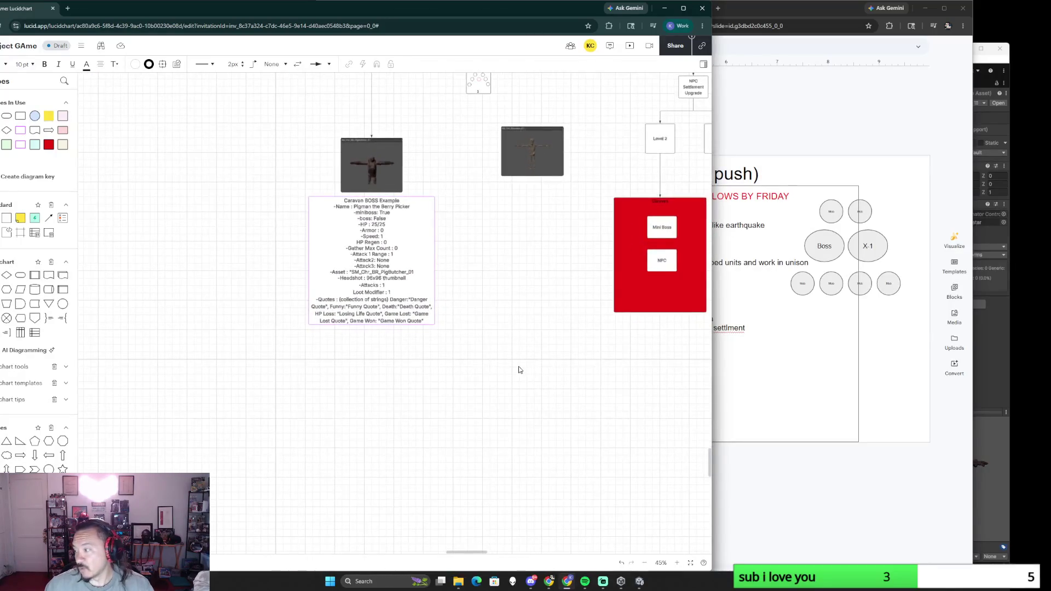
scroll(517, 370, "up", 2)
scroll(498, 365, "up", 2)
scroll(493, 359, "up", 3)
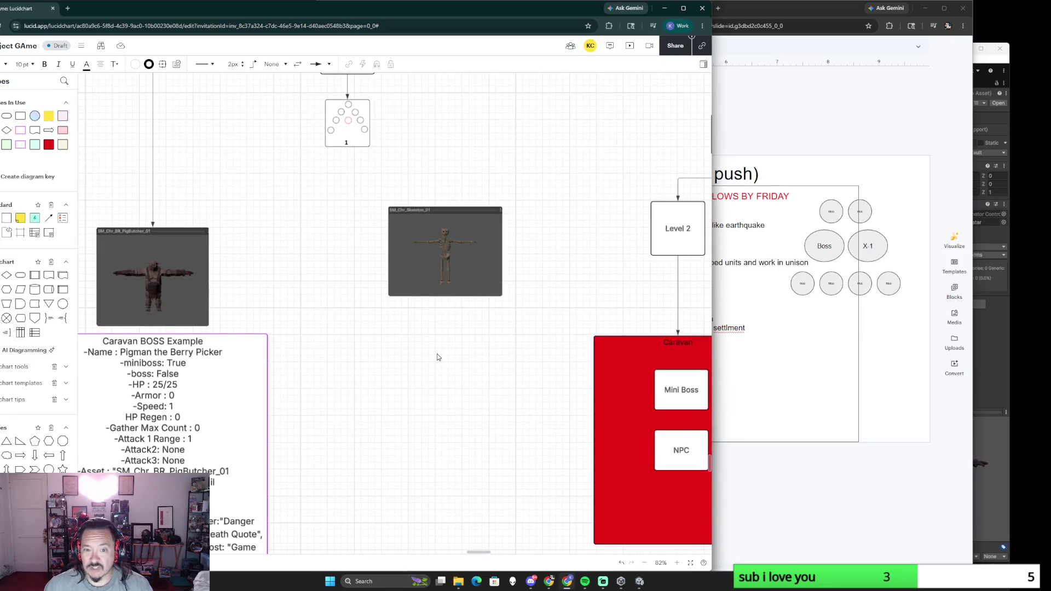
mouse_move(626, 467)
left_mouse_down()
mouse_move(422, 381)
mouse_move(397, 380)
left_mouse_up()
Step: Drop the skeleton thumbnail into the Pirate Pack card and shift the card to the right
mouse_move(458, 263)
left_mouse_down()
mouse_move(335, 313)
mouse_move(407, 308)
left_mouse_up()
left_click(302, 237)
left_click(521, 308)
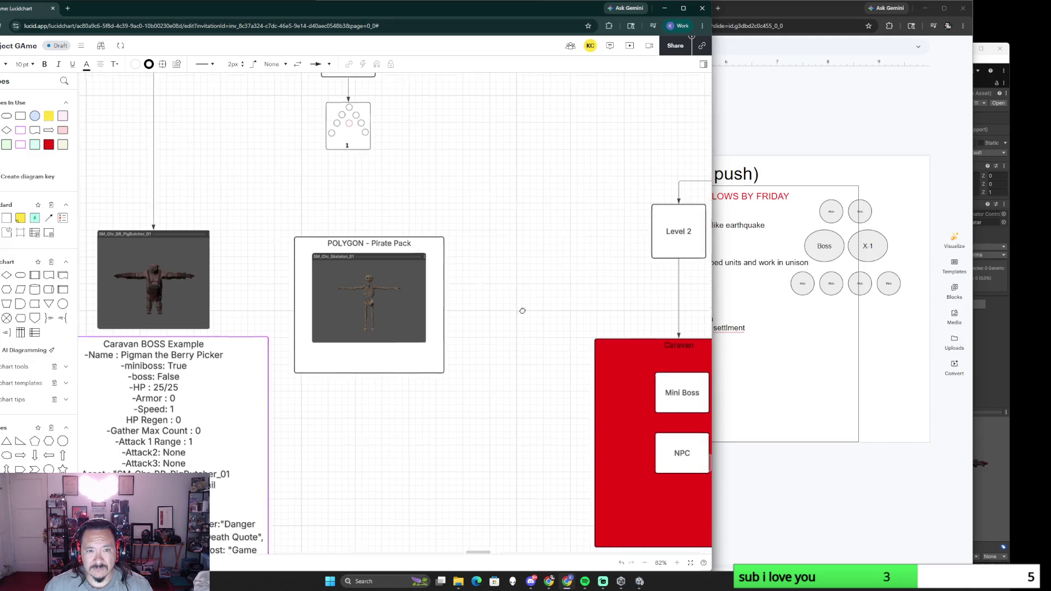
scroll(534, 353, "up", 3)
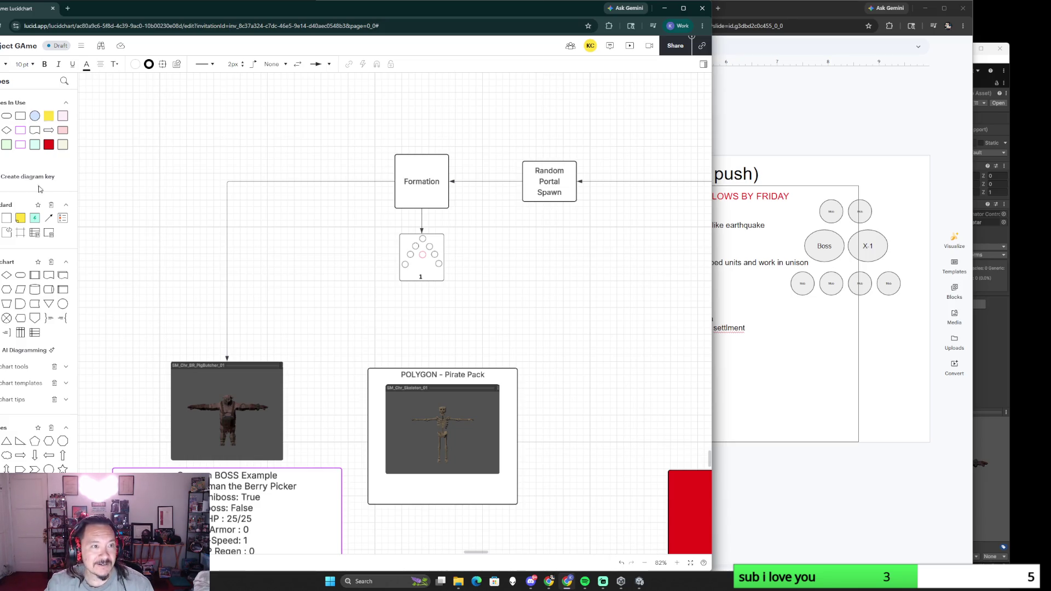
Step: Visit fromzerollc.com in a new tab and navigate through About to the News page
left_click(69, 8)
type("fromz")
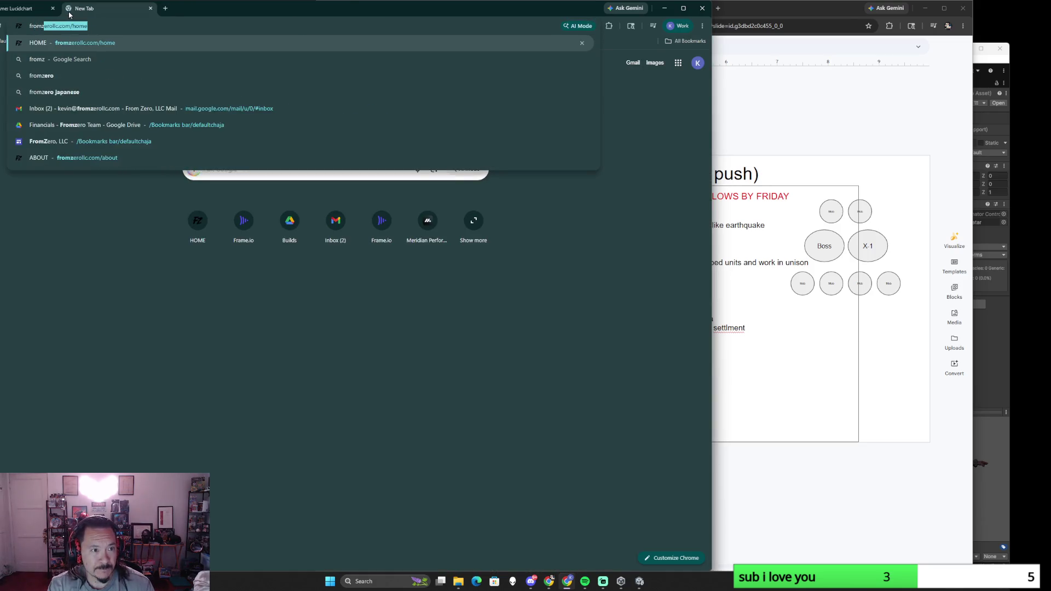
key("Return")
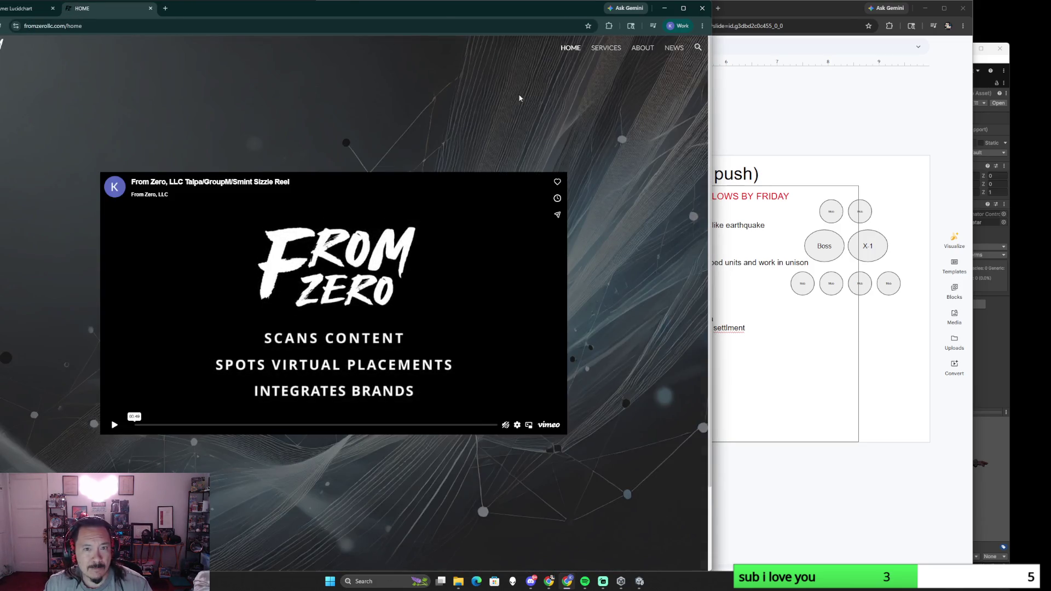
left_click(639, 49)
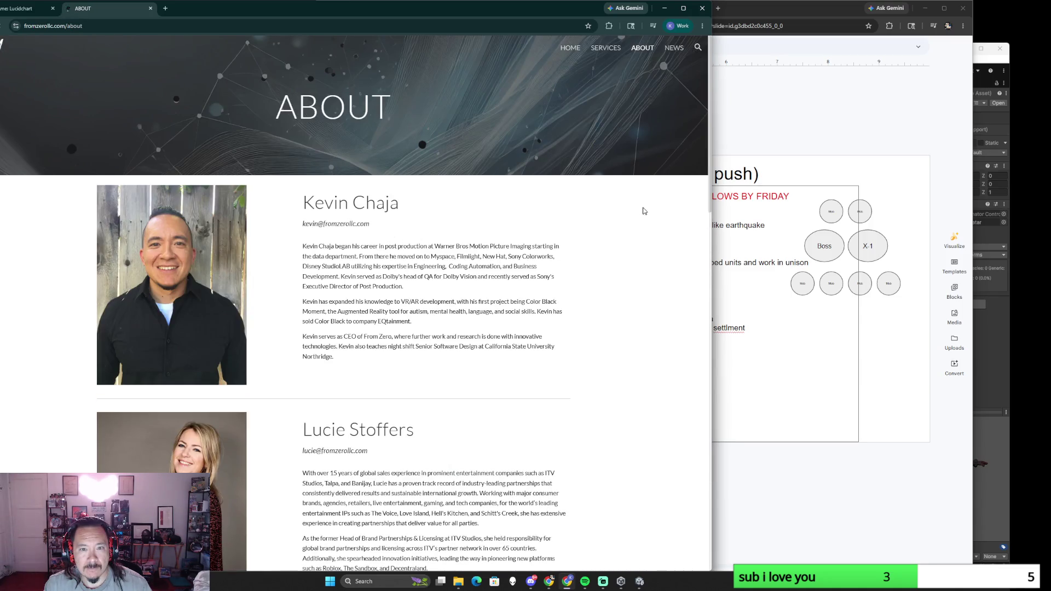
left_click(672, 48)
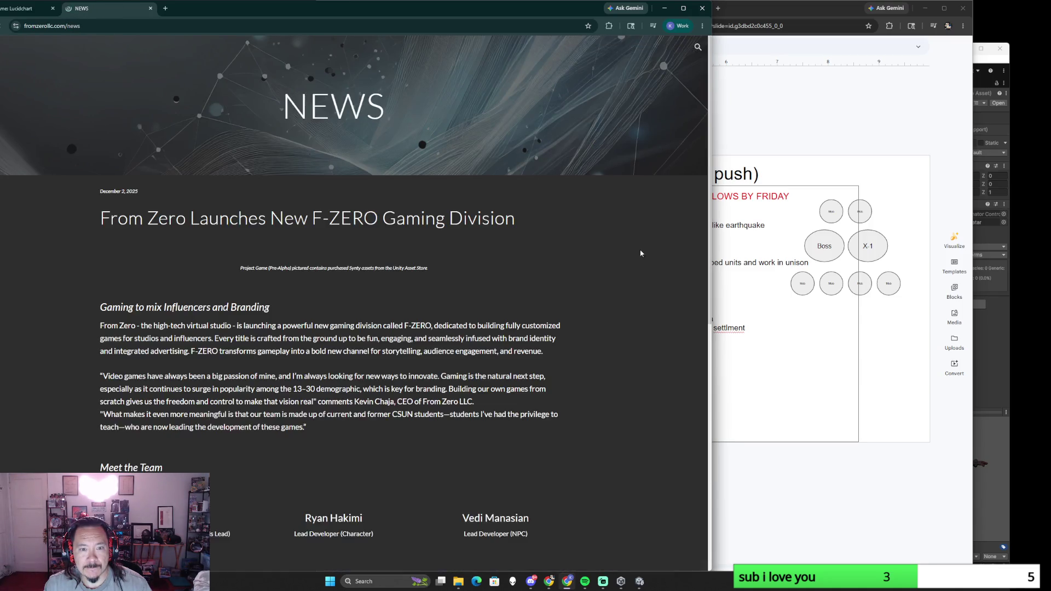
Step: Reposition the window, read the F-ZERO gaming division article at reduced zoom, then close it
left_click_drag(493, 10, 624, 31)
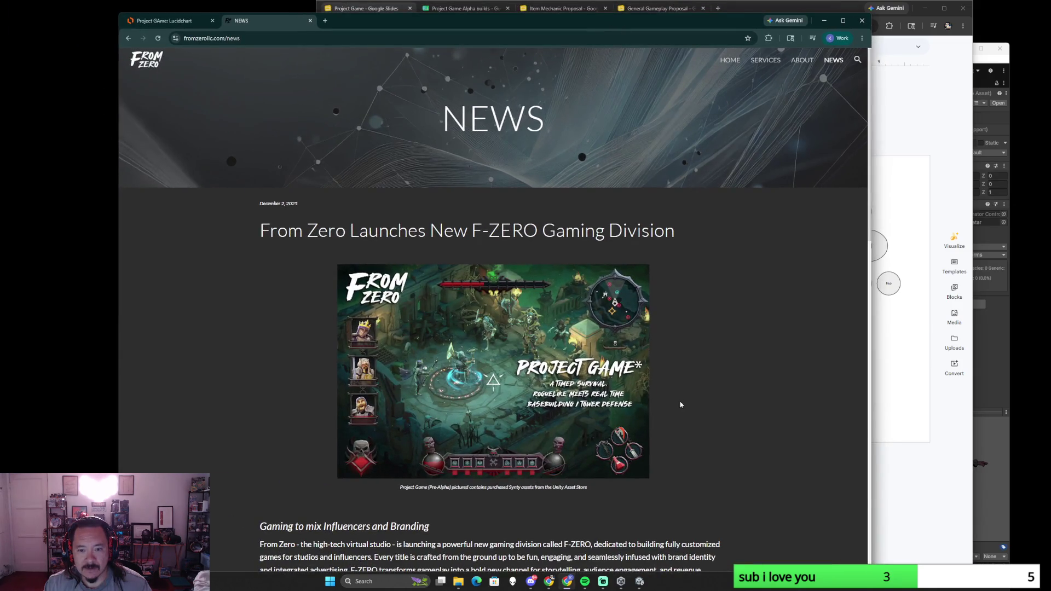
scroll(693, 437, "up", 2, "ctrl")
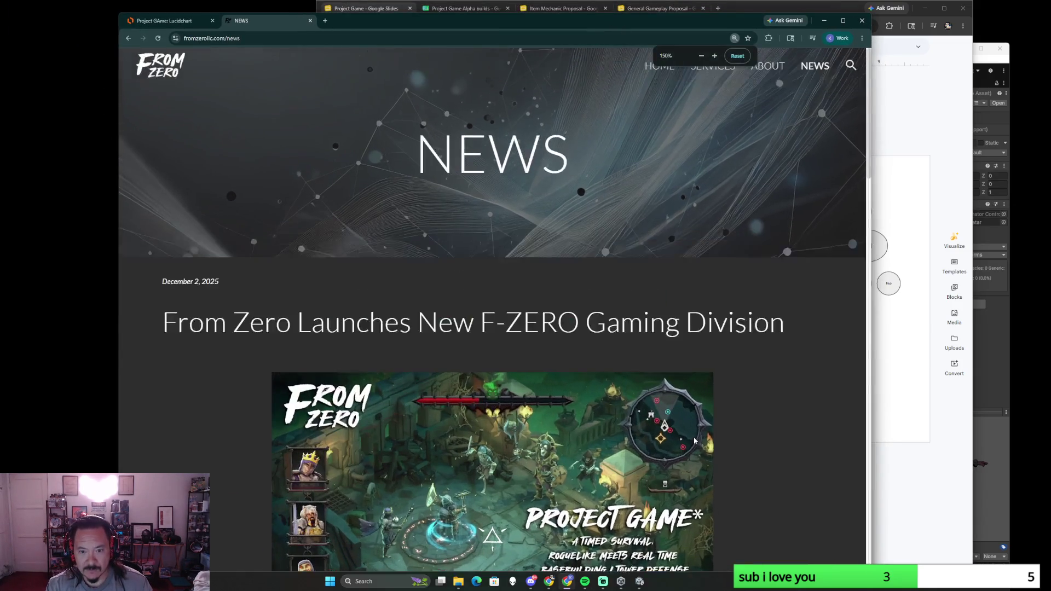
scroll(674, 448, "up", 1, "ctrl")
scroll(674, 447, "down", 1)
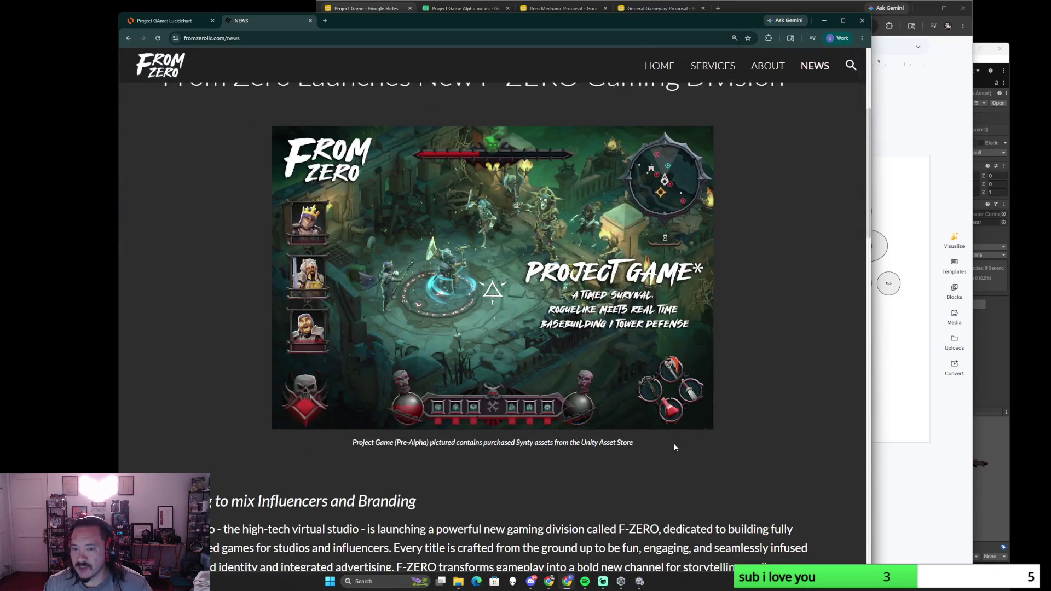
scroll(674, 447, "up", 1, "ctrl")
scroll(674, 447, "up", 1, "ctrl")
scroll(675, 448, "up", 1, "ctrl")
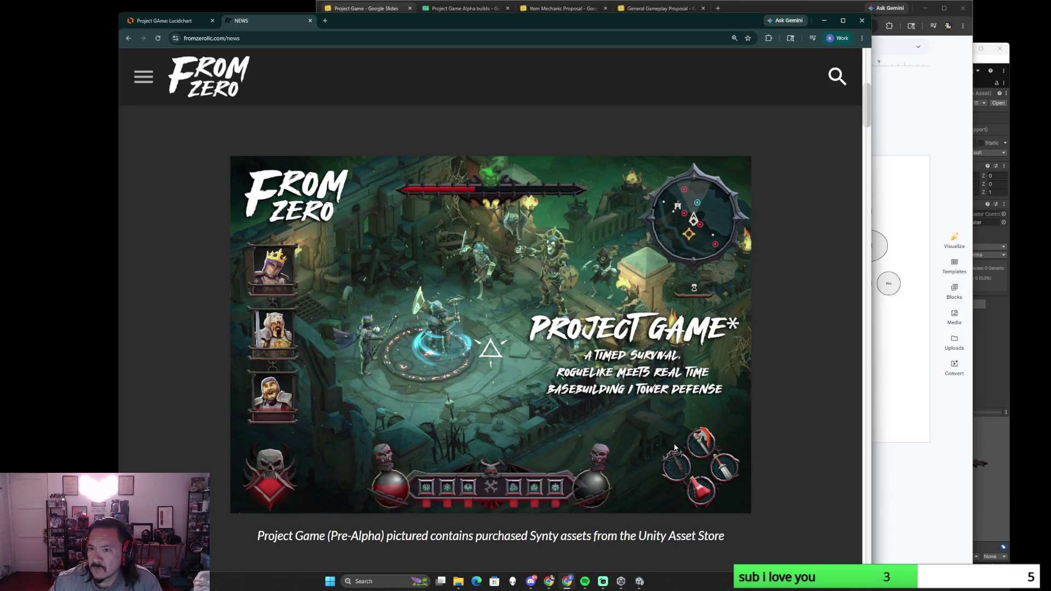
key("ctrl+minus")
key("ctrl+minus")
scroll(675, 442, "down", 3)
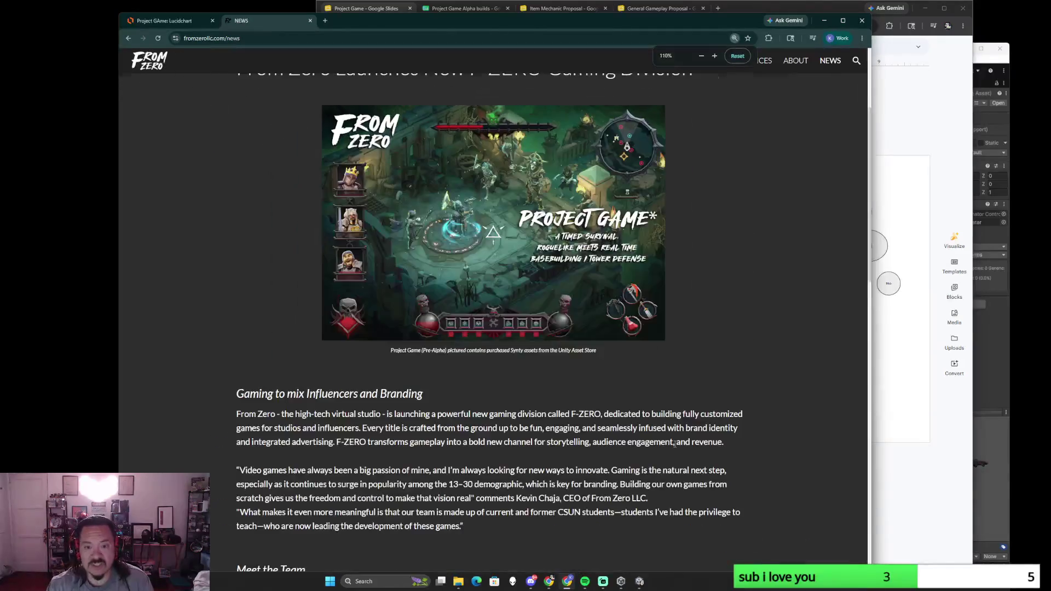
key("ctrl+minus")
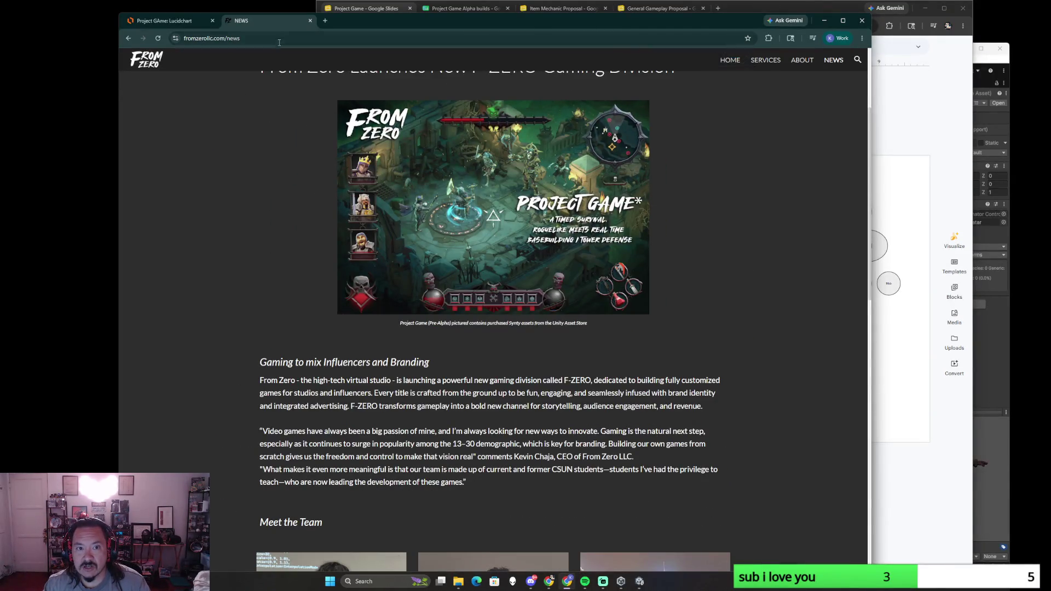
left_click(309, 21)
scroll(736, 417, "down", 3)
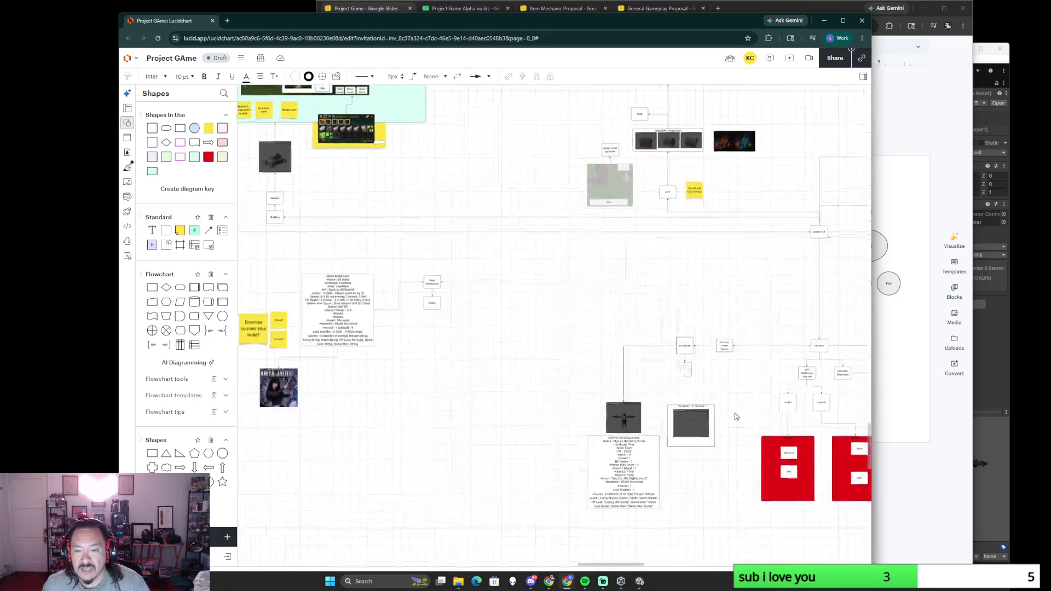
scroll(735, 417, "down", 2)
scroll(735, 416, "down", 1)
scroll(657, 435, "down", 3)
scroll(571, 450, "up", 5)
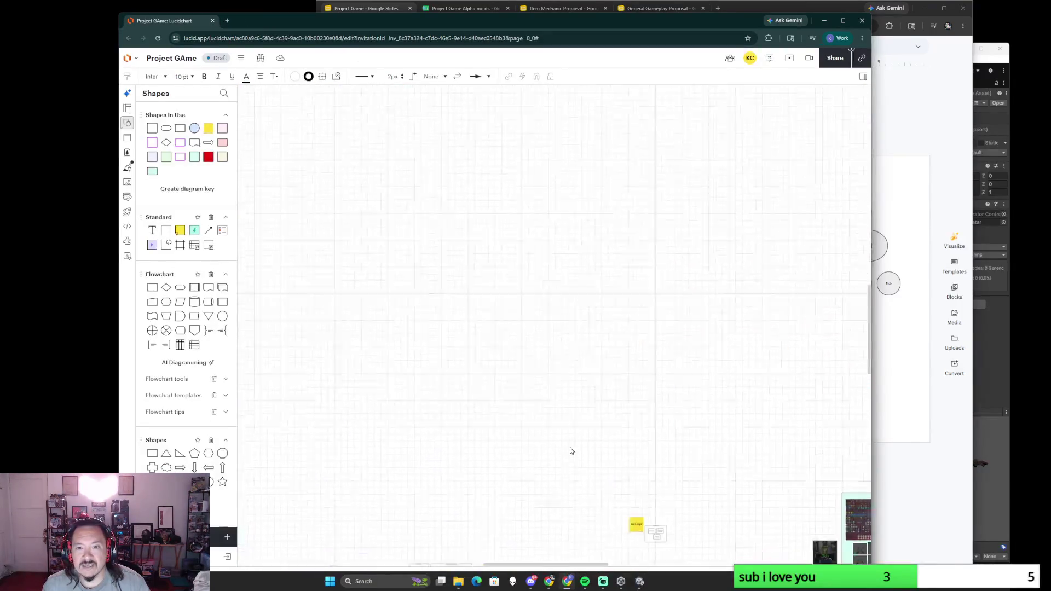
scroll(570, 450, "down", 3)
Step: Pan the board to the Alpha 3 Part 2 area and check the x/x Play build-goal text box
left_click_drag(520, 343, 603, 521)
scroll(560, 391, "up", 2)
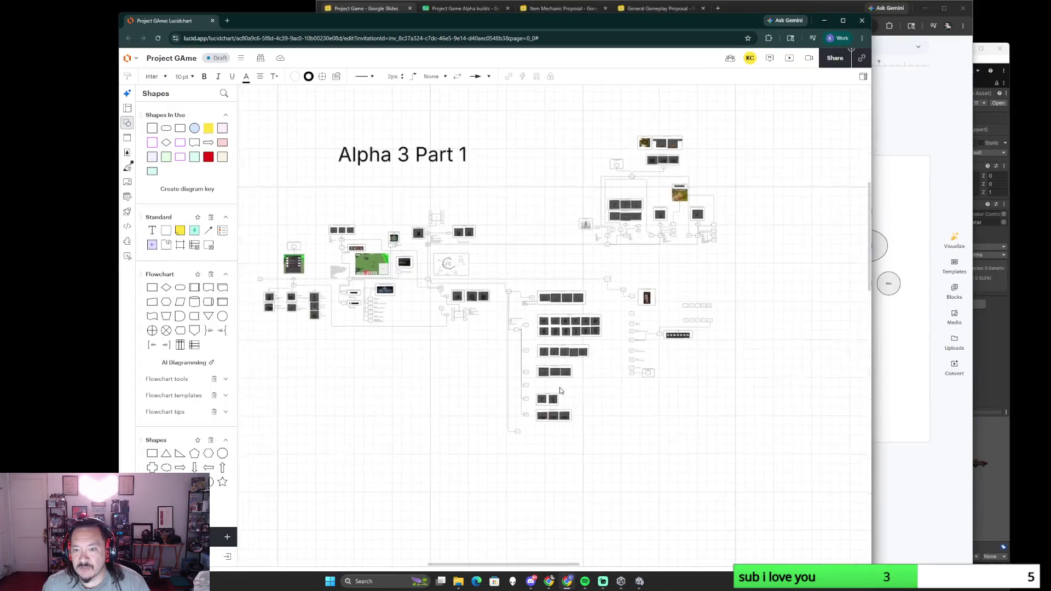
scroll(488, 263, "left", 3)
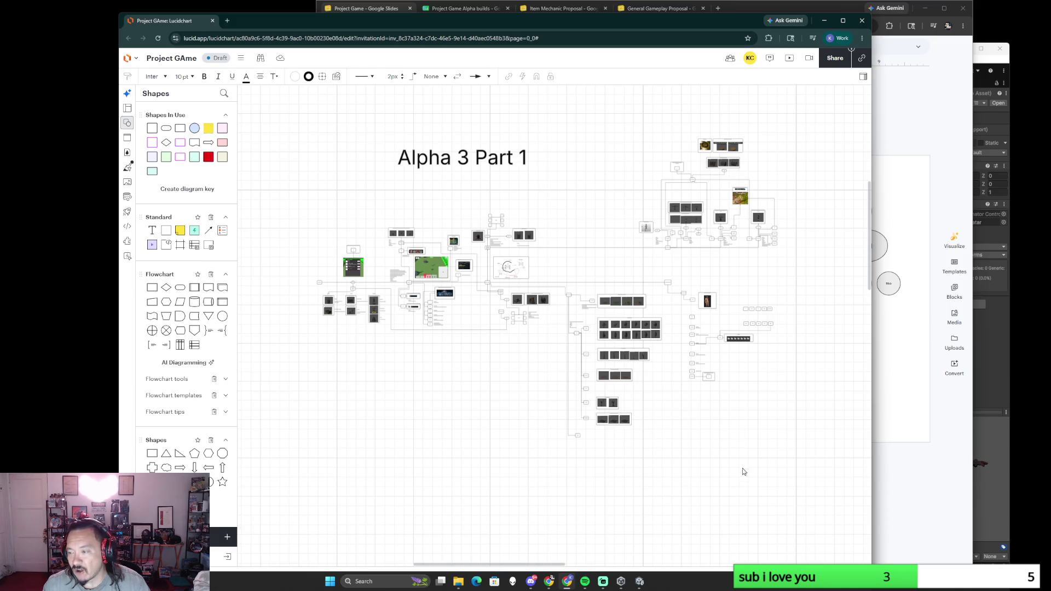
scroll(742, 473, "down", 2)
scroll(610, 248, "down", 5)
scroll(712, 458, "down", 5)
scroll(640, 326, "down", 3)
scroll(639, 326, "down", 3)
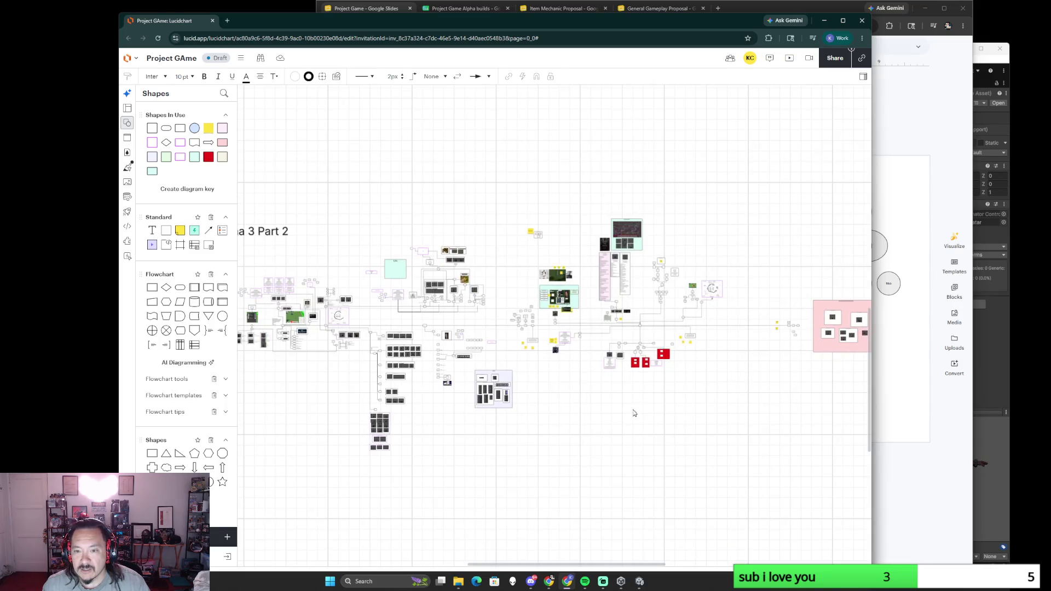
scroll(711, 406, "left", 2)
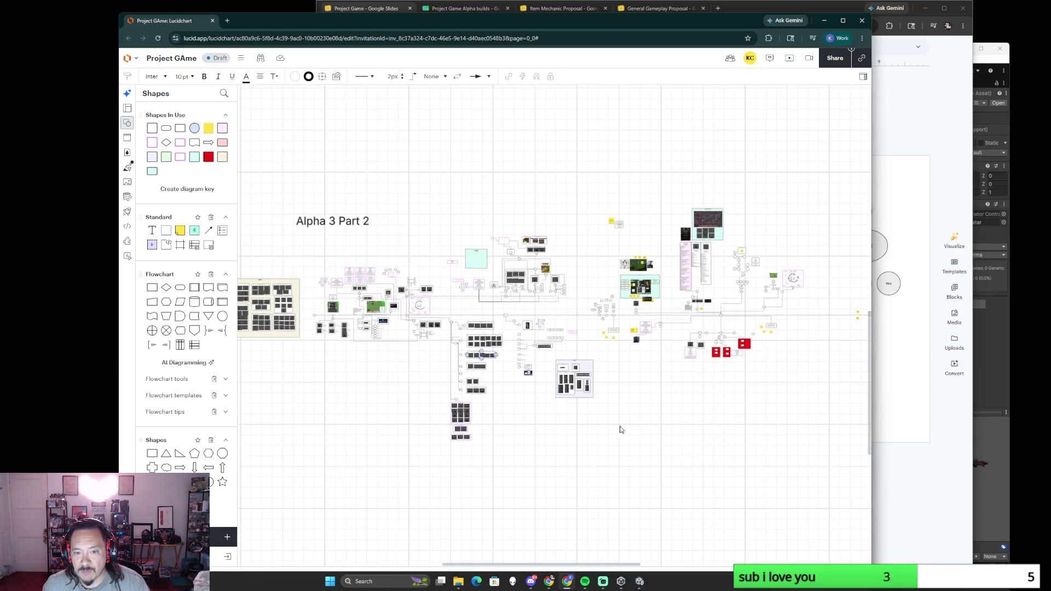
scroll(776, 452, "down", 3)
scroll(658, 555, "up", 3)
scroll(685, 477, "up", 3)
scroll(686, 460, "down", 2)
scroll(730, 458, "up", 1)
scroll(730, 459, "down", 2)
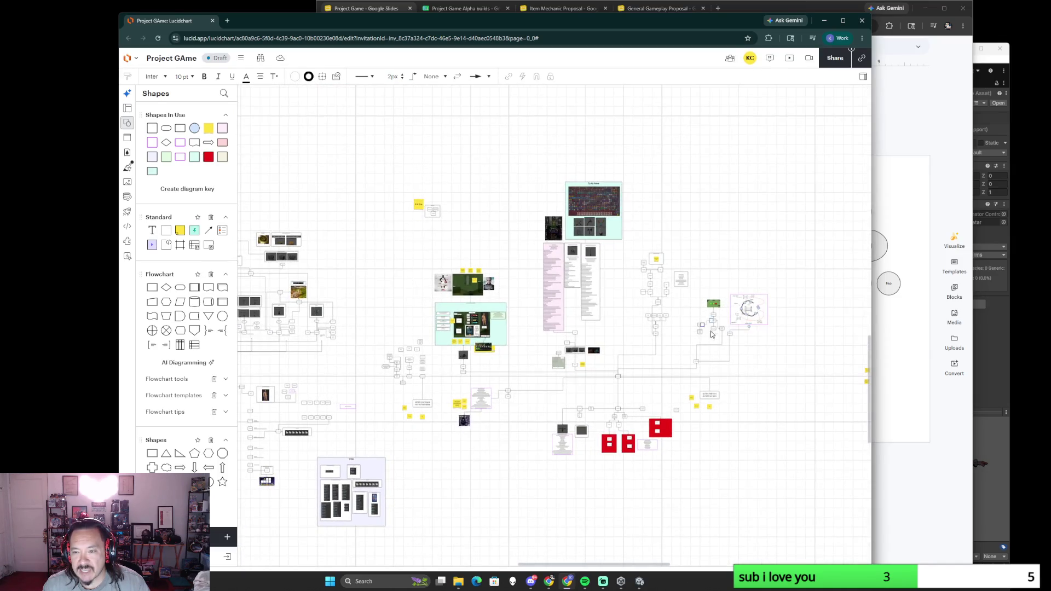
scroll(522, 493, "up", 2)
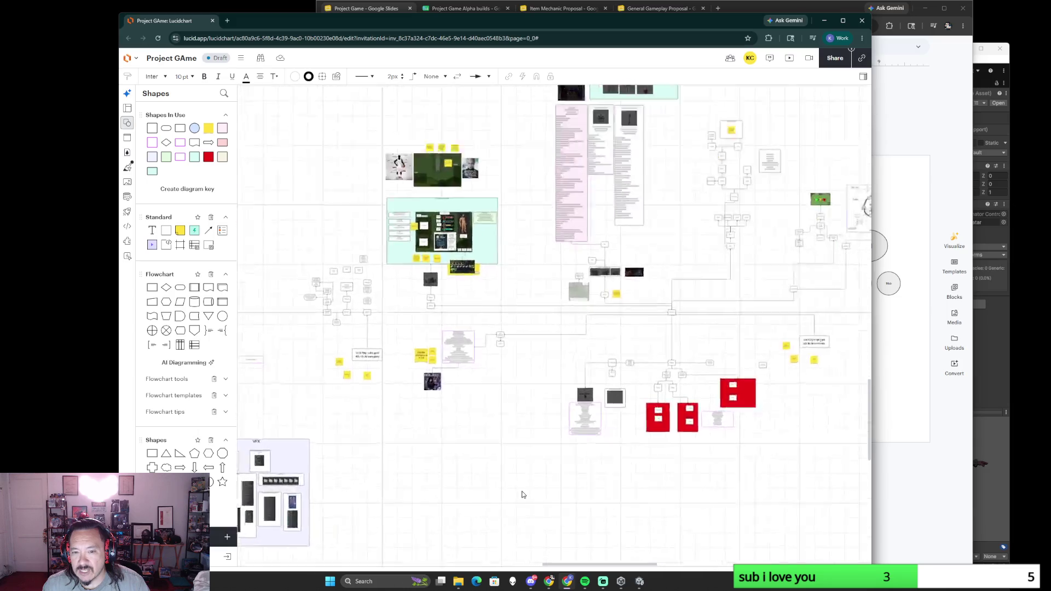
scroll(525, 486, "up", 1)
left_click_drag(556, 370, 413, 429)
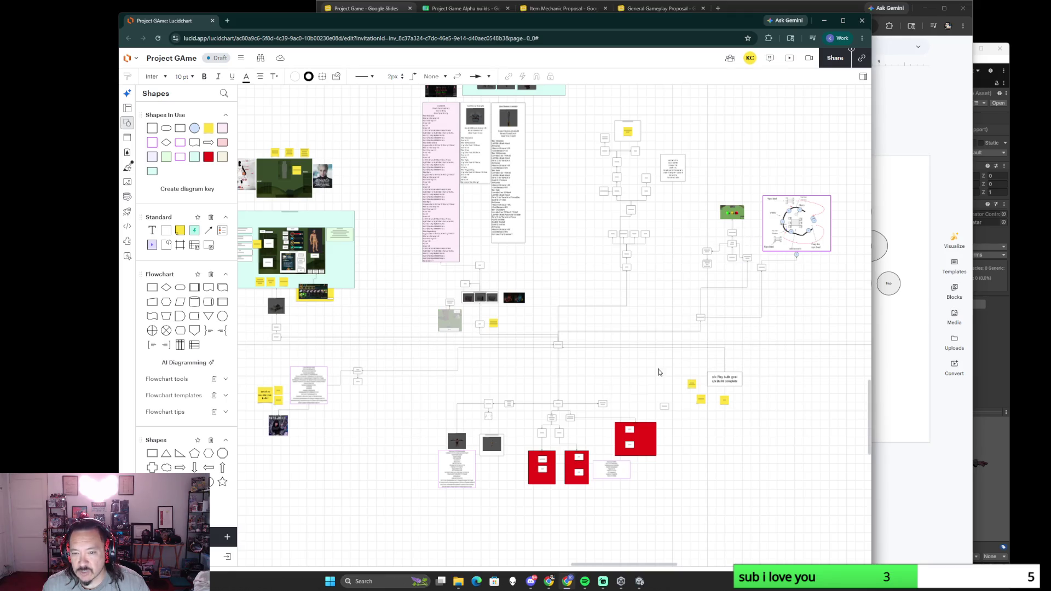
scroll(591, 374, "up", 2)
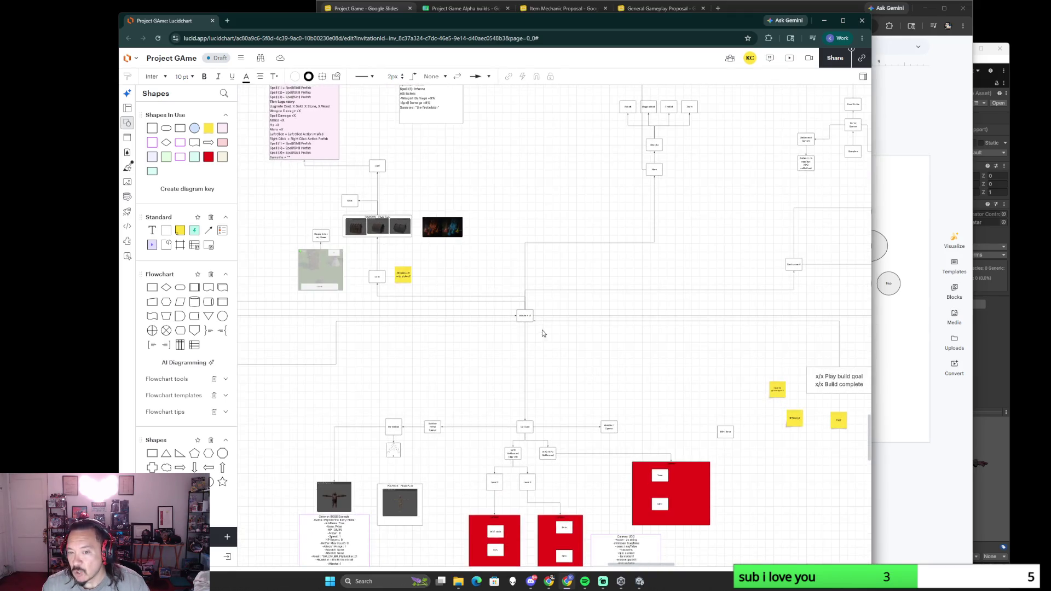
left_click(526, 317)
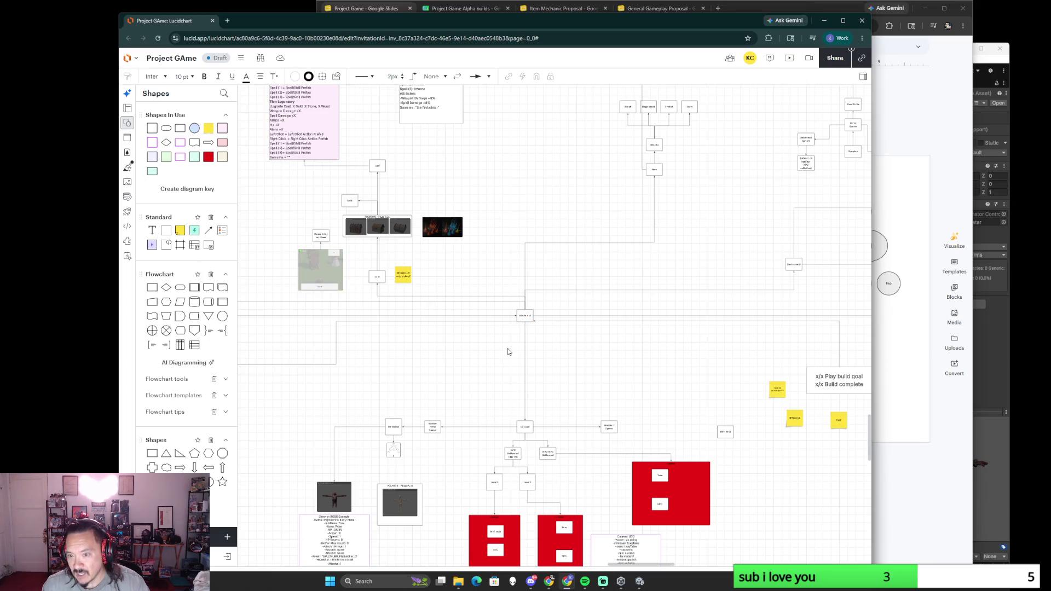
scroll(698, 355, "right", 5)
left_click(702, 367)
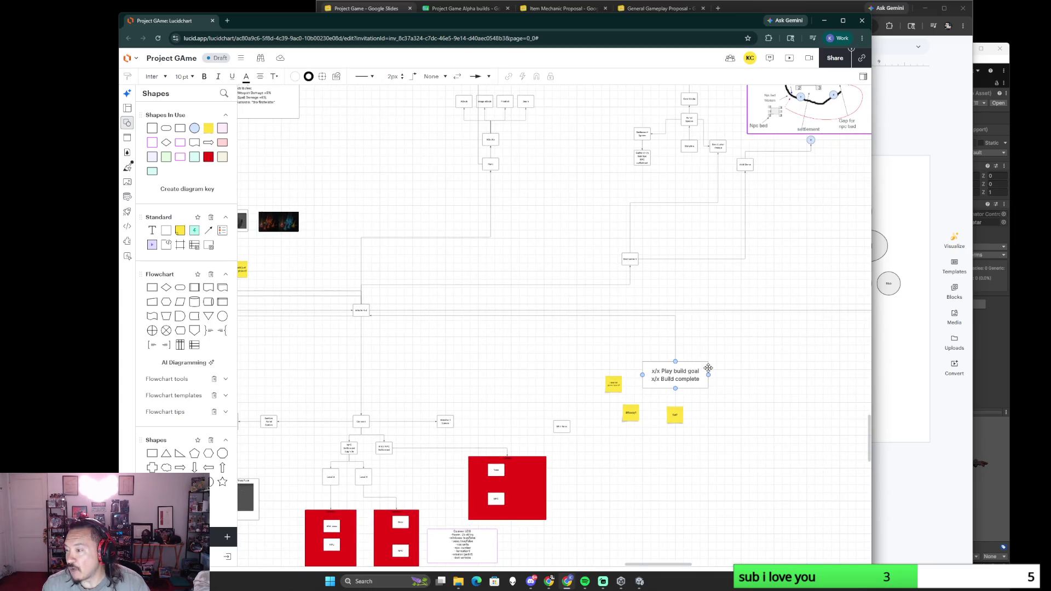
left_click(854, 377)
scroll(705, 377, "right", 3)
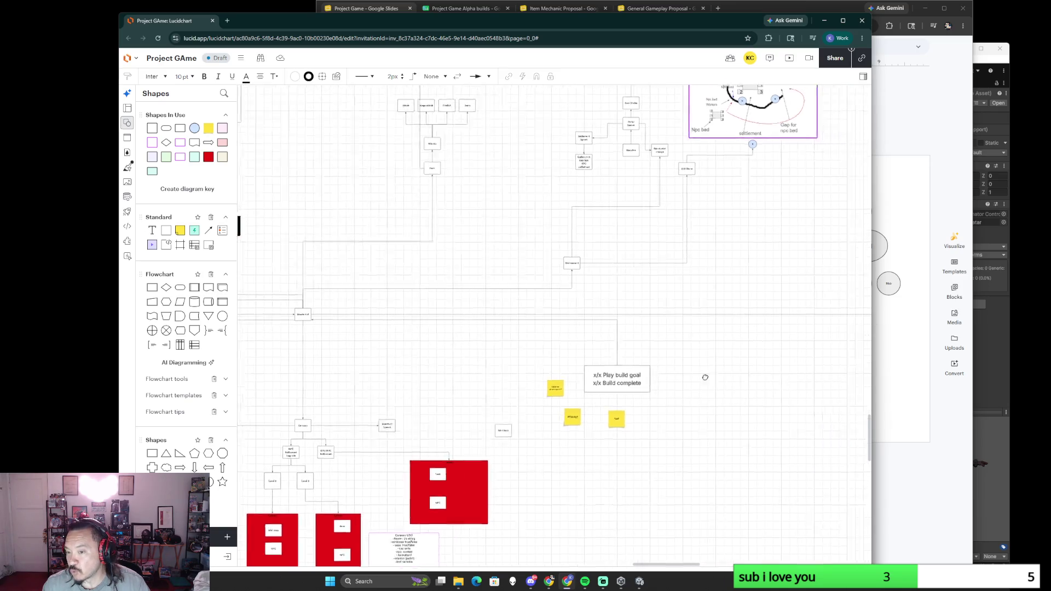
scroll(706, 377, "right", 5)
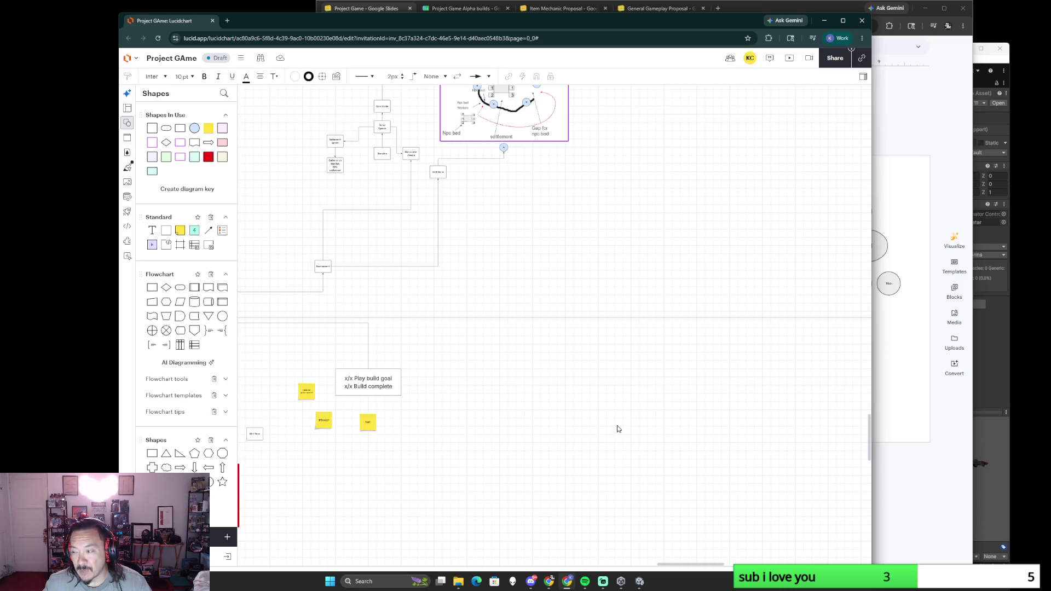
scroll(612, 428, "down", 2)
scroll(575, 439, "down", 2)
scroll(633, 388, "down", 2)
scroll(575, 420, "up", 3)
scroll(509, 402, "up", 2)
scroll(692, 390, "down", 3)
scroll(518, 305, "down", 3)
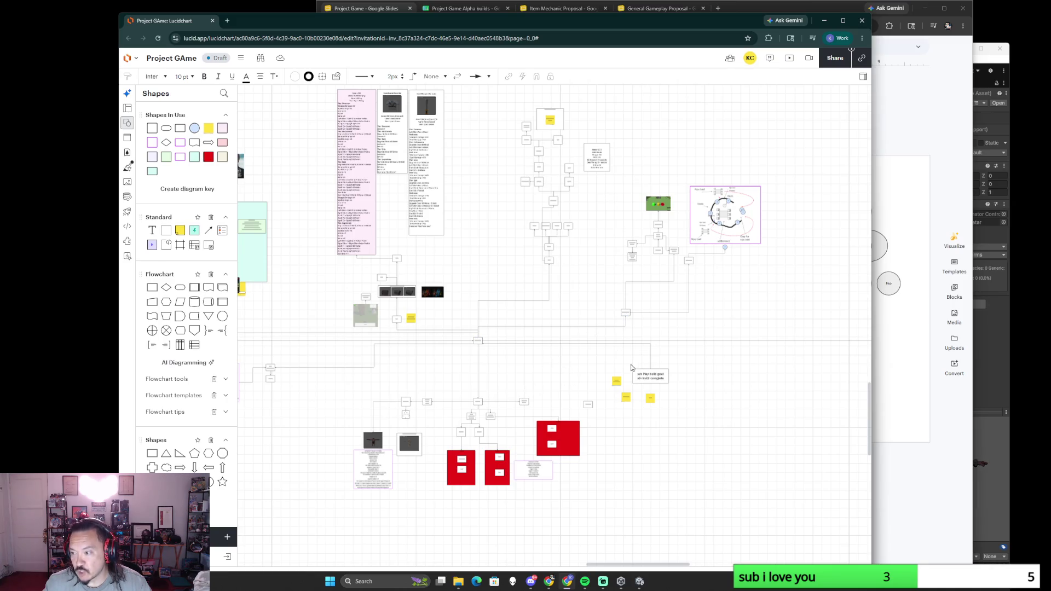
scroll(555, 386, "up", 3)
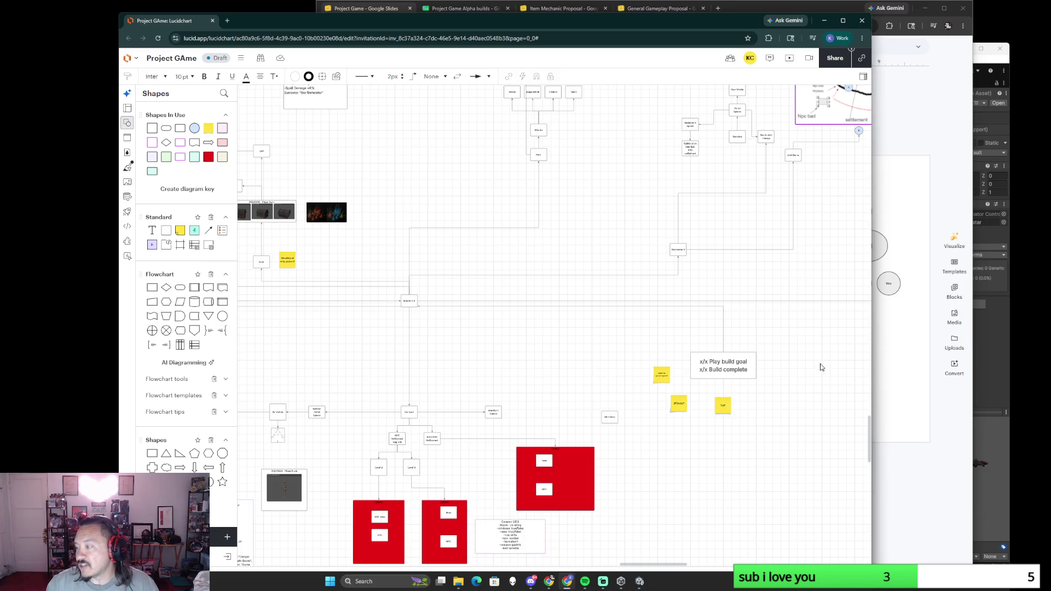
scroll(813, 365, "down", 3)
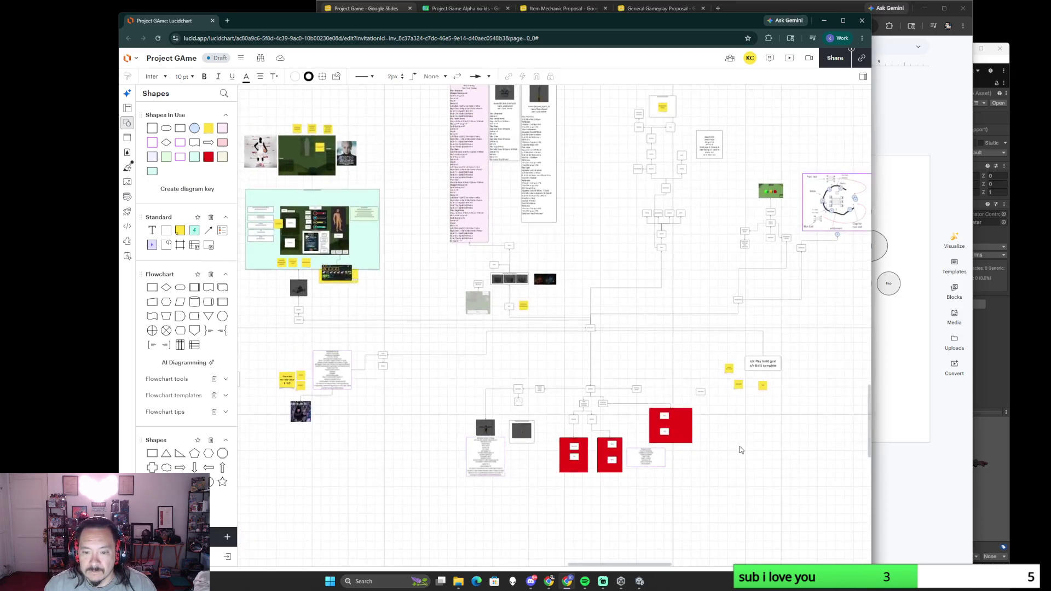
scroll(726, 449, "up", 2)
scroll(726, 450, "up", 1)
scroll(716, 444, "down", 3)
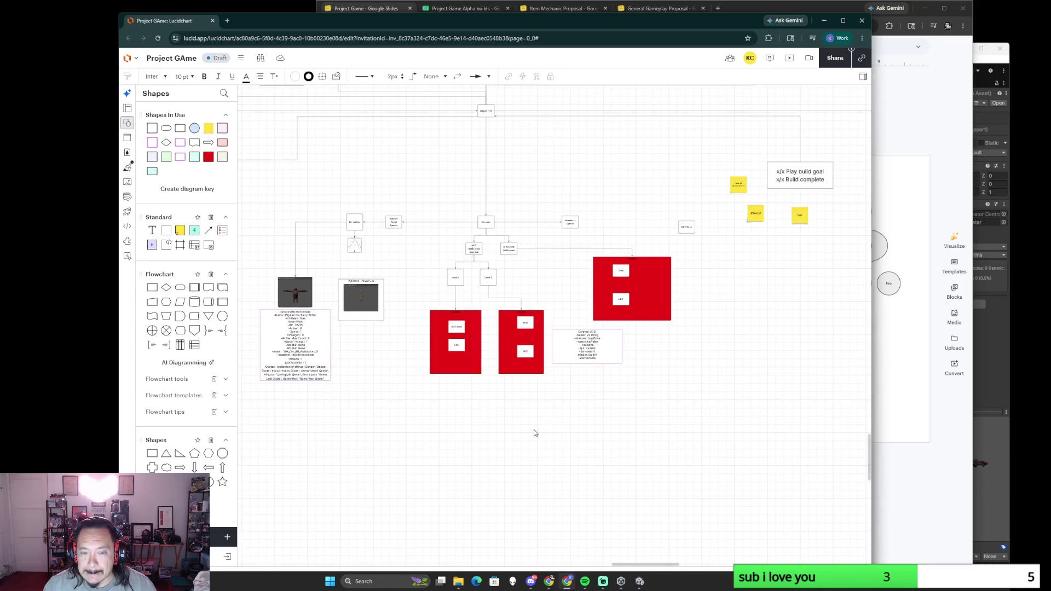
scroll(492, 437, "up", 1)
scroll(492, 437, "up", 3)
scroll(457, 435, "up", 2)
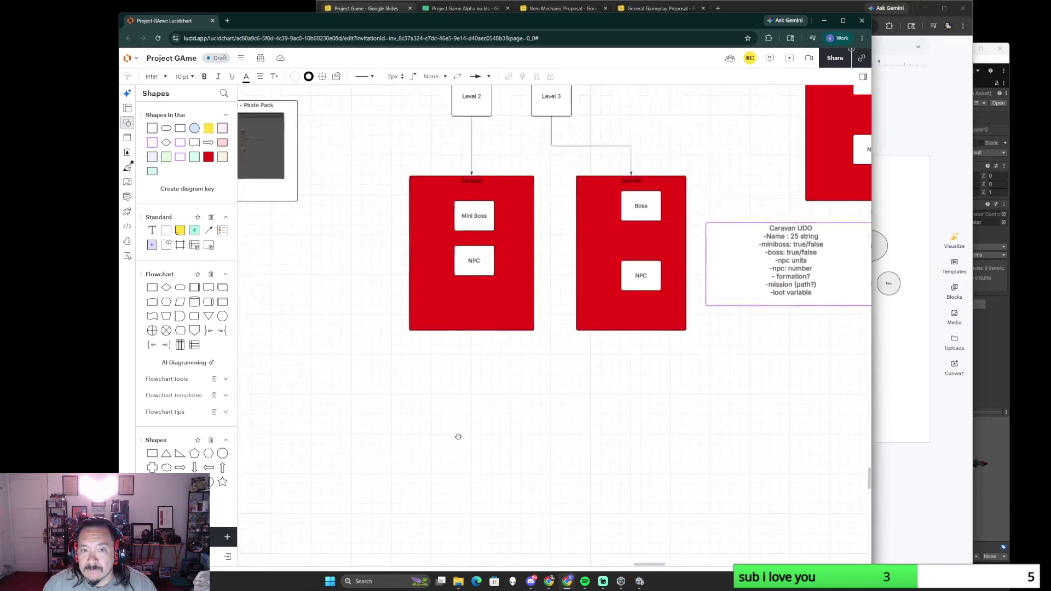
scroll(458, 434, "up", 2)
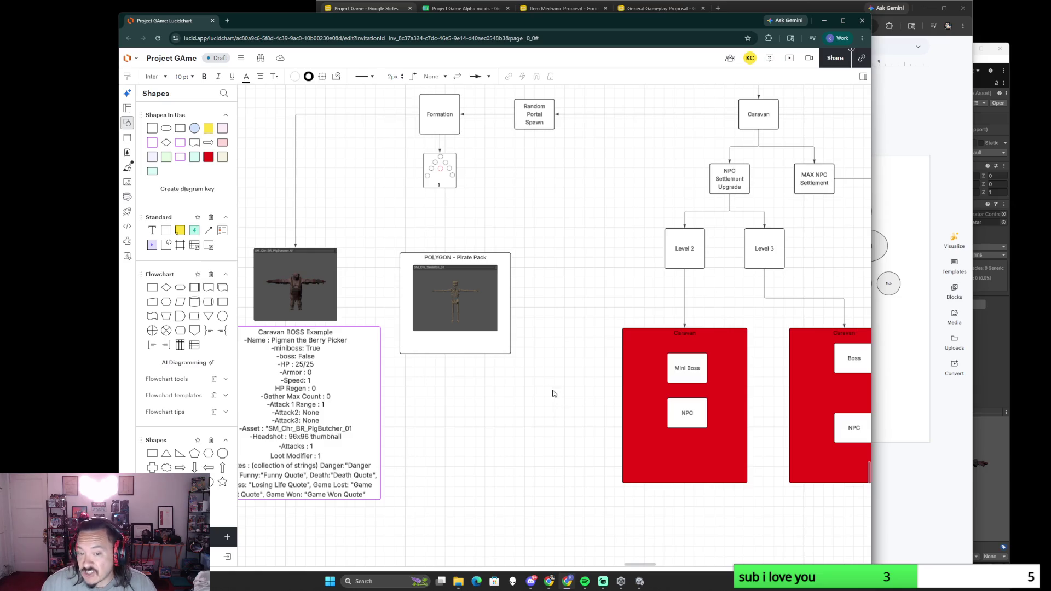
Step: Reattach the boss example's connector end to the formation pattern shape under Formation
left_click_drag(539, 273, 595, 342)
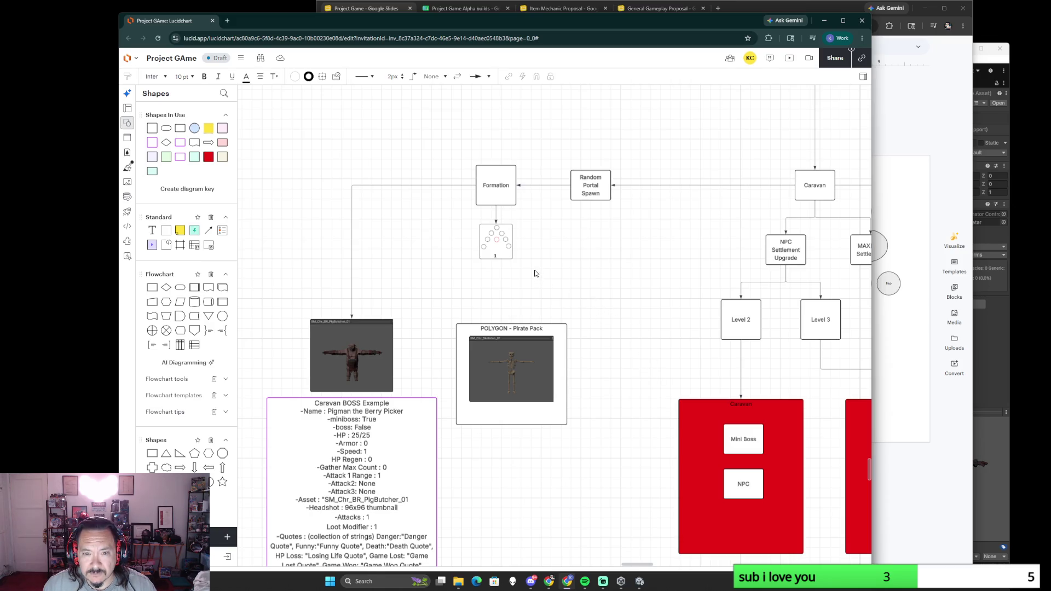
left_click(450, 186)
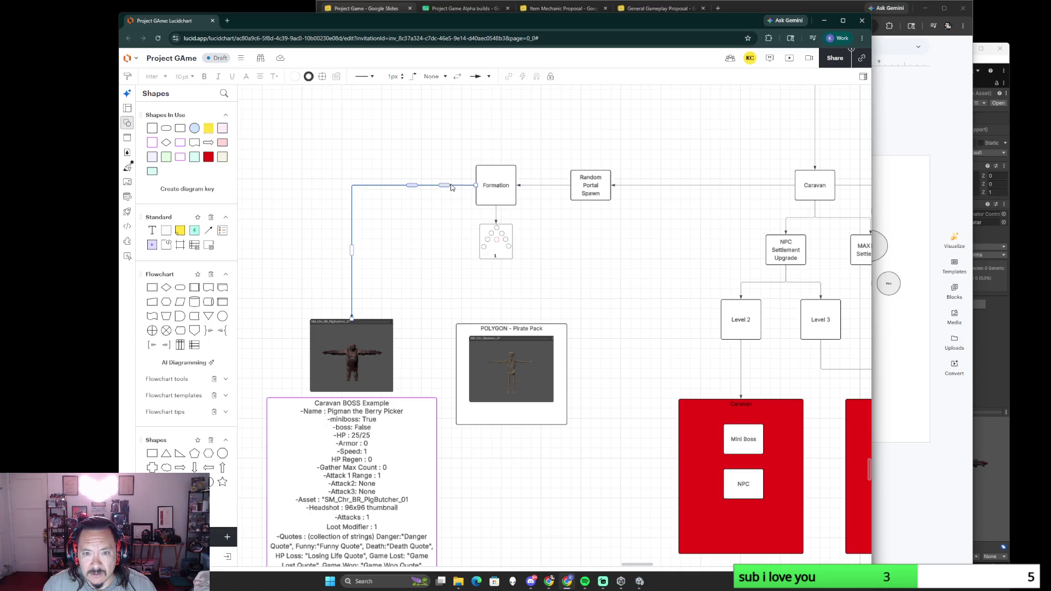
mouse_move(477, 185)
left_mouse_down()
mouse_move(479, 241)
mouse_move(509, 307)
left_mouse_up()
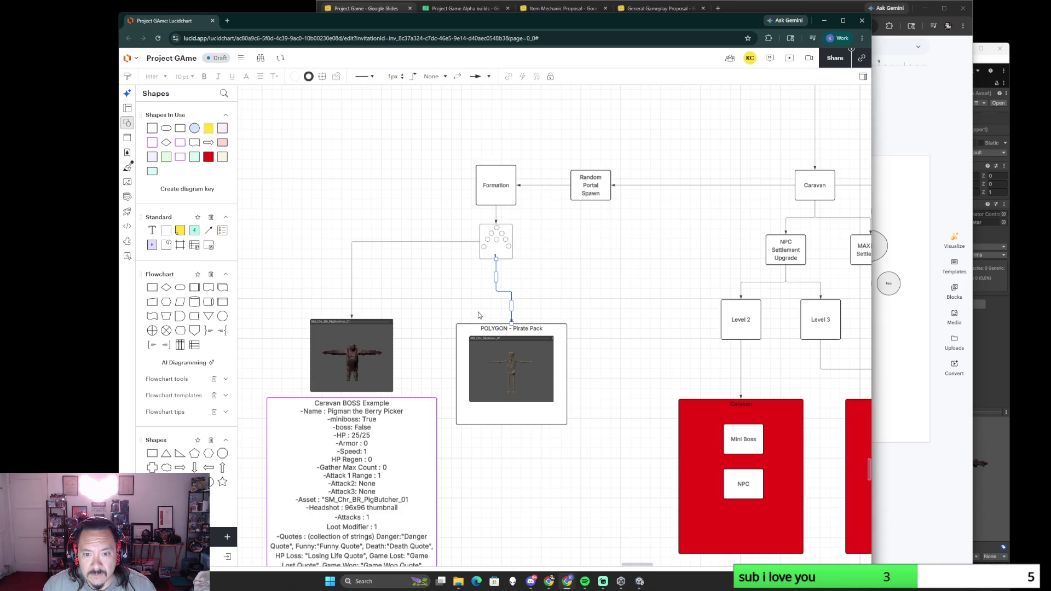
Step: Align the POLYGON - Pirate Pack box under the formation pattern so its link runs straight
left_click(469, 366)
mouse_move(526, 391)
left_mouse_down()
mouse_move(503, 376)
mouse_move(513, 367)
left_mouse_up()
left_click(595, 406)
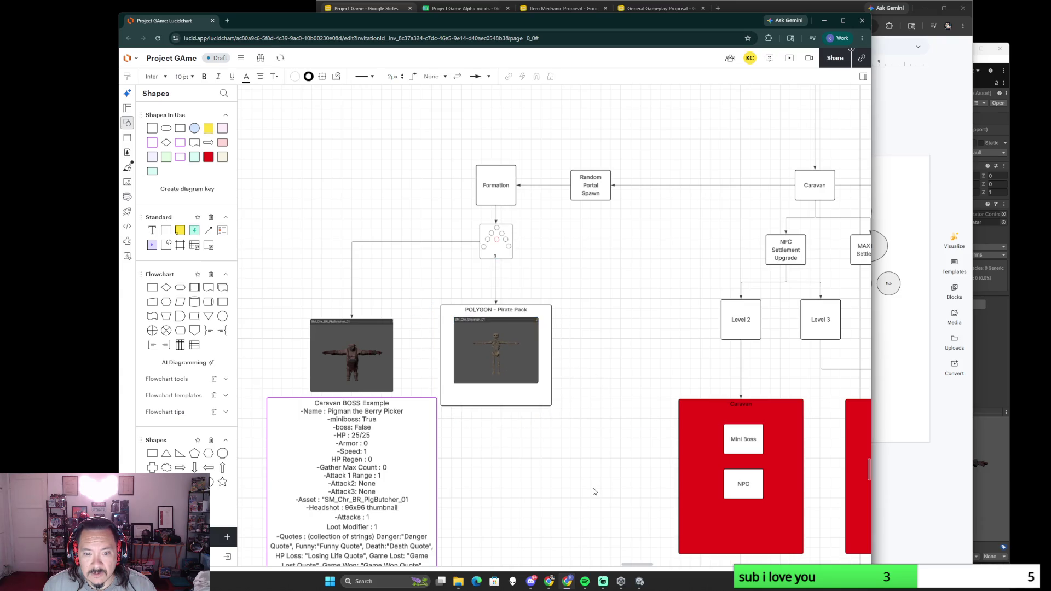
scroll(595, 491, "down", 5)
scroll(500, 413, "up", 2)
scroll(504, 361, "up", 2)
scroll(505, 360, "up", 1)
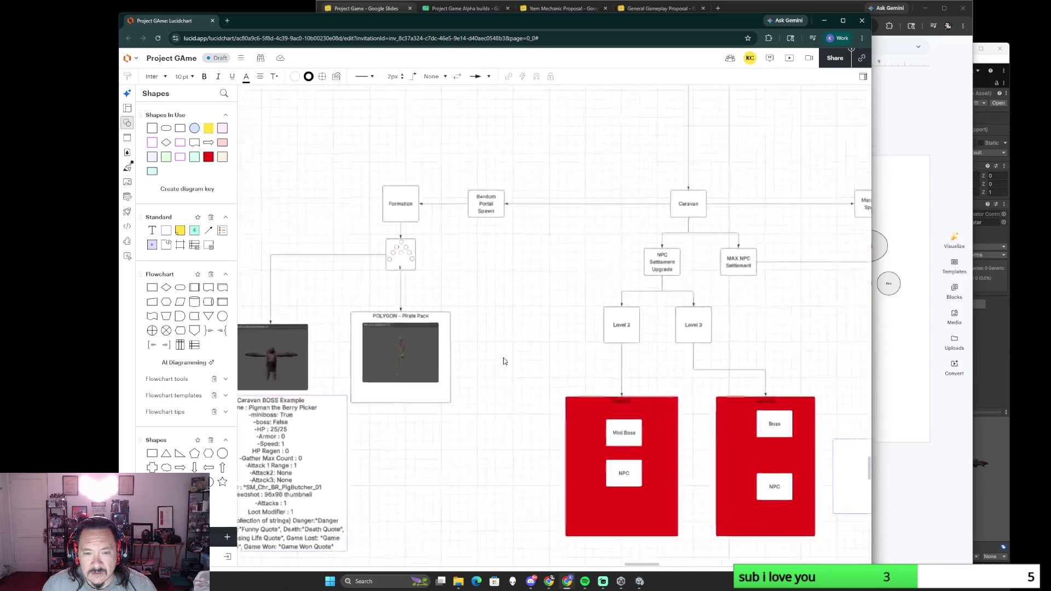
scroll(504, 361, "up", 2)
left_click_drag(559, 347, 677, 275)
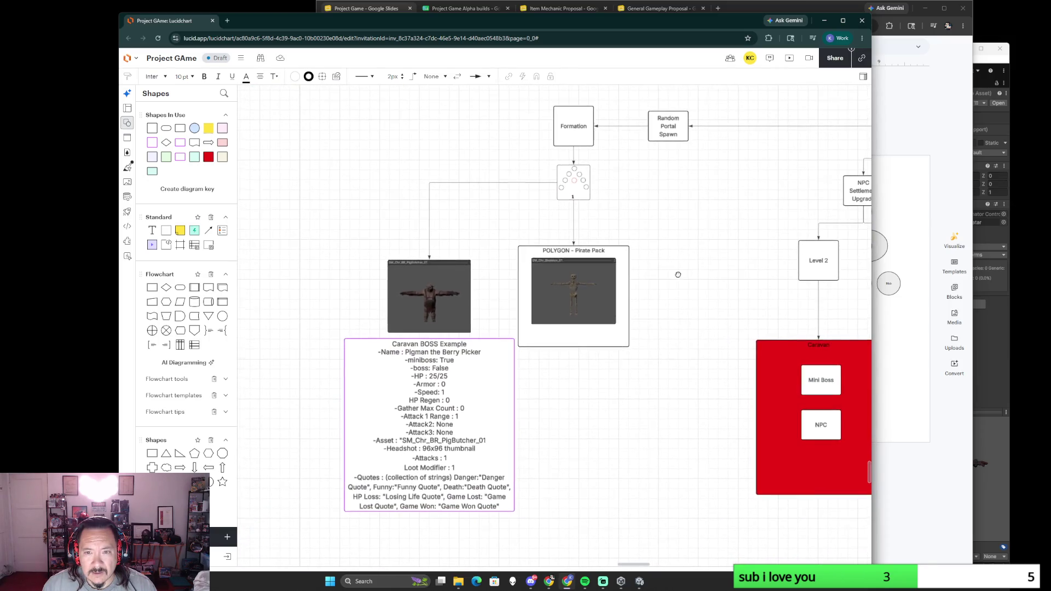
left_click(403, 413)
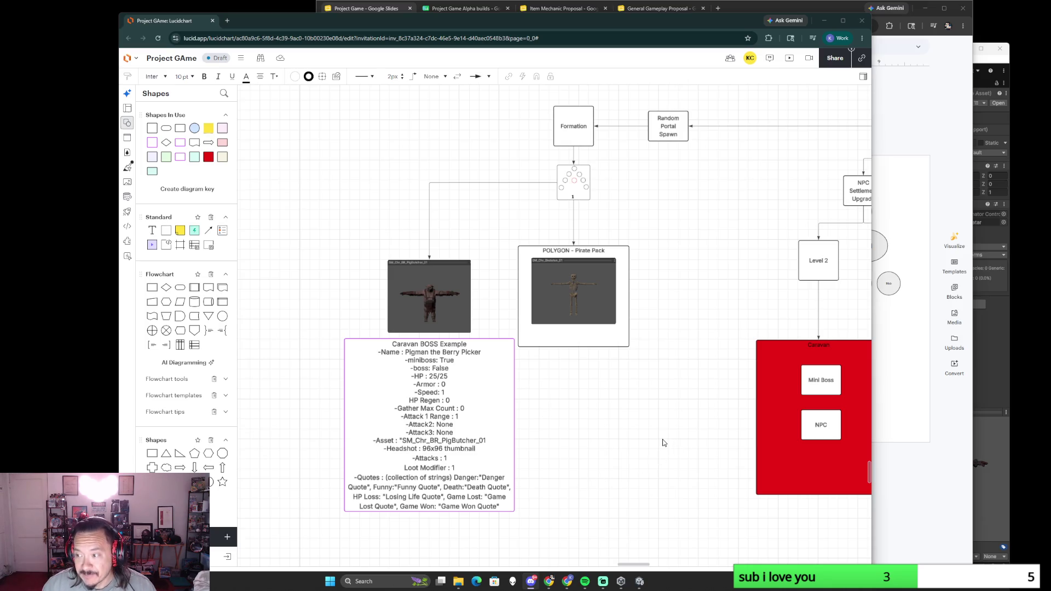
Step: Search Google for 'kunai strike' in a new browser tab
left_click(228, 21)
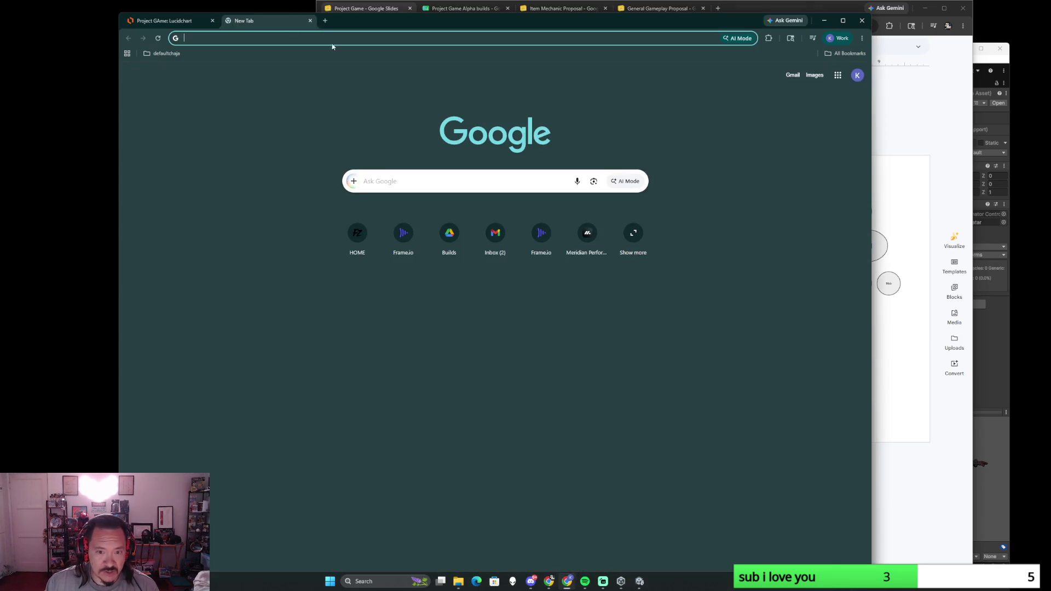
left_click(377, 183)
type("kuna")
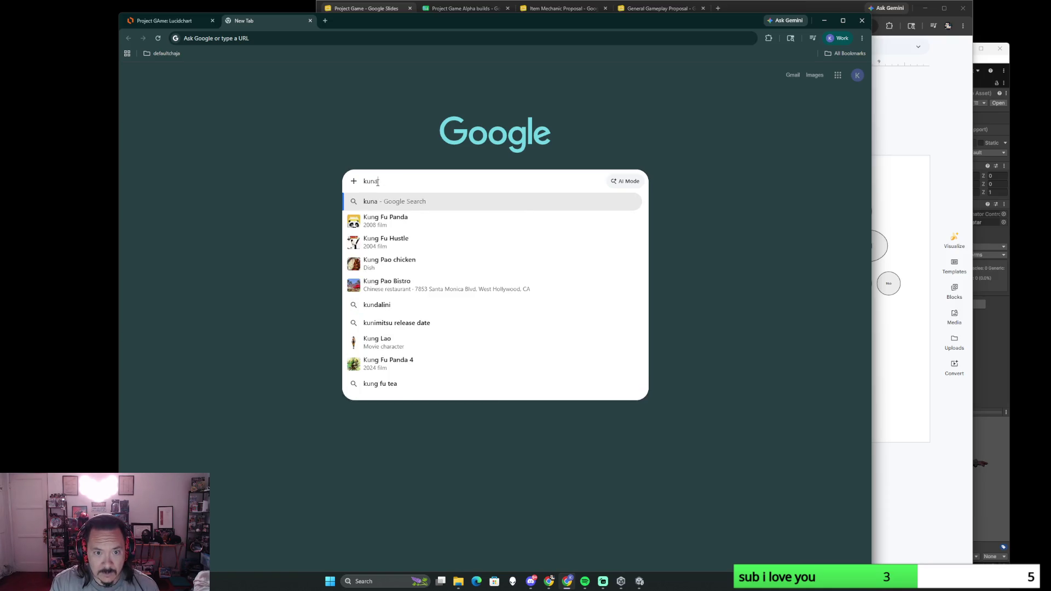
type("i strike")
key("Return")
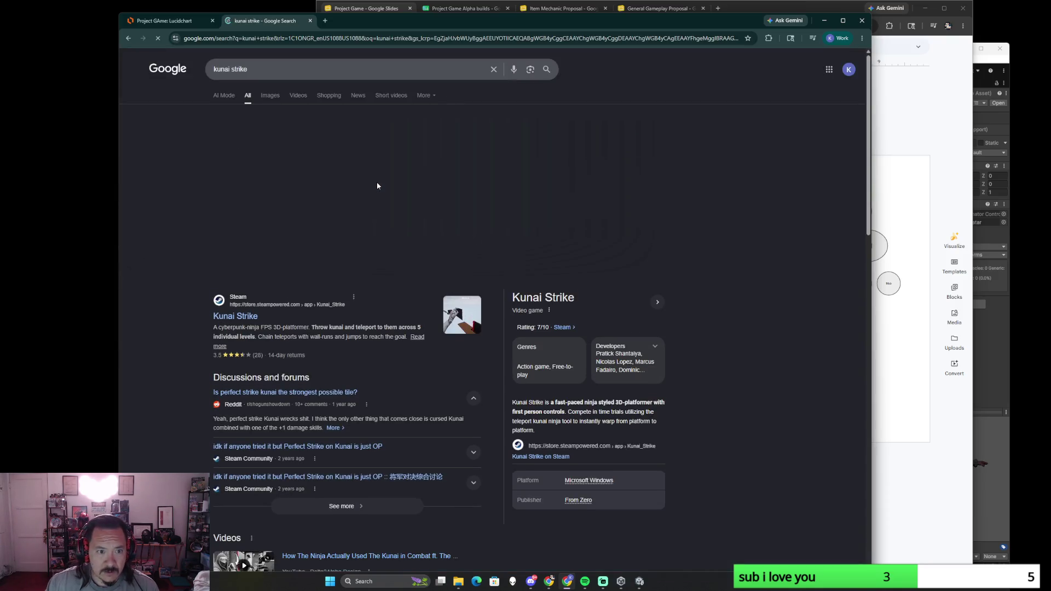
Step: View the Kunai Strike Steam store page and trailer, then switch back to the Lucidchart tab
left_click(245, 312)
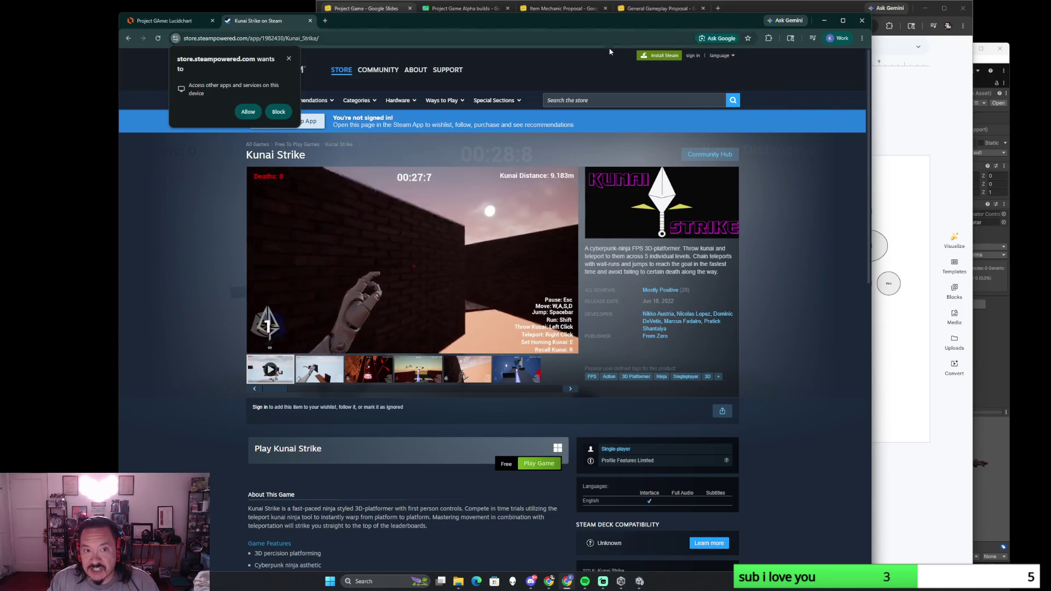
left_click(493, 37)
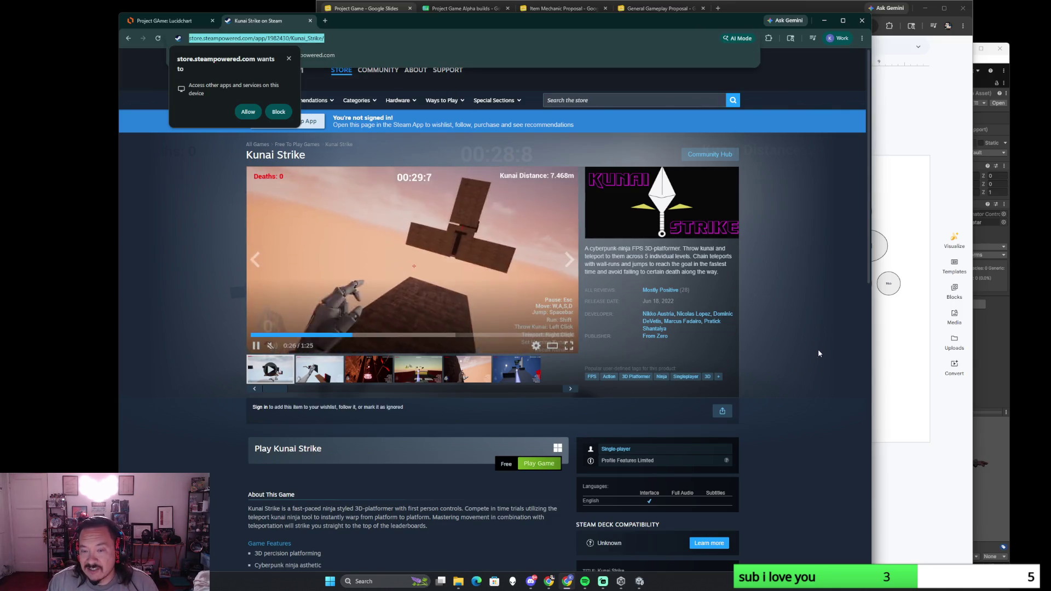
left_click(801, 358)
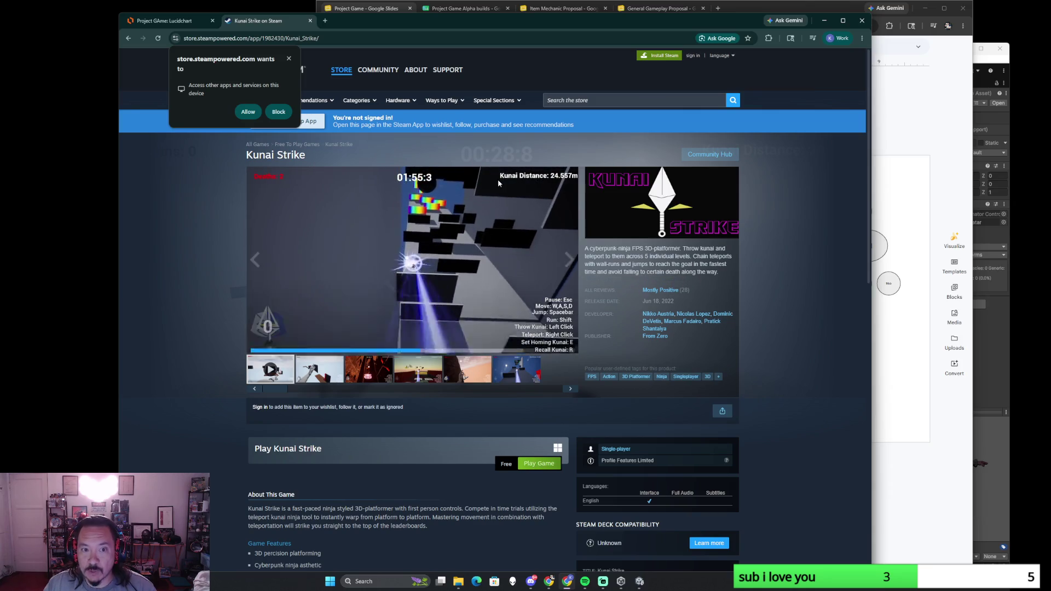
key("ctrl+shift+Tab")
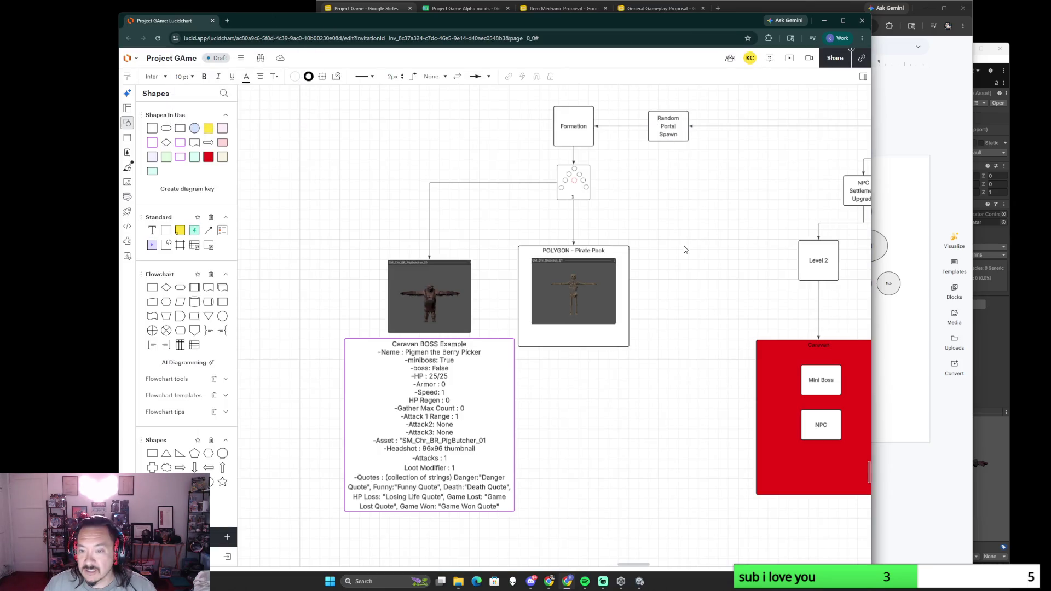
left_click(844, 20)
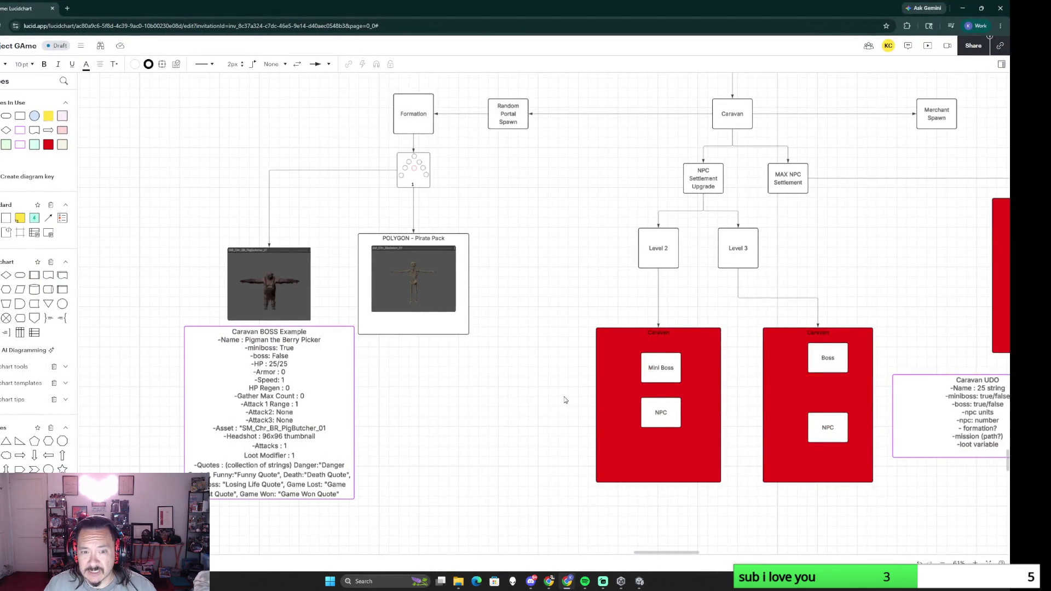
Step: Nudge the board view slightly while surveying the Alpha 3 Part 2 layout
left_click_drag(526, 368, 543, 356)
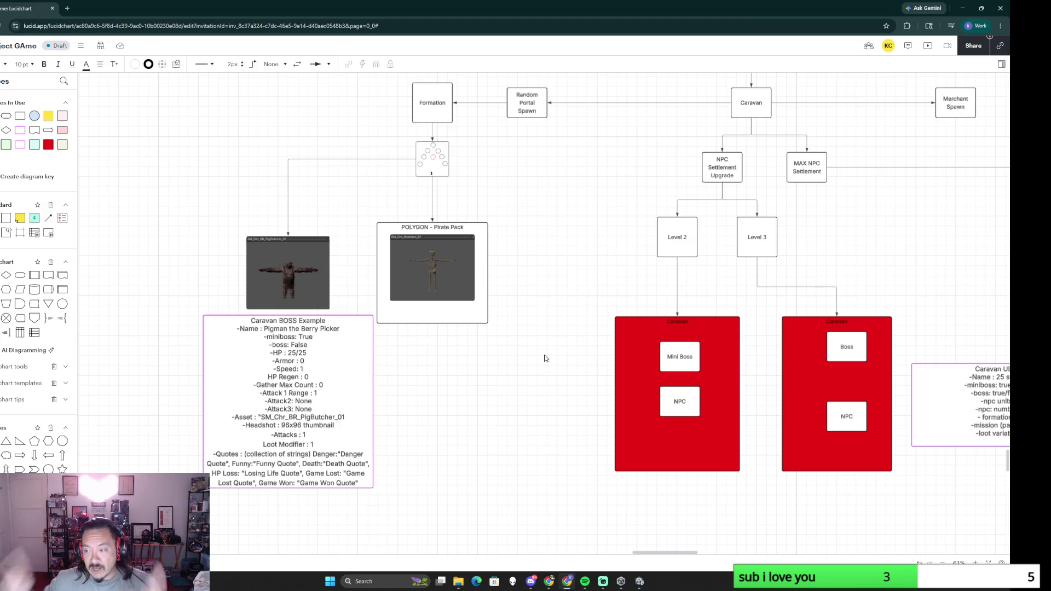
scroll(514, 319, "down", 3)
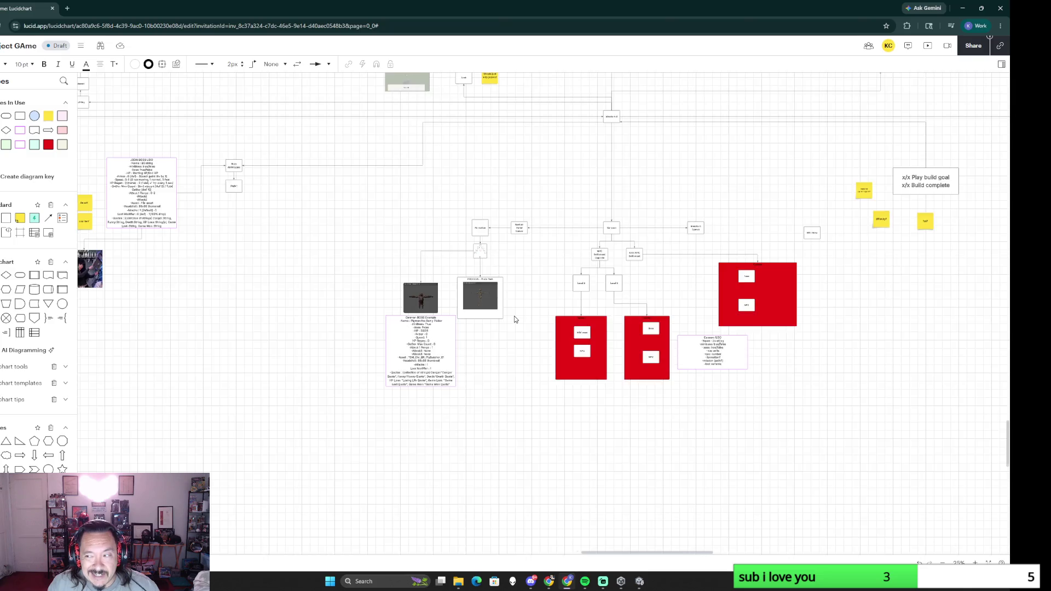
scroll(514, 319, "down", 3)
scroll(514, 318, "down", 2)
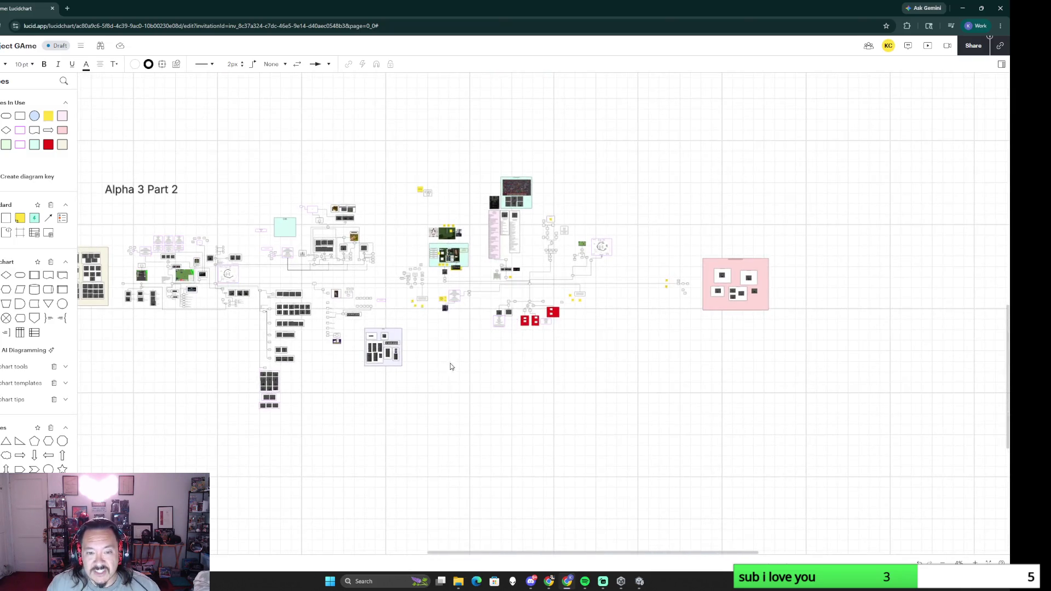
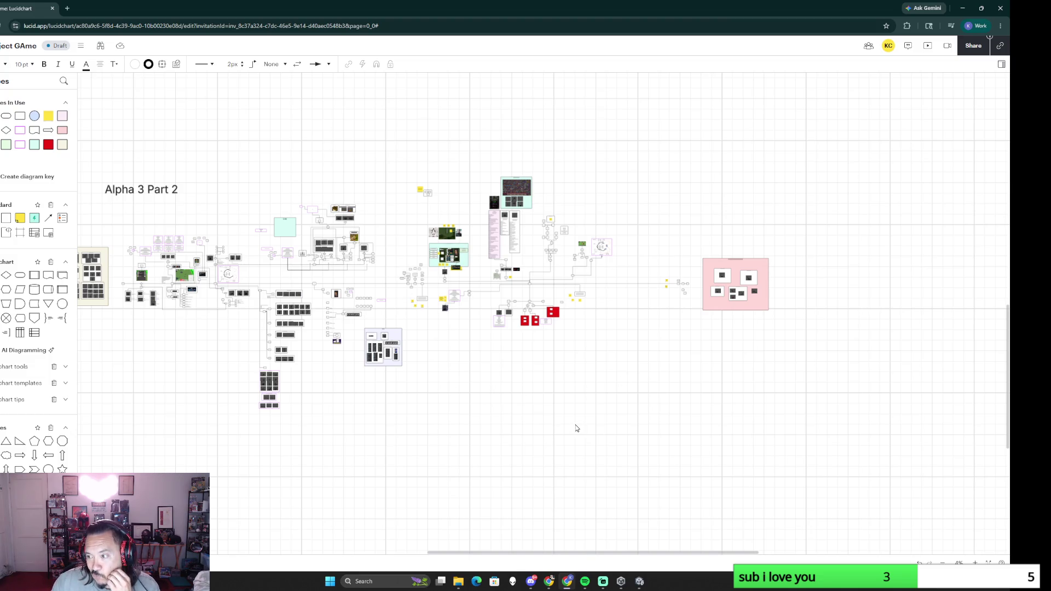
scroll(543, 412, "up", 3)
Step: Pan and zoom to the Caravan boss and UDO boxes on the board
left_click_drag(518, 240, 501, 485)
scroll(501, 485, "up", 1)
scroll(518, 446, "up", 4)
left_click_drag(495, 313, 599, 458)
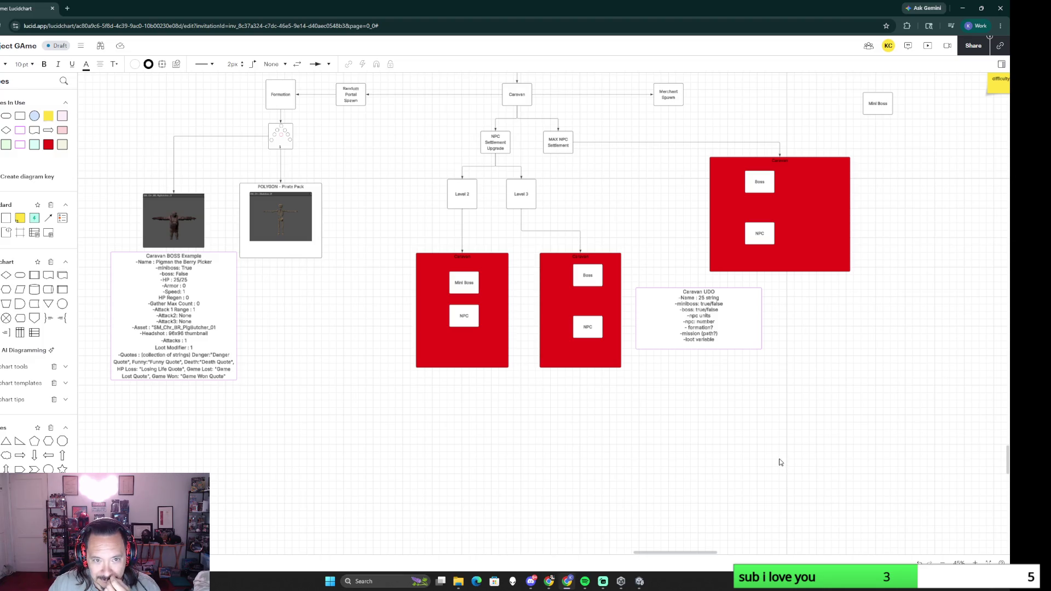
Step: Move the Caravan UDO box above Level 3 and undo an accidental empty paste
left_click(732, 304)
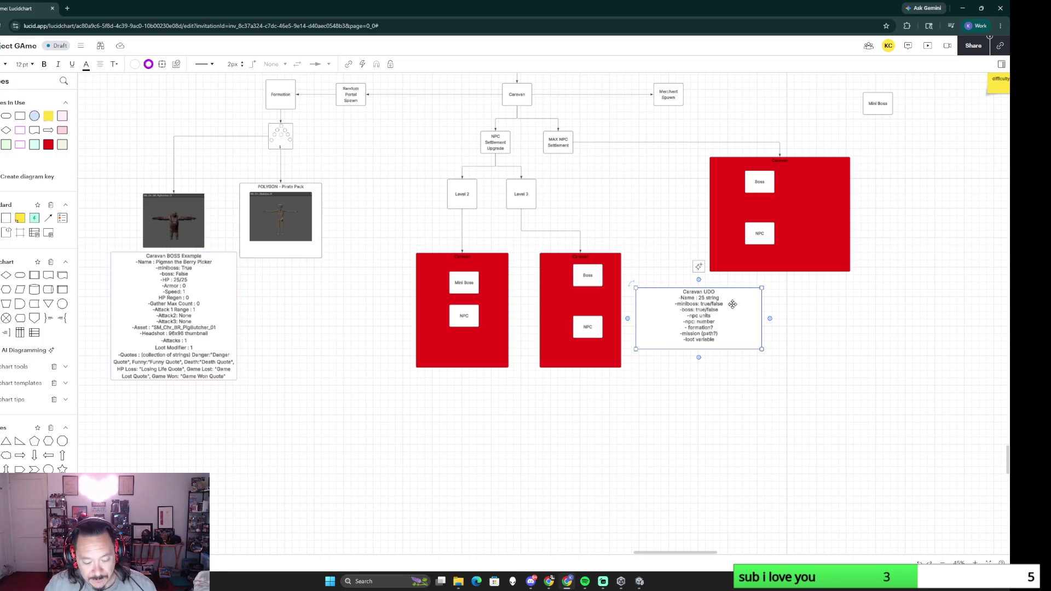
left_click_drag(739, 331, 658, 198)
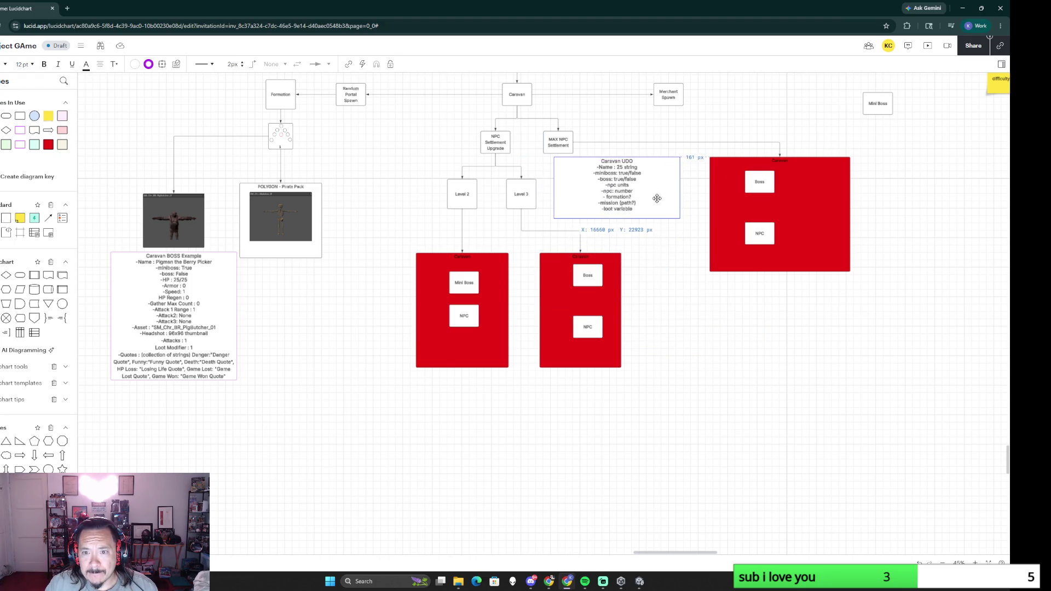
scroll(657, 198, "up", 3)
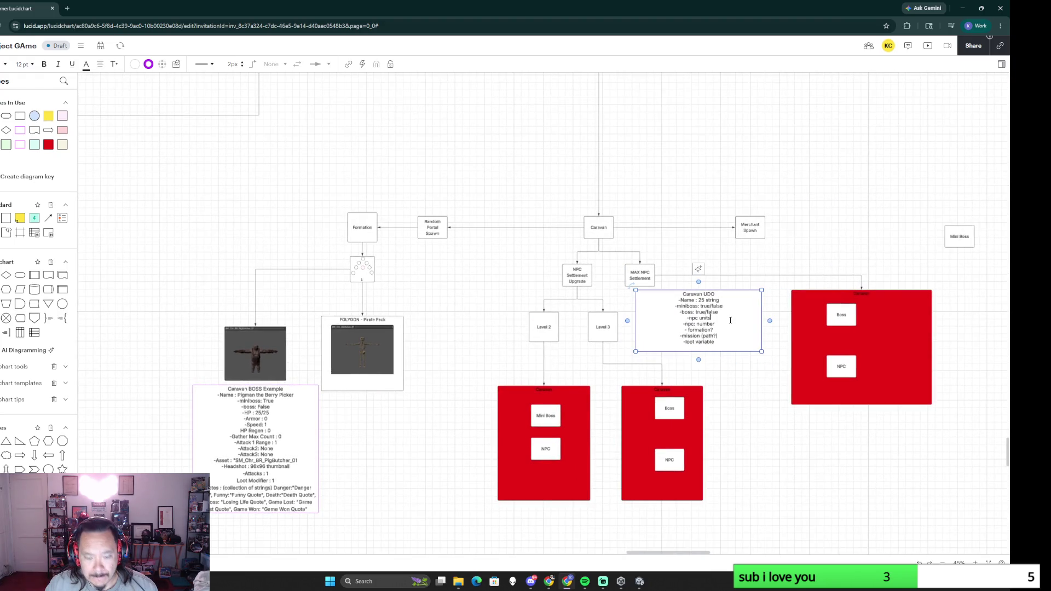
left_click(425, 305)
key("ctrl+v")
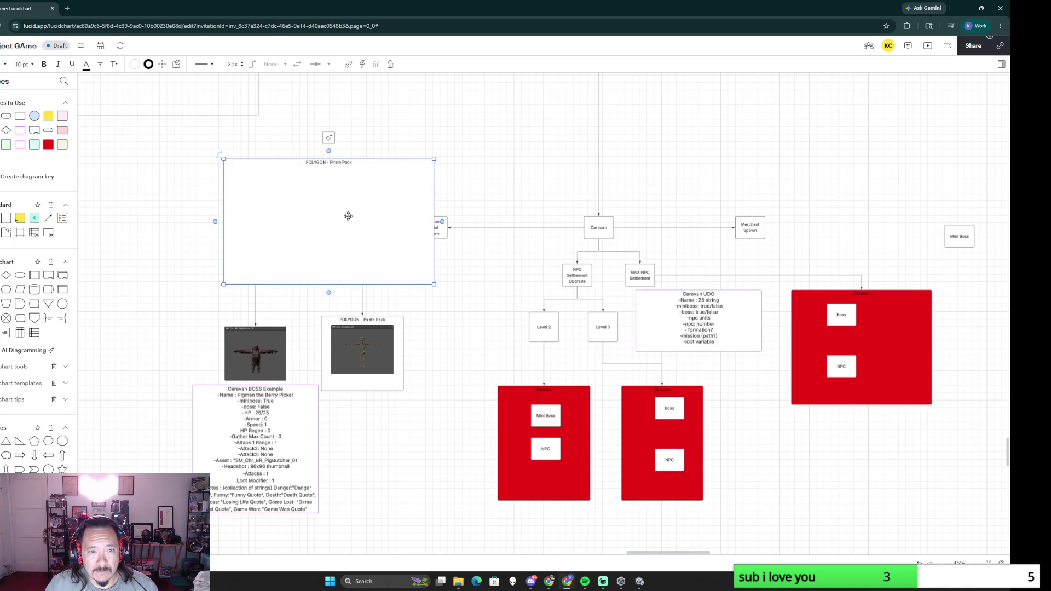
key("ctrl+z")
Step: Paste a copy of the Caravan UDO box beside Formation and nudge it into place
left_click(680, 322)
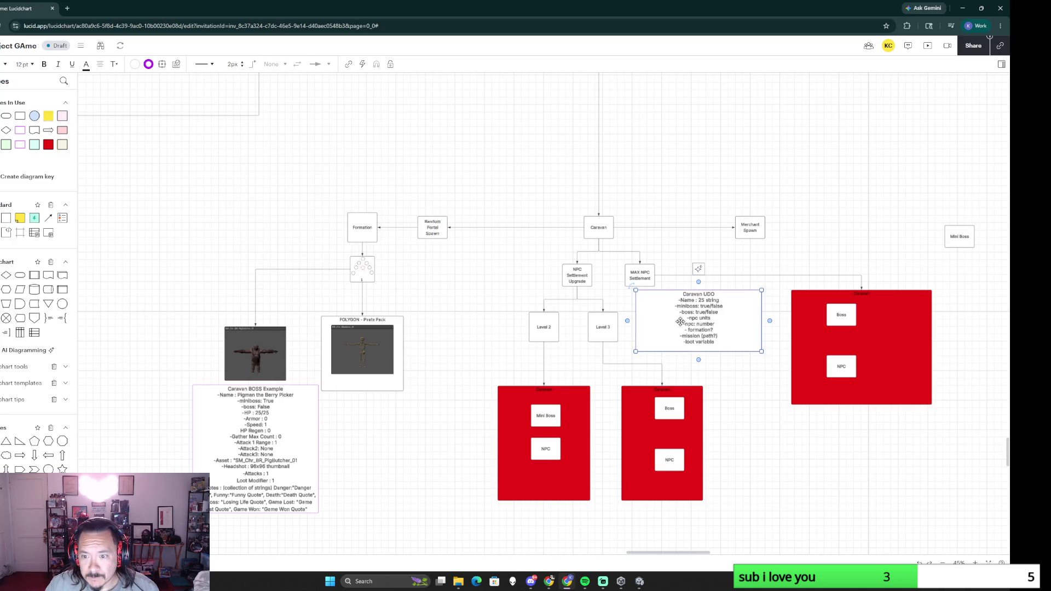
key("ctrl+c")
left_click(285, 217)
key("ctrl+v")
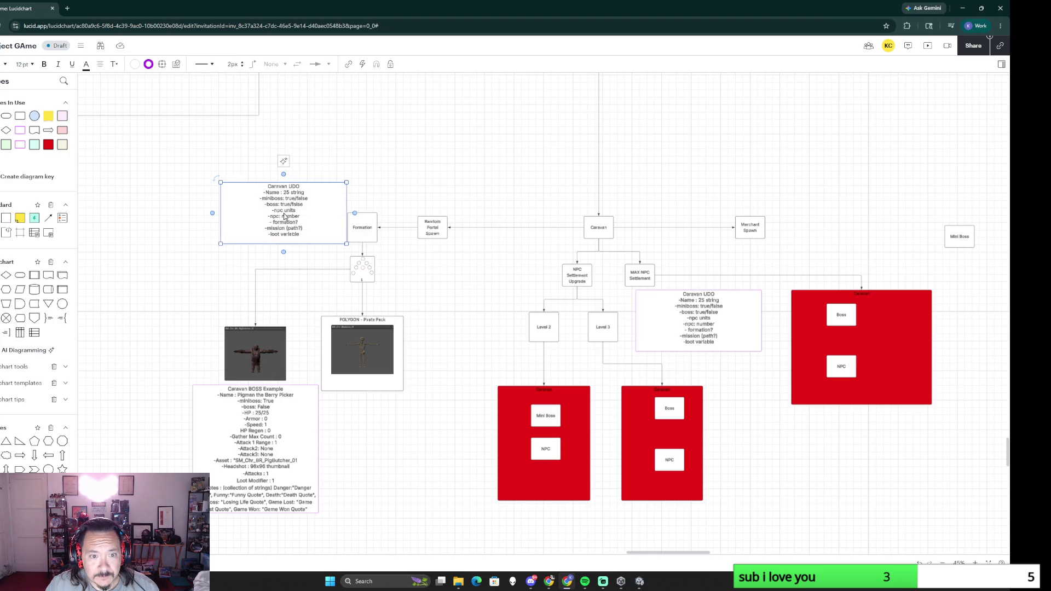
scroll(492, 317, "up", 2, "ctrl")
scroll(492, 317, "up", 2, "ctrl")
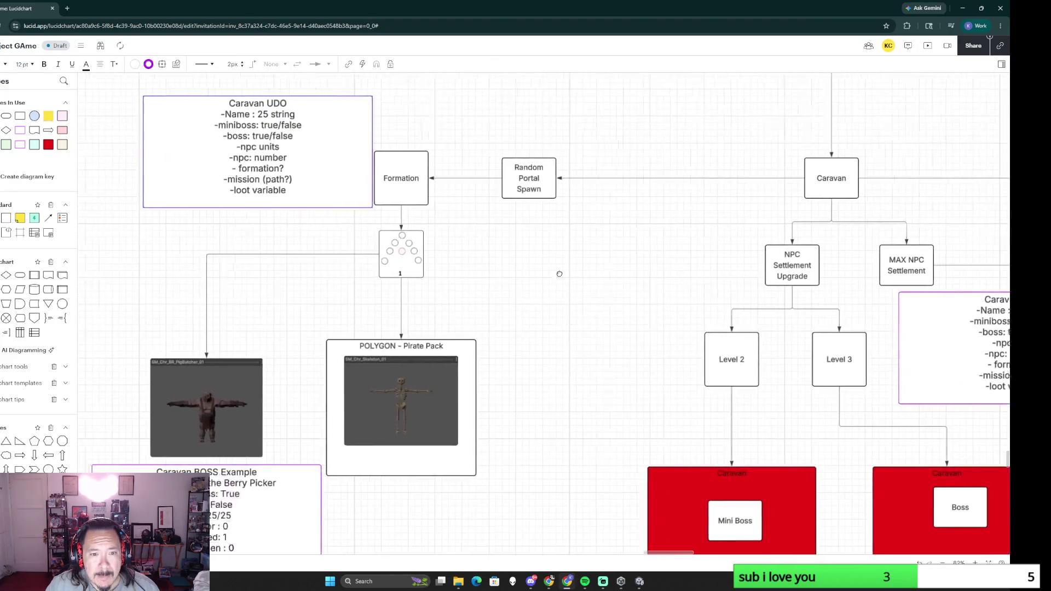
scroll(559, 273, "up", 2, "ctrl")
scroll(646, 298, "down", 2, "ctrl")
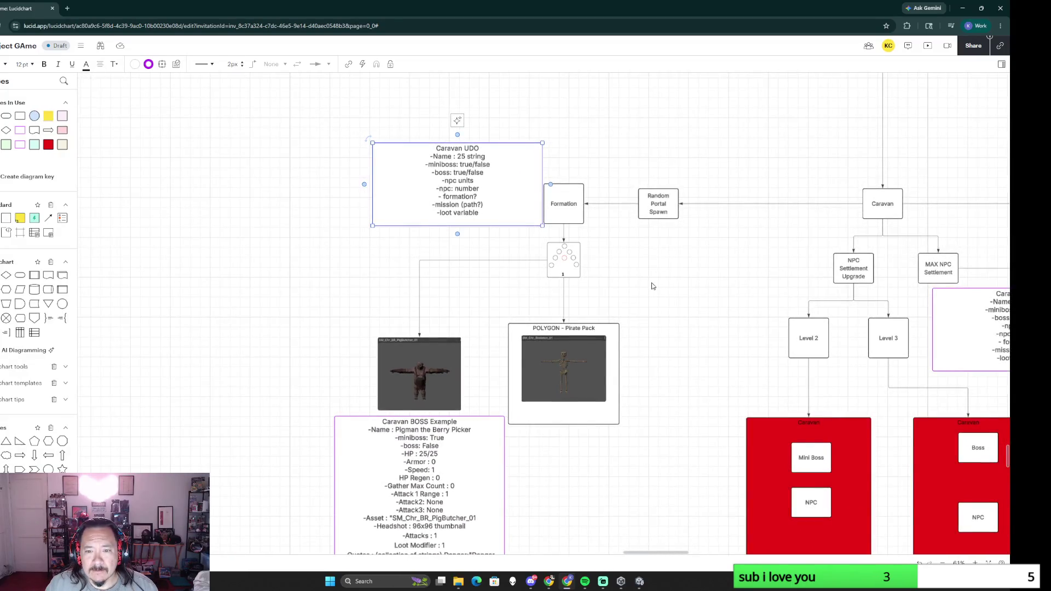
scroll(654, 287, "up", 1)
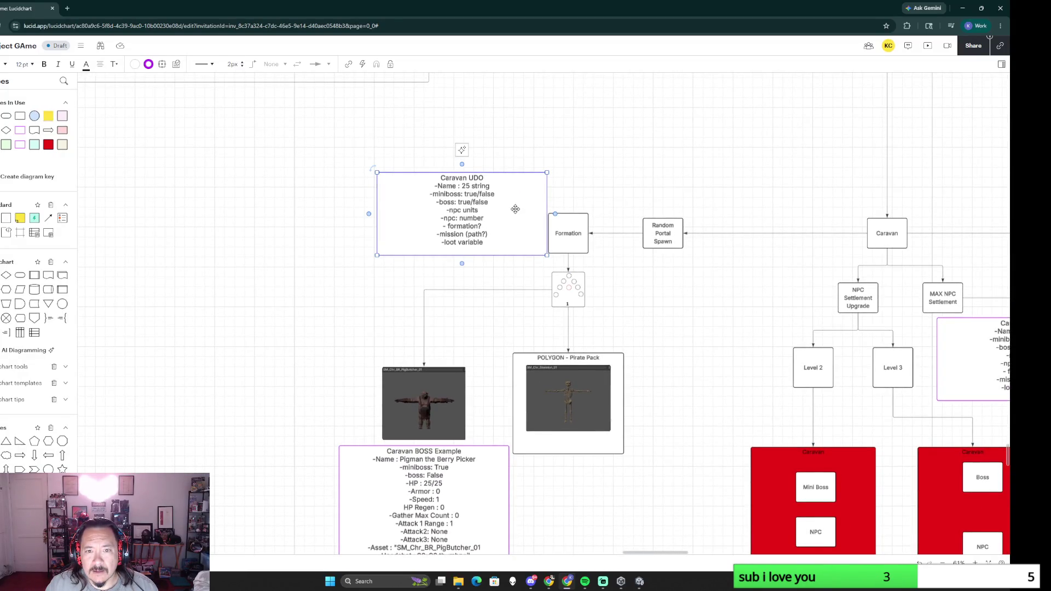
left_click_drag(513, 212, 500, 229)
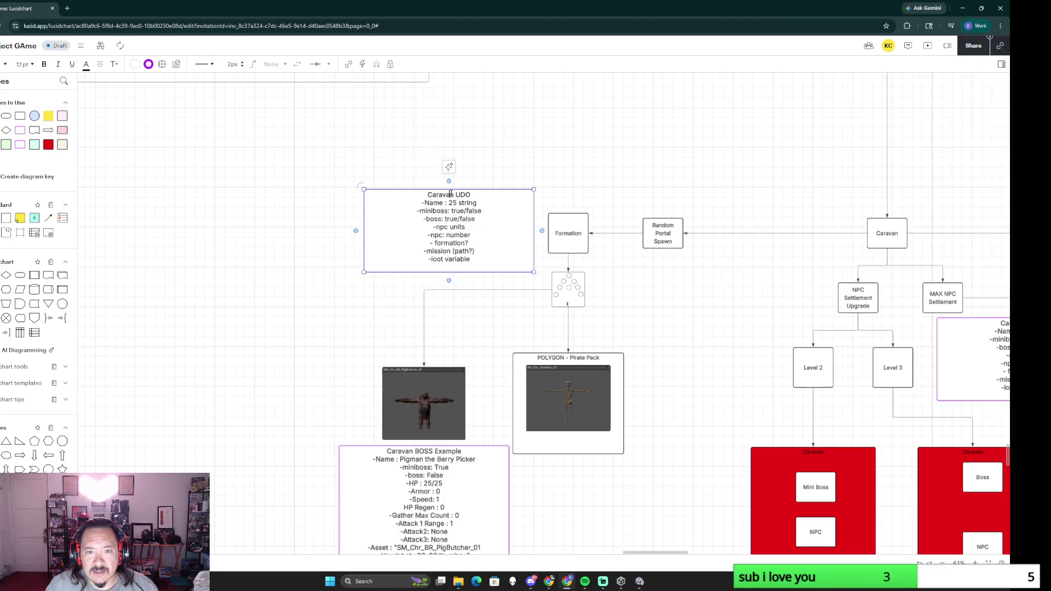
type("Example")
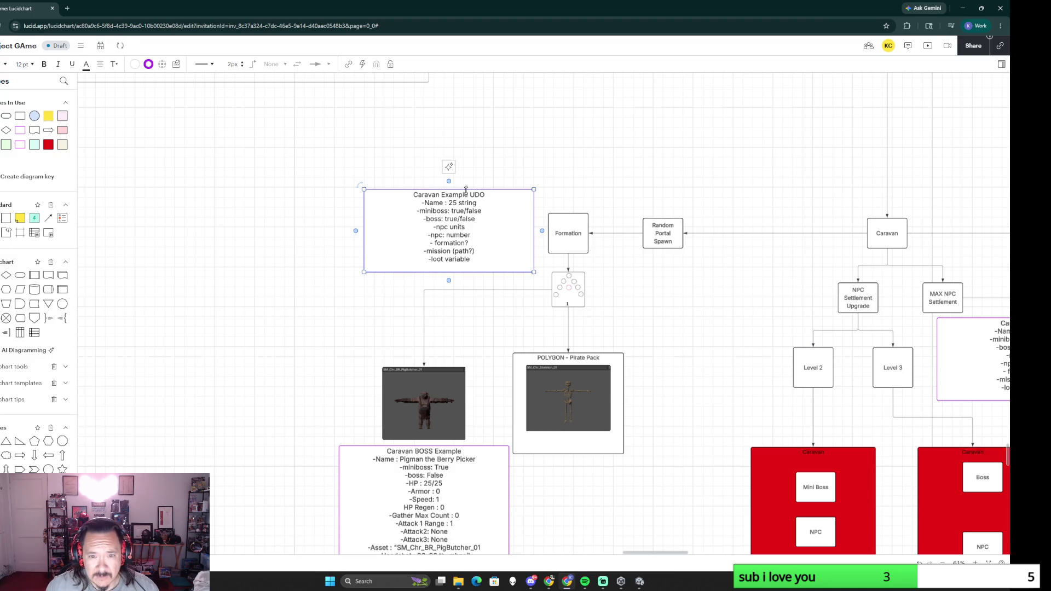
Step: Retitle the copy Caravan Example and set its Name to Pigman's Charge
double_click(473, 195)
key("BackSpace")
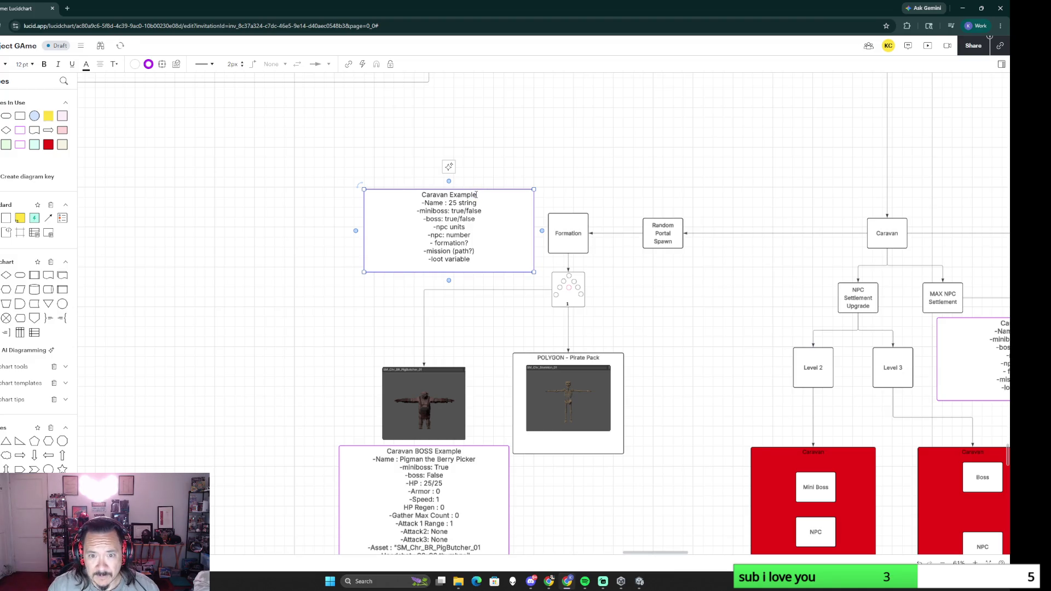
left_click(477, 205)
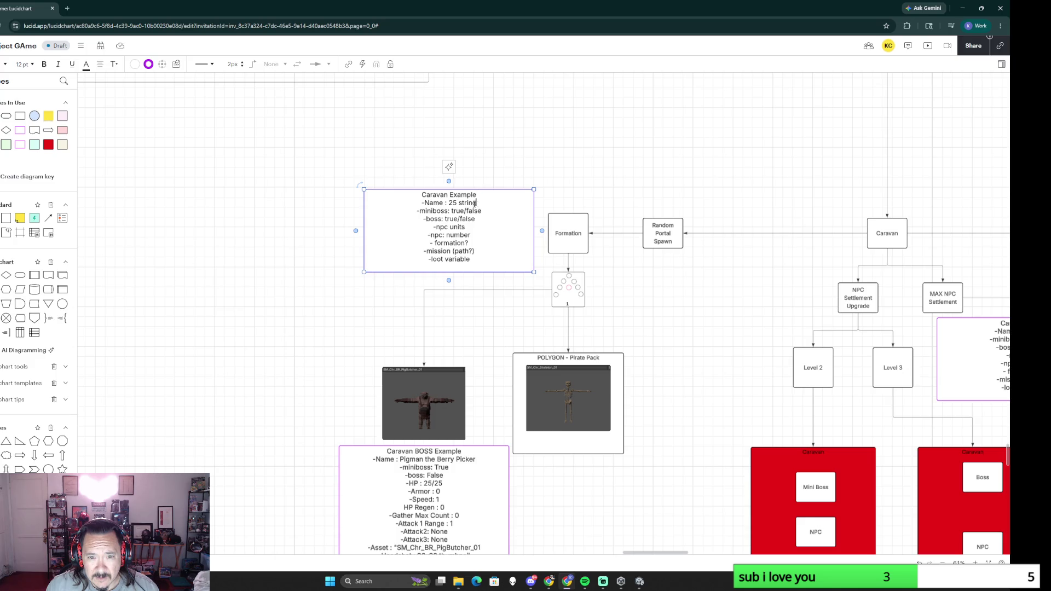
type("Be")
key("BackSpace")
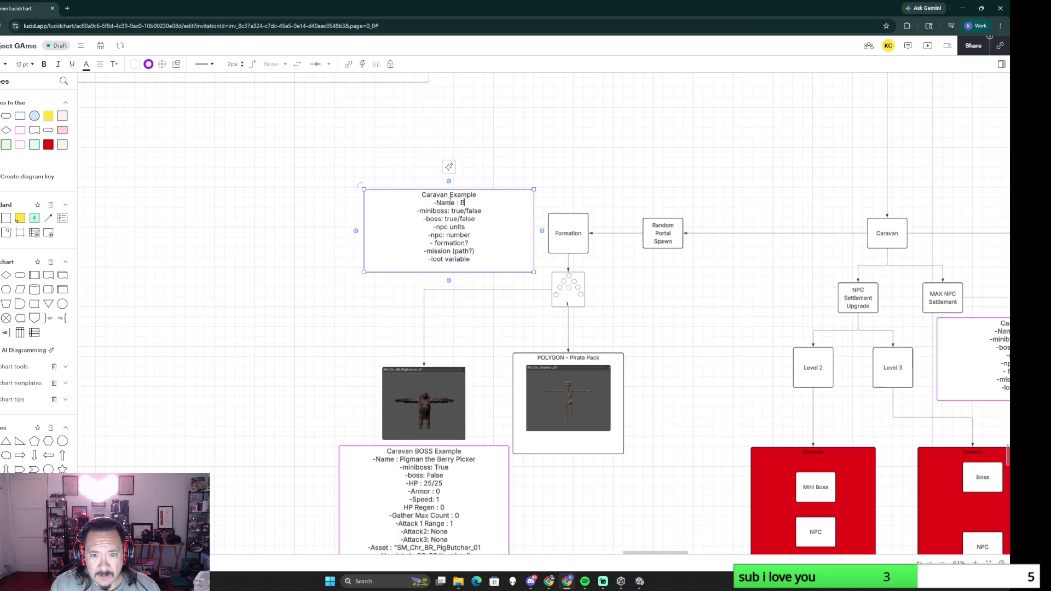
type("Pigman's Charge")
Step: Set miniboss to true and boss to false in the Caravan Example
left_click_drag(462, 211, 482, 212)
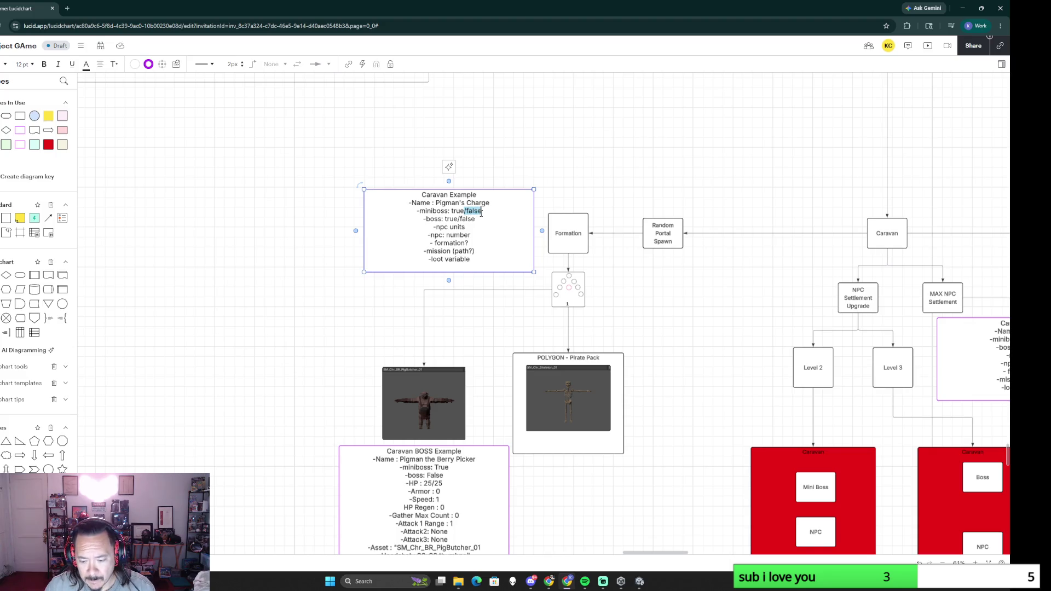
key("BackSpace")
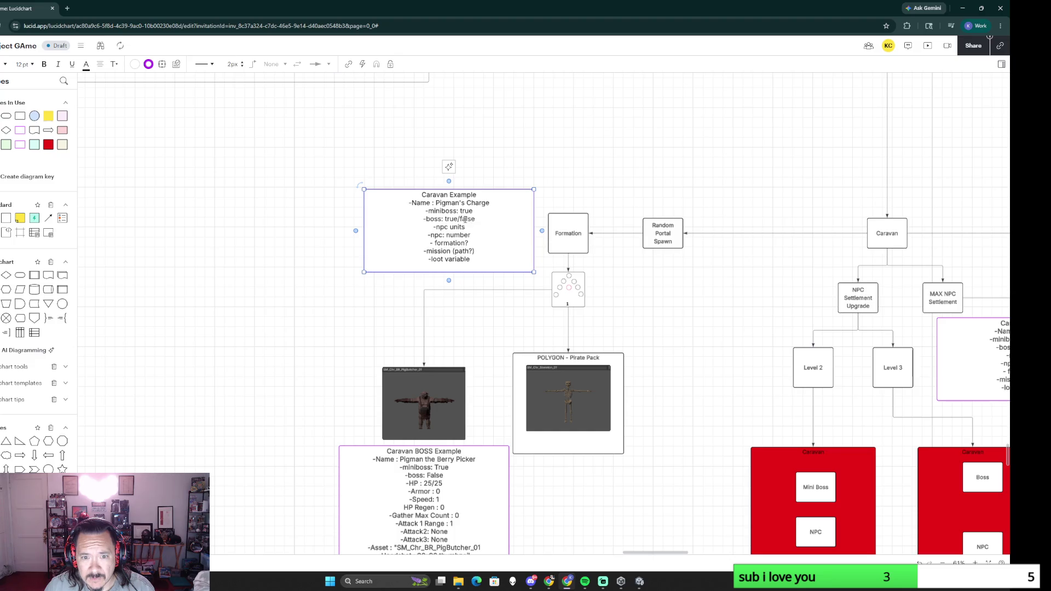
key("BackSpace")
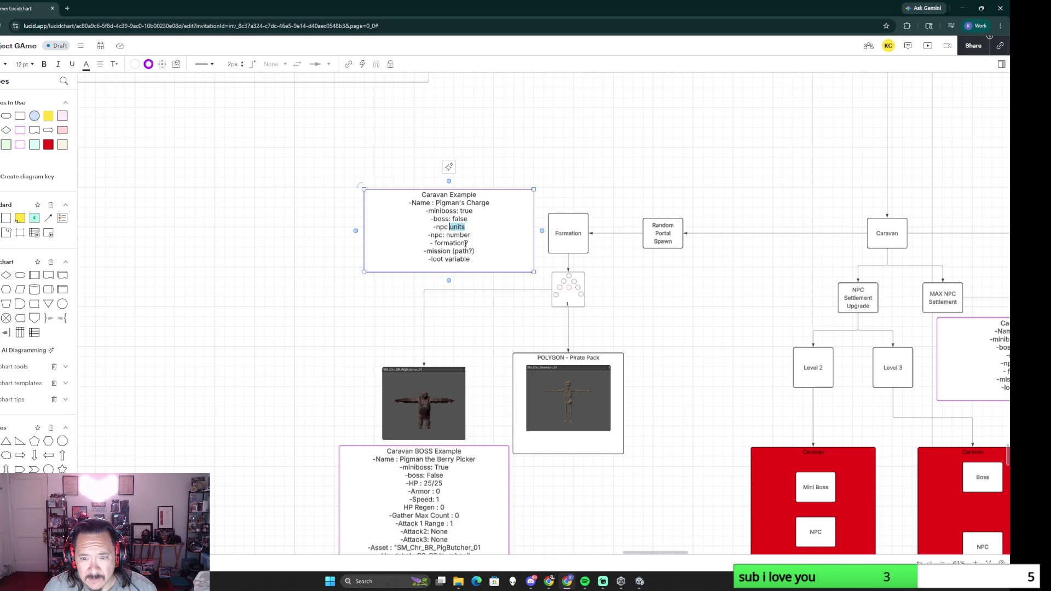
type("SM_")
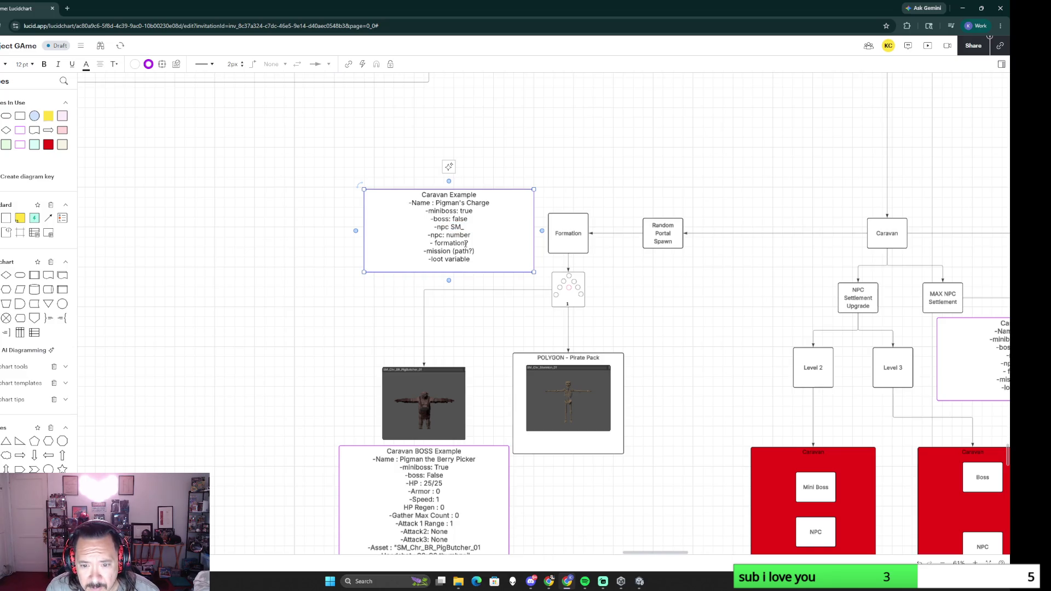
type("Chr_Skeleon")
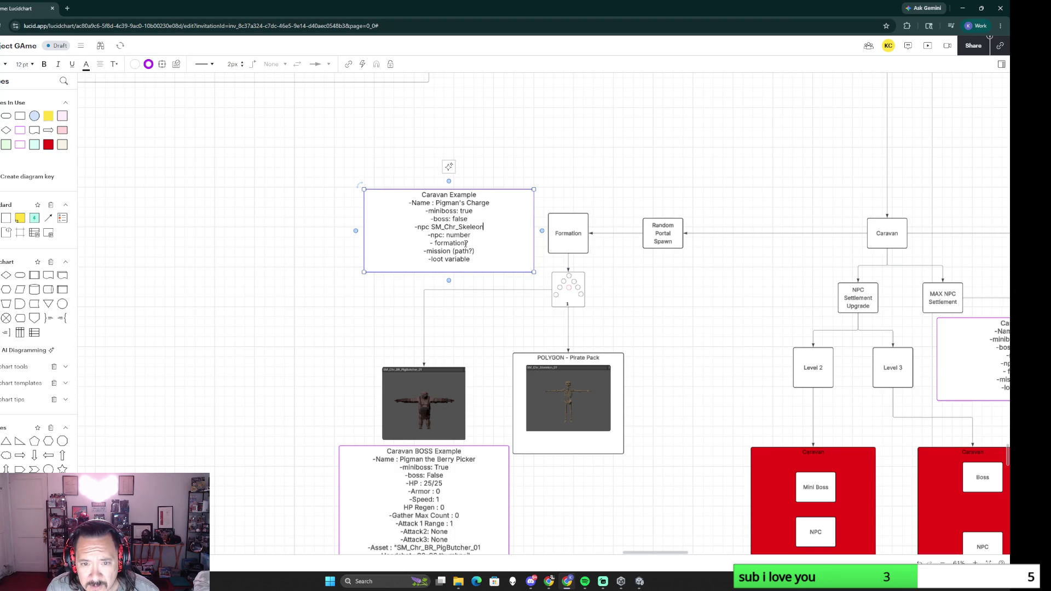
type("_01")
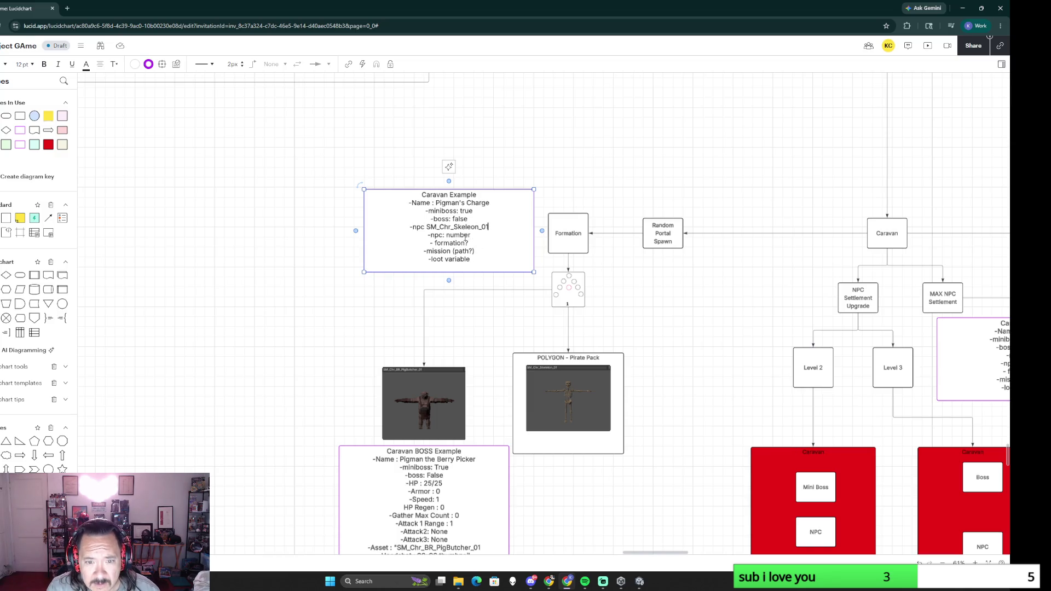
type(",")
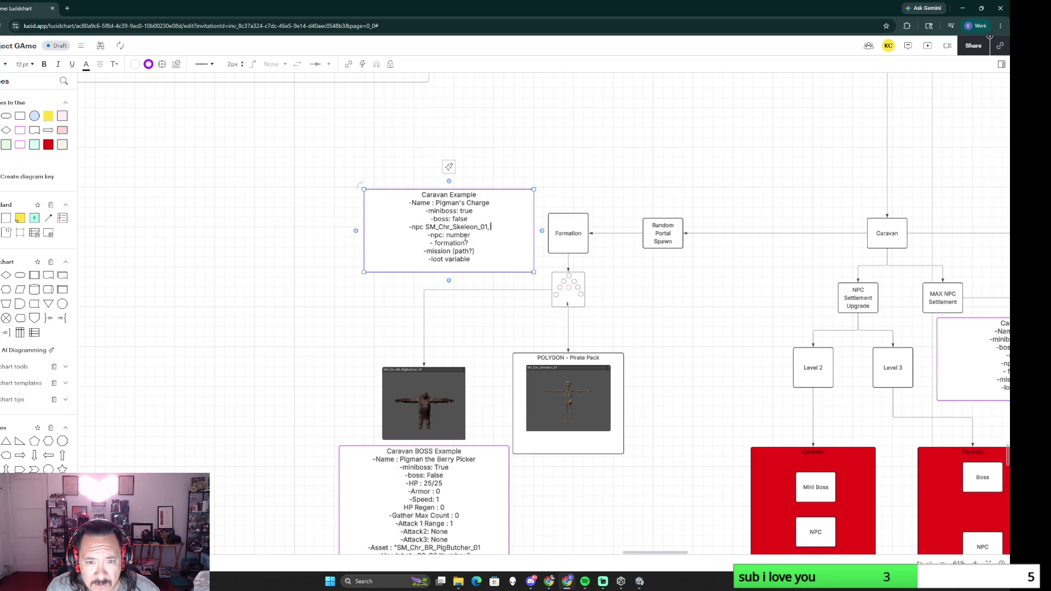
type(" SM_Chr_BR_")
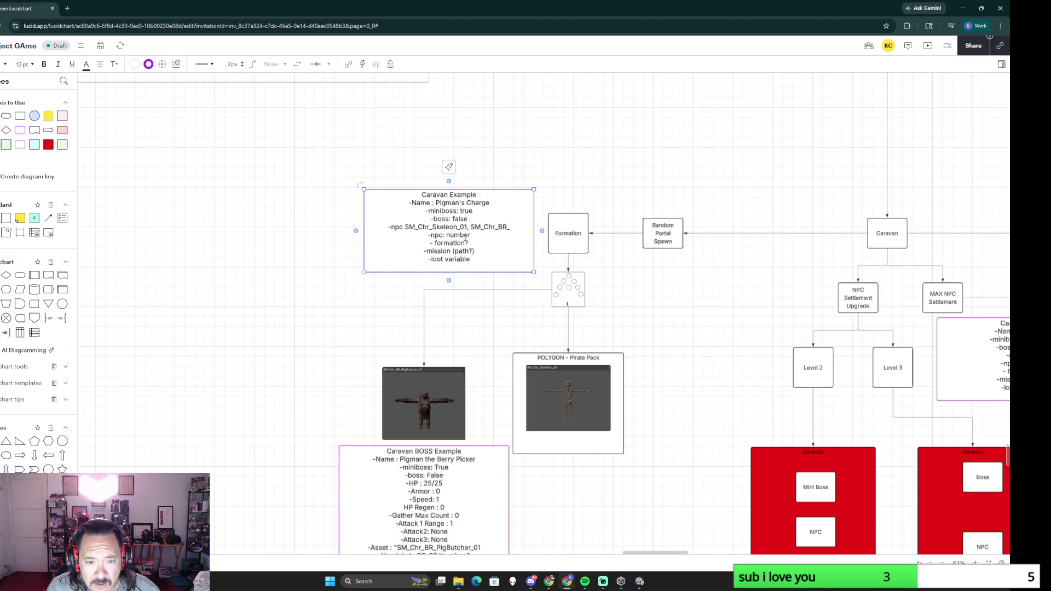
type("PigButcher_01")
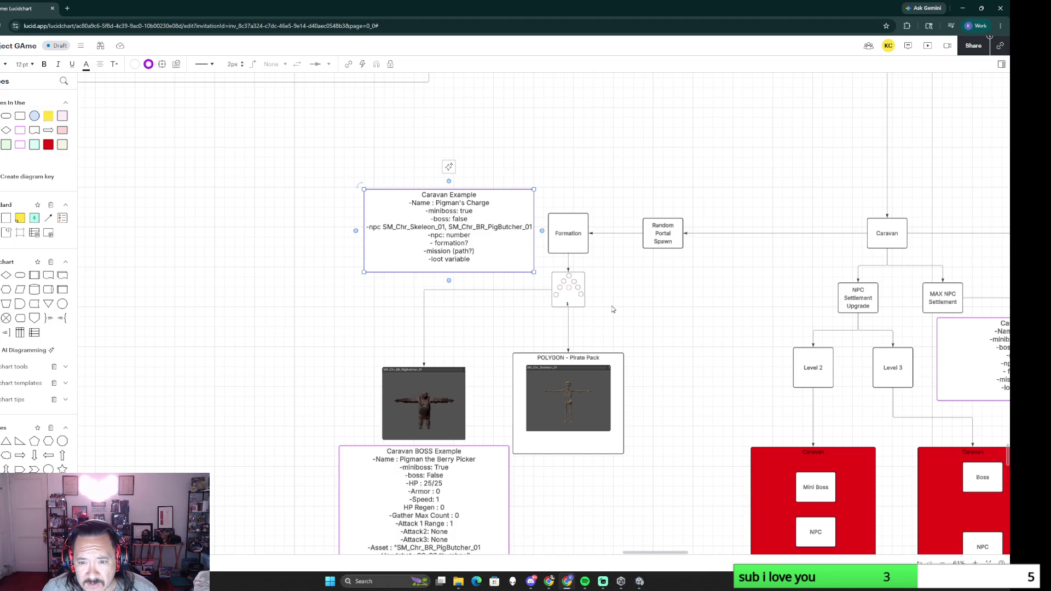
Step: Set npc 8, formation 1, mission Good NPC and loot variable 1 on the card
double_click(467, 235)
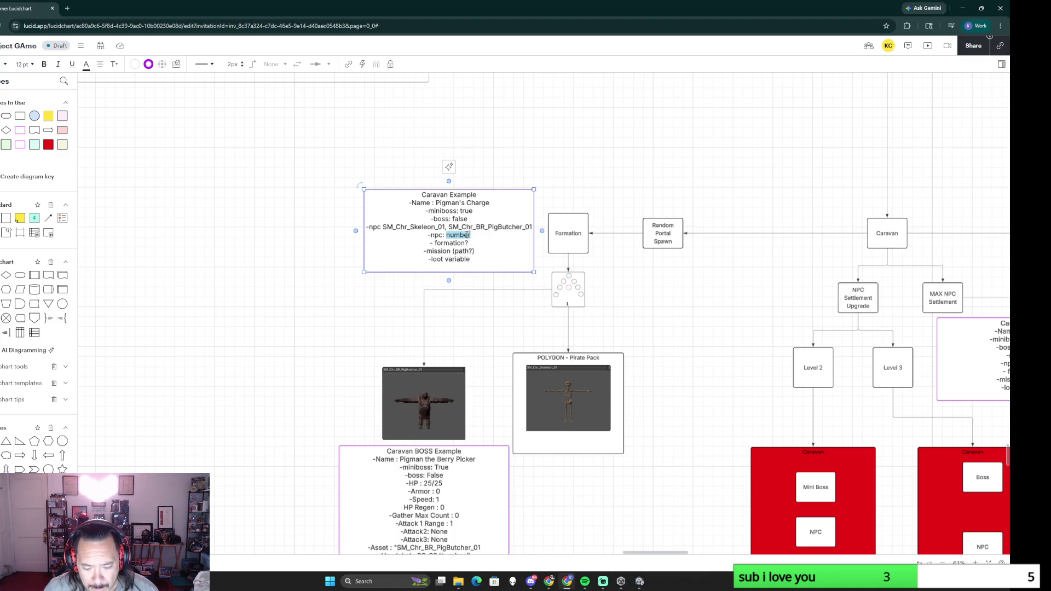
type("8")
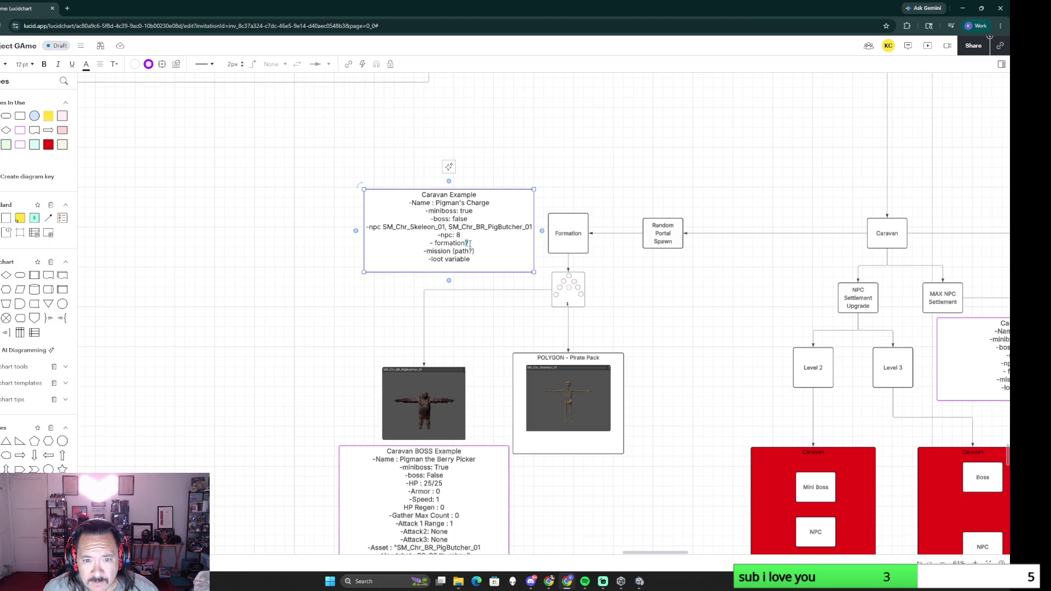
left_click(468, 243)
key("BackSpace")
type(": 1")
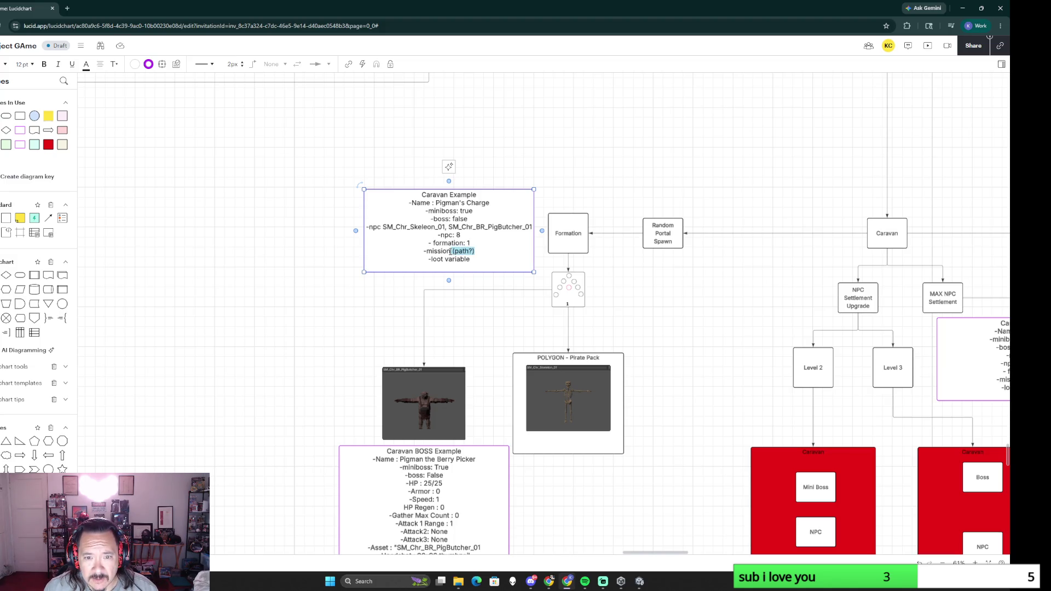
type(":")
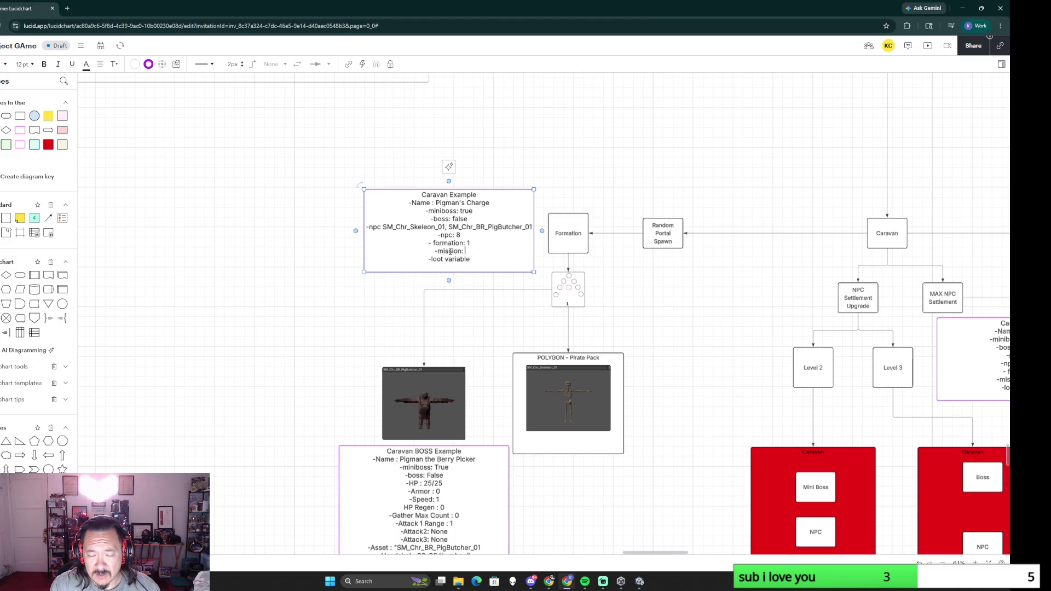
key("BackSpace")
key("BackSpace")
type("Good Np")
key("BackSpace")
type("PC")
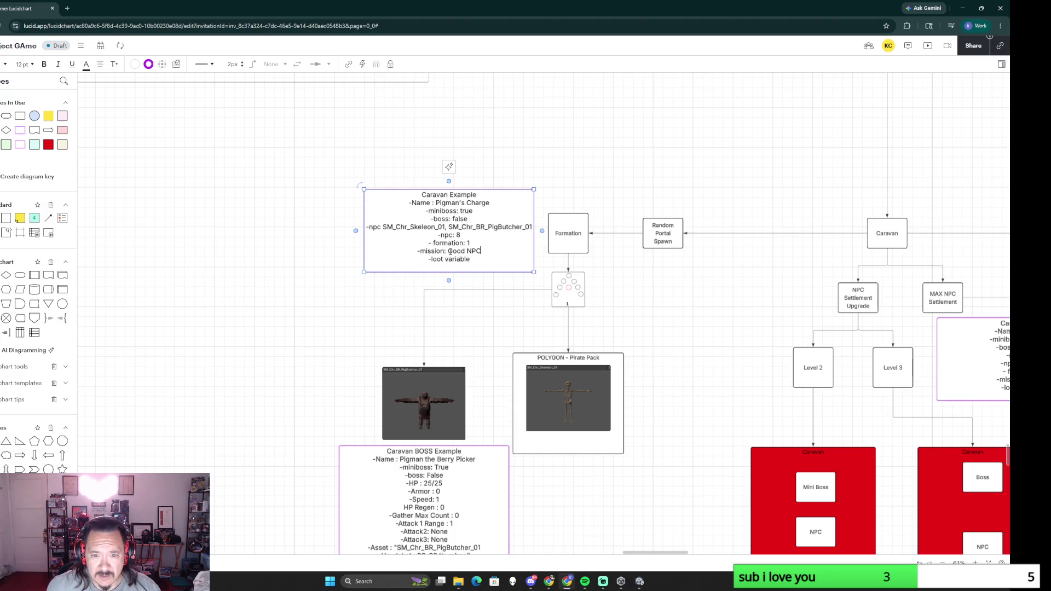
type(": 1")
left_click(666, 313)
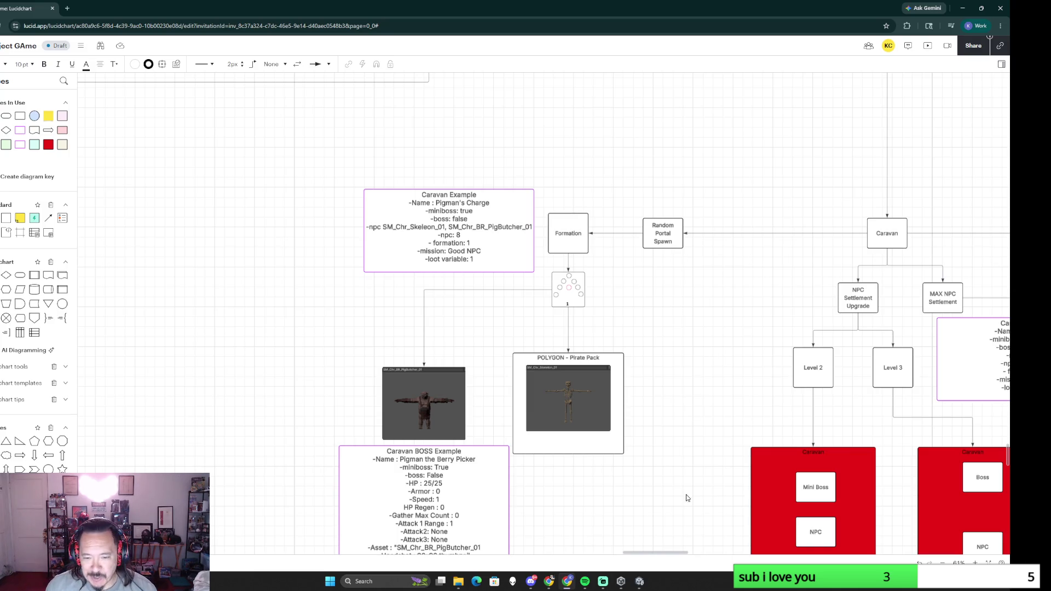
scroll(665, 358, "down", 3)
scroll(665, 358, "down", 3)
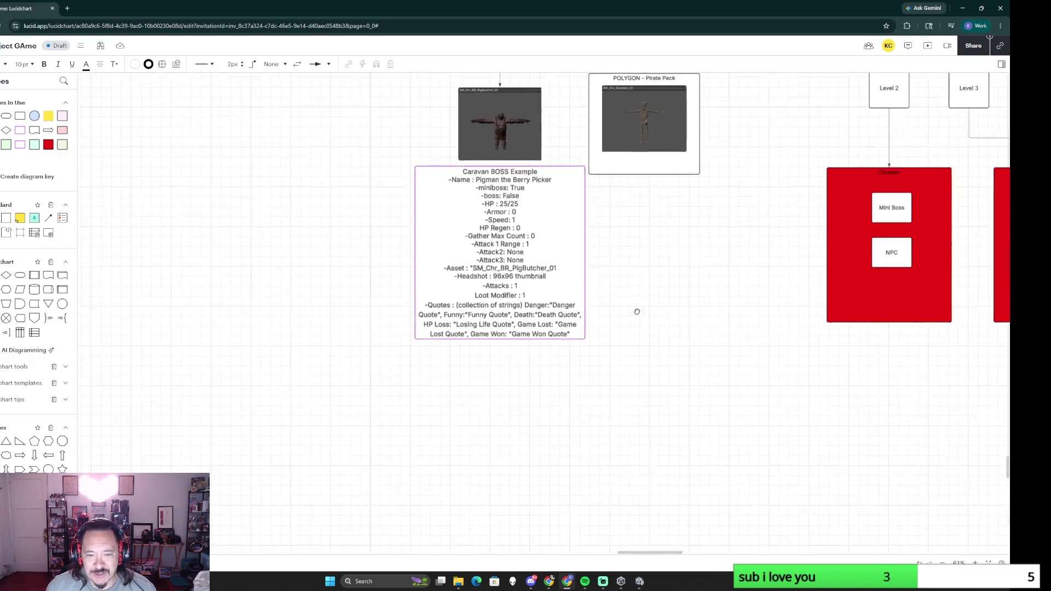
scroll(632, 312, "up", 2, "ctrl")
scroll(633, 314, "up", 2, "ctrl")
scroll(662, 314, "left", 2)
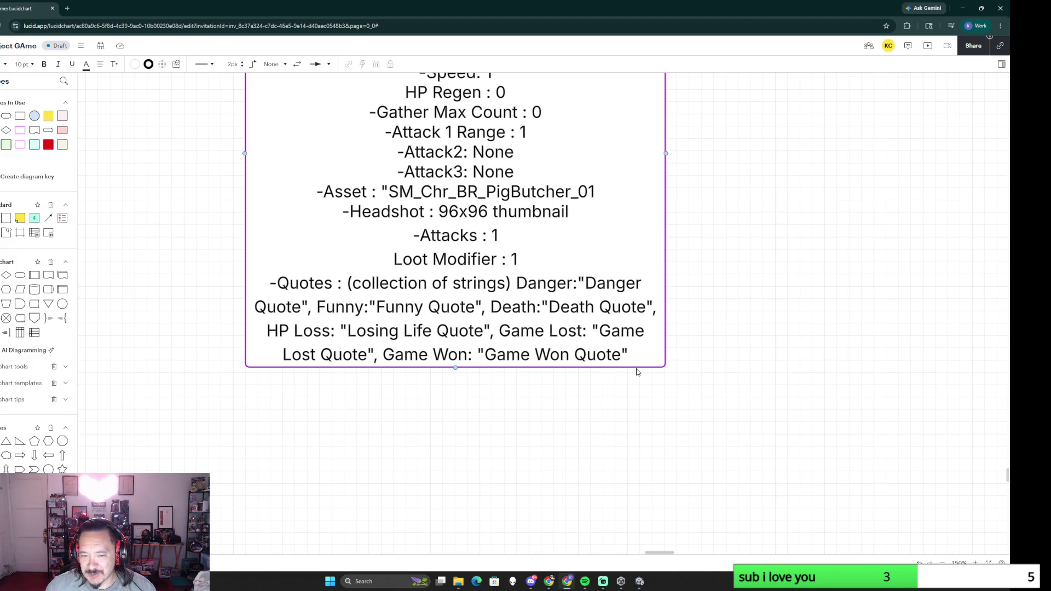
Step: Replace the BOSS card's Game Lost quote with "oh i hate the default map its so bad"
double_click(455, 305)
left_click(460, 307)
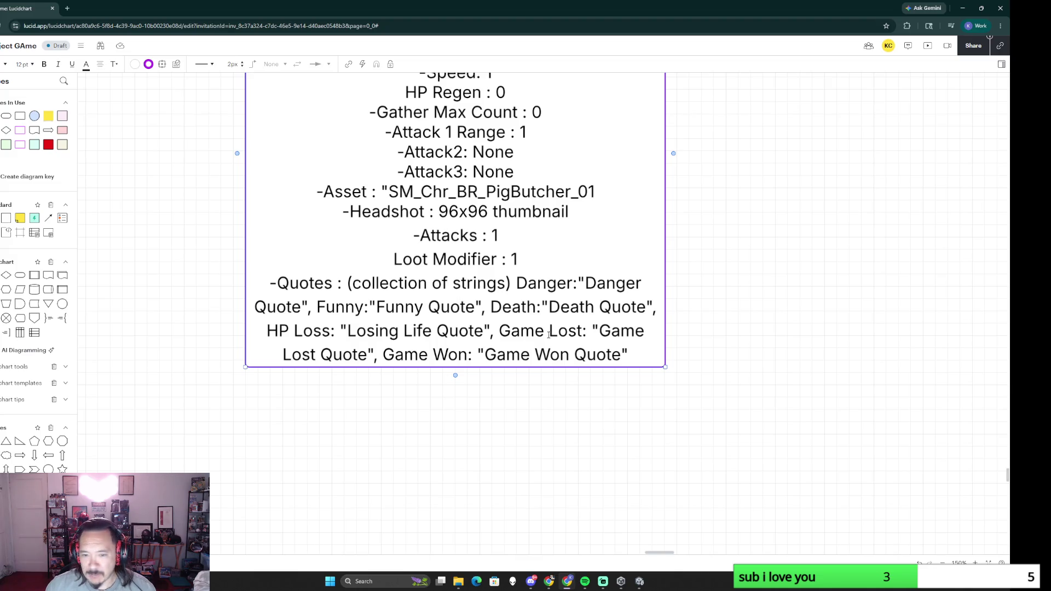
left_click_drag(600, 332, 369, 355)
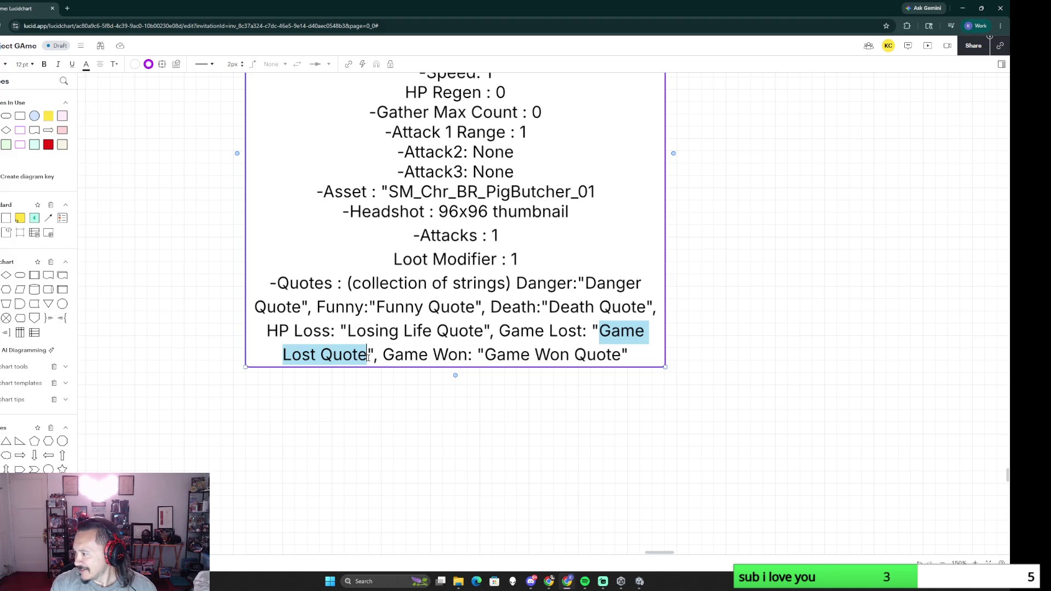
type("Oh i \",")
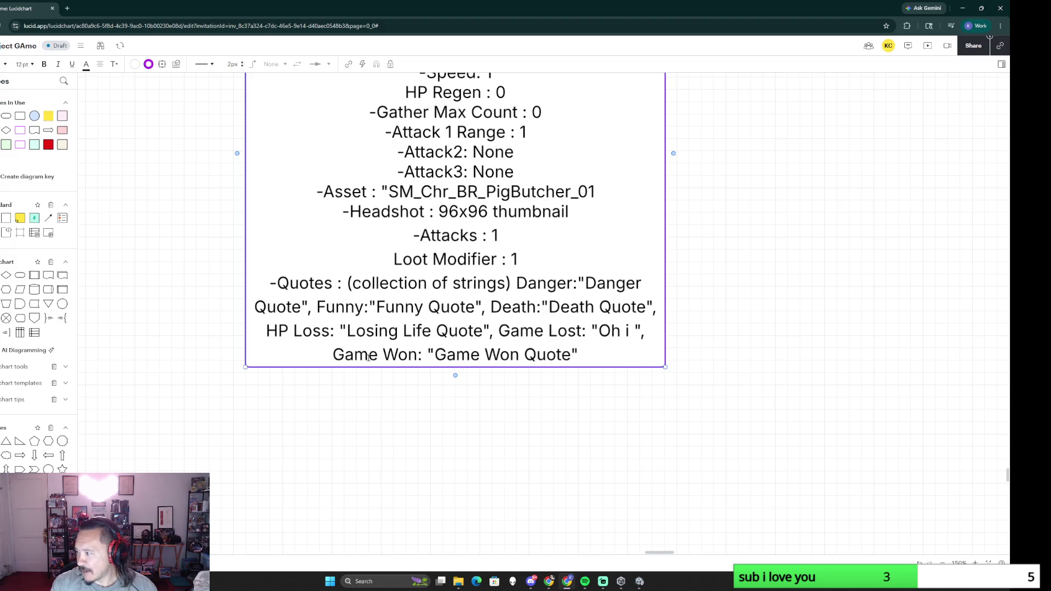
key("BackSpace")
key("BackSpace")
key("BackSpace")
key("BackSpace")
key("BackSpace")
type("oh i hate the default map its so bad")
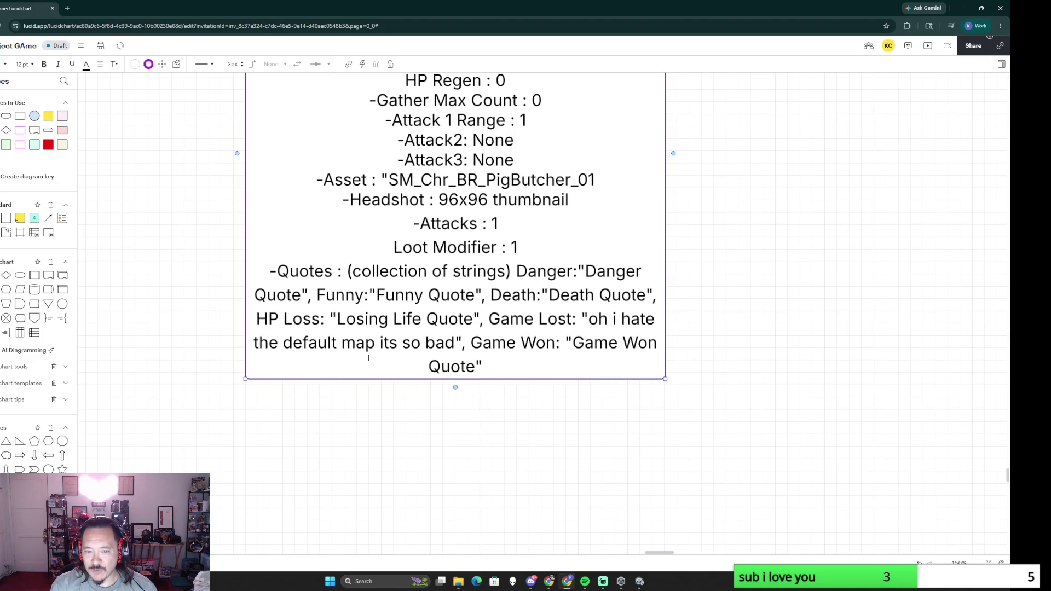
left_click(700, 414)
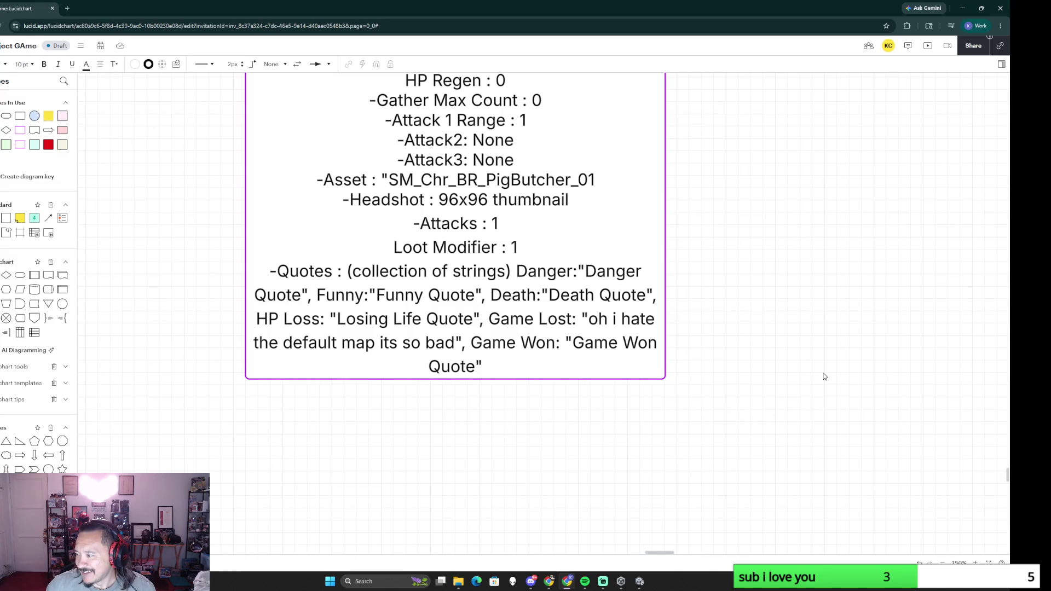
scroll(825, 376, "down", 5)
scroll(826, 376, "down", 1)
scroll(850, 325, "up", 2)
scroll(701, 427, "down", 3)
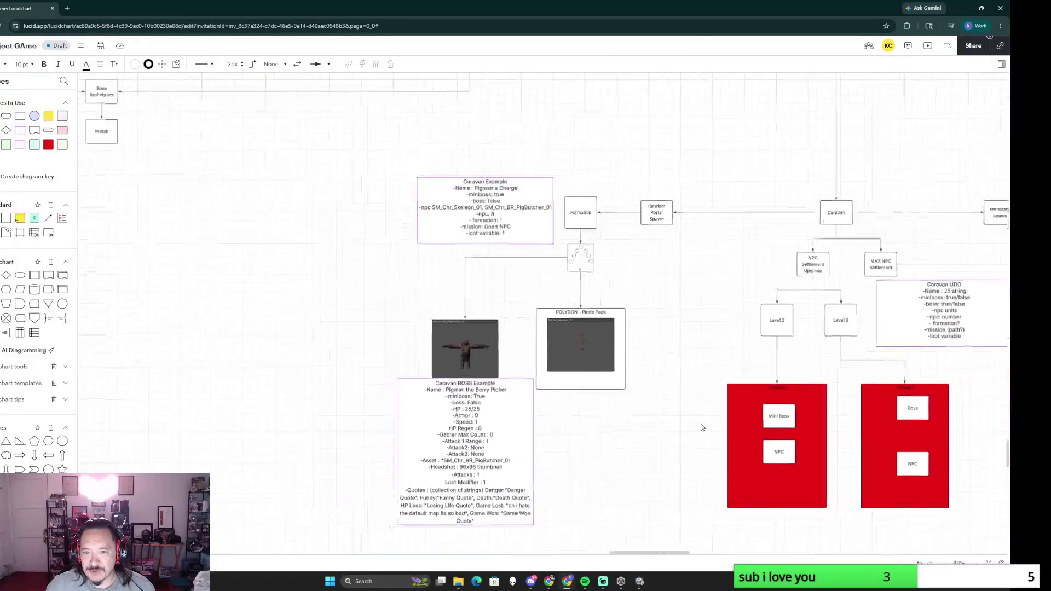
scroll(694, 431, "down", 1)
scroll(687, 435, "right", 3)
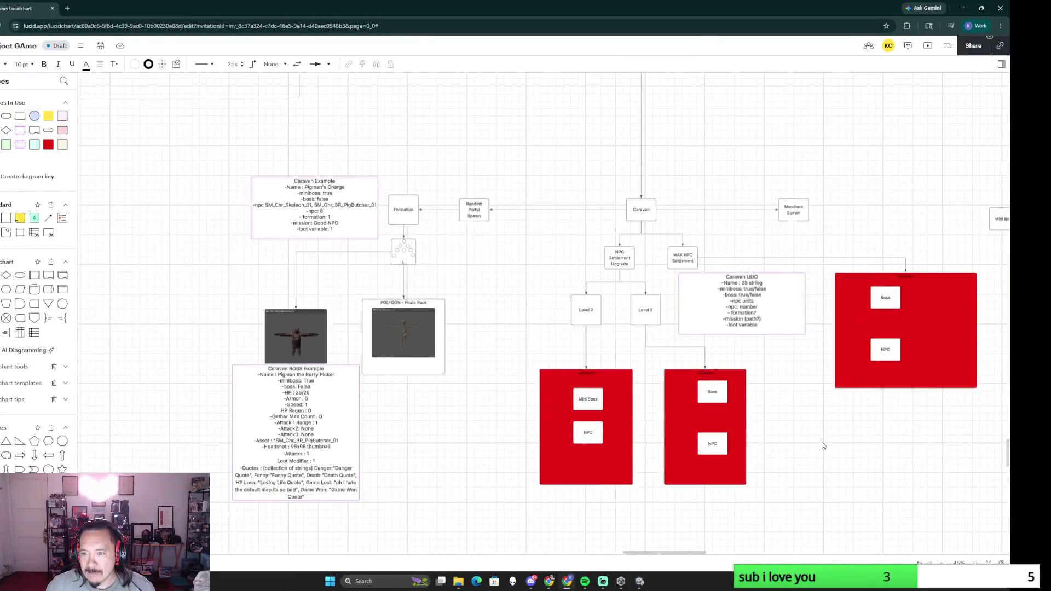
scroll(853, 437, "down", 3)
scroll(731, 325, "up", 3)
scroll(596, 266, "up", 1)
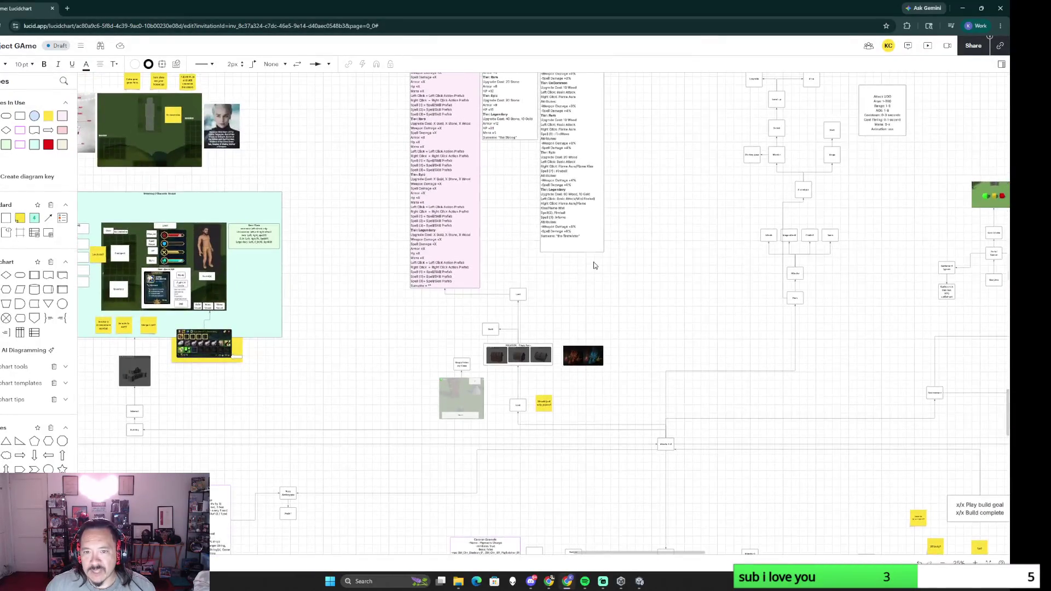
scroll(635, 433, "up", 2)
scroll(636, 433, "up", 1)
left_click(539, 206)
scroll(542, 211, "down", 3)
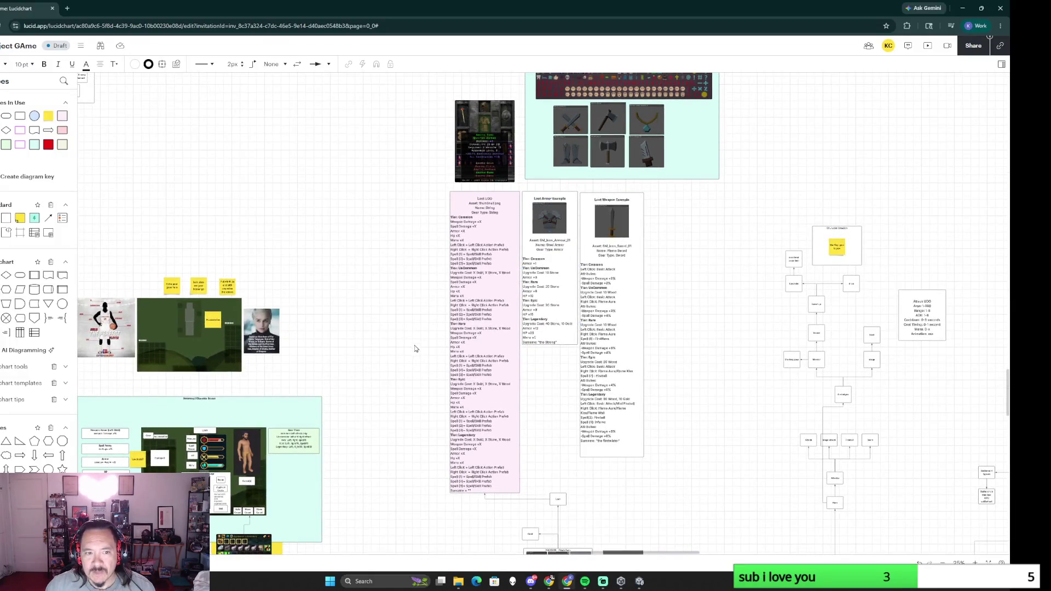
scroll(668, 212, "down", 3)
scroll(669, 212, "left", 3)
scroll(646, 376, "up", 5)
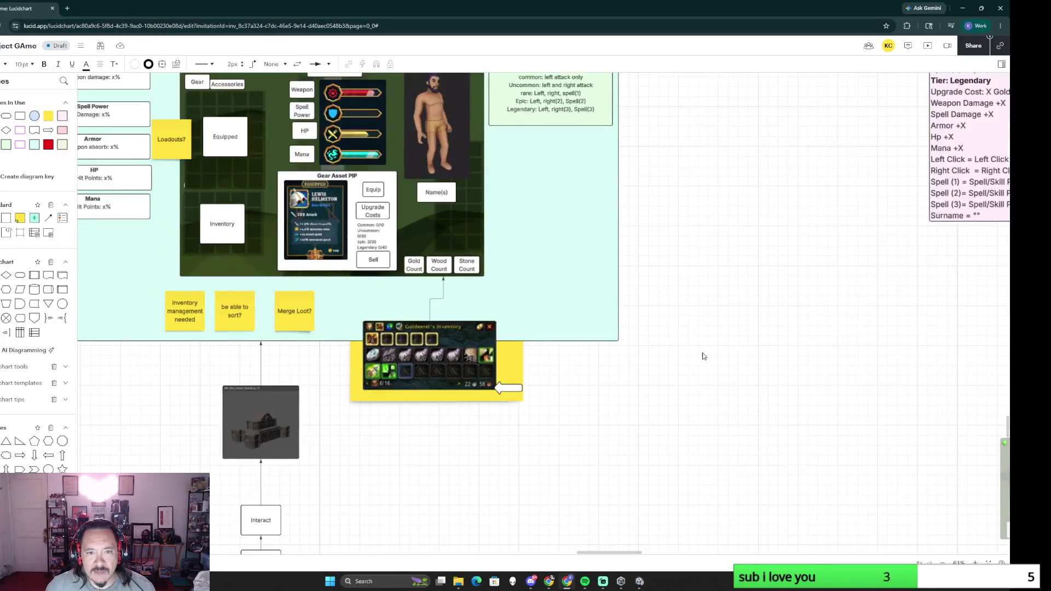
scroll(704, 357, "down", 3)
scroll(664, 343, "right", 2)
scroll(694, 374, "right", 1)
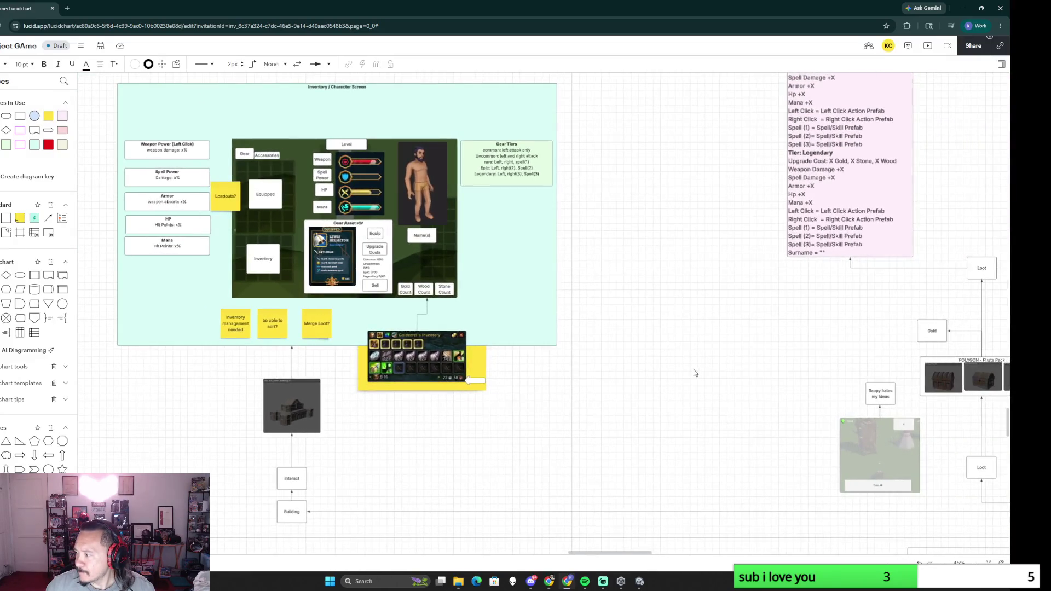
scroll(700, 374, "down", 3)
scroll(720, 380, "down", 3)
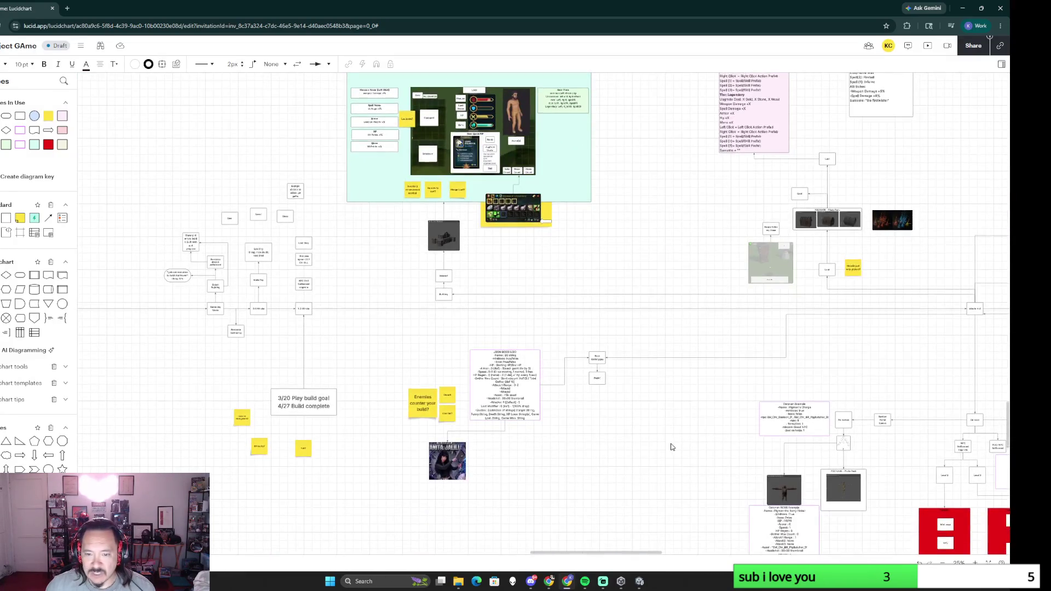
scroll(669, 446, "down", 1)
scroll(621, 404, "down", 1)
scroll(604, 489, "up", 1)
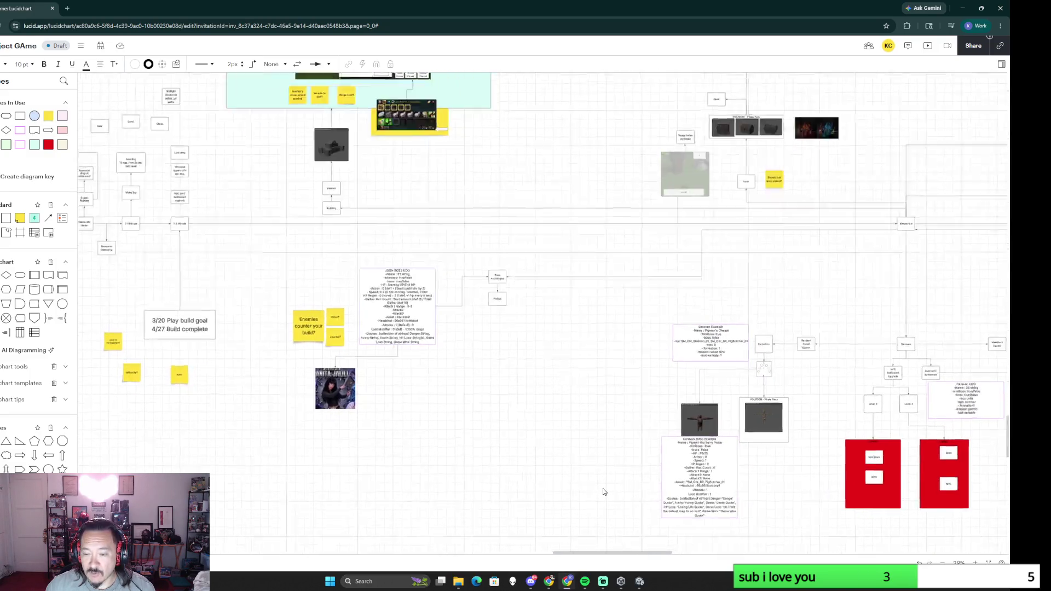
scroll(603, 489, "up", 3)
scroll(602, 489, "down", 3)
scroll(599, 398, "right", 3)
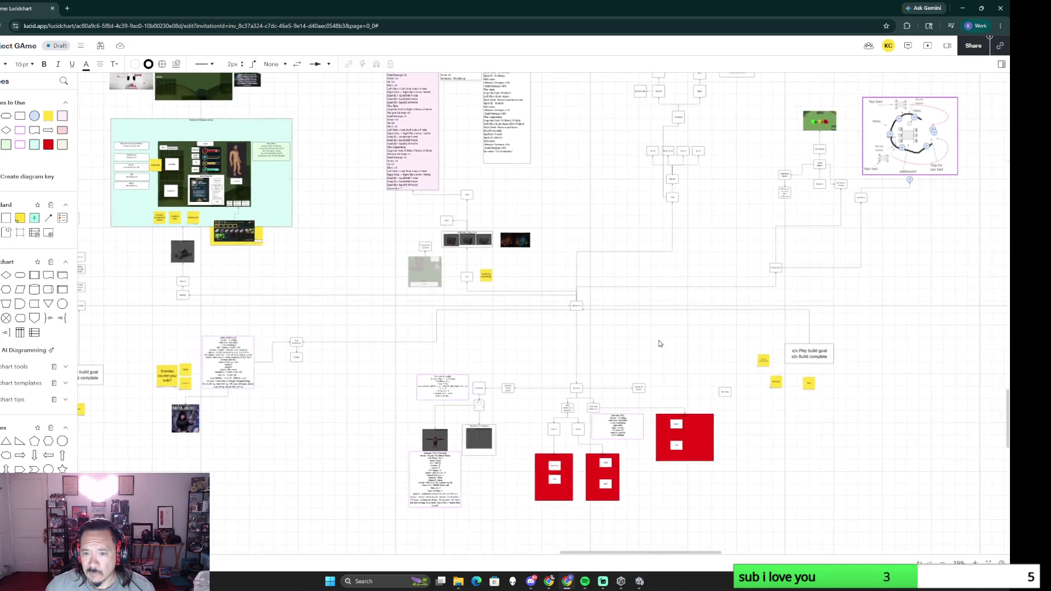
scroll(657, 343, "up", 3)
left_click(466, 259)
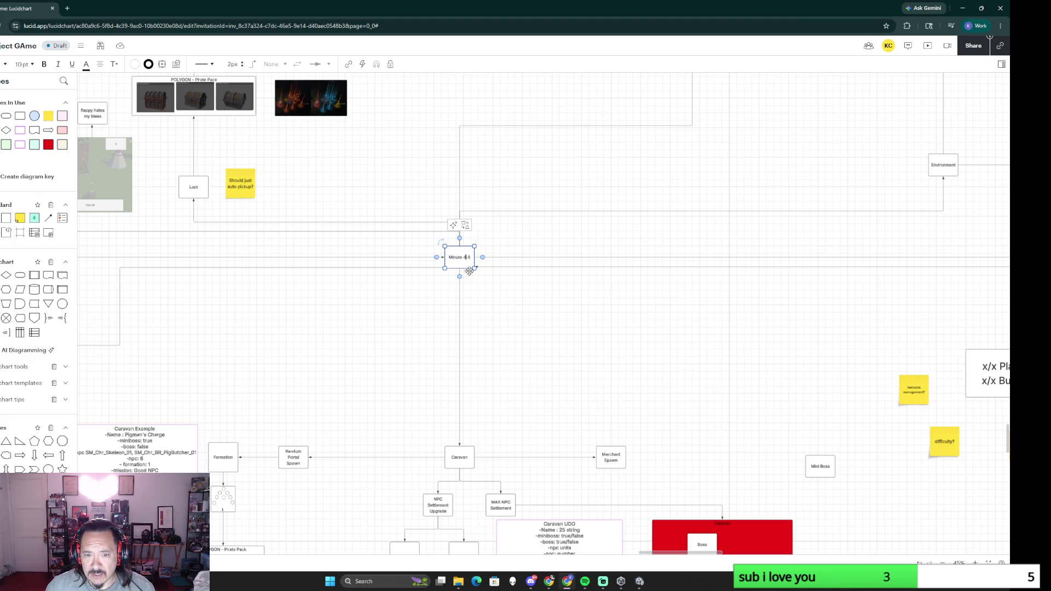
scroll(324, 322, "down", 3)
scroll(312, 312, "left", 5)
scroll(312, 308, "left", 3)
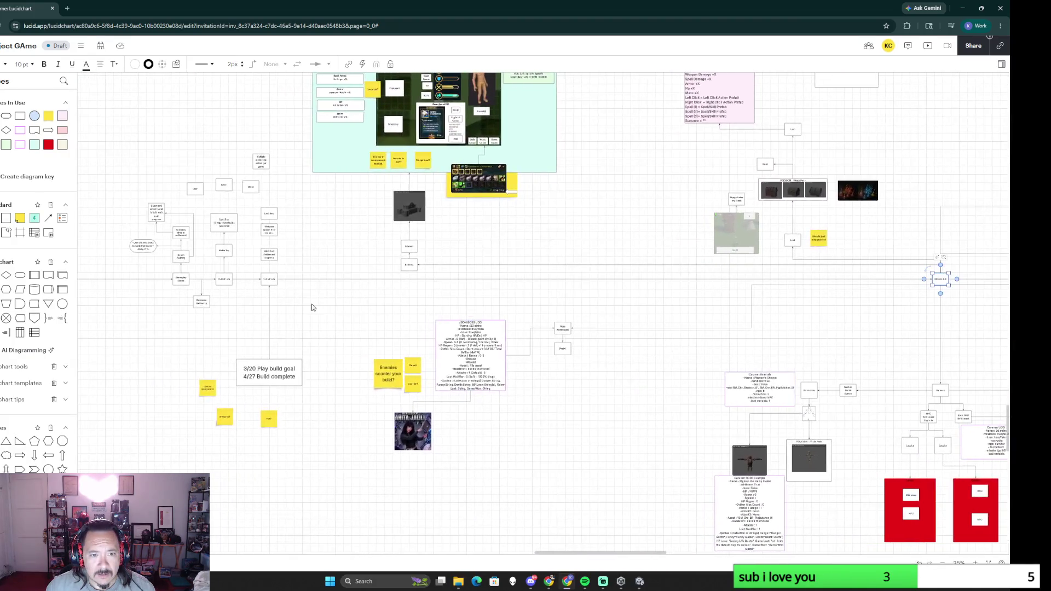
scroll(311, 308, "up", 3)
scroll(485, 305, "down", 1)
scroll(467, 301, "right", 5)
scroll(658, 304, "right", 5)
scroll(586, 301, "right", 4)
scroll(458, 315, "right", 1)
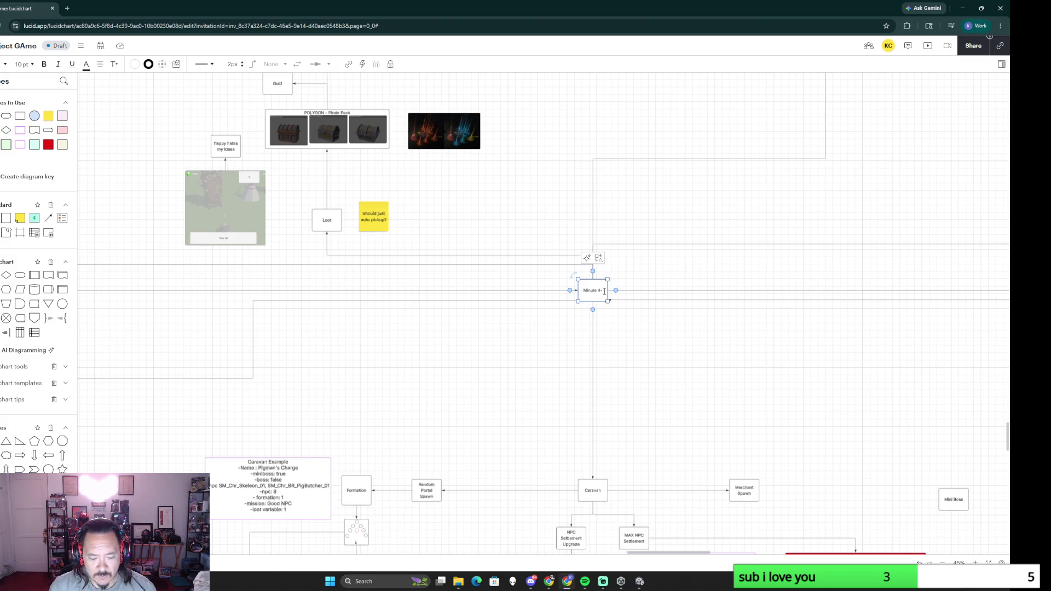
Step: Duplicate the Minute 4-5 box and move the copy onto the timeline line
left_click(611, 369)
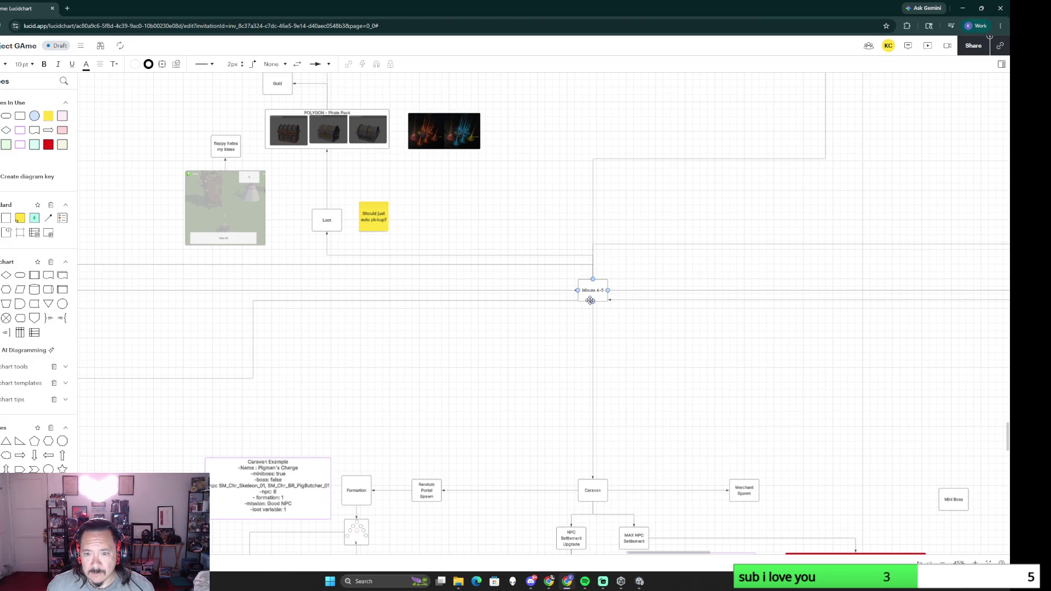
left_click(596, 294)
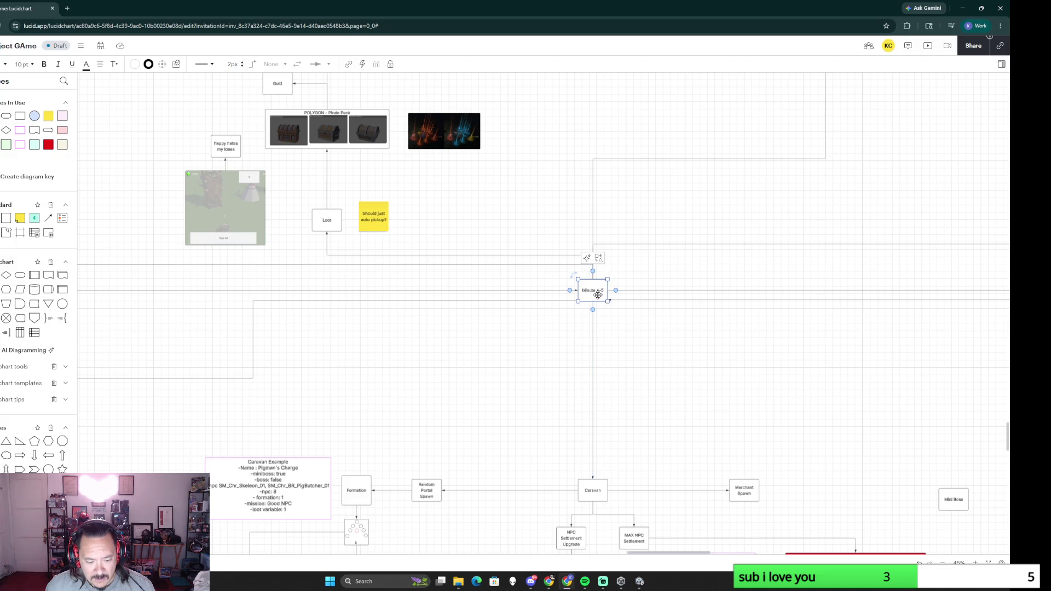
scroll(645, 395, "down", 5, "ctrl")
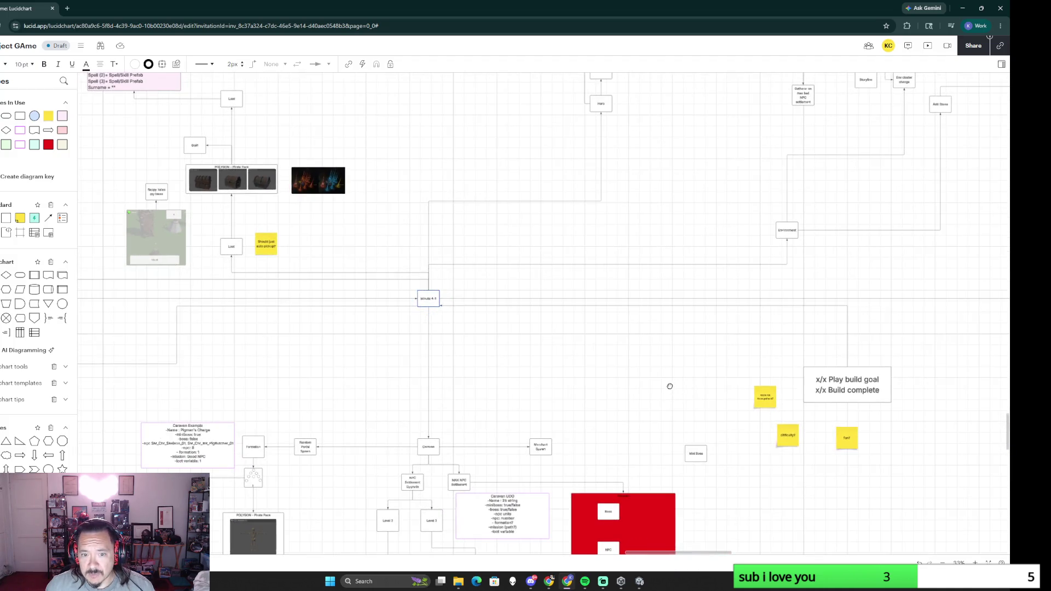
scroll(670, 386, "right", 5)
scroll(669, 387, "down", 1)
scroll(721, 292, "right", 6)
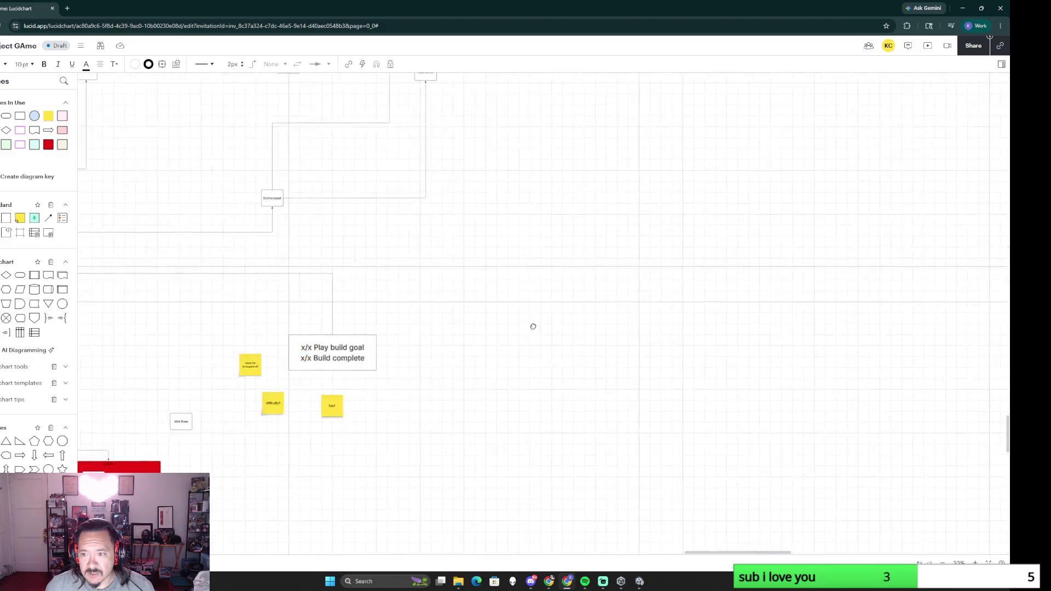
key("ctrl+v")
left_click_drag(566, 299, 565, 269)
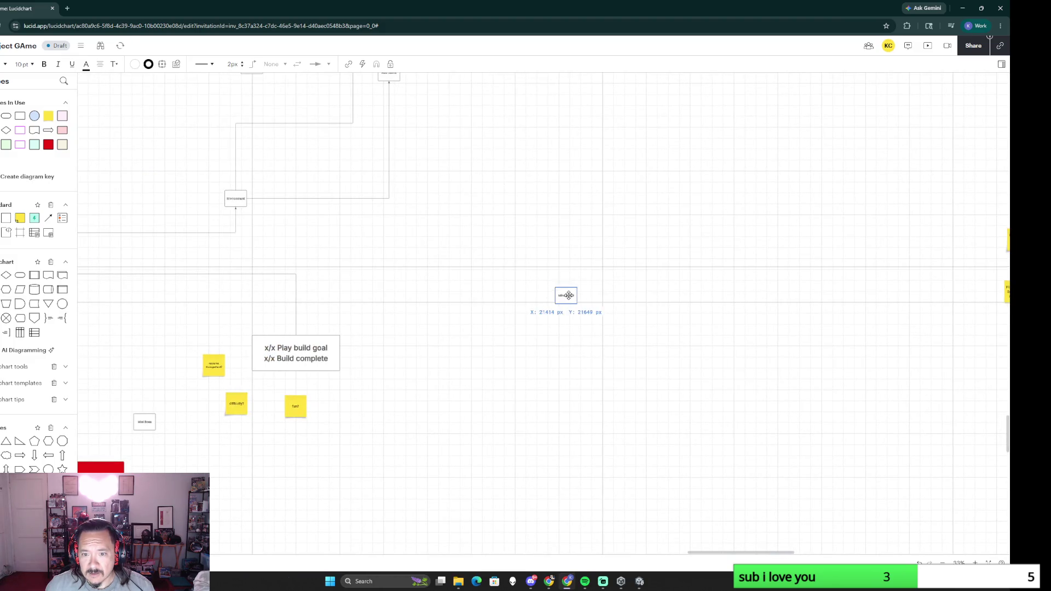
scroll(578, 365, "up", 3)
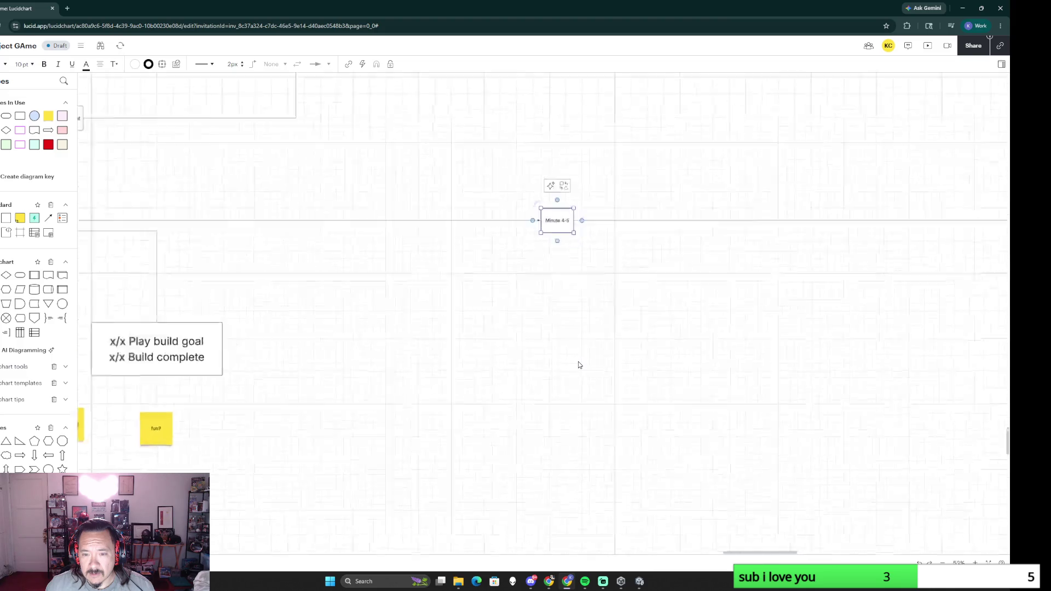
Step: Relabel the copy Minute 6-7 and slide it right along the timeline
double_click(561, 189)
left_click(562, 190)
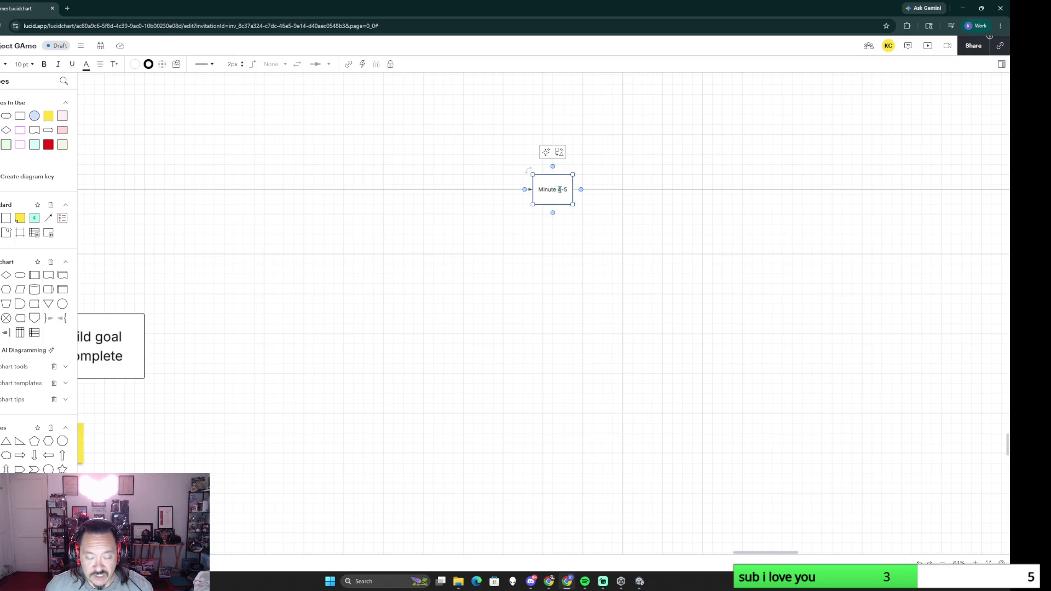
key("BackSpace")
type("7")
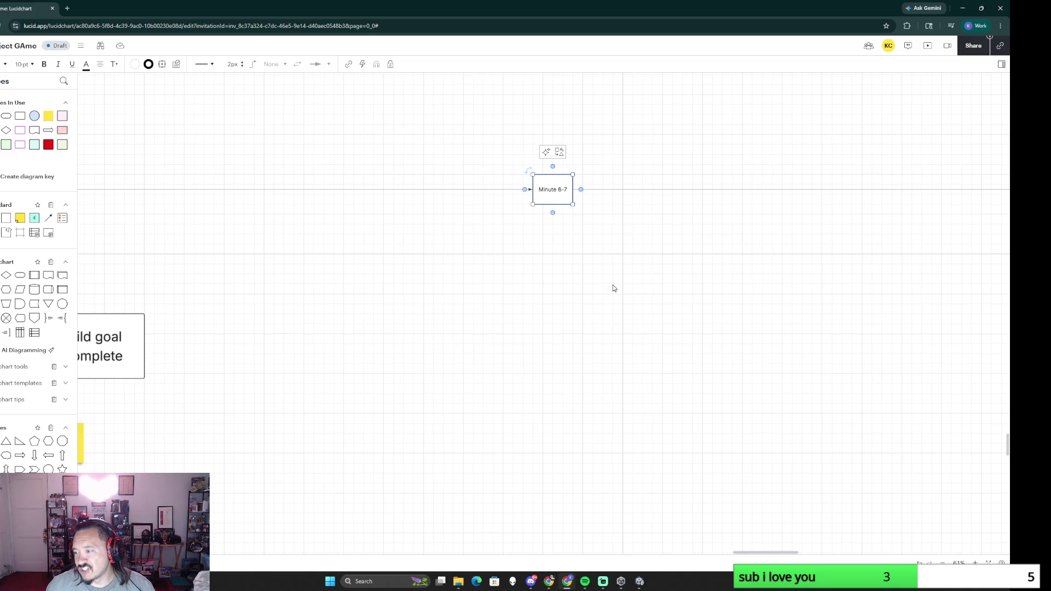
scroll(621, 294, "down", 5)
scroll(639, 337, "down", 2)
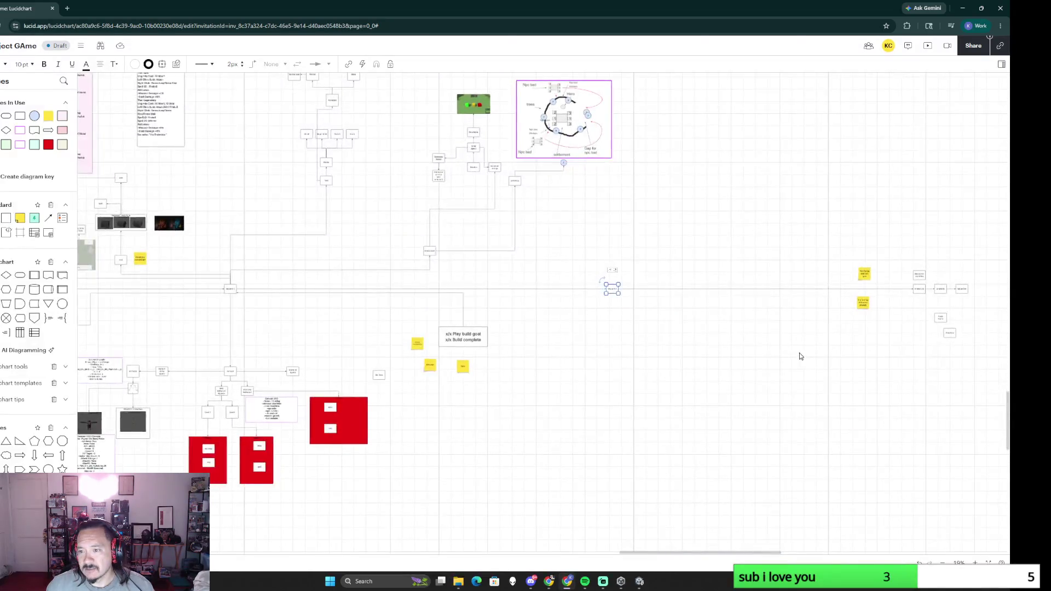
scroll(646, 329, "up", 3)
scroll(646, 329, "up", 2)
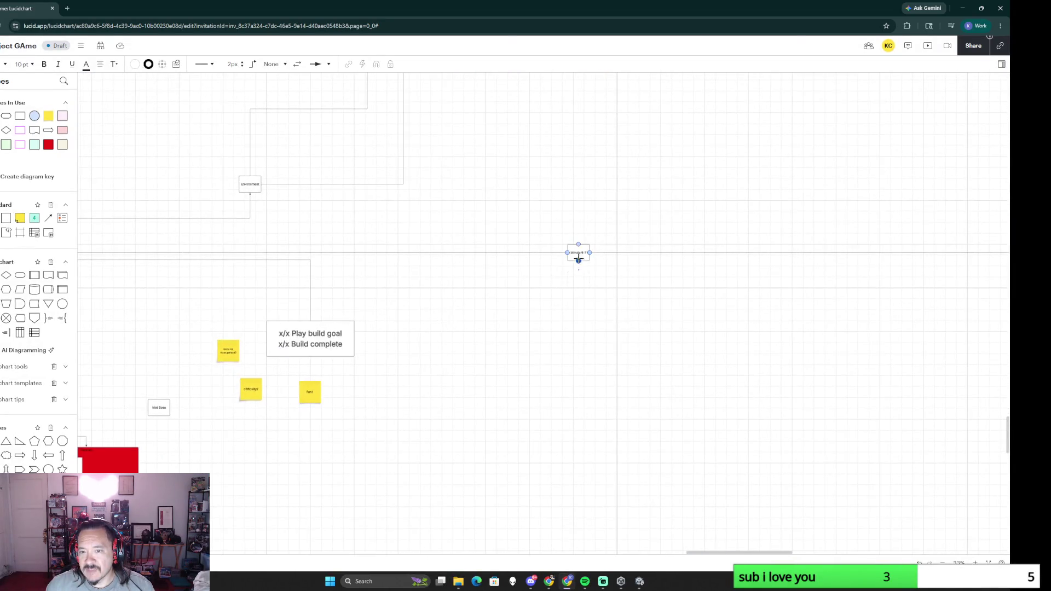
left_click_drag(577, 252, 675, 253)
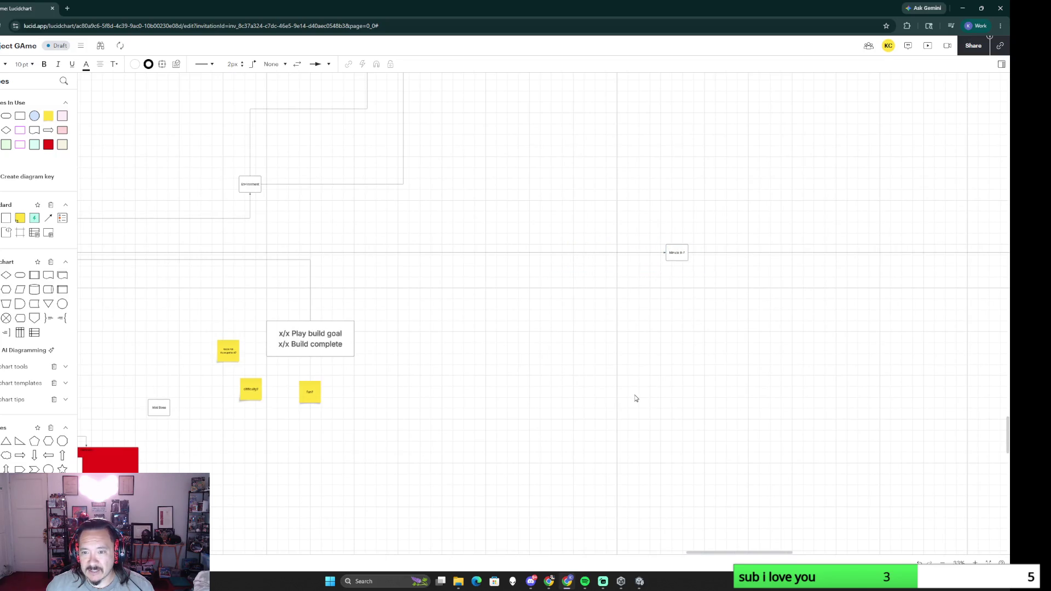
scroll(635, 399, "up", 3)
scroll(579, 383, "up", 1)
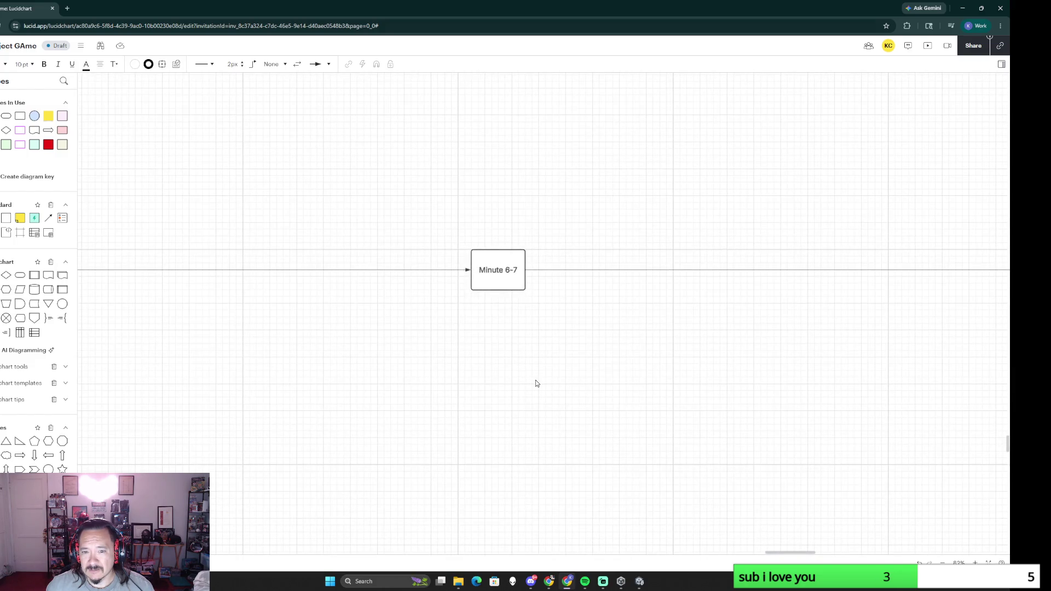
scroll(538, 383, "down", 3)
left_click_drag(460, 412, 635, 333)
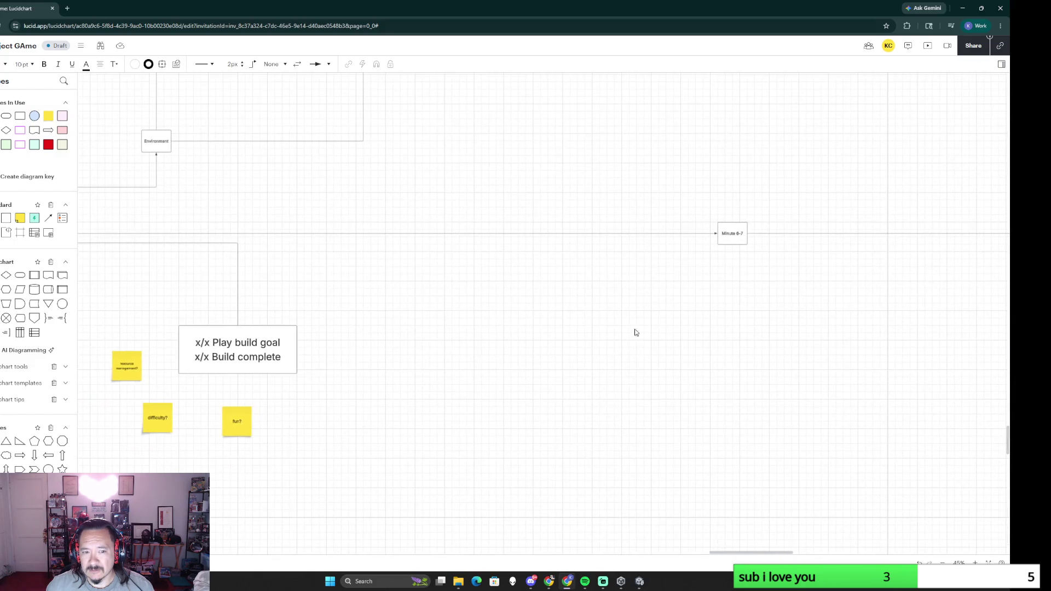
Step: Paste a copy of the x/x Play build goal box into empty canvas space
left_click(287, 349)
left_click(687, 316)
scroll(687, 315, "right", 3)
scroll(665, 340, "up", 1)
key("ctrl+v")
left_click_drag(665, 333, 605, 359)
Step: Rewrite the copy as BUILD 67 / END OF ALPHA BUILD and place it under the minute marker
double_click(652, 356)
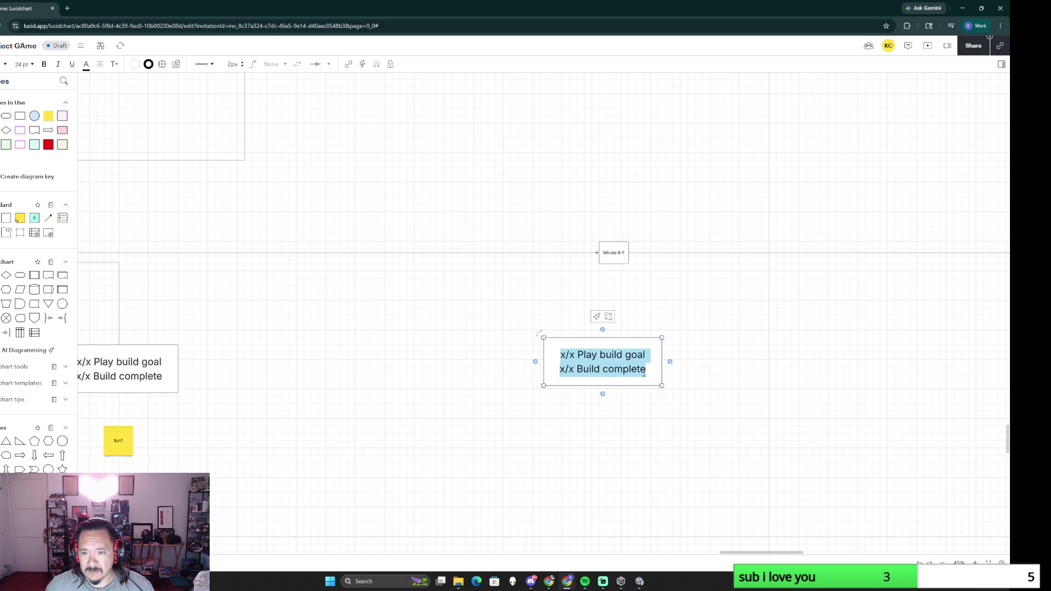
type("BUILD 67")
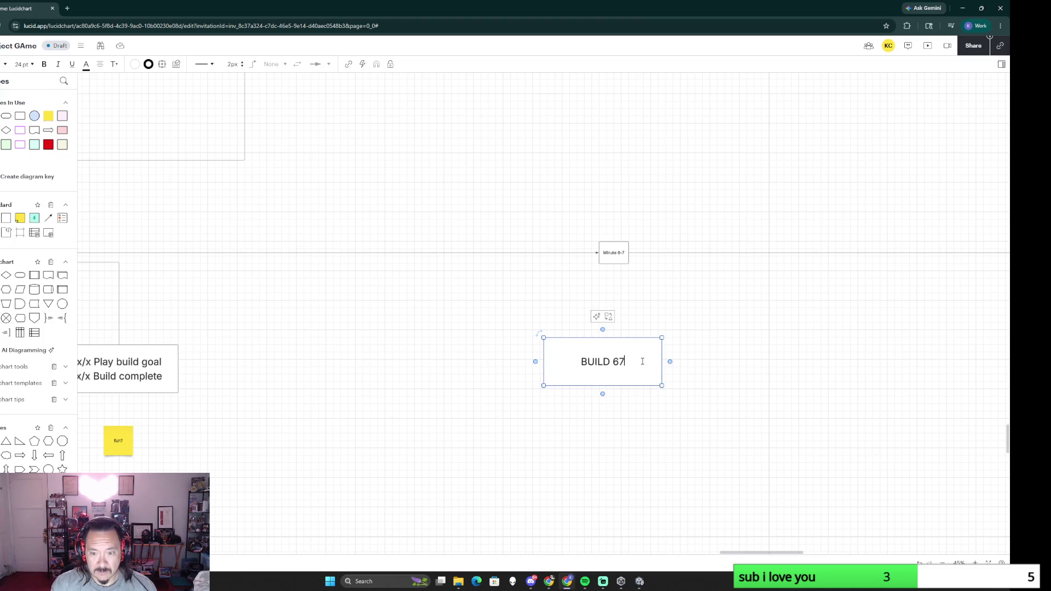
key("Return")
type("nd")
key("BackSpace")
key("BackSpace")
key("BackSpace")
type("END OF ALPHA BUILD")
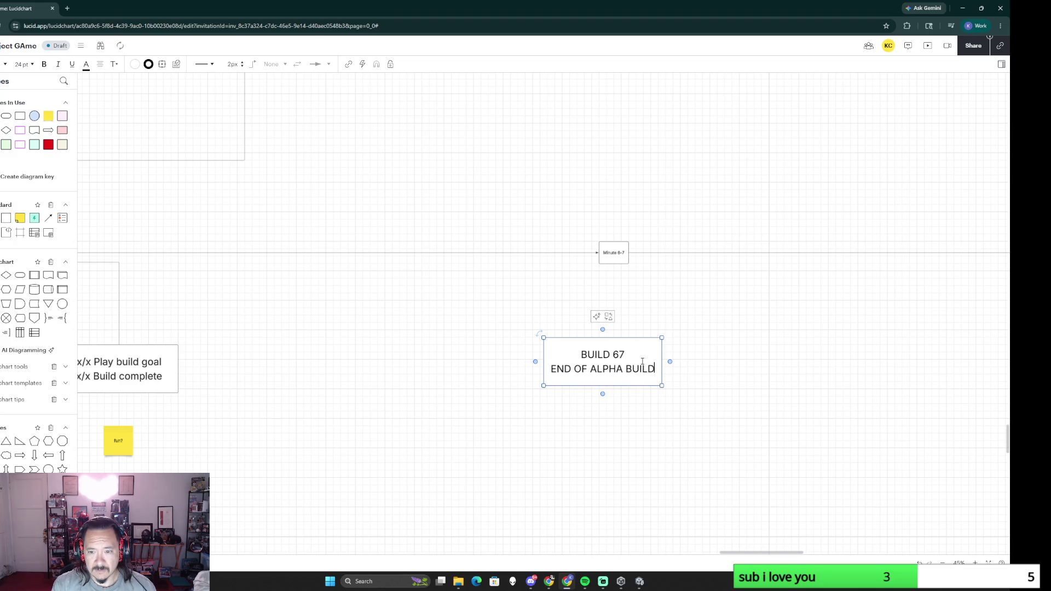
left_click(703, 354)
mouse_move(639, 364)
left_mouse_down()
mouse_move(651, 321)
mouse_move(644, 305)
left_mouse_up()
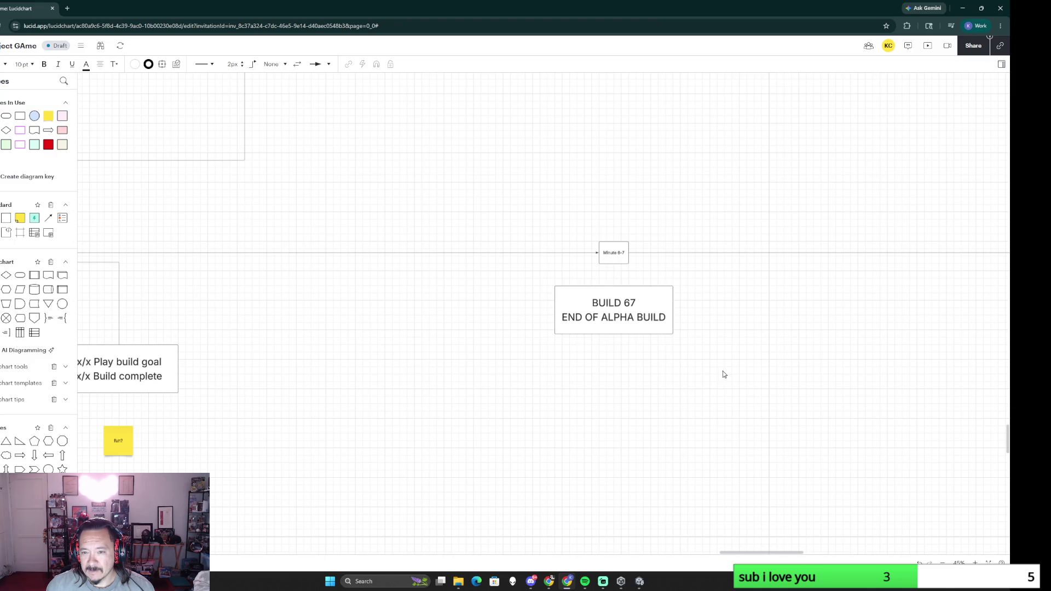
Step: Capture a screenshot of the area around the build box
key("super+shift+s")
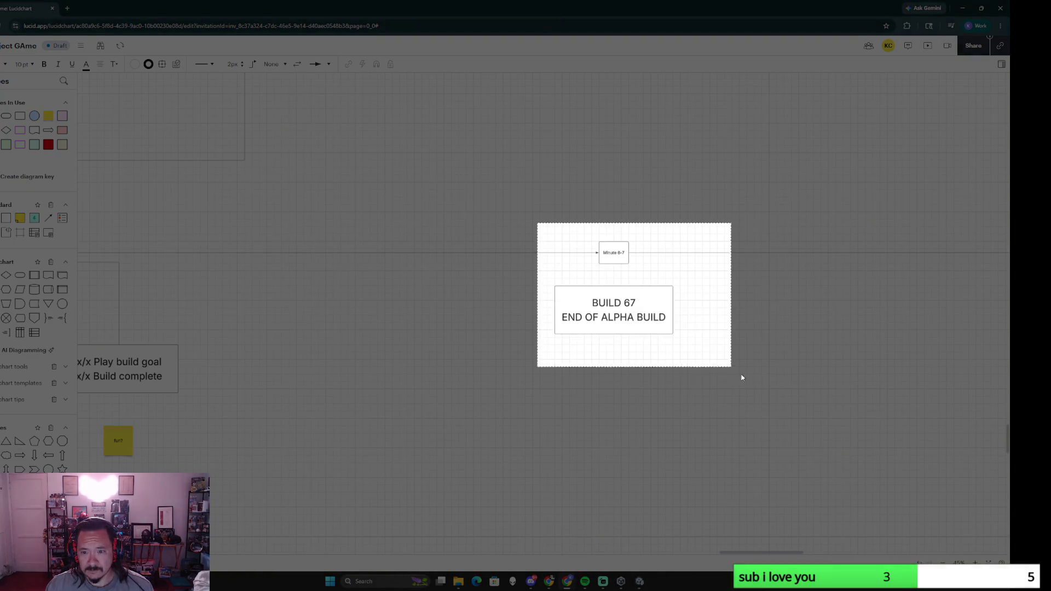
left_click_drag(537, 222, 709, 359)
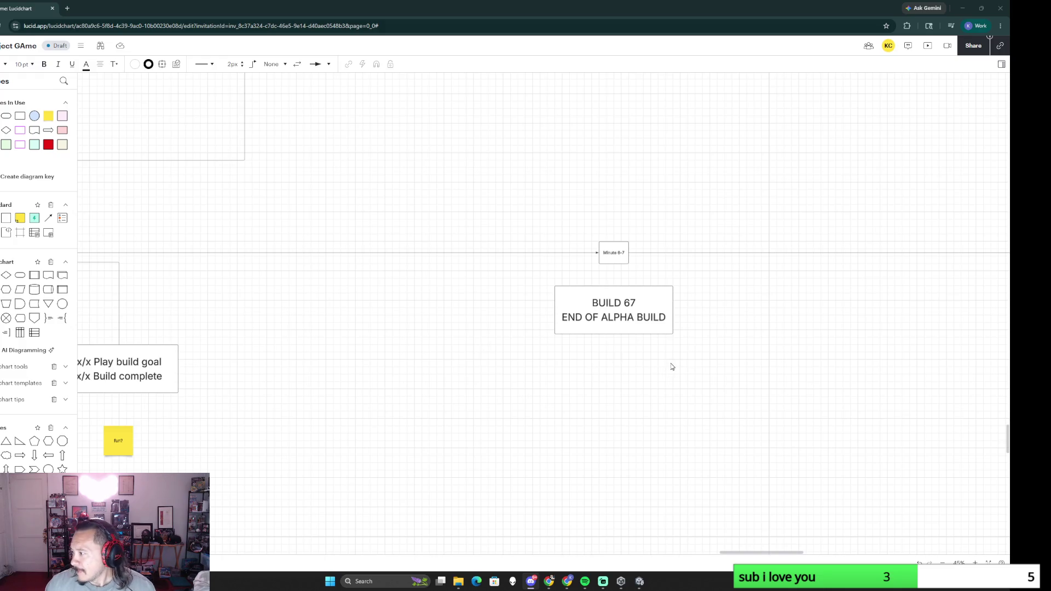
scroll(735, 346, "left", 3)
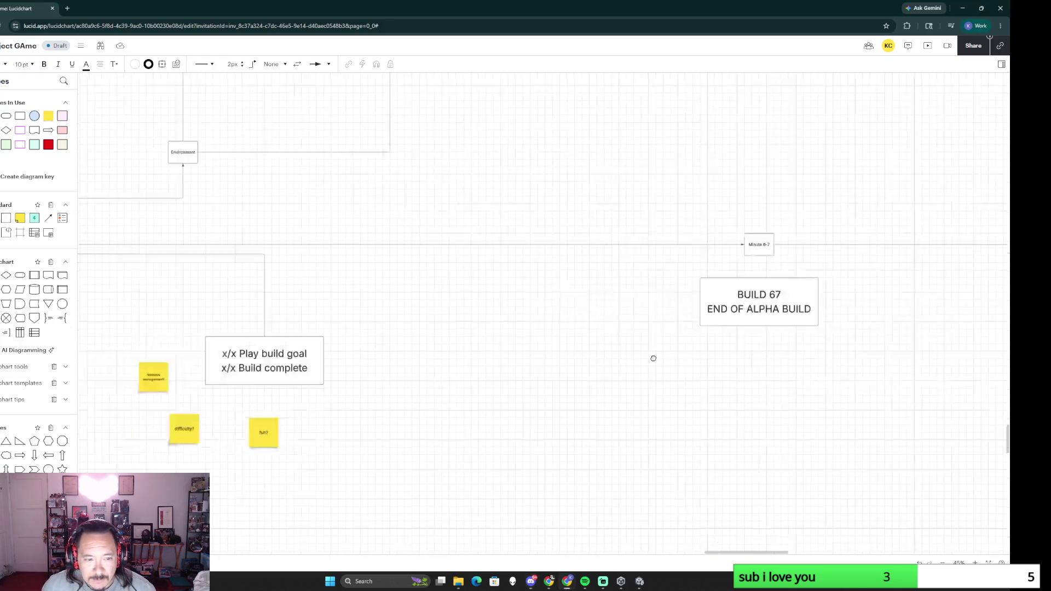
scroll(652, 356, "left", 10)
scroll(534, 345, "down", 3)
scroll(426, 330, "left", 5)
scroll(426, 330, "down", 2)
scroll(634, 301, "left", 5)
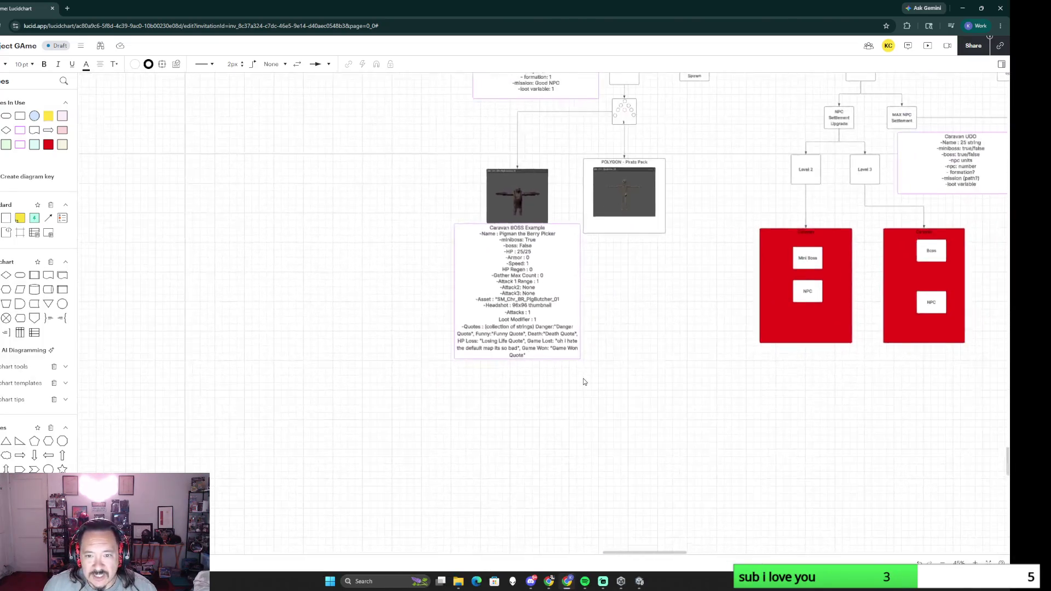
scroll(583, 380, "up", 3)
scroll(583, 382, "up", 3)
scroll(553, 379, "left", 2)
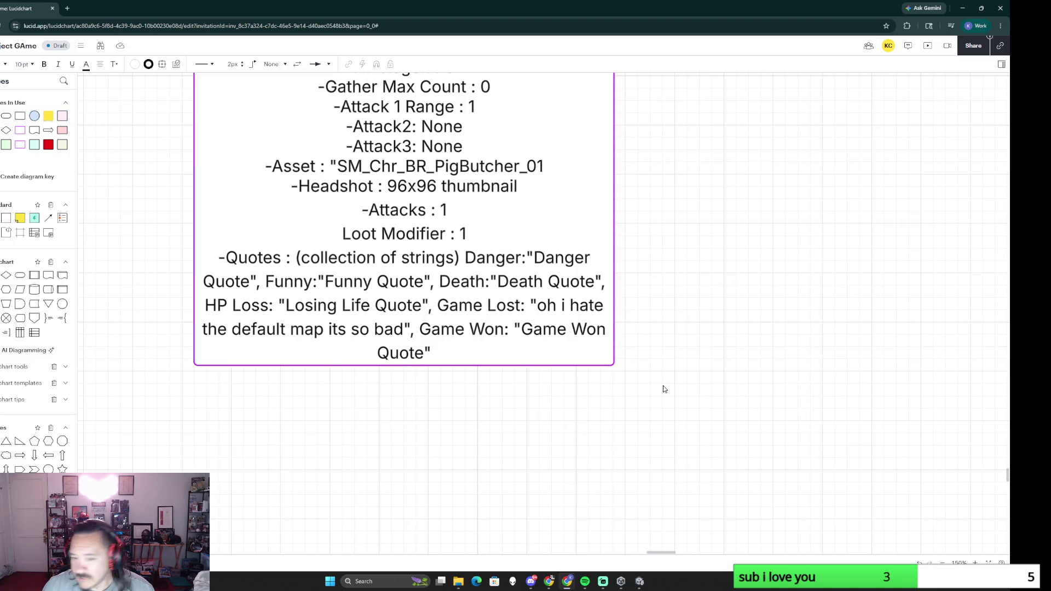
Step: Replace the Danger quote with "i think i found a decent area to flatten out and build a home"
left_click(532, 259)
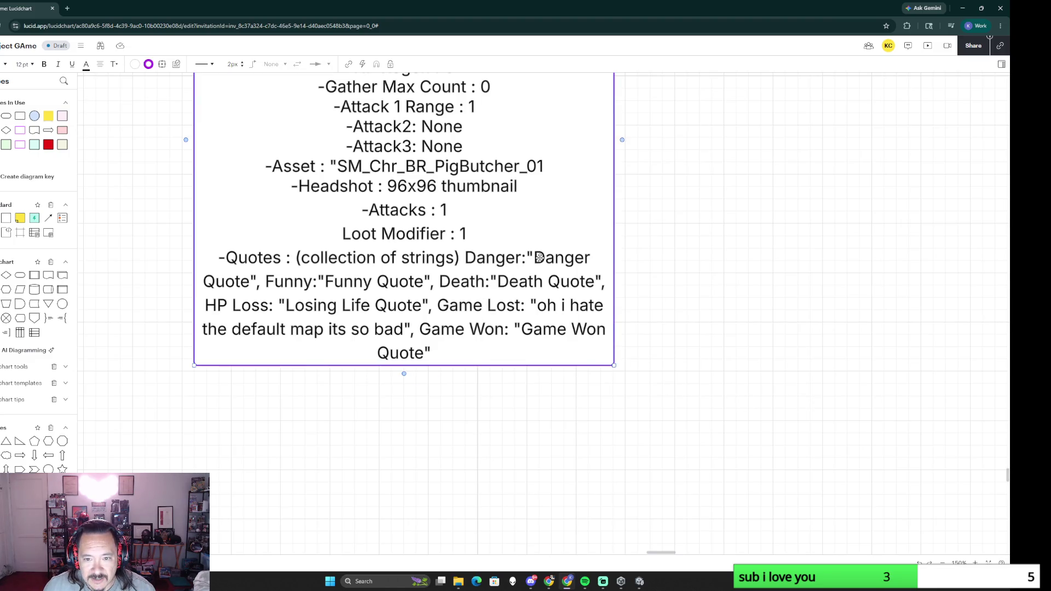
left_click(535, 259)
left_click_drag(534, 258, 250, 280)
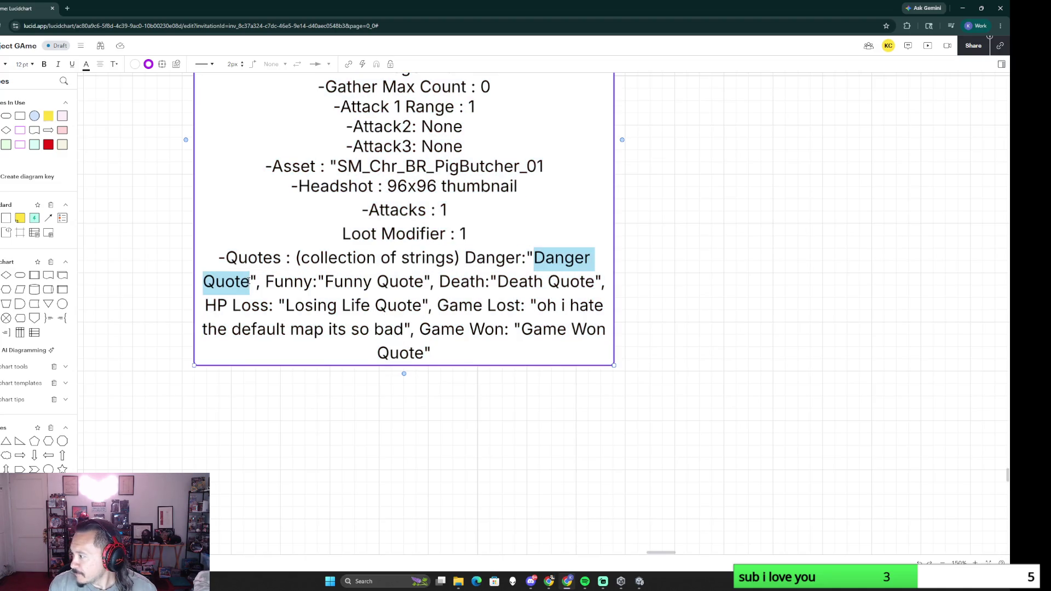
type("I THINK I FOUND A DECENT ARE")
key("BackSpace")
key("BackSpace")
key("BackSpace")
key("BackSpace")
key("BackSpace")
key("BackSpace")
key("BackSpace")
key("BackSpace")
key("BackSpace")
key("BackSpace")
key("BackSpace")
key("BackSpace")
key("BackSpace")
key("BackSpace")
key("BackSpace")
key("BackSpace")
key("BackSpace")
type("th")
type("nd")
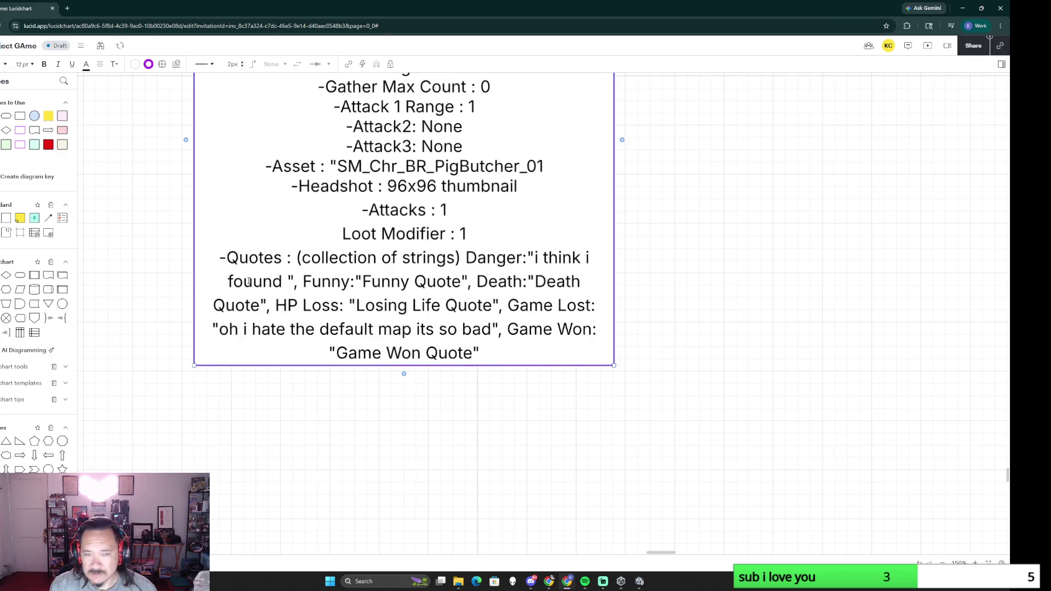
key("BackSpace")
key("BackSpace")
key("BackSpace")
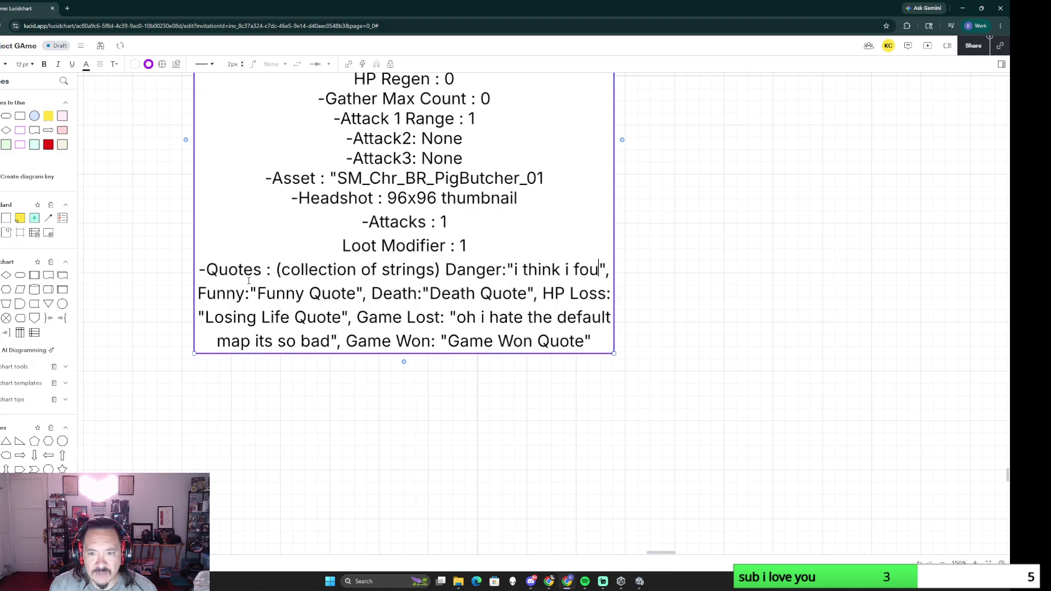
type("nd")
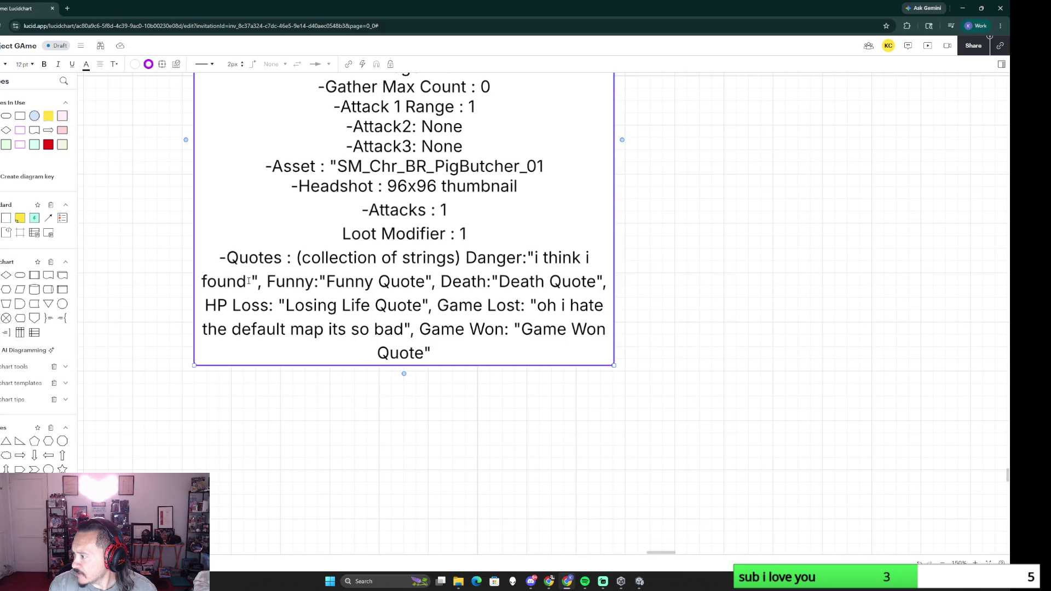
type(" a decent area to flatten out and build a home")
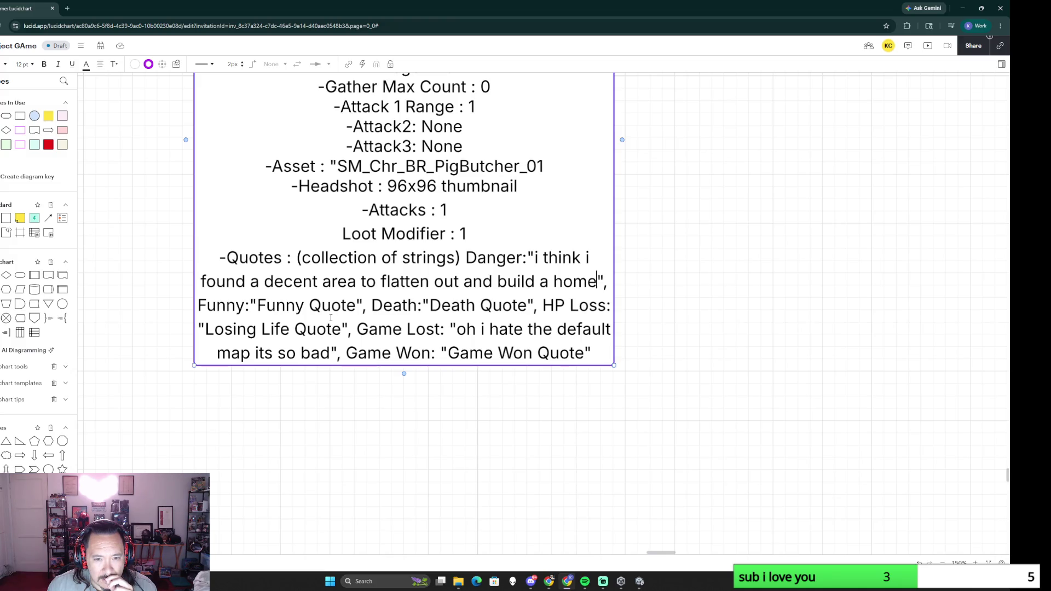
scroll(422, 389, "up", 3, "ctrl")
scroll(422, 390, "down", 3, "ctrl")
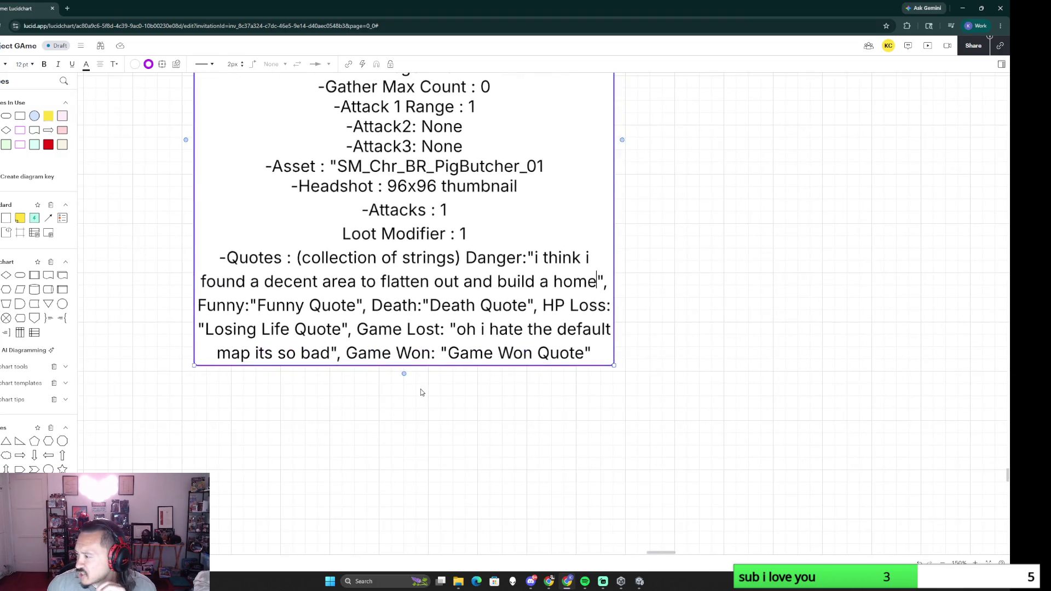
scroll(415, 391, "down", 2, "ctrl")
scroll(395, 389, "down", 3, "ctrl")
scroll(368, 385, "down", 2, "ctrl")
scroll(371, 370, "up", 1)
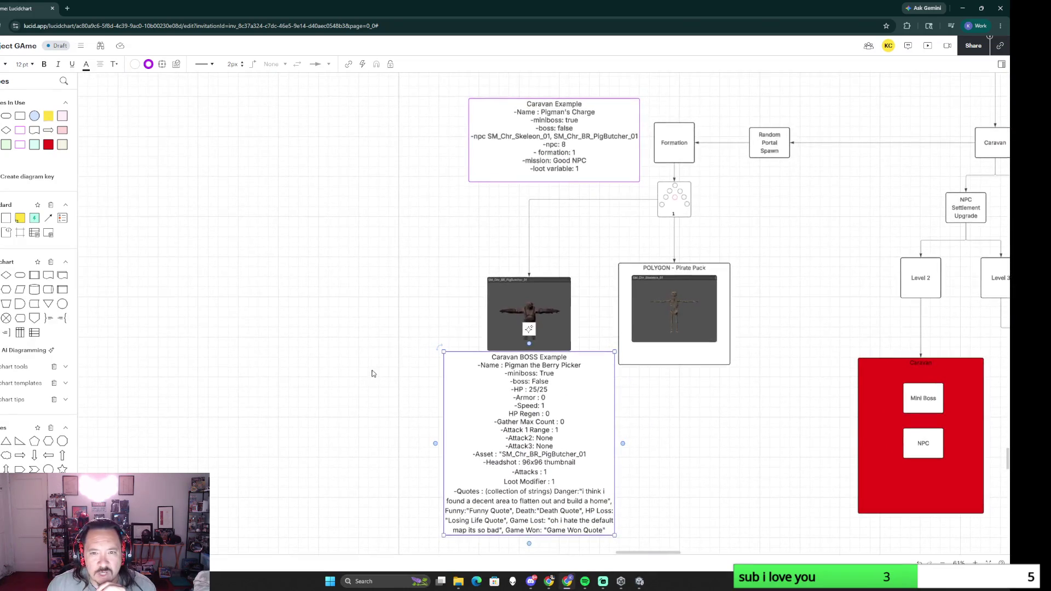
scroll(357, 371, "down", 2, "ctrl")
scroll(356, 370, "down", 1, "ctrl")
scroll(325, 403, "up", 3)
scroll(324, 402, "left", 3)
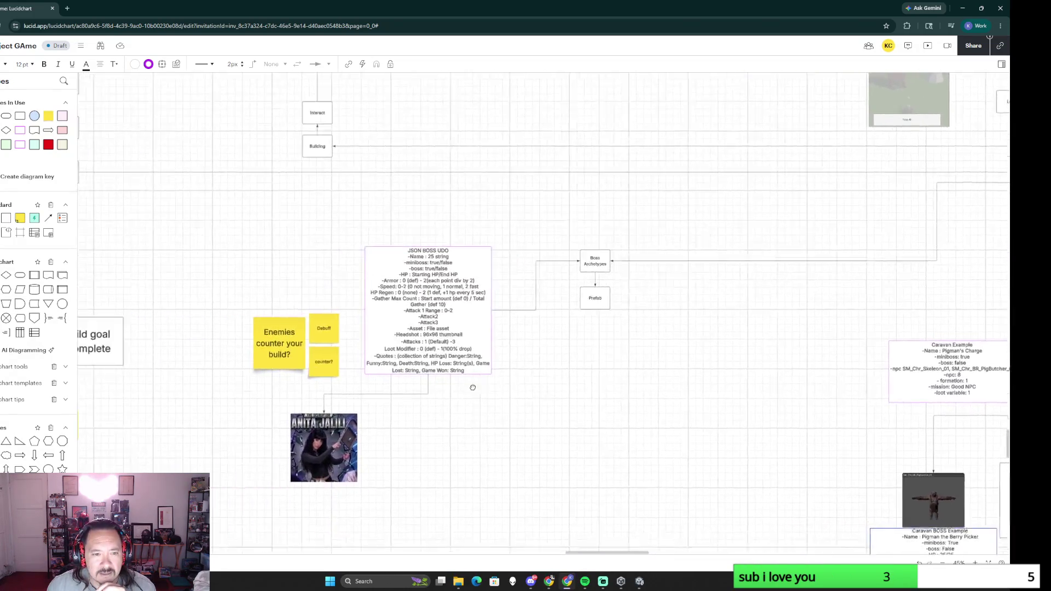
scroll(324, 402, "up", 2, "ctrl")
scroll(472, 387, "up", 2, "ctrl")
scroll(566, 382, "up", 1, "ctrl")
scroll(575, 380, "up", 2, "ctrl")
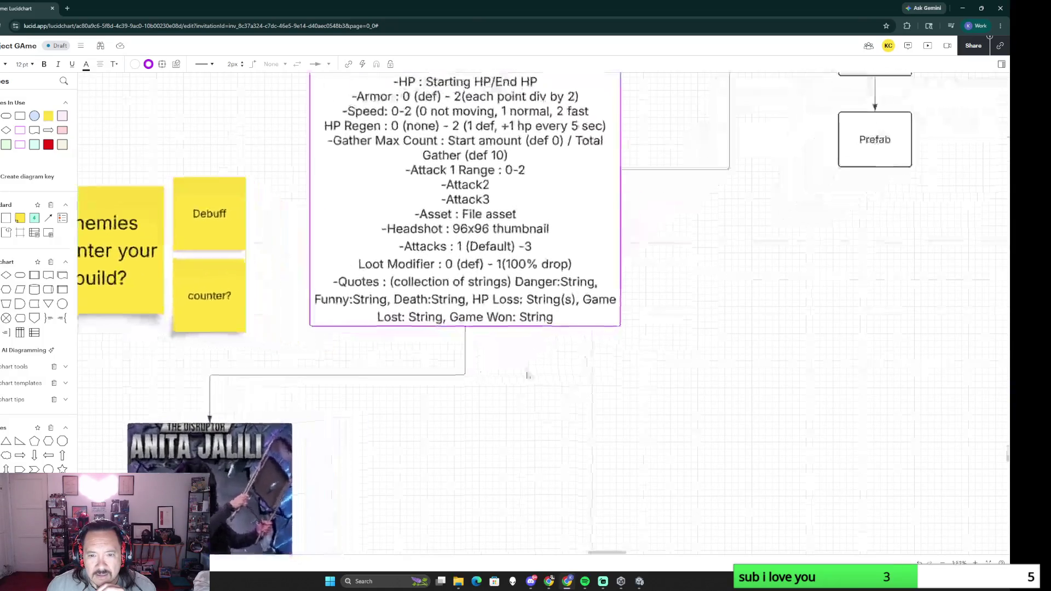
Step: Append ", Spawn: String" after Game Won: String in the JSON BOSS UDO Quotes list
double_click(556, 318)
left_click(556, 318)
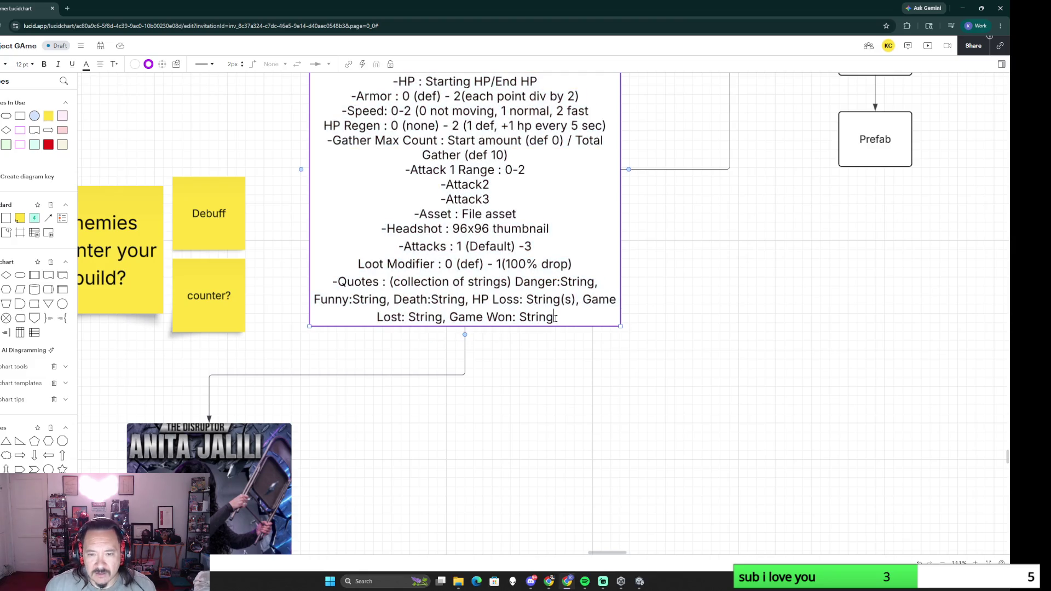
type(", Spawn: String")
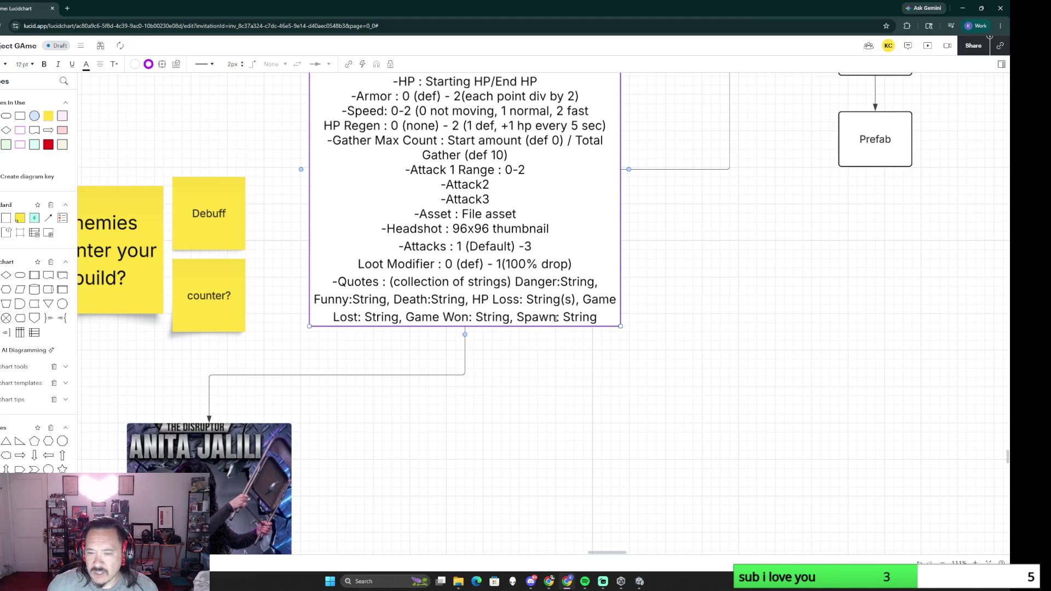
left_click(732, 422)
Step: Pan toward the Caravan BOSS box and reopen the JSON BOSS UDO text for editing
left_click_drag(822, 495, 458, 288)
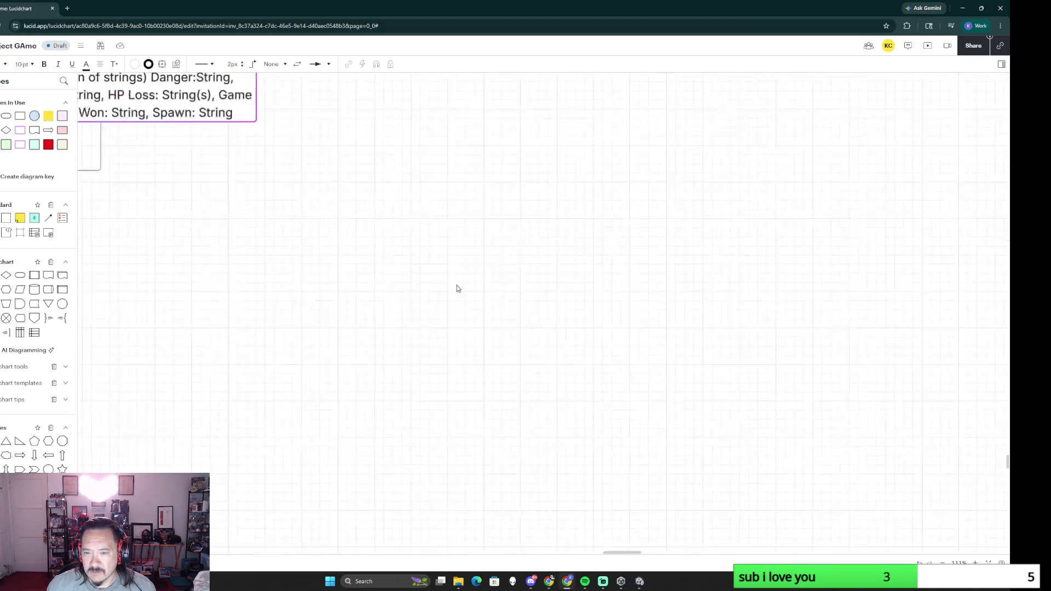
left_click_drag(781, 411, 419, 172)
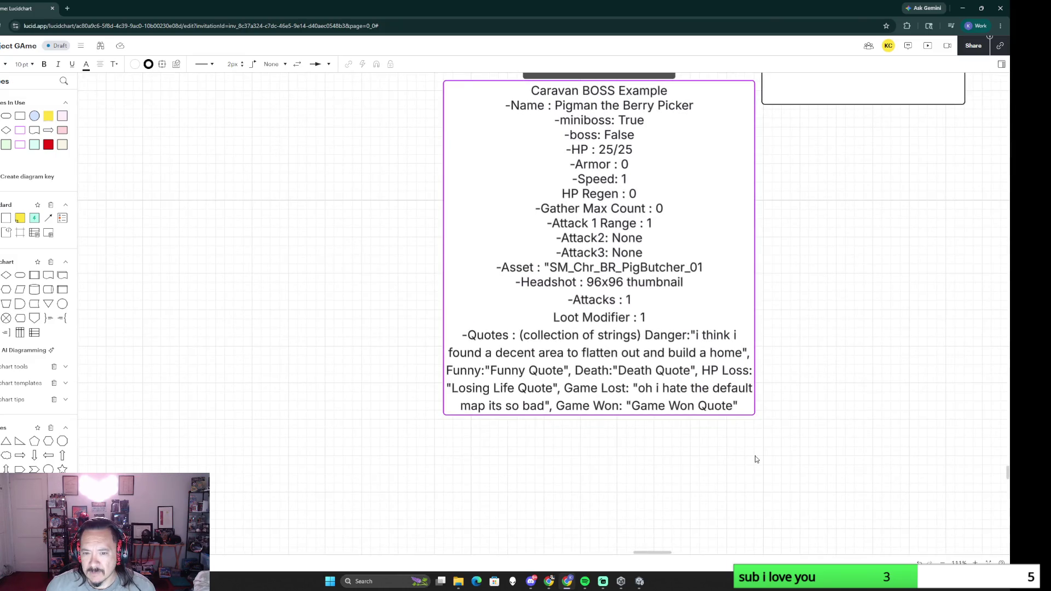
scroll(266, 274, "left", 5)
scroll(272, 239, "up", 5)
scroll(419, 298, "up", 1)
scroll(419, 298, "left", 2)
scroll(441, 345, "up", 3)
scroll(441, 345, "left", 5)
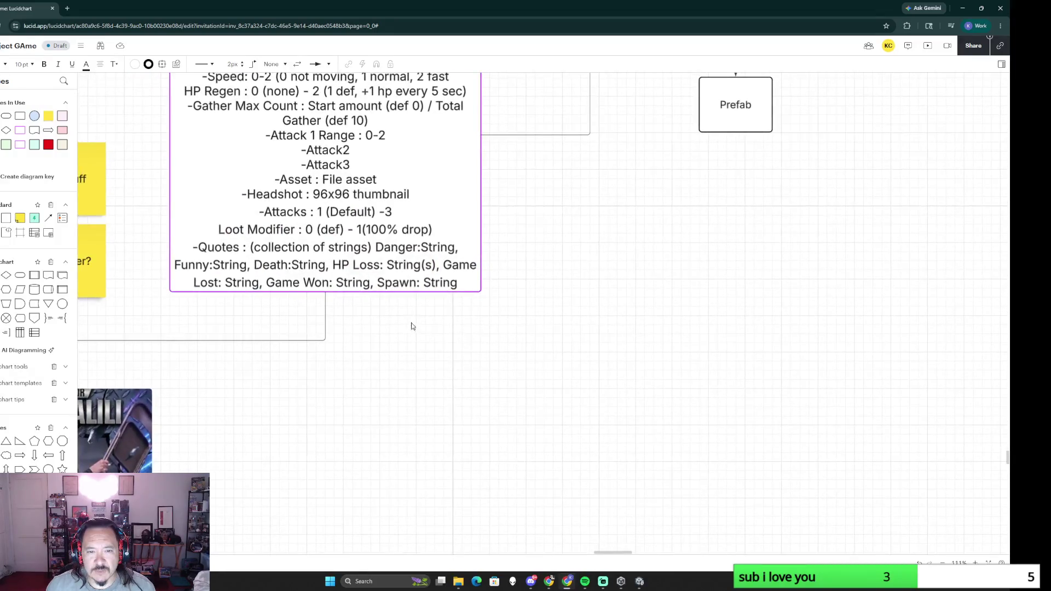
scroll(416, 329, "left", 1)
scroll(417, 328, "left", 1)
scroll(417, 329, "up", 1)
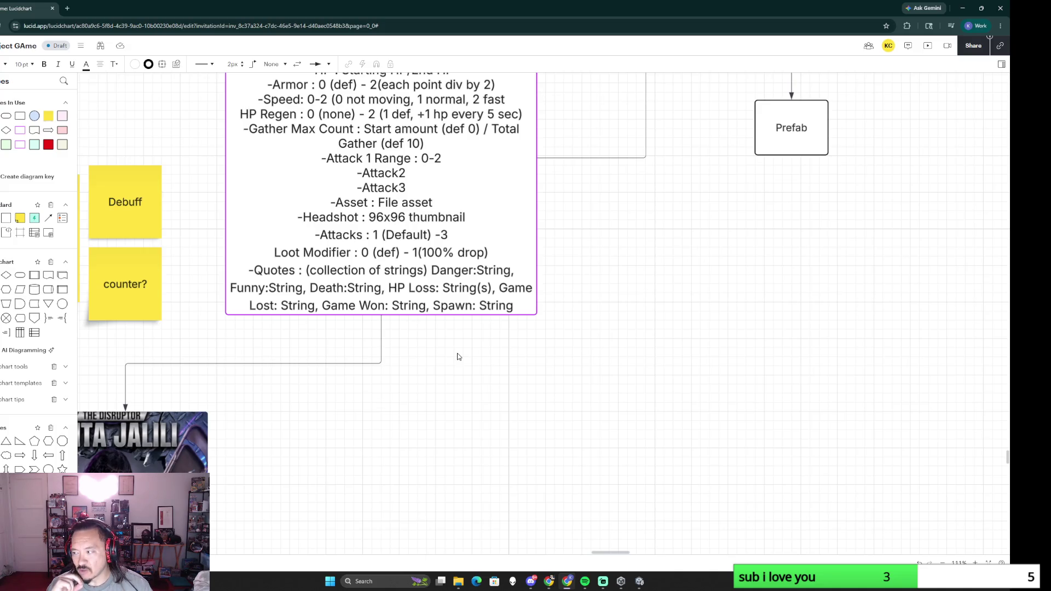
double_click(477, 306)
Step: Rename Danger to Danger/Aggro in the Quotes list, then pan to the Caravan BOSS Example
left_click(514, 305)
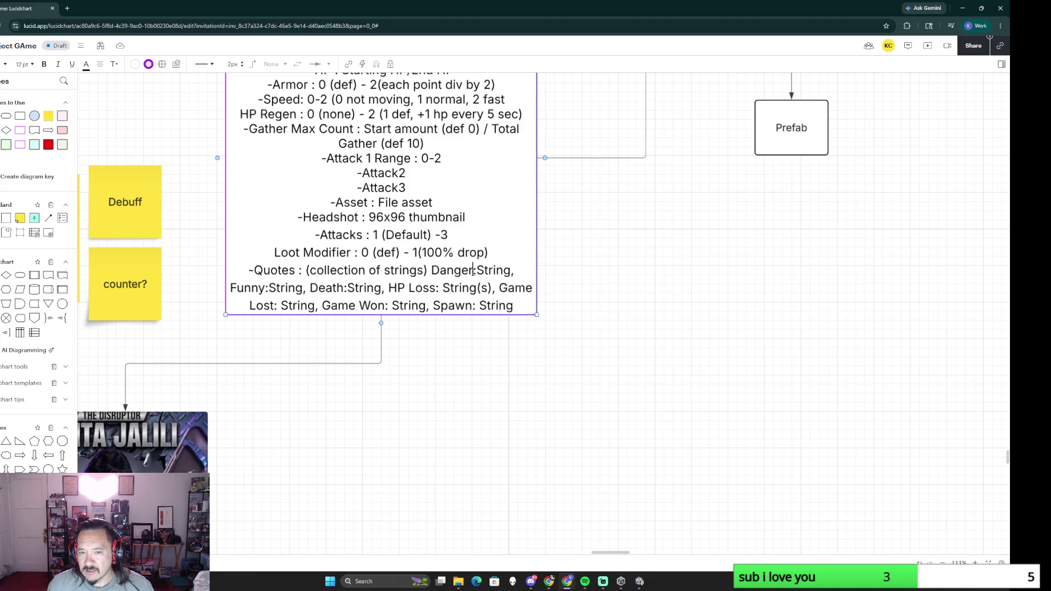
type("/Aggro")
left_click(702, 435)
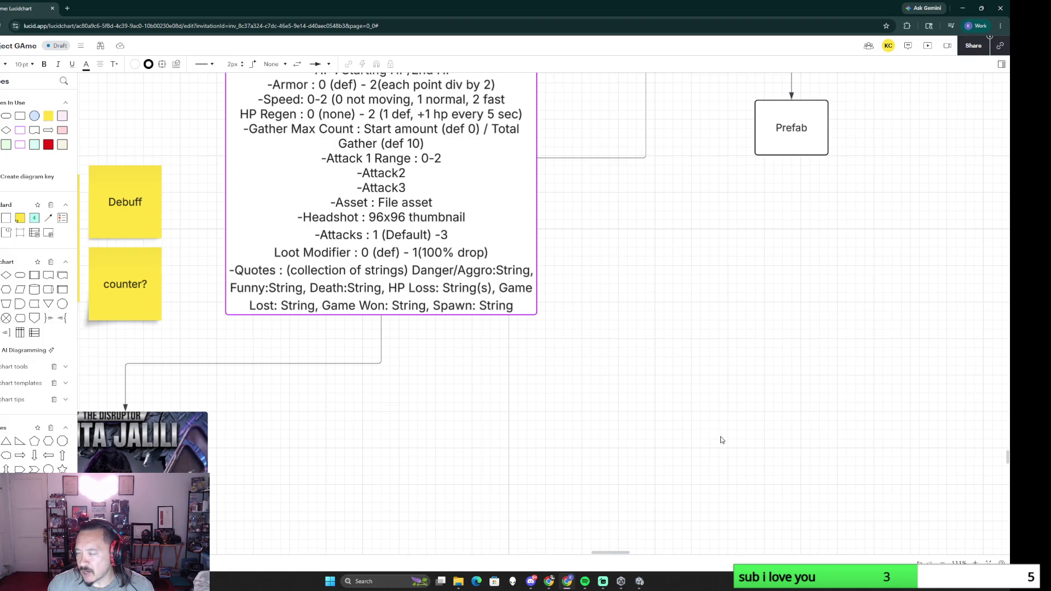
left_click_drag(720, 435, 330, 232)
left_click_drag(594, 287, 431, 181)
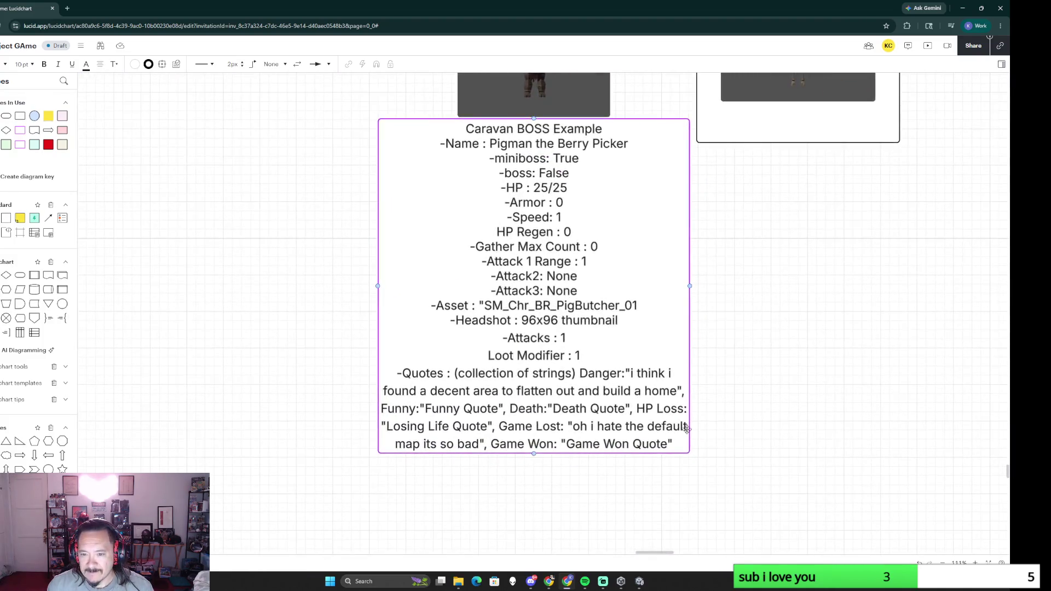
scroll(607, 362, "up", 3, "ctrl")
scroll(608, 362, "up", 1, "ctrl")
Step: Extend the Caravan BOSS Spawn quote to read "jump the professor guys here a presentation"
double_click(604, 347)
left_click(605, 346)
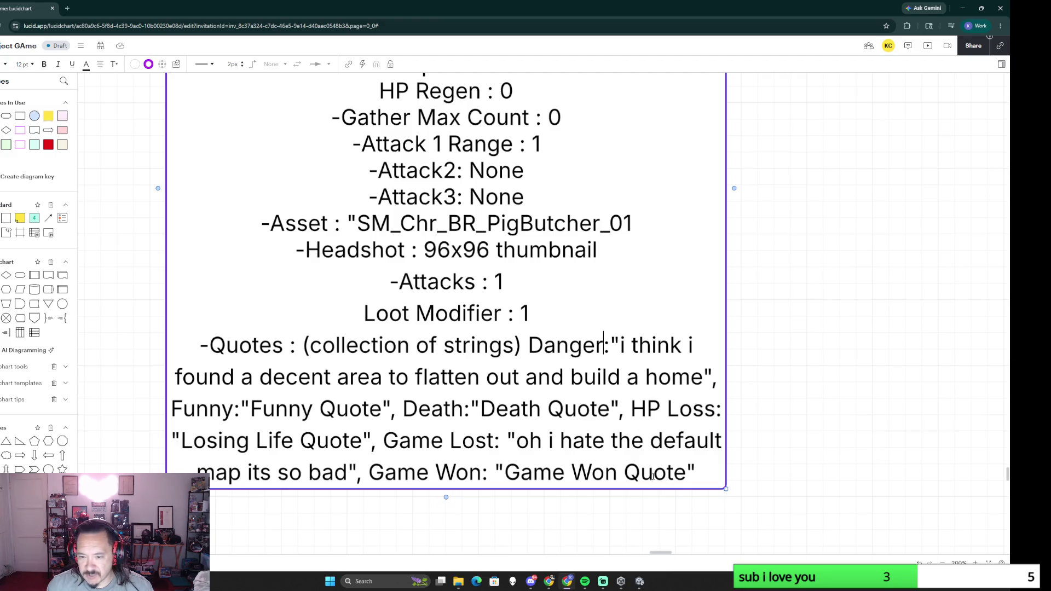
left_click(696, 473)
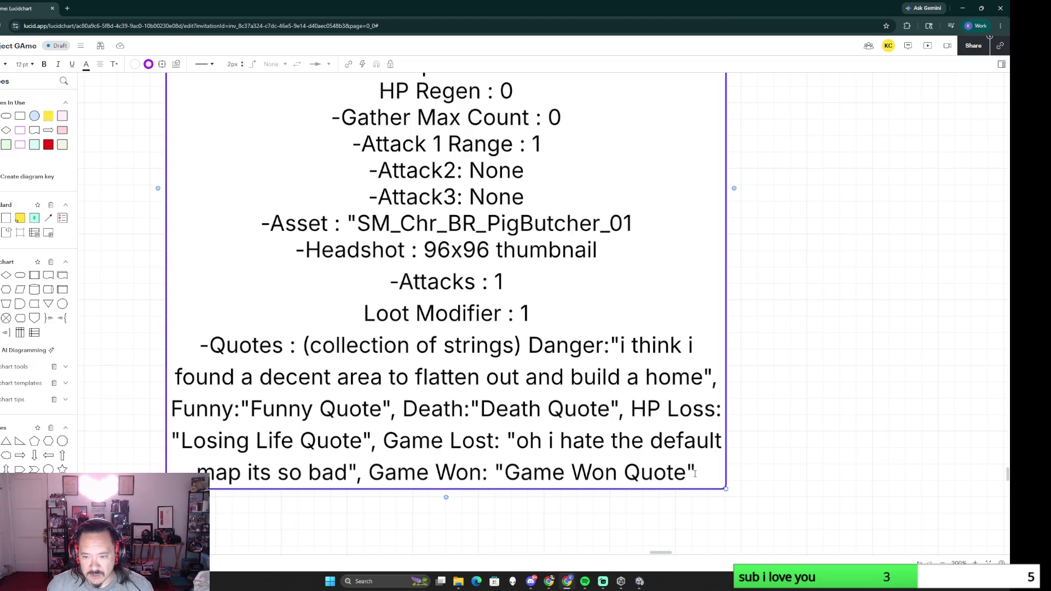
type(", Spawn")
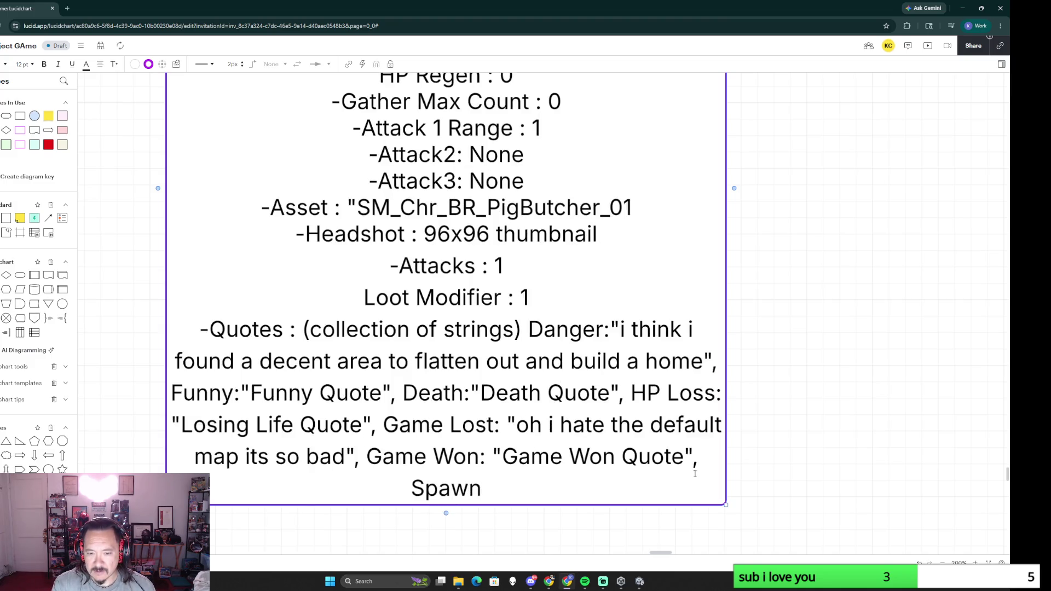
type(" \"jump the professor guys here a presentio")
key("BackSpace")
key("BackSpace")
type("ation")
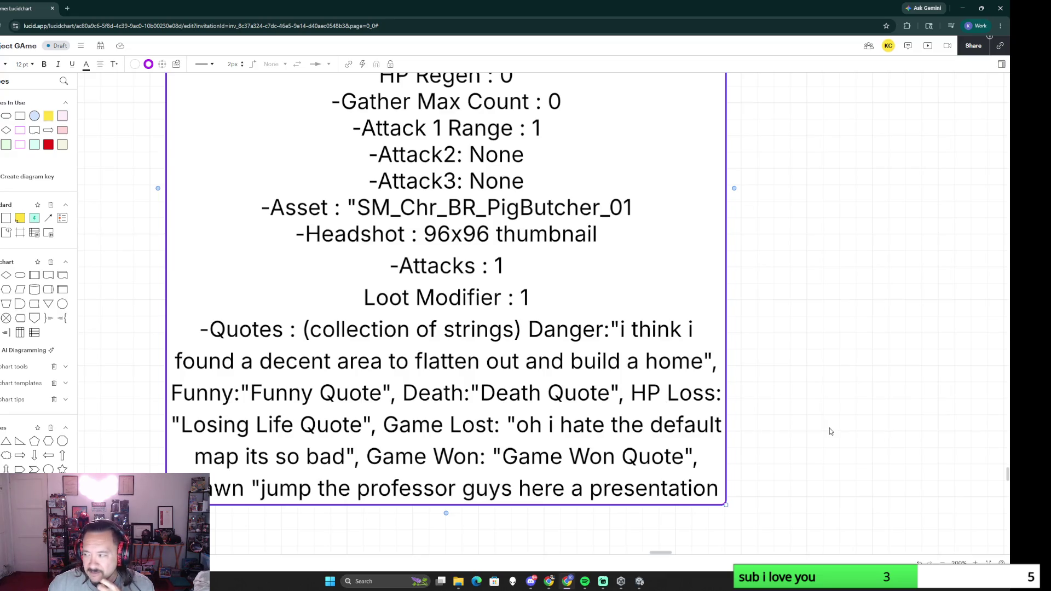
scroll(830, 428, "down", 5, "ctrl")
scroll(830, 428, "right", 3)
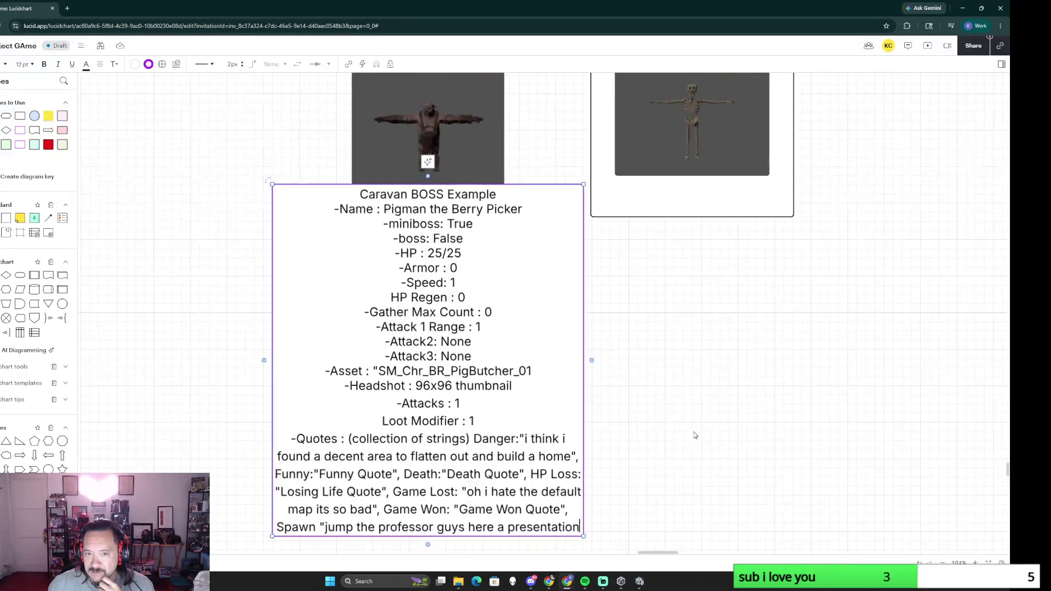
scroll(695, 435, "down", 3, "ctrl")
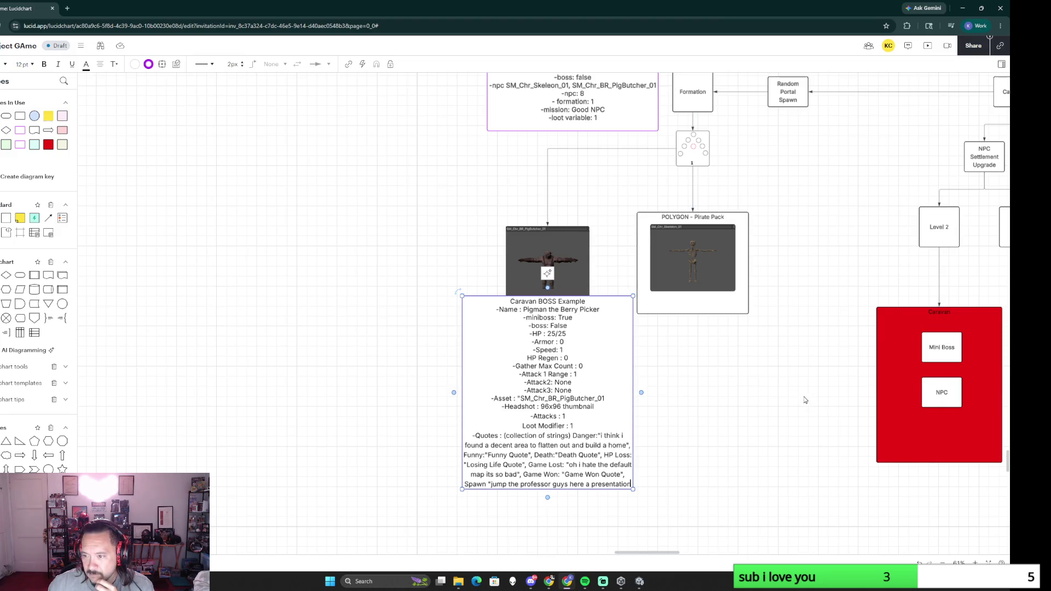
scroll(725, 411, "down", 2, "ctrl")
scroll(724, 416, "down", 2, "ctrl")
scroll(725, 417, "down", 1, "ctrl")
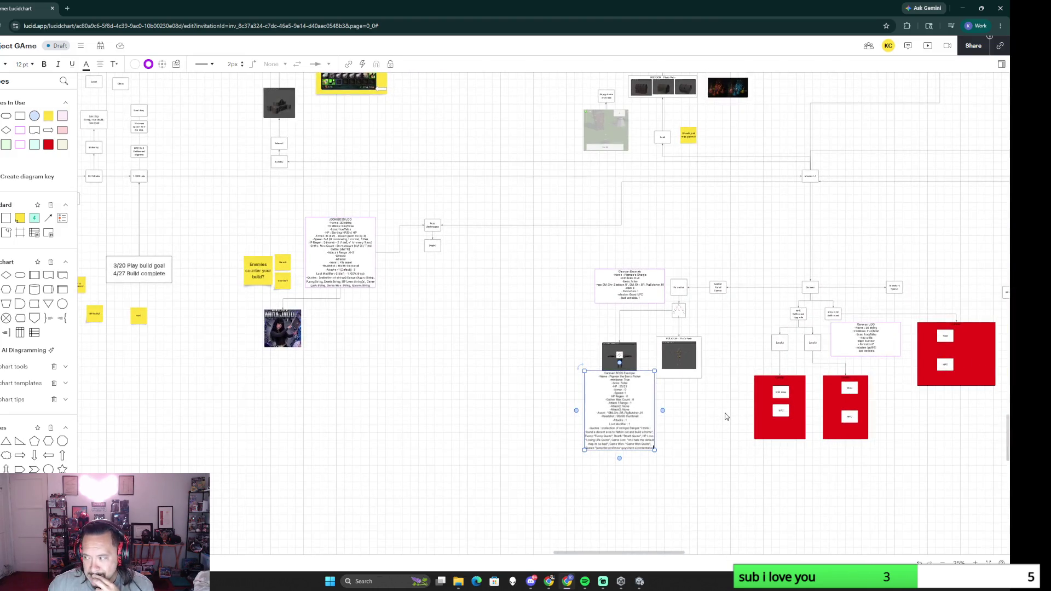
scroll(693, 439, "up", 2, "ctrl")
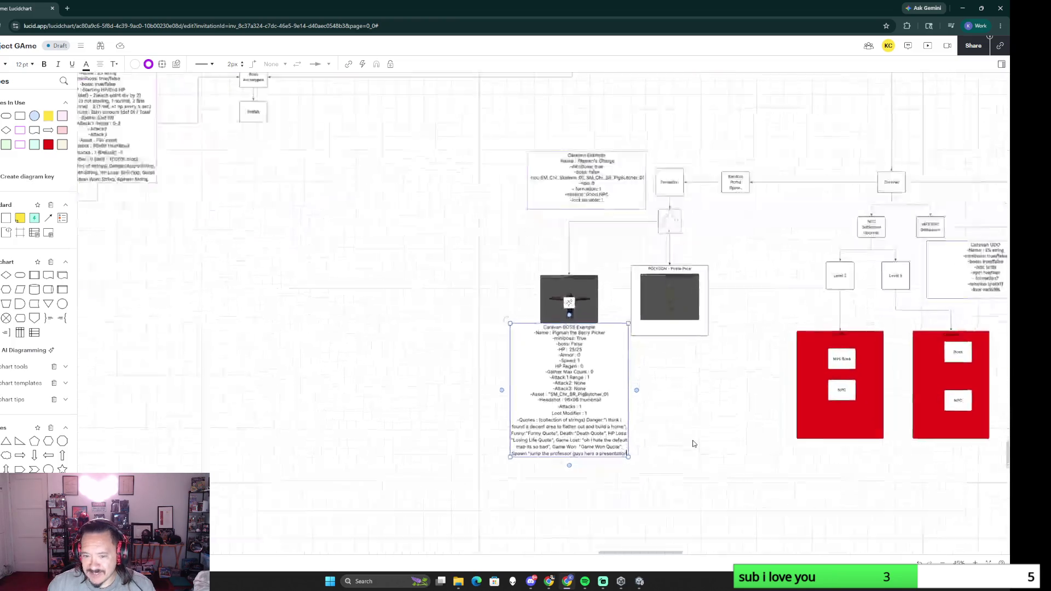
scroll(692, 439, "up", 2, "ctrl")
scroll(635, 425, "up", 1, "ctrl")
scroll(635, 426, "up", 3, "ctrl")
scroll(698, 415, "down", 1, "ctrl")
scroll(741, 405, "up", 1, "ctrl")
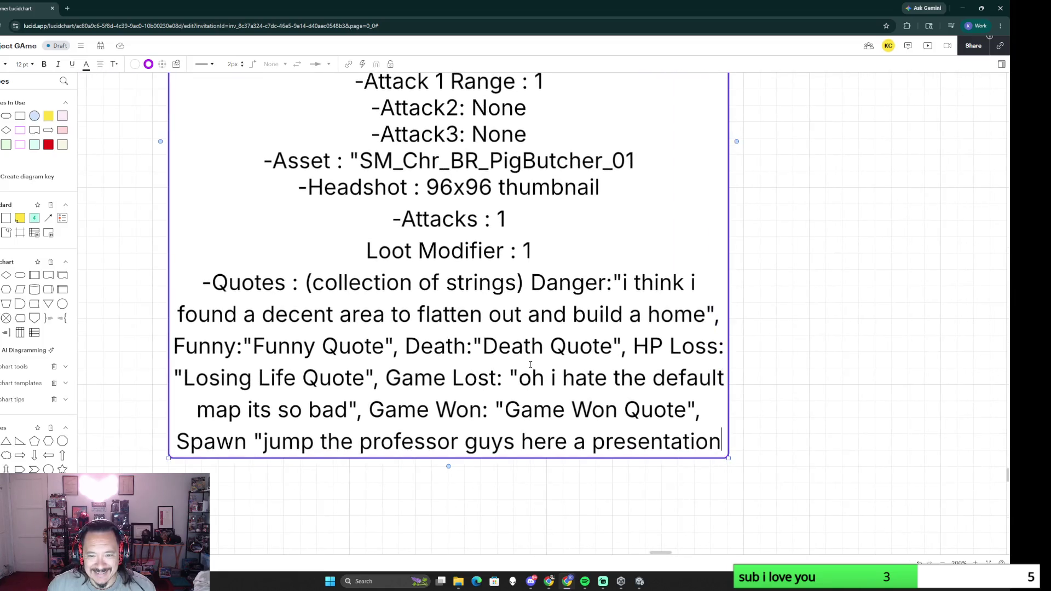
Step: Replace "Death Quote" with "the semester is over?" and move the Danger quote to its own line
left_click_drag(484, 347, 611, 348)
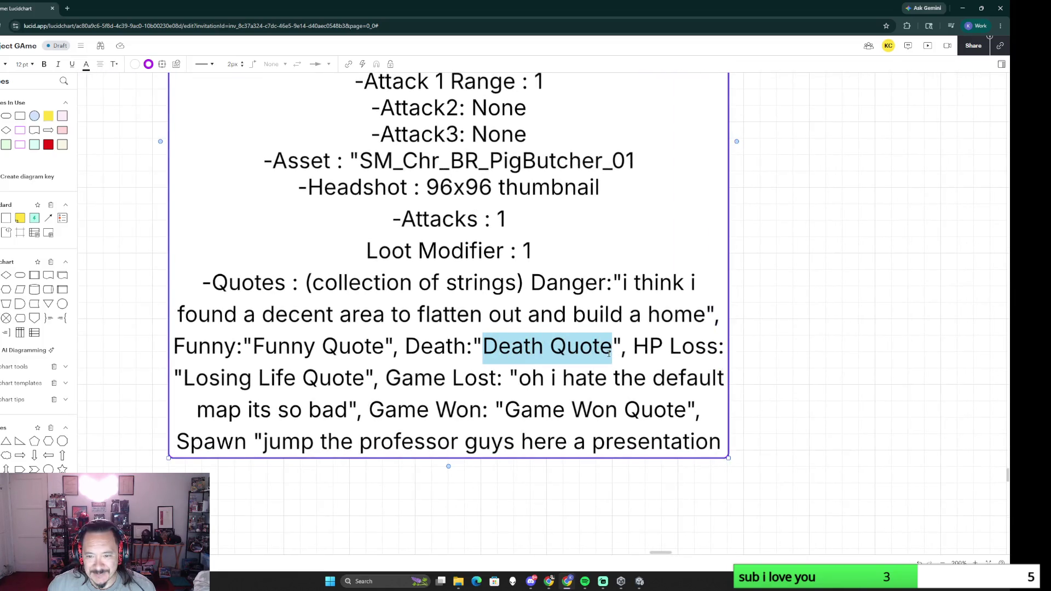
type("the semester is over?")
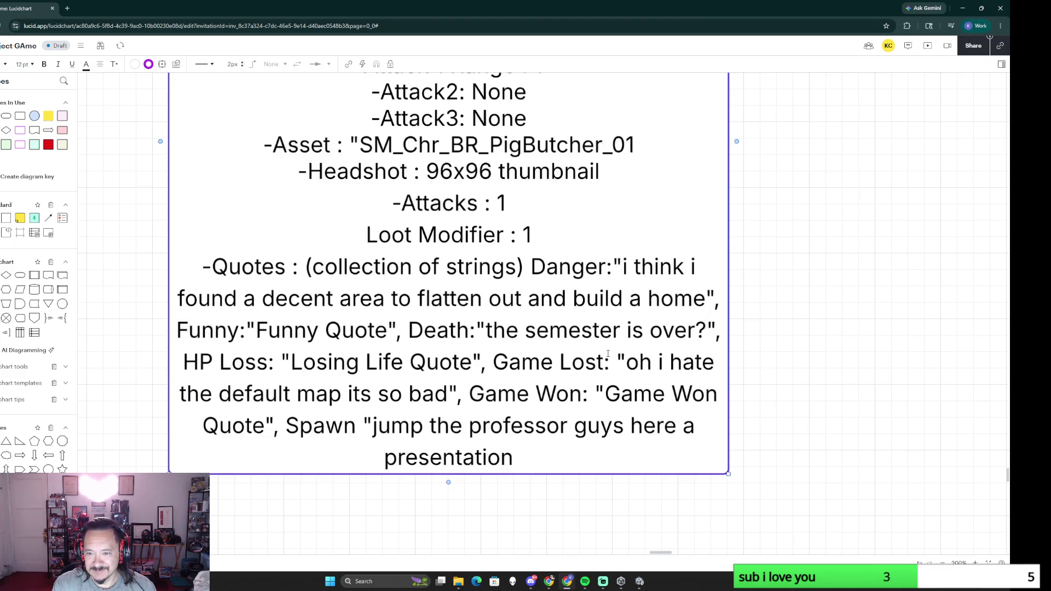
left_click(842, 369)
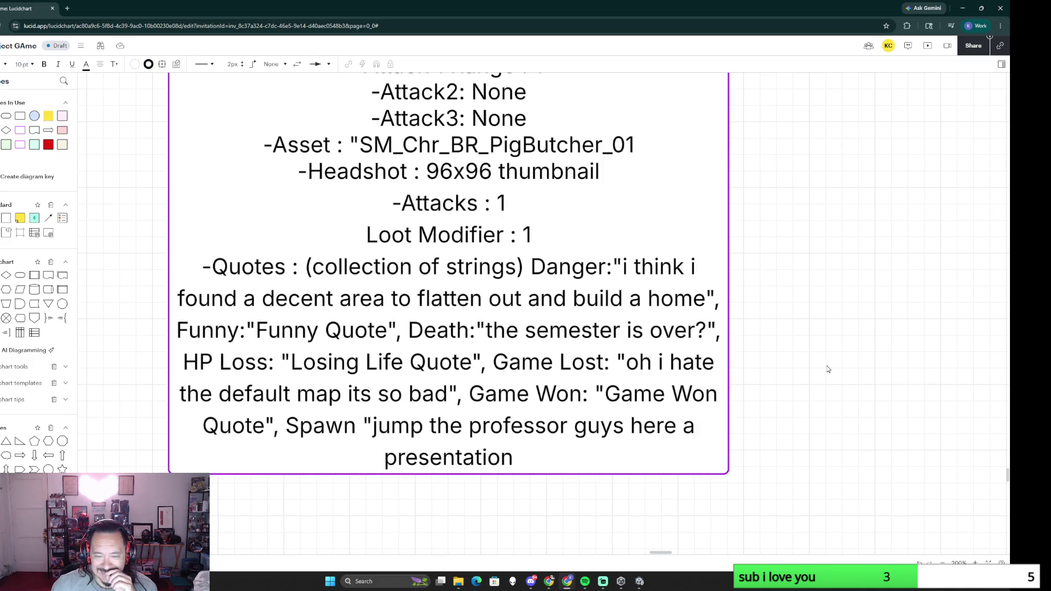
double_click(534, 268)
left_click(534, 267)
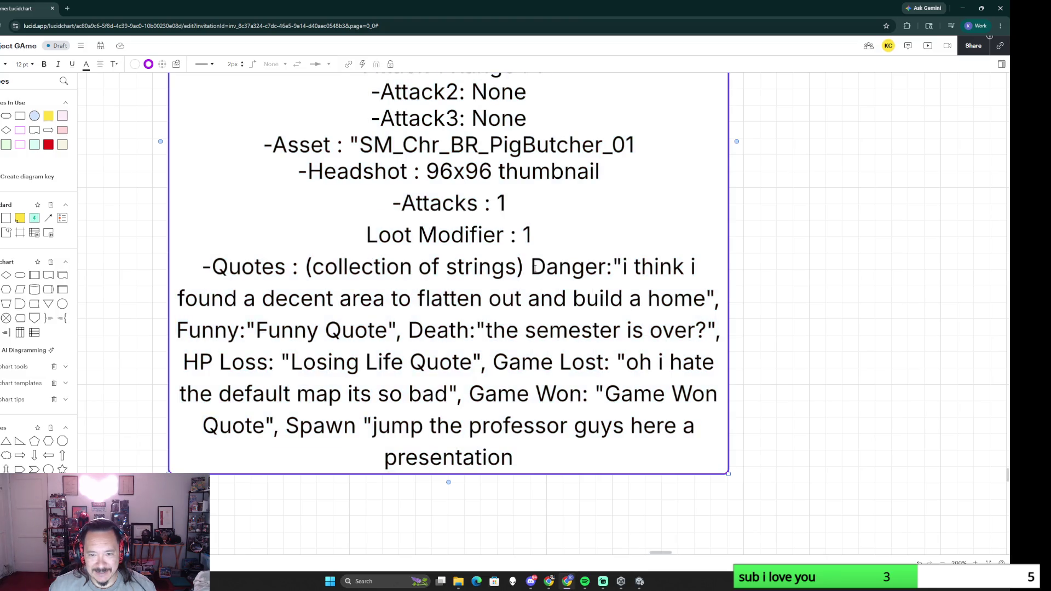
key("Return")
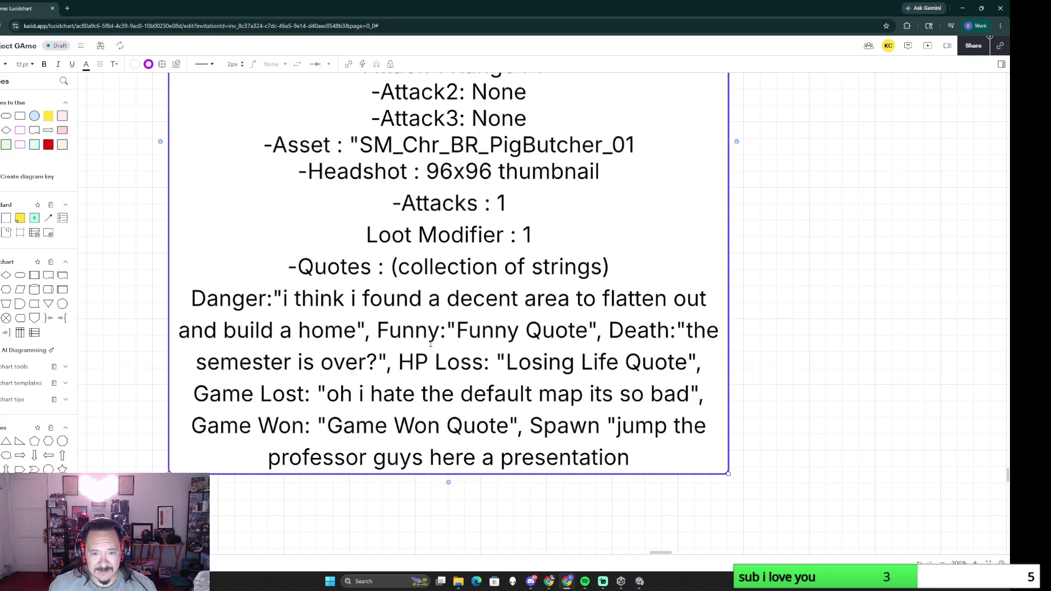
Step: Break Funny, Death, HP Loss, Game Lost and Spawn onto separate lines, then select the Quotes section
left_click(380, 330)
key("Return")
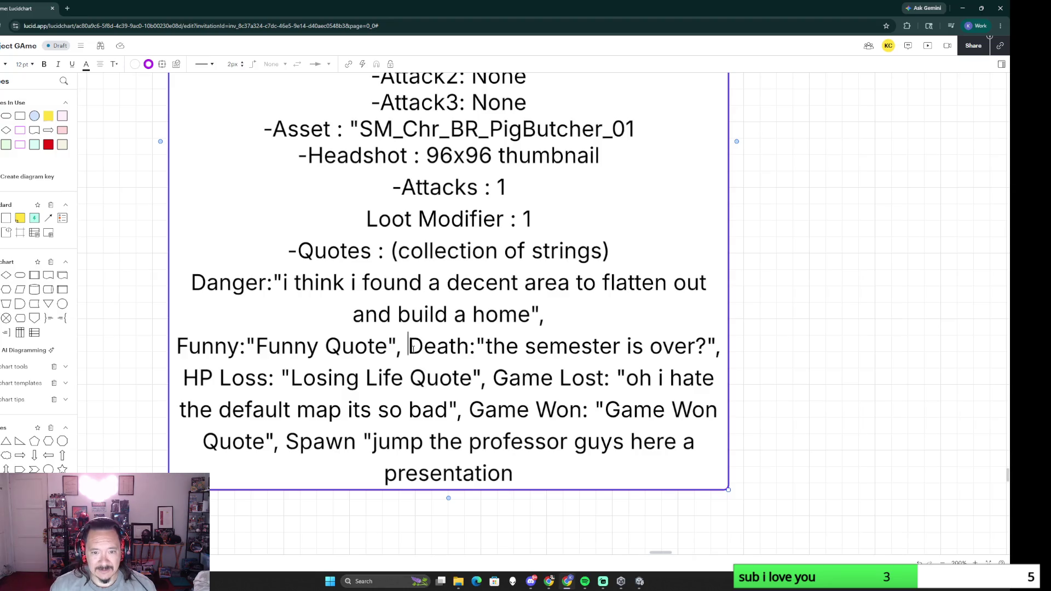
key("Return")
left_click(499, 378)
key("Return")
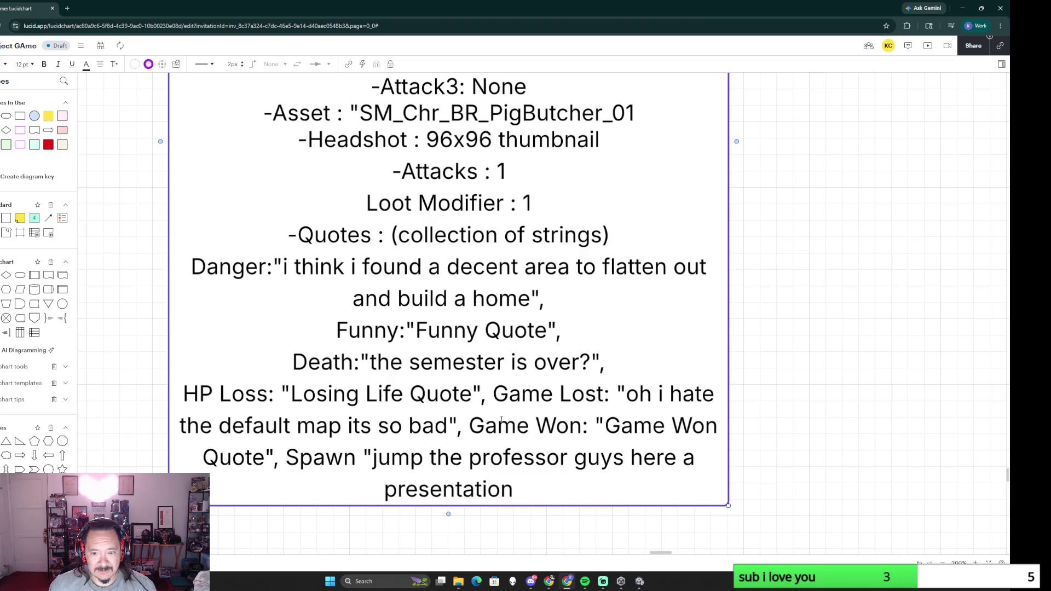
left_click(493, 393)
key("Return")
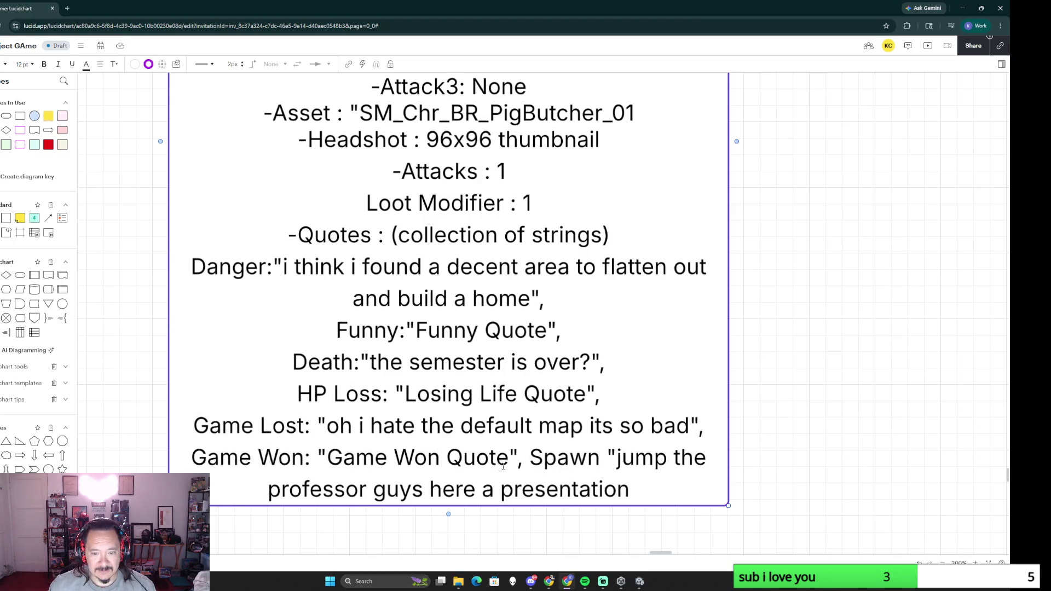
left_click(530, 457)
key("Return")
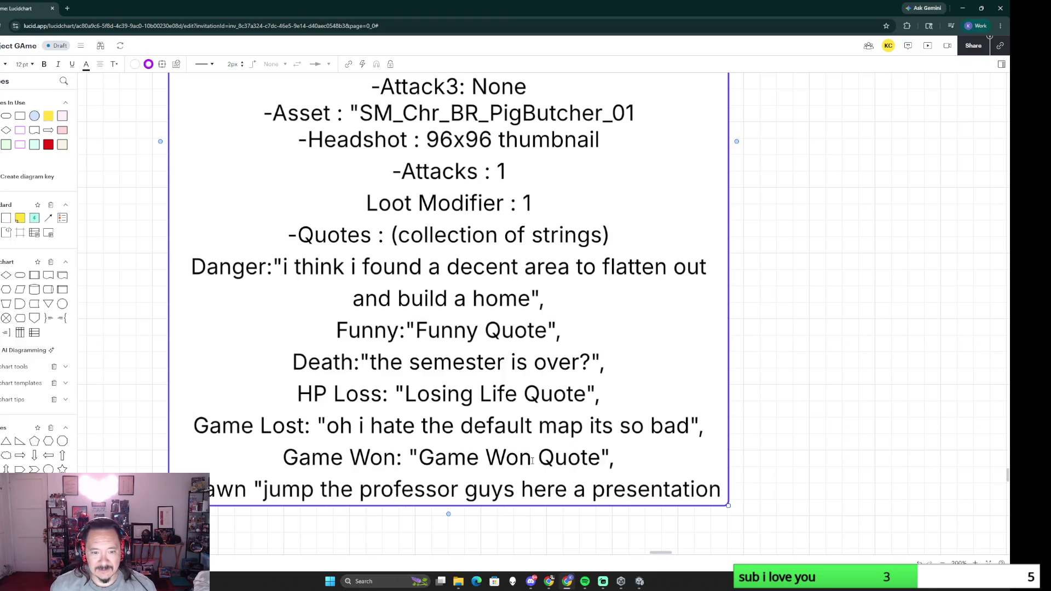
scroll(531, 457, "down", 5)
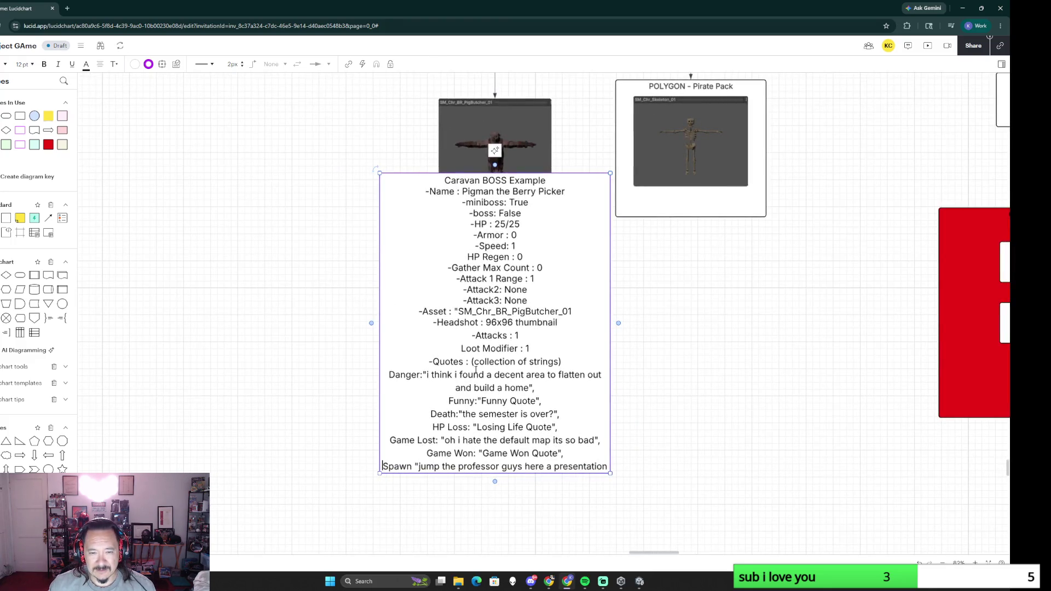
left_click_drag(430, 361, 608, 466)
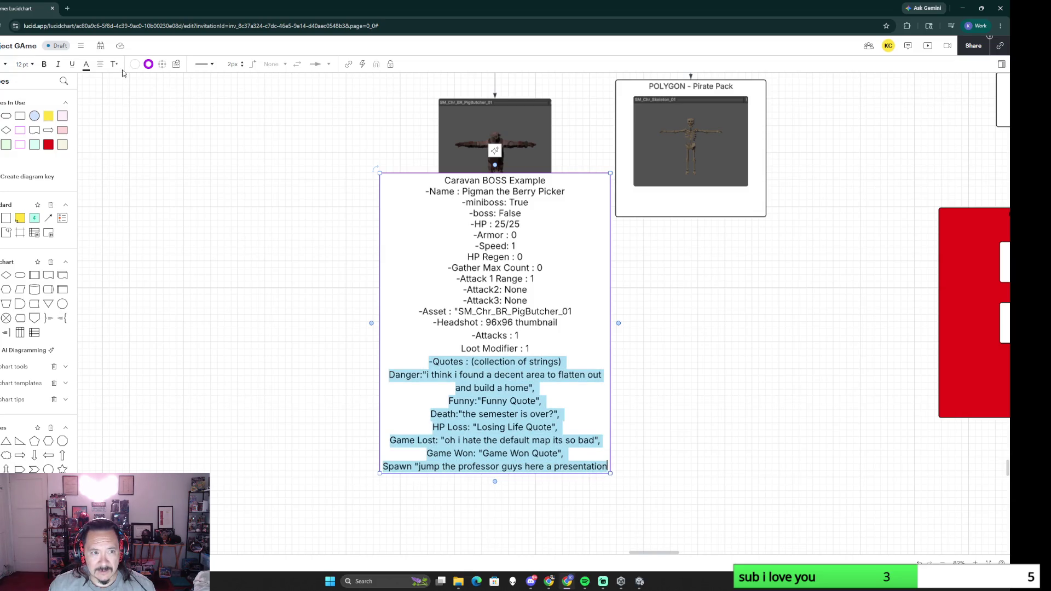
Step: Apply Align Left to the selected quote lines and deselect the card
left_click(100, 64)
left_click(86, 104)
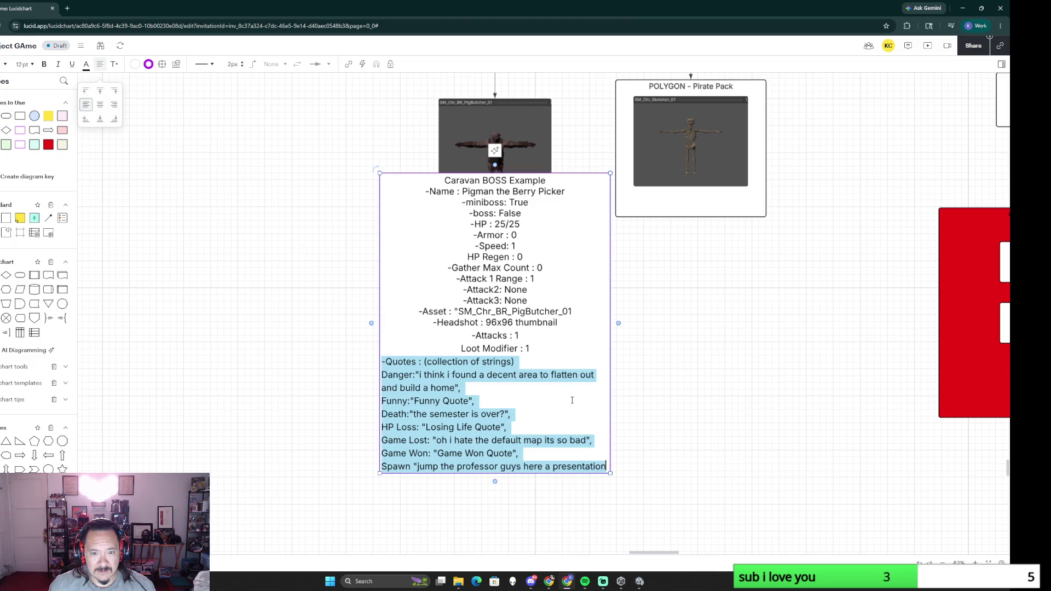
left_click(723, 450)
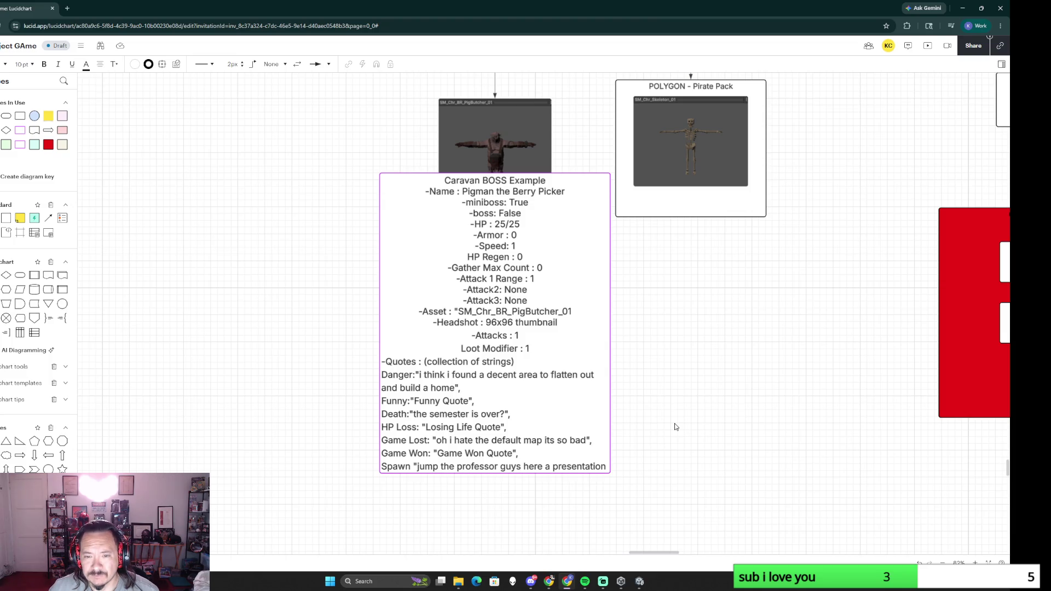
scroll(726, 387, "down", 2)
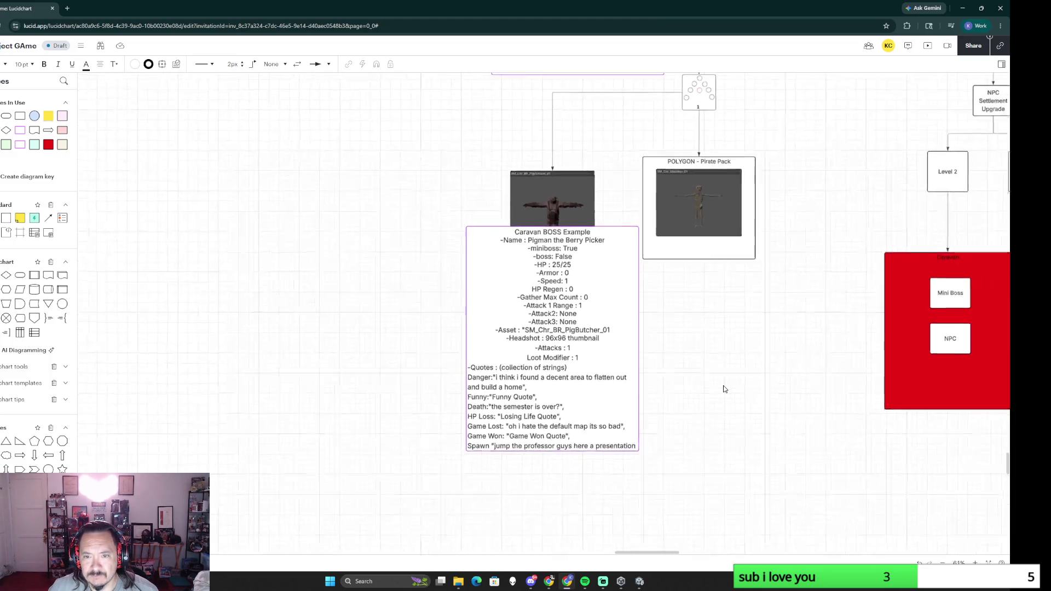
Step: Nudge the pig image up above the card and drop a blank yellow sticky note by the build goal box
left_click_drag(581, 207, 562, 164)
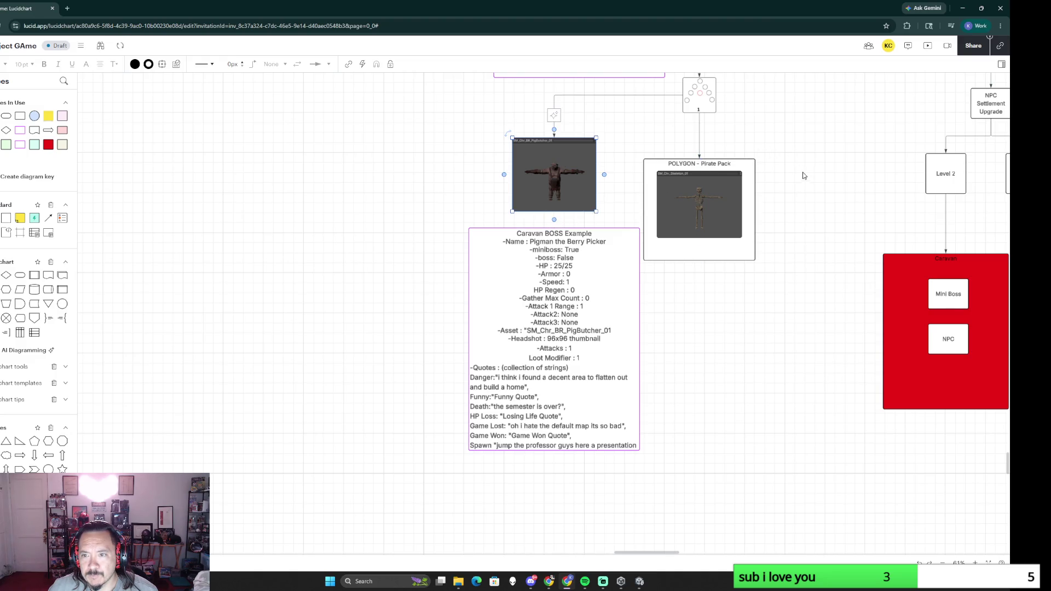
scroll(796, 252, "down", 3)
scroll(676, 376, "up", 1)
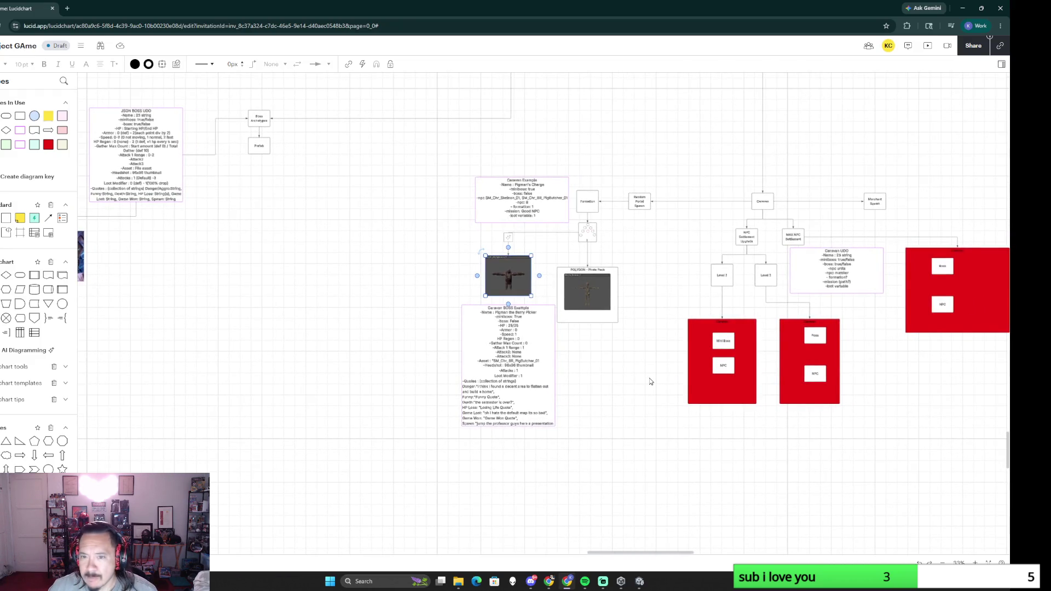
scroll(649, 381, "up", 2)
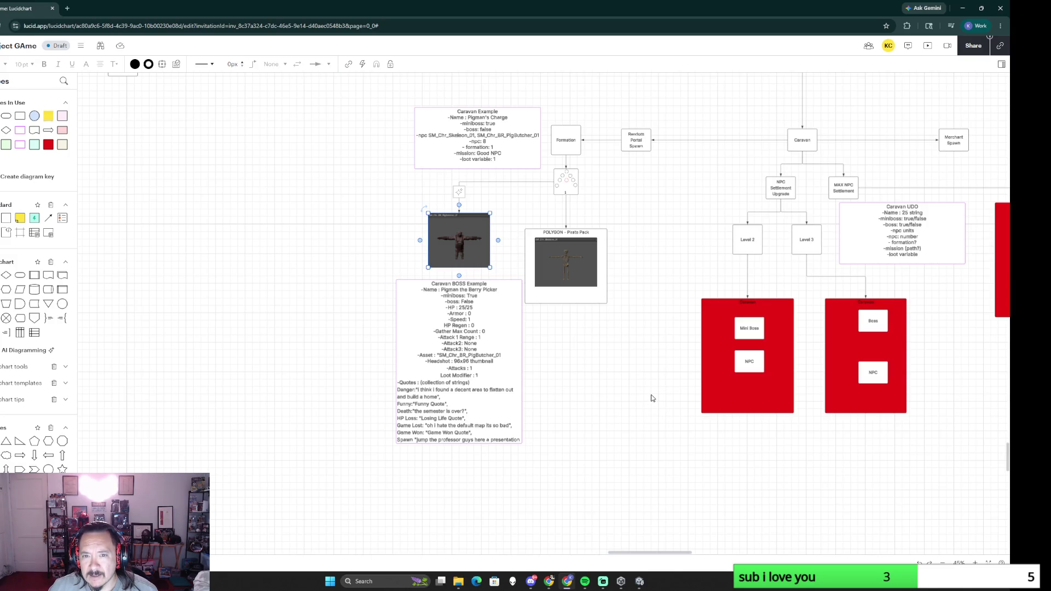
scroll(651, 398, "down", 1)
scroll(654, 399, "down", 1)
scroll(674, 406, "down", 2)
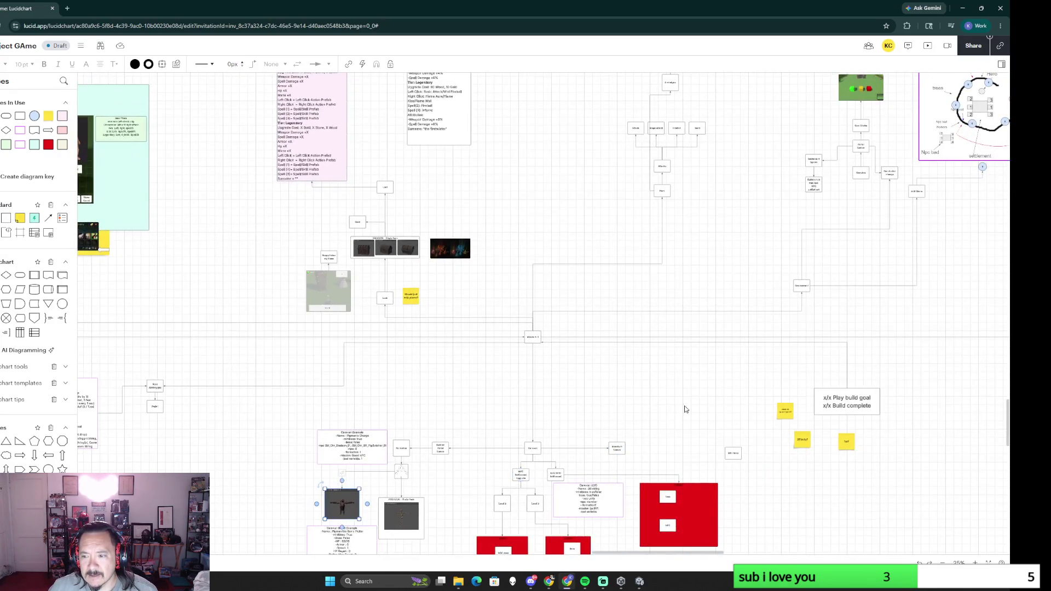
left_click_drag(685, 409, 460, 340)
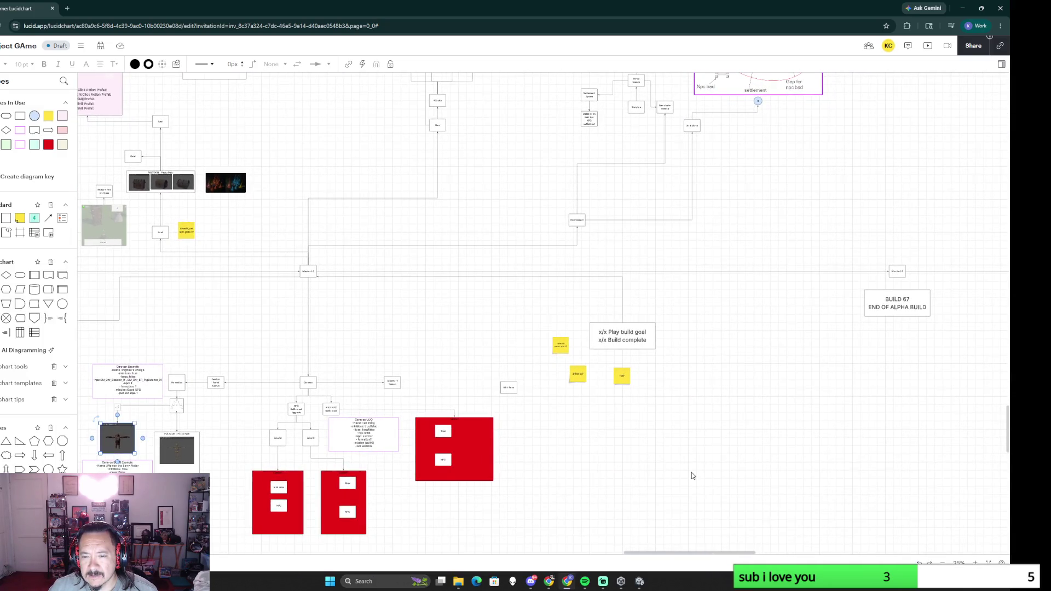
scroll(691, 476, "up", 3)
scroll(577, 376, "up", 1)
scroll(516, 376, "up", 2)
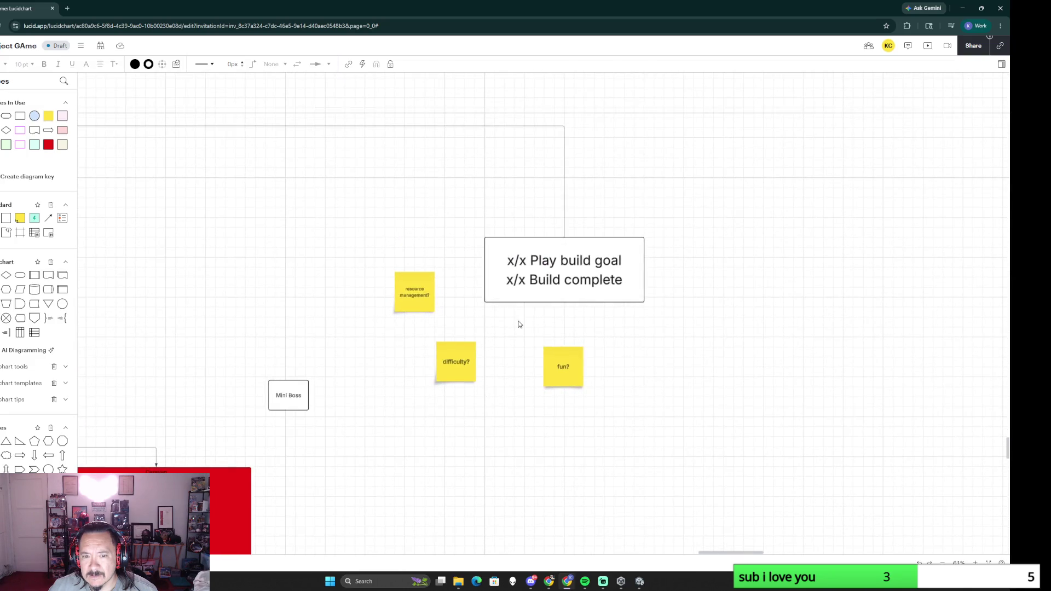
left_click_drag(48, 115, 458, 192)
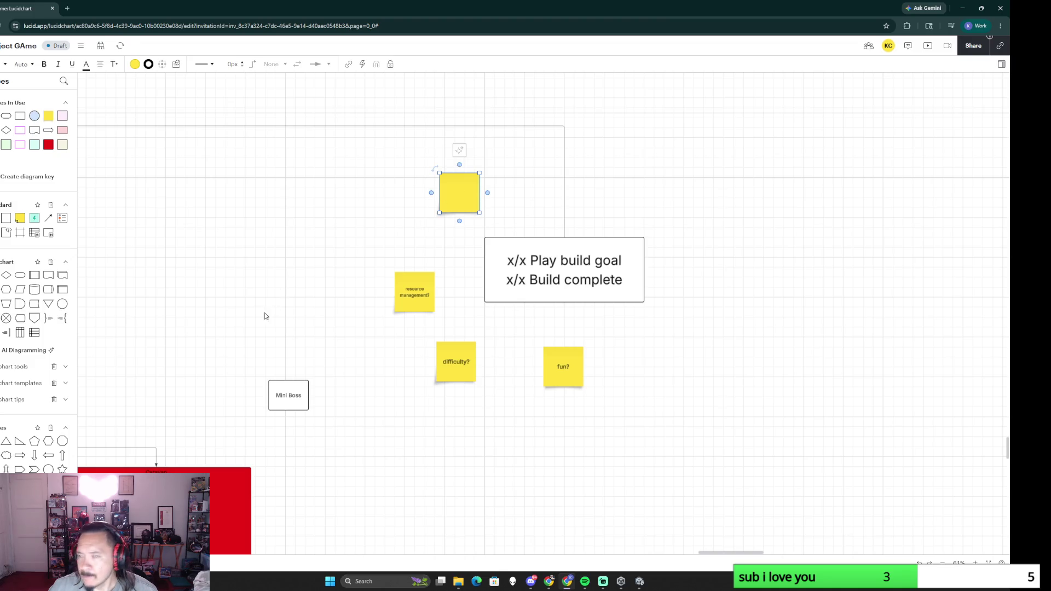
scroll(230, 312, "left", 2)
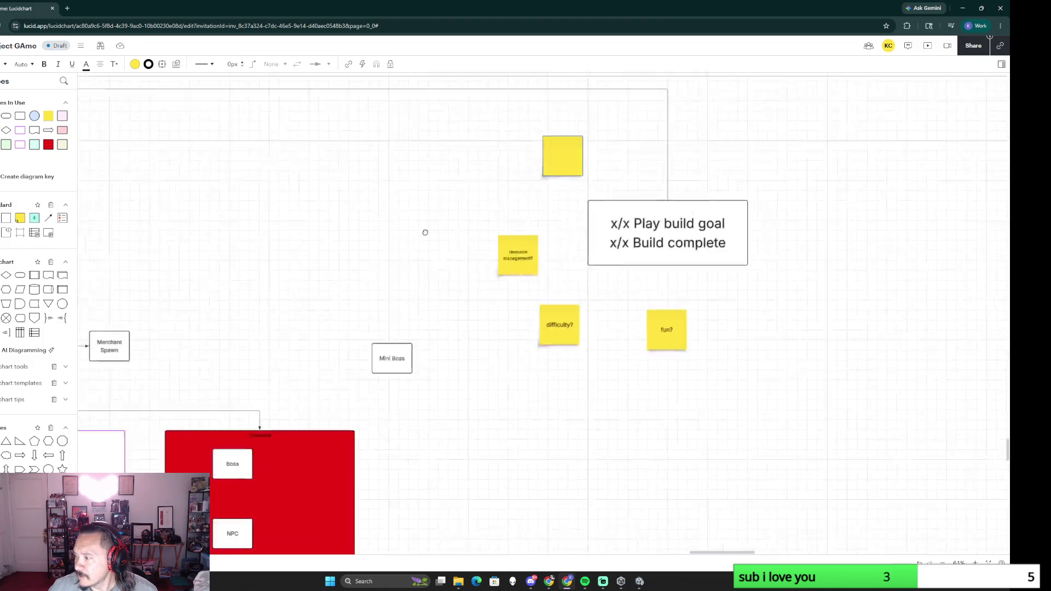
scroll(332, 364, "left", 5)
scroll(332, 364, "down", 3)
scroll(596, 317, "left", 3)
scroll(597, 317, "left", 3)
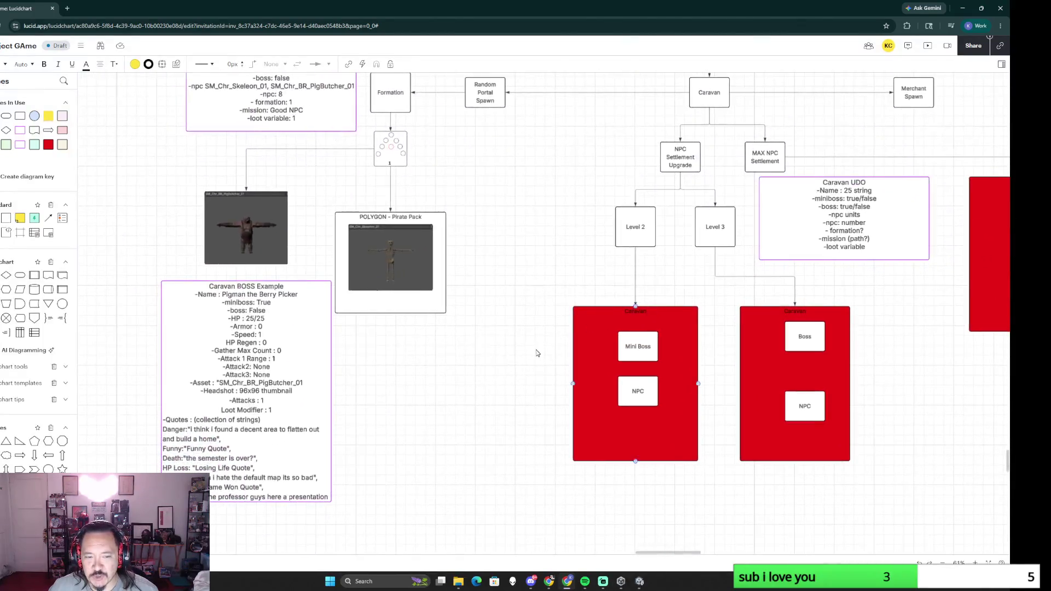
scroll(537, 352, "left", 2)
scroll(565, 429, "up", 3)
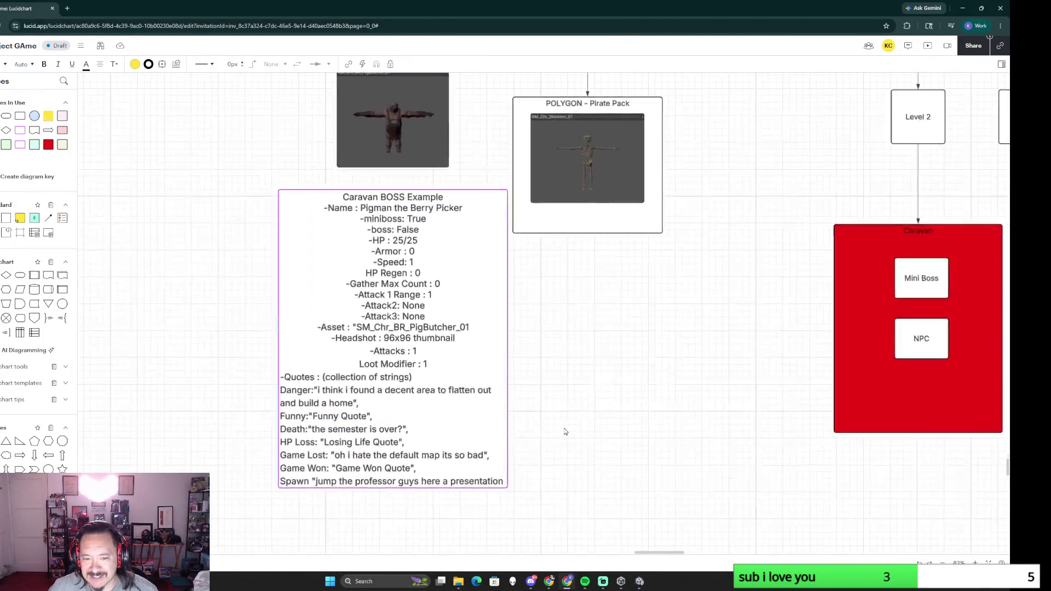
scroll(608, 443, "left", 2)
scroll(632, 427, "left", 2)
scroll(652, 394, "up", 4)
scroll(651, 394, "up", 1)
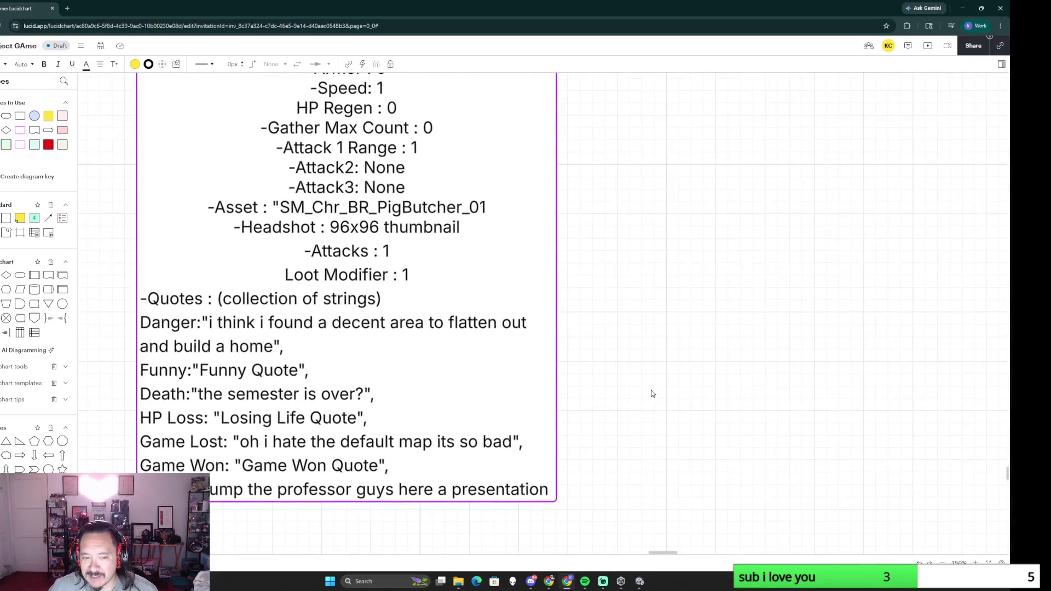
Step: Replace the "Funny Quote" placeholder with "time to get pipped", fixing the "tiem" typo
double_click(282, 373)
left_click(283, 371)
left_click_drag(297, 371, 201, 370)
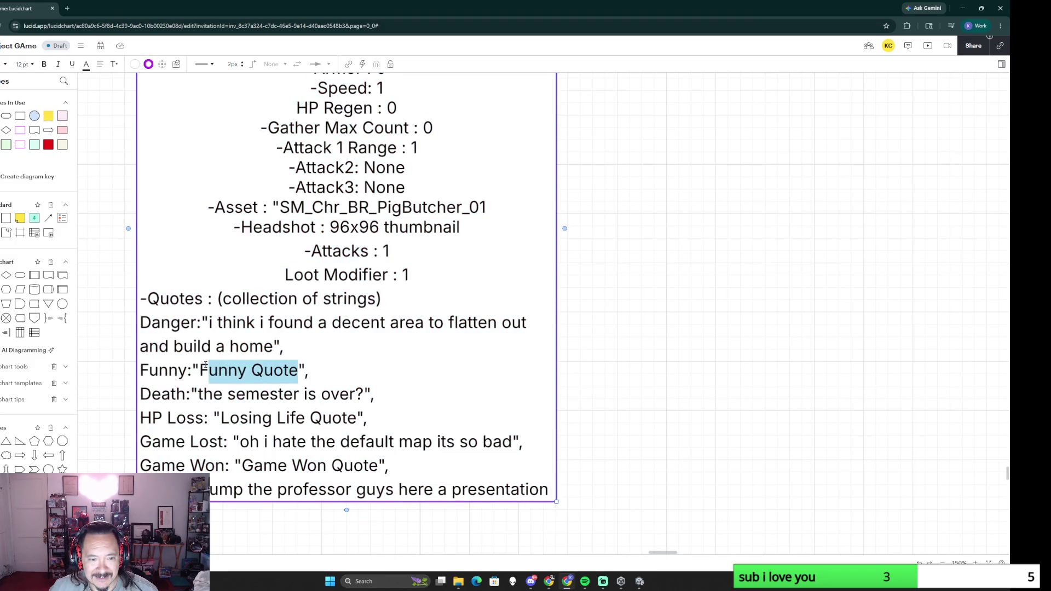
type("tiem to get pipped")
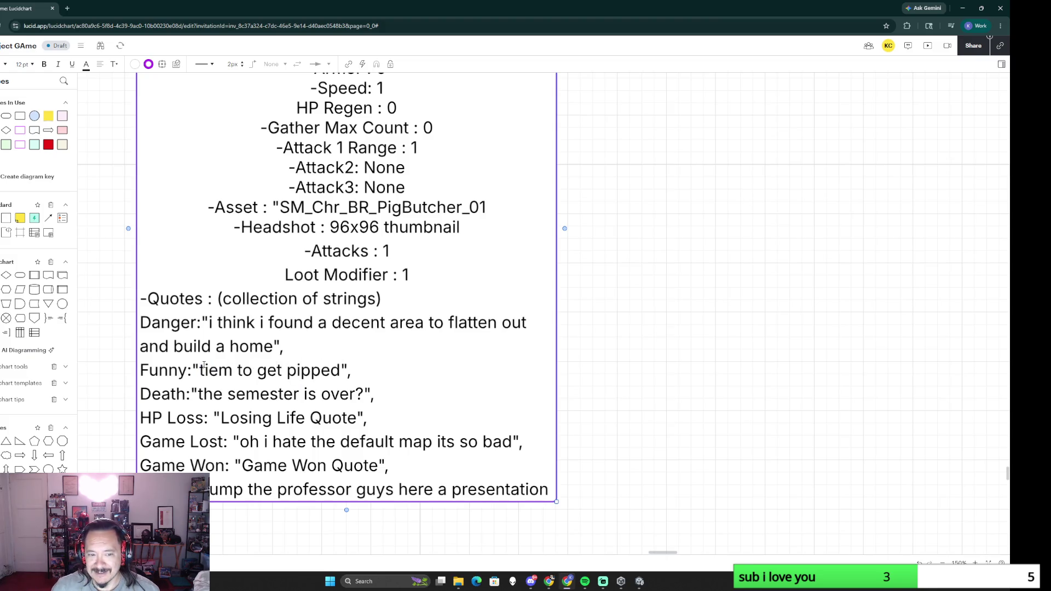
key("Left")
key("Left")
key("Left")
key("Left")
key("Left")
key("Left")
key("Delete")
type("e")
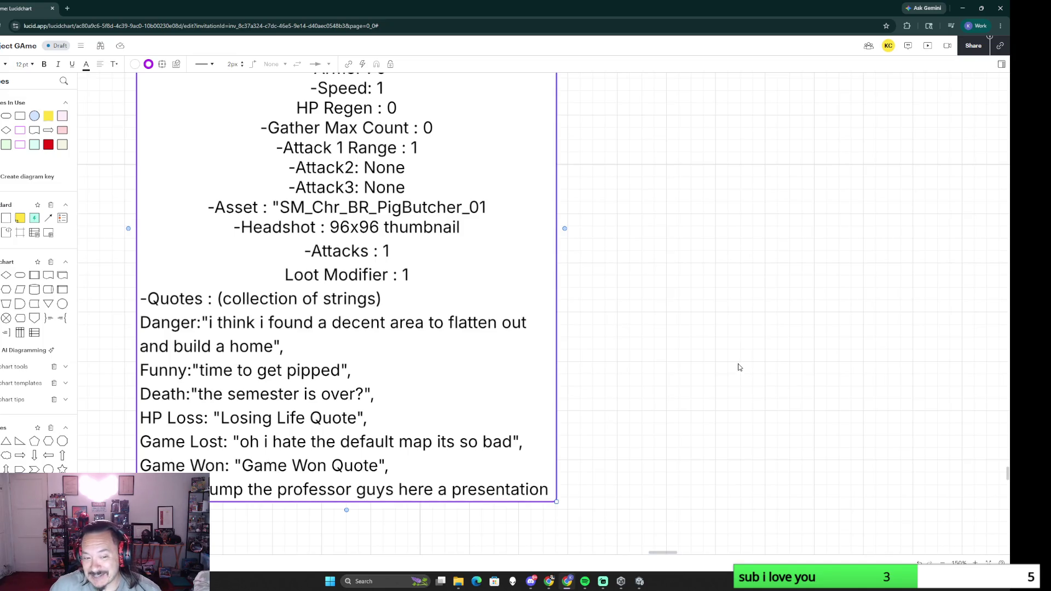
scroll(739, 367, "down", 3)
scroll(748, 361, "down", 3)
scroll(764, 365, "down", 3)
scroll(788, 367, "down", 2)
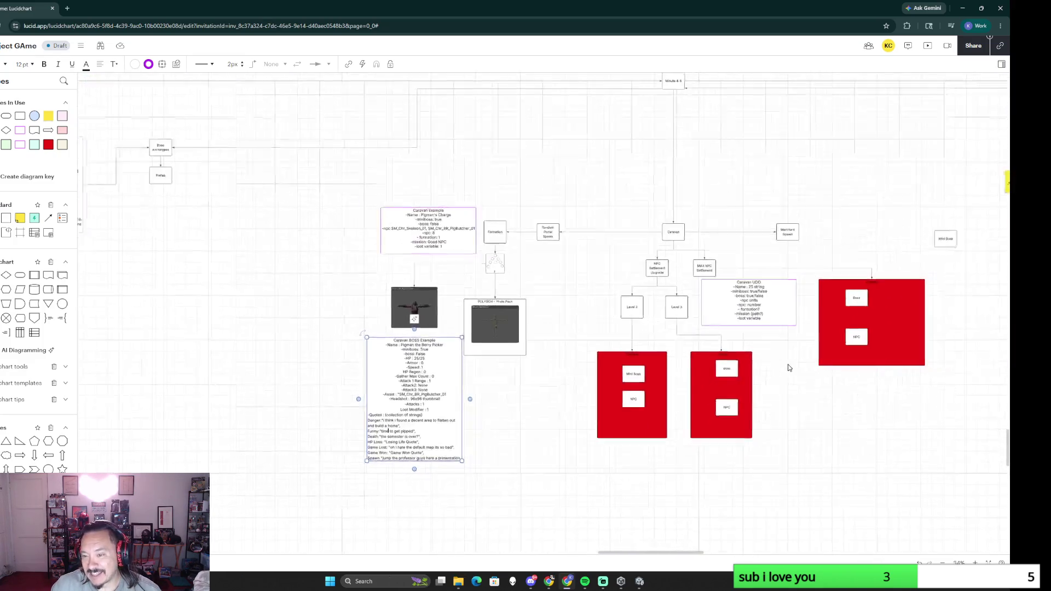
Step: Write "First Build with all 3 key mechanics" in the blank sticky note
left_click_drag(789, 367, 392, 390)
mouse_move(658, 312)
left_mouse_down()
mouse_move(461, 330)
mouse_move(468, 443)
left_mouse_up()
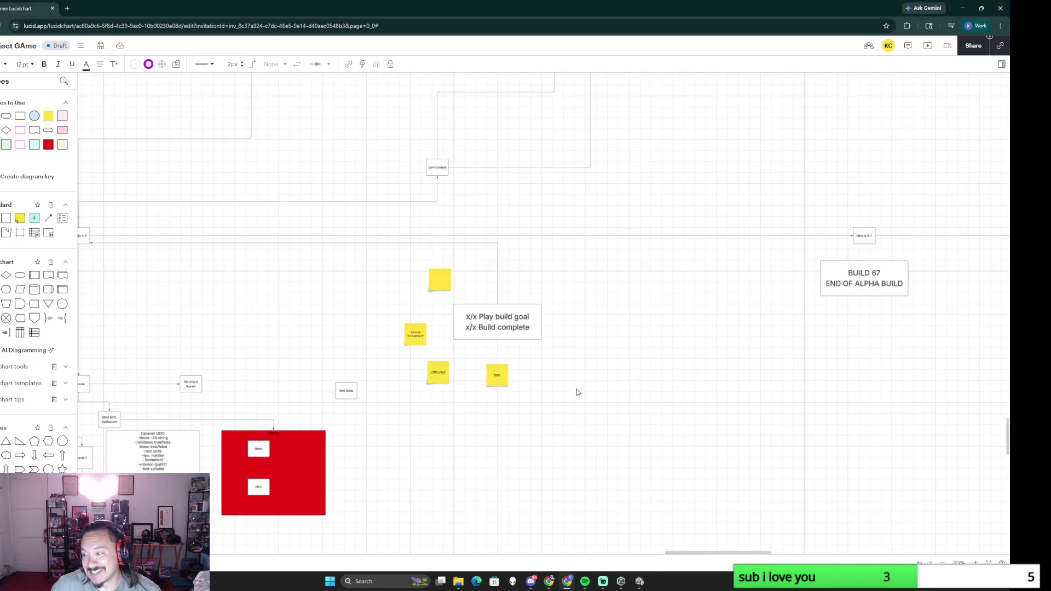
scroll(599, 375, "up", 1)
scroll(474, 348, "up", 3)
left_click_drag(473, 347, 605, 389)
double_click(340, 185)
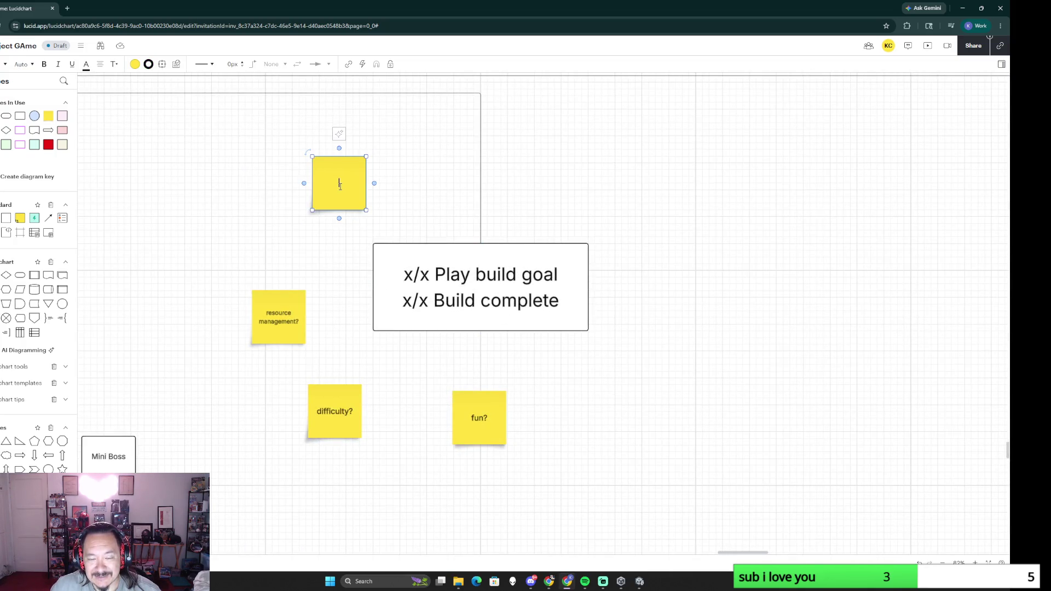
type("Fr")
key("BackSpace")
type("irst Build with all 3 key")
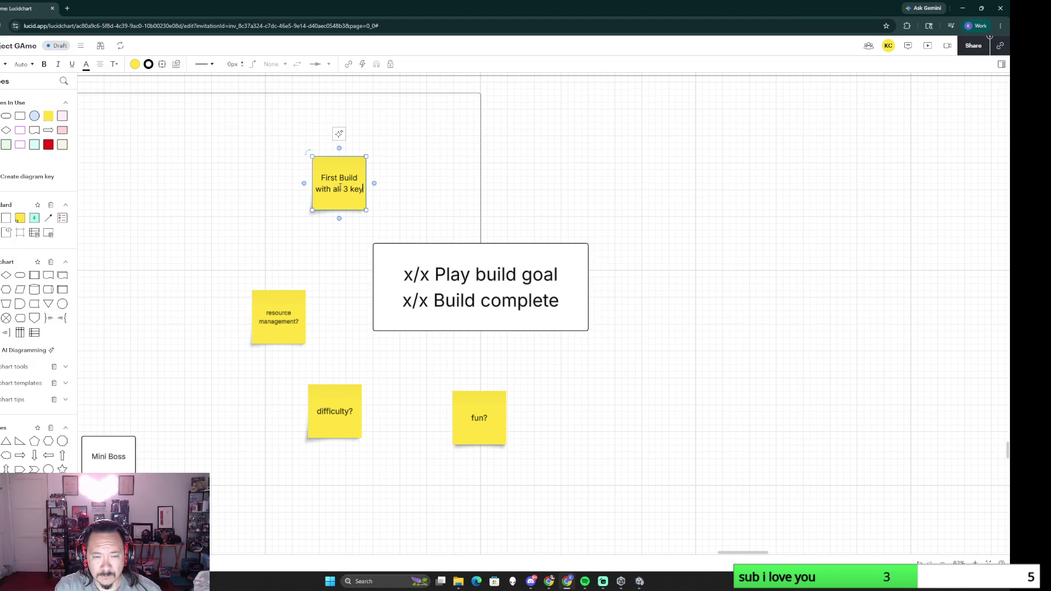
type(" mechanics")
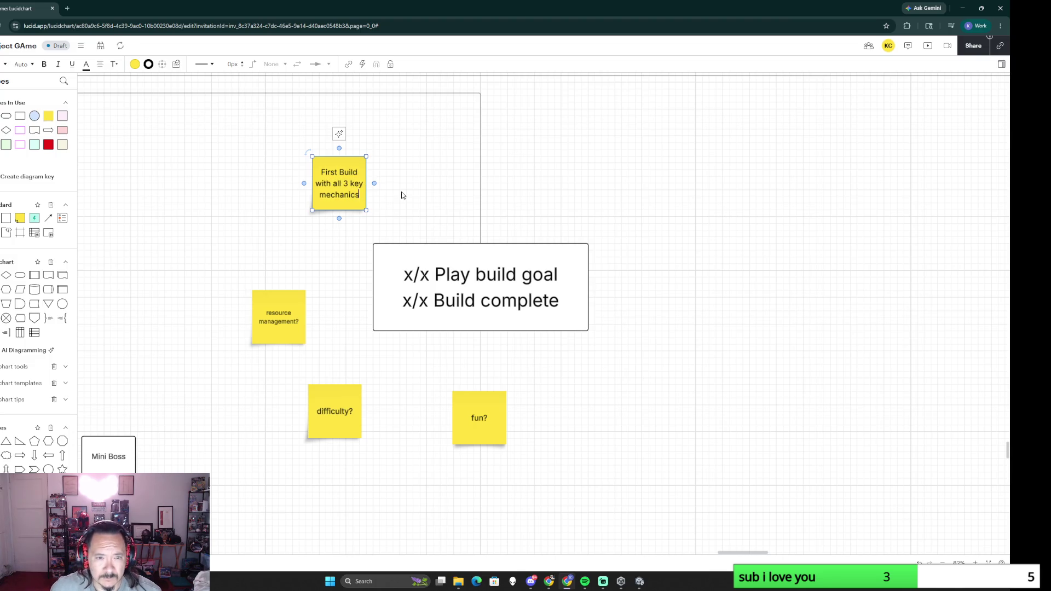
Step: Shift the First Build sticky note slightly and enlarge it by its corner handle
mouse_move(354, 160)
left_mouse_down()
mouse_move(576, 154)
mouse_move(355, 119)
left_mouse_up()
mouse_move(377, 172)
left_mouse_down()
mouse_move(435, 200)
mouse_move(424, 219)
mouse_move(418, 165)
mouse_move(434, 197)
left_mouse_up()
scroll(321, 217, "down", 3)
scroll(350, 336, "down", 3)
scroll(376, 375, "down", 3)
scroll(375, 375, "down", 2)
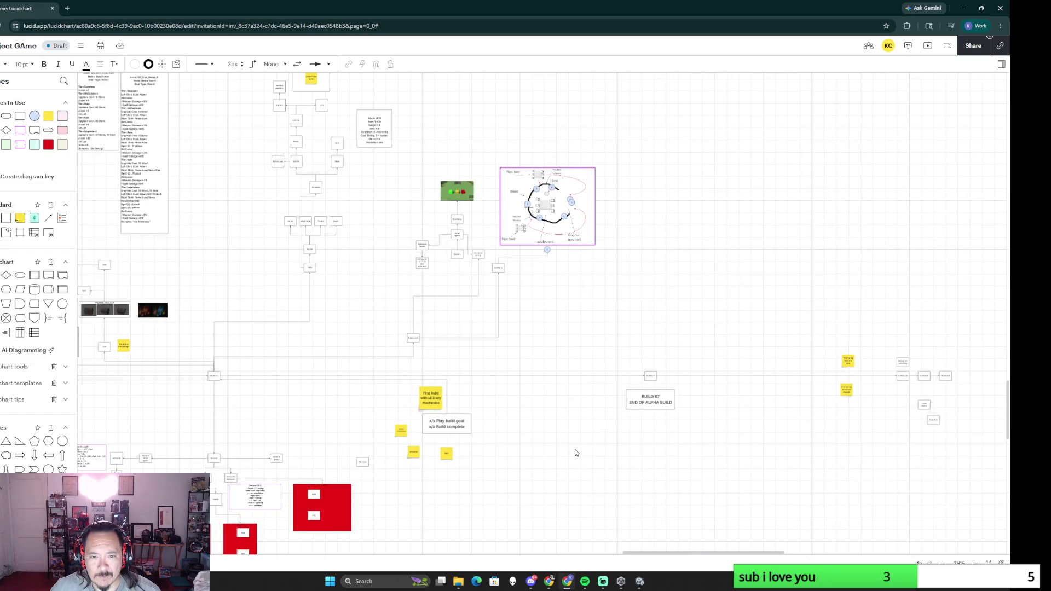
scroll(564, 446, "left", 5)
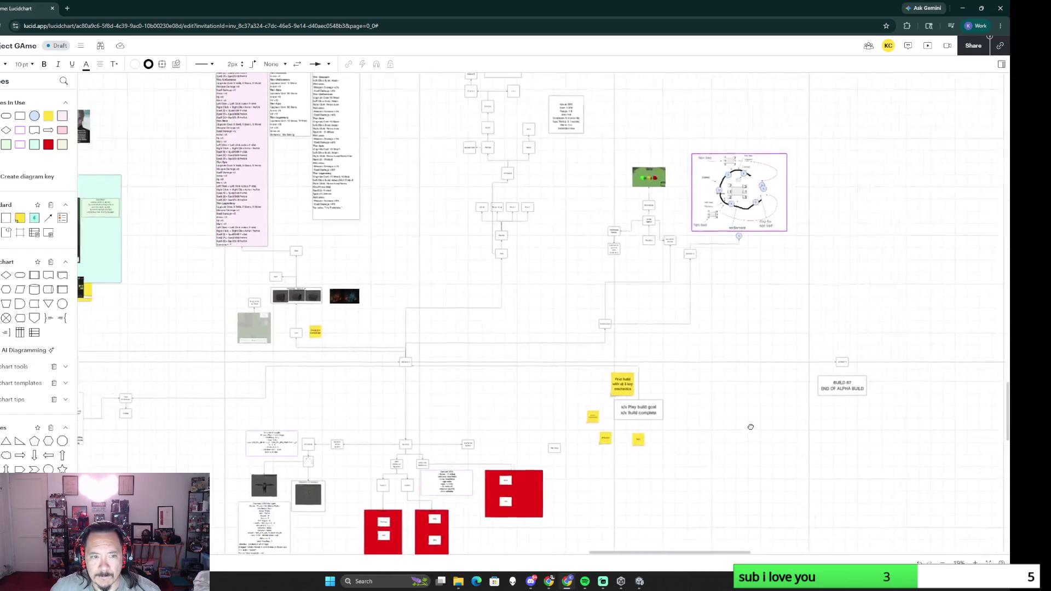
scroll(493, 399, "left", 3)
scroll(657, 391, "left", 2)
scroll(687, 384, "right", 2)
scroll(576, 378, "right", 5)
scroll(460, 369, "right", 2)
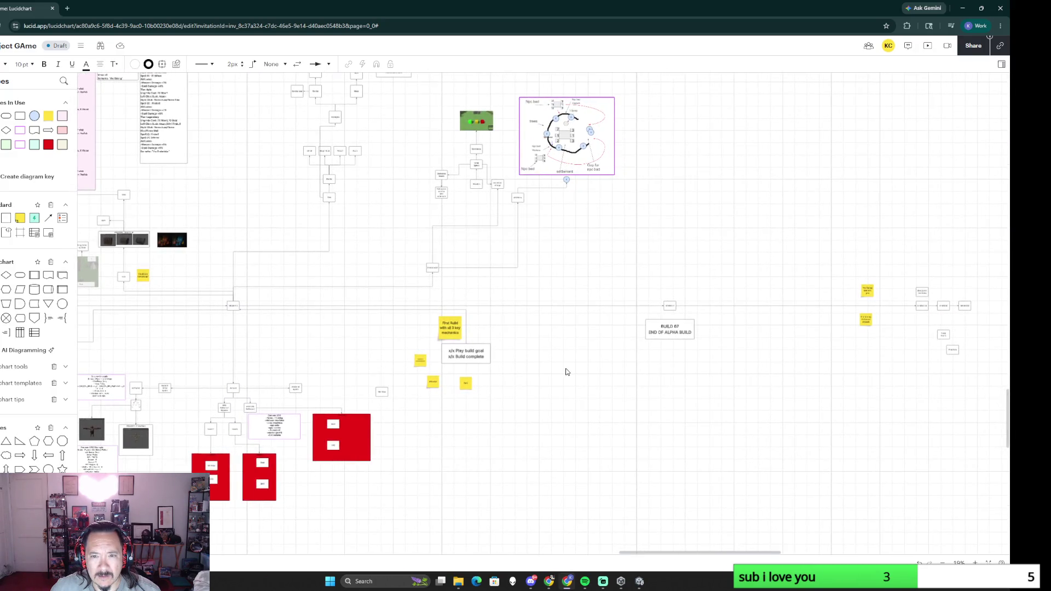
scroll(723, 379, "right", 3)
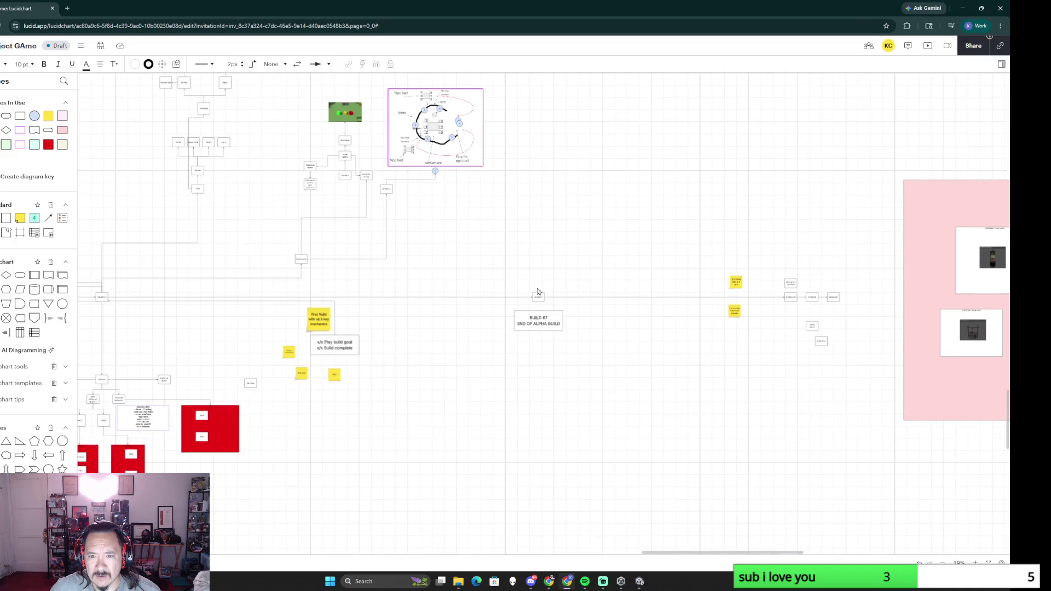
Step: Drag the BUILD 67 box, then the sticky notes and goal box, rightward along the timeline
left_click(542, 322)
left_click_drag(537, 321, 605, 322)
scroll(609, 357, "left", 3)
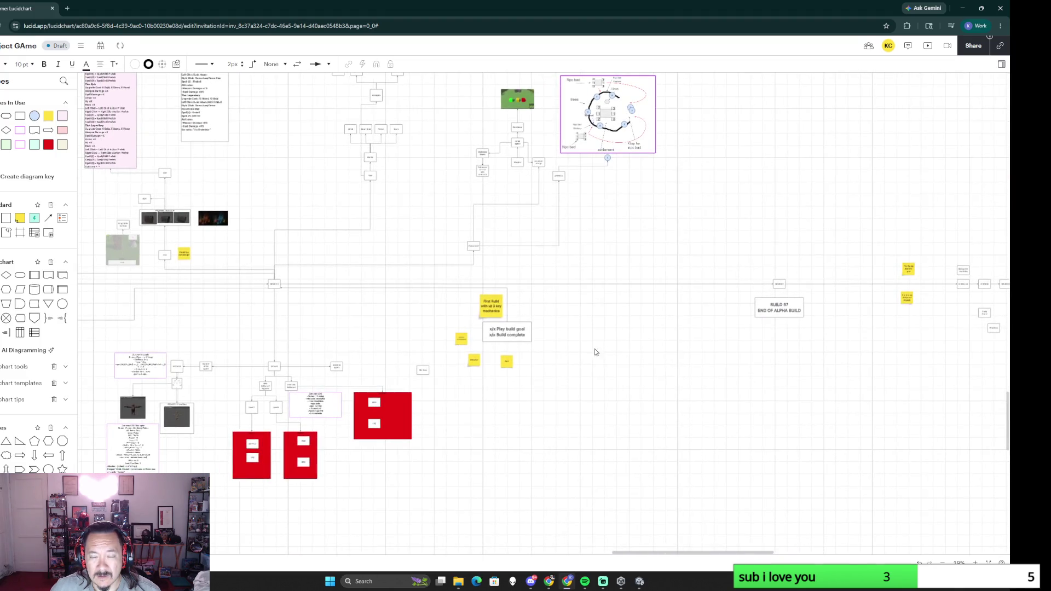
left_click_drag(453, 301, 563, 376)
left_click_drag(510, 331, 681, 346)
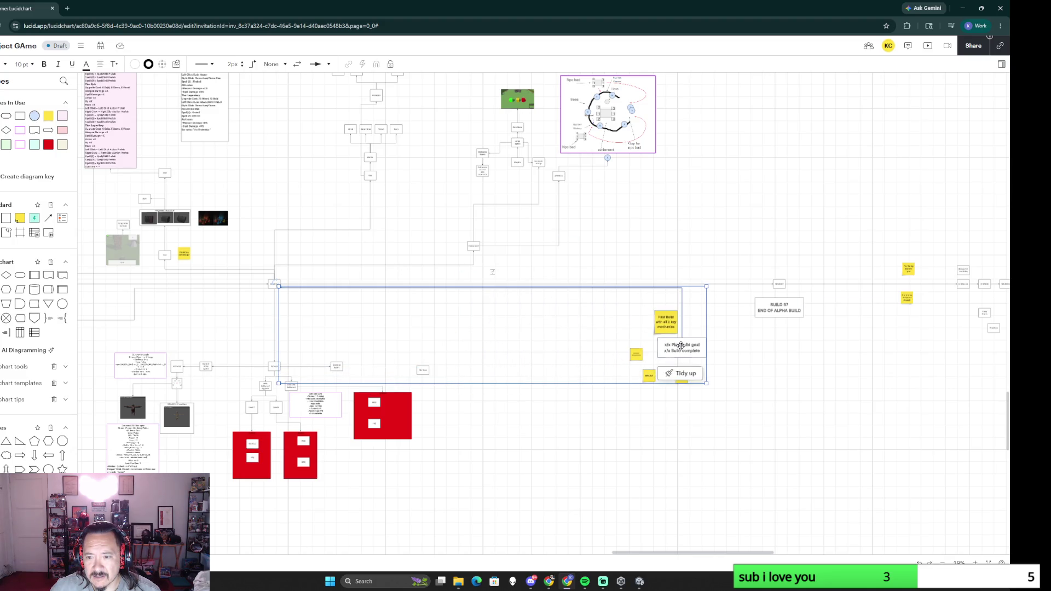
scroll(554, 390, "down", 2)
scroll(460, 402, "up", 2)
scroll(448, 399, "up", 2)
scroll(464, 388, "down", 2)
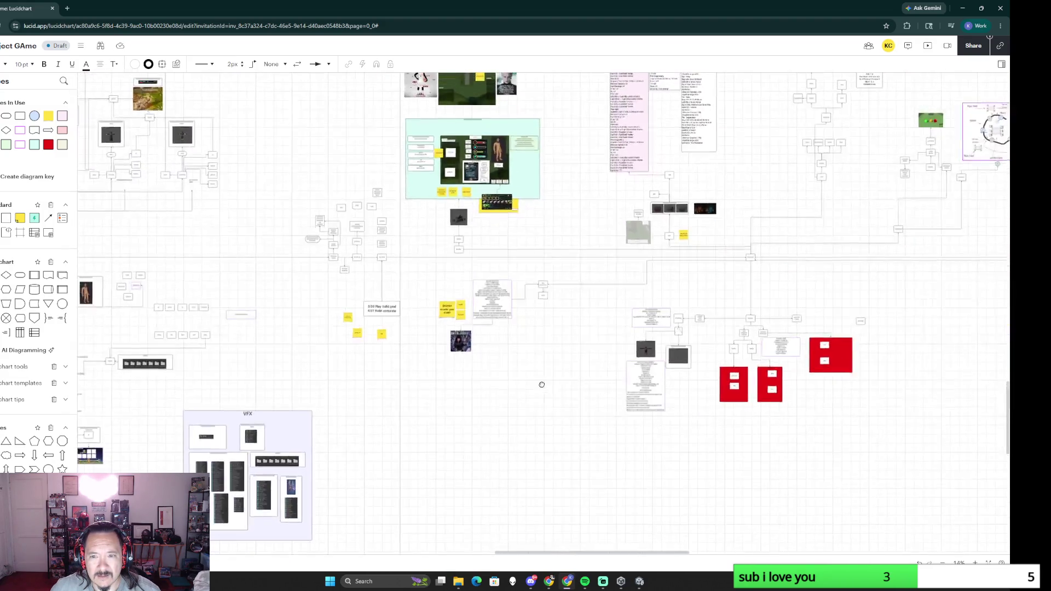
scroll(466, 336, "right", 5)
scroll(467, 285, "right", 1)
scroll(472, 277, "up", 3)
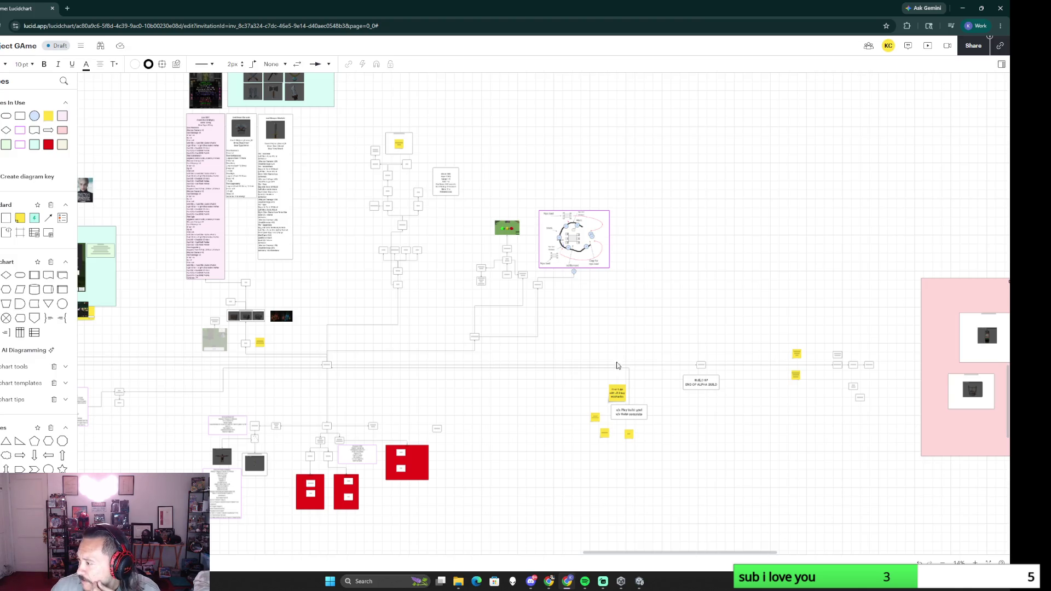
scroll(484, 434, "left", 6)
scroll(485, 434, "down", 2)
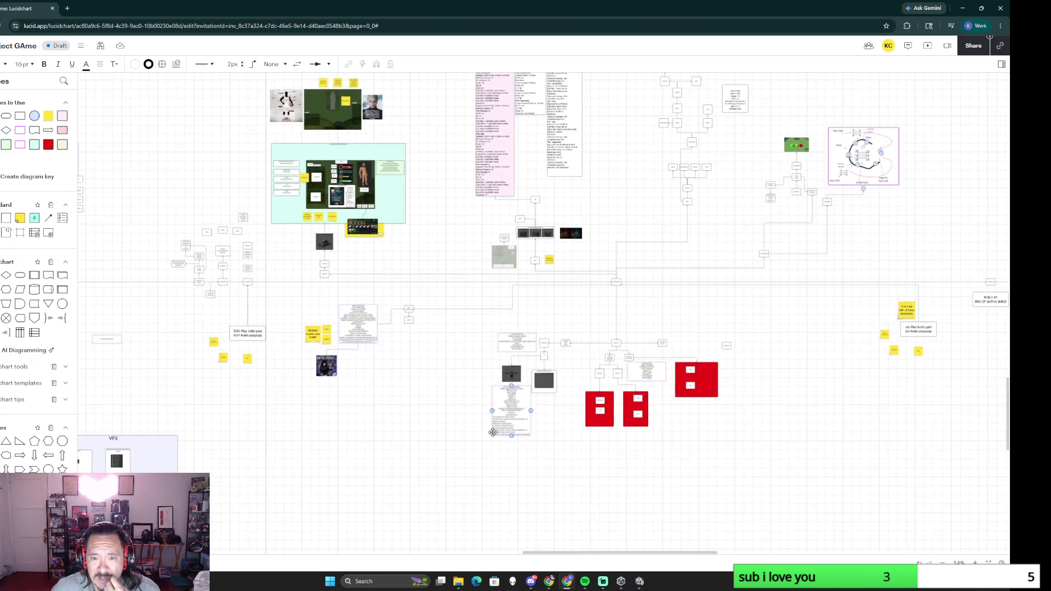
scroll(444, 416, "up", 1)
scroll(516, 394, "up", 3)
scroll(409, 379, "up", 2)
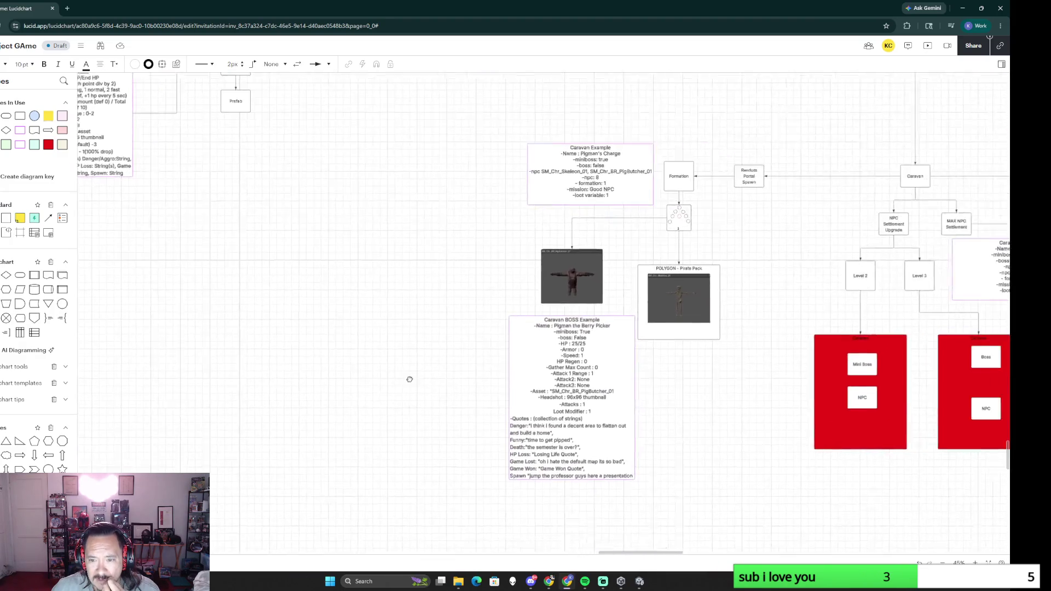
scroll(409, 379, "right", 1)
scroll(433, 444, "up", 2)
scroll(417, 415, "right", 1)
scroll(417, 414, "down", 1)
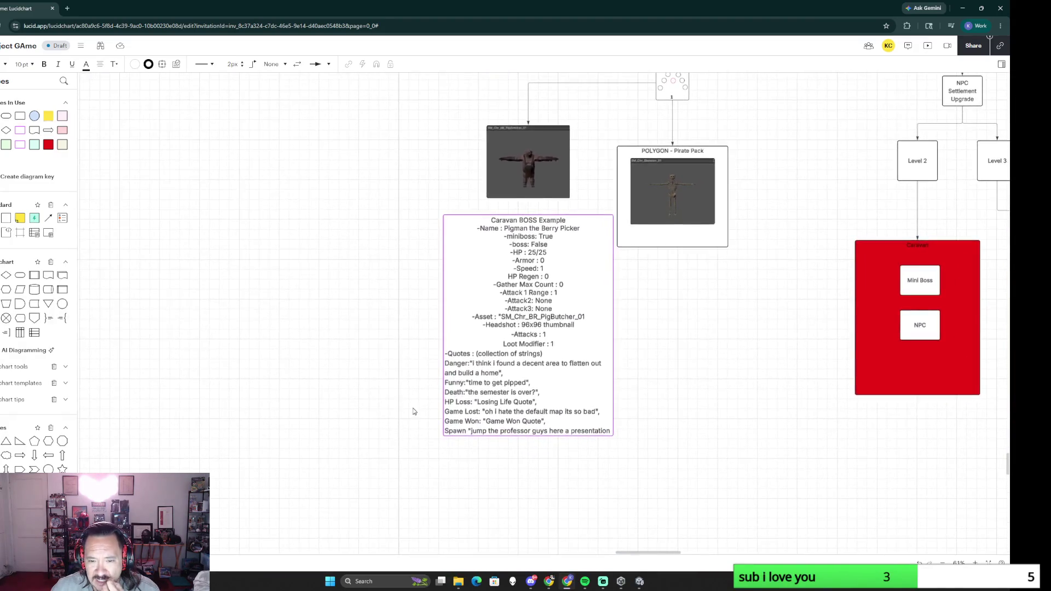
scroll(417, 415, "up", 3)
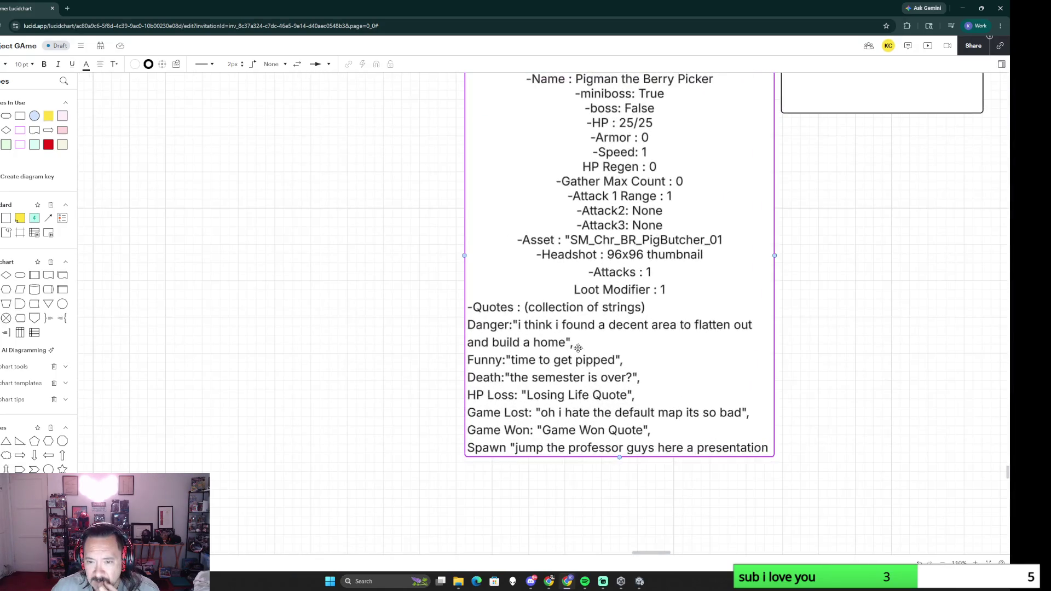
left_click(566, 395)
key("ctrl+a")
left_click(572, 395)
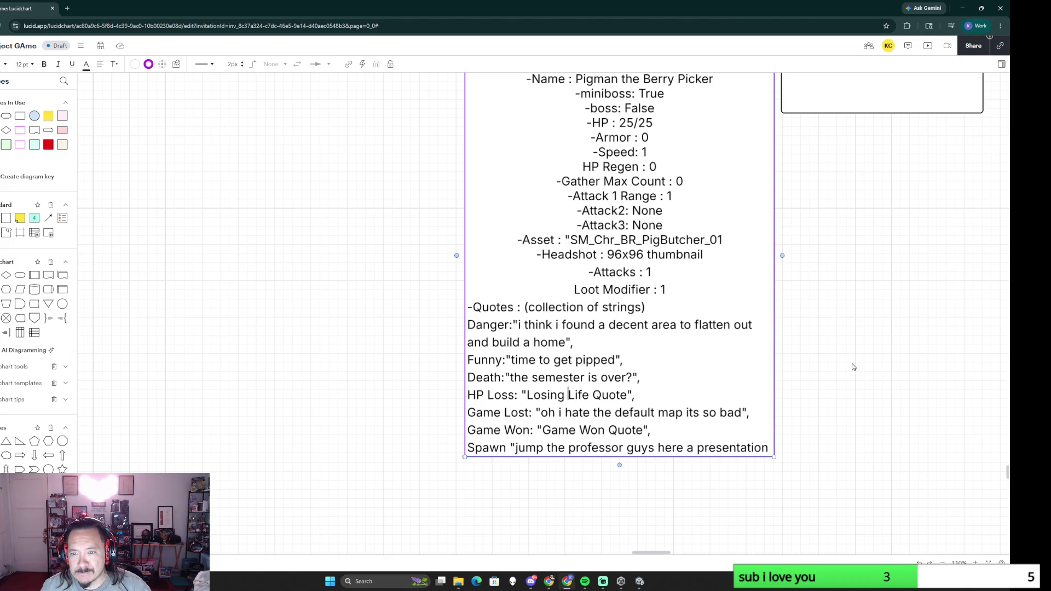
scroll(853, 367, "down", 3)
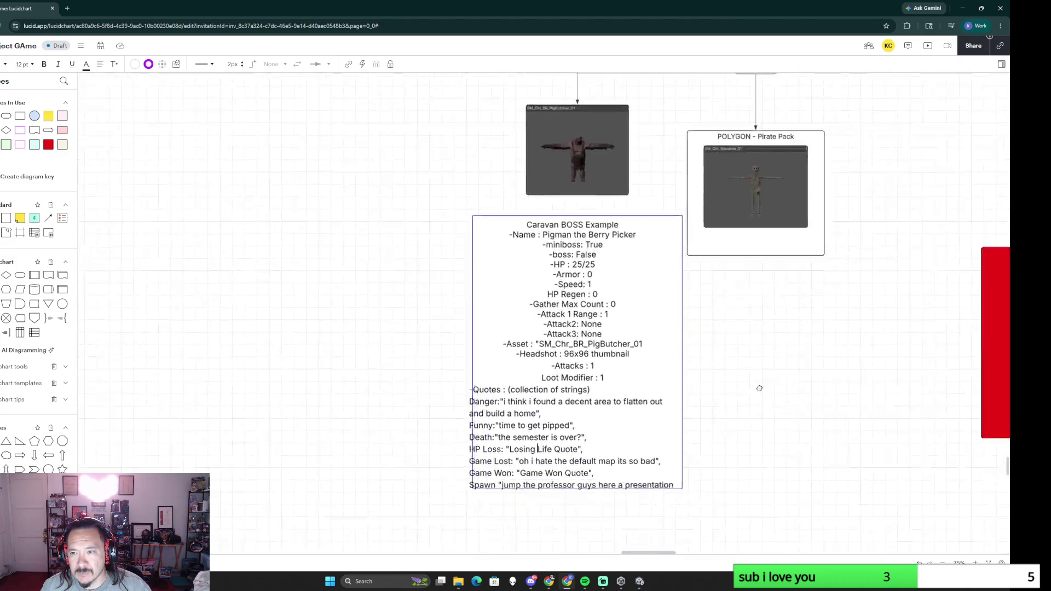
scroll(746, 402, "right", 3)
scroll(746, 402, "up", 2)
left_click(775, 417)
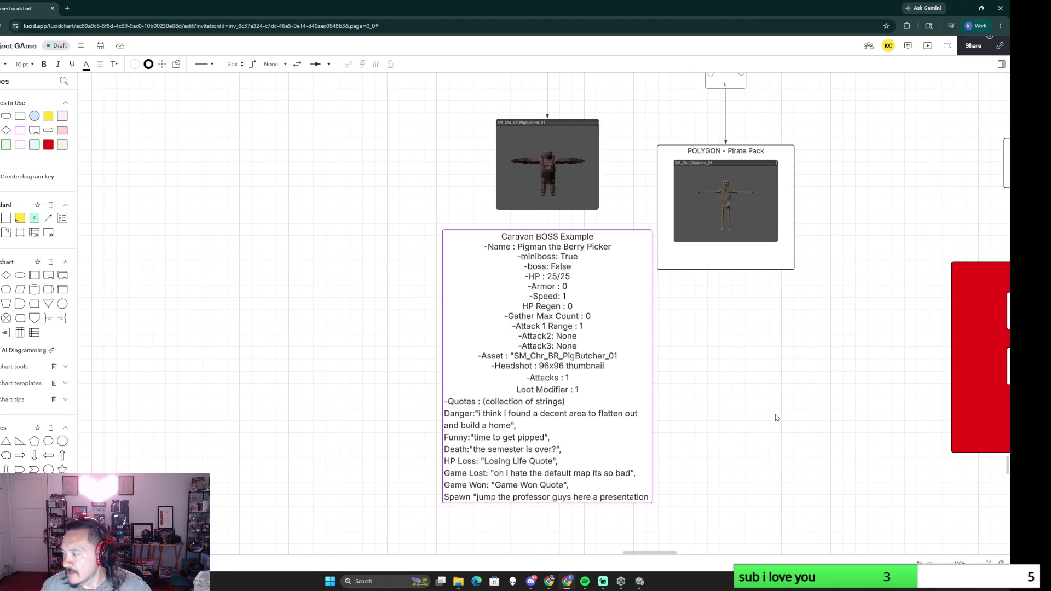
scroll(791, 408, "down", 5)
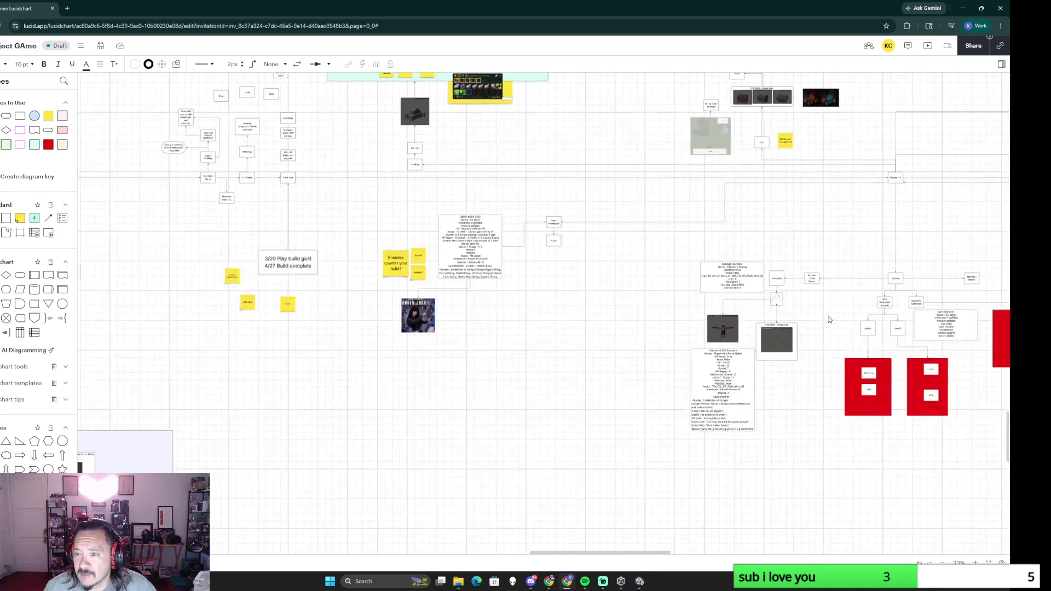
Step: Delete the standalone Mini Boss shape beside the caravan branch
left_click_drag(829, 321, 508, 408)
scroll(627, 342, "up", 3)
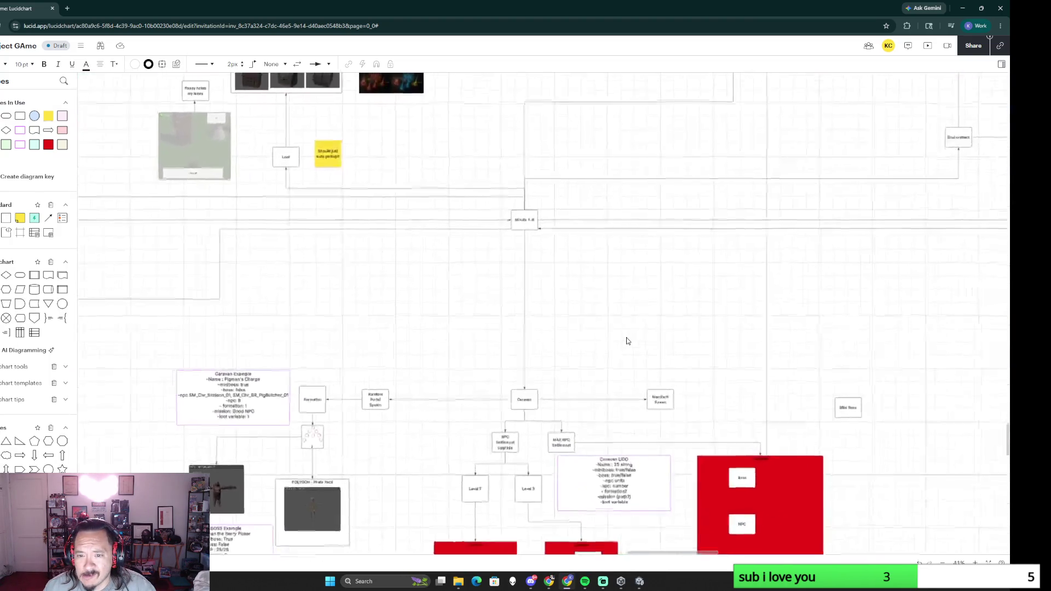
scroll(662, 334, "down", 3)
scroll(701, 335, "up", 2)
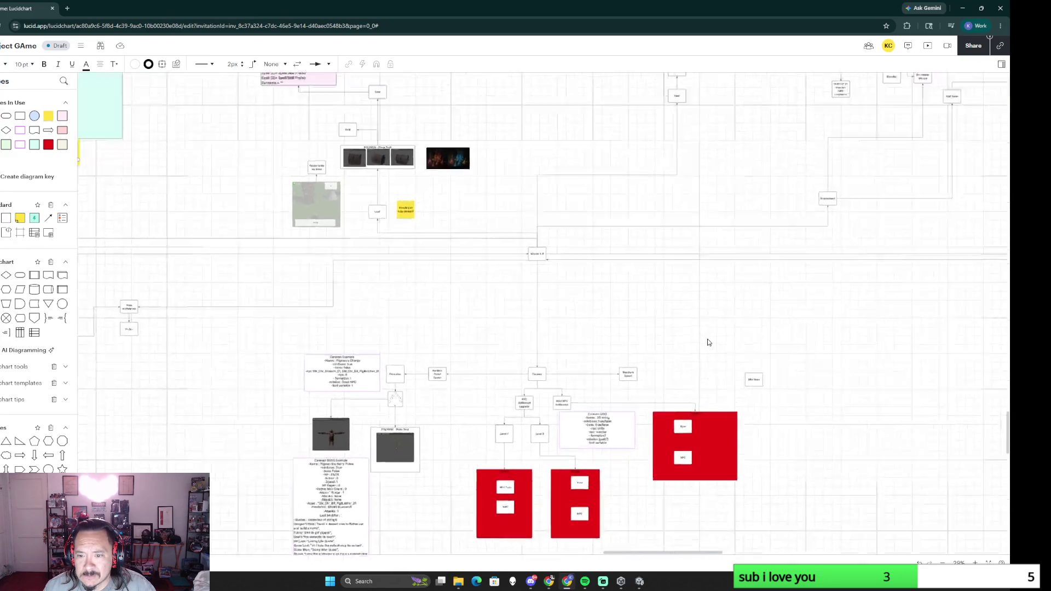
scroll(706, 343, "up", 3)
left_click(607, 298)
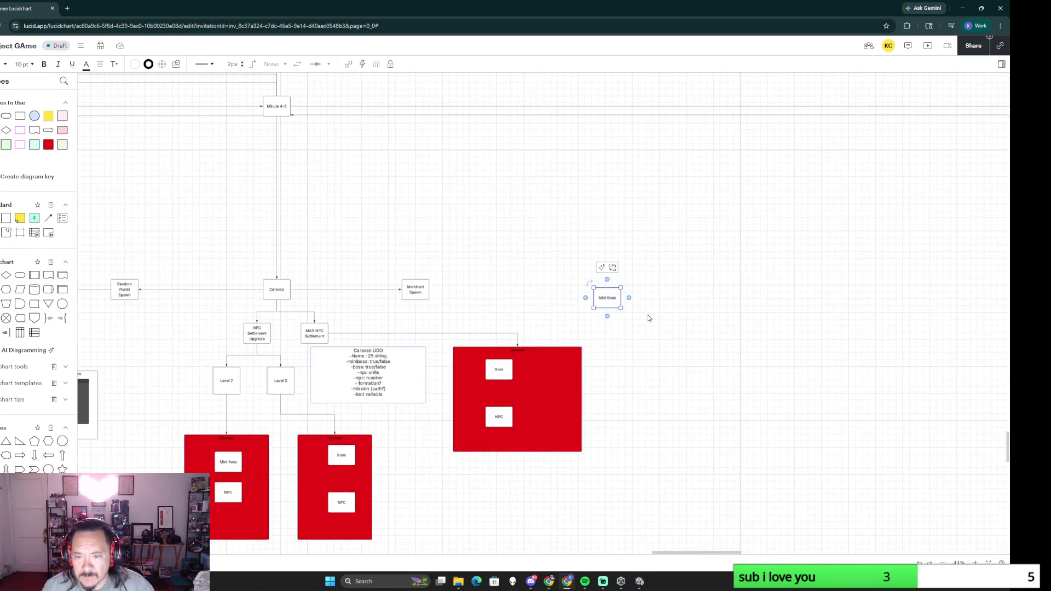
key("Delete")
scroll(601, 315, "down", 2)
mouse_move(722, 235)
left_mouse_down()
mouse_move(442, 304)
mouse_move(465, 418)
left_mouse_up()
scroll(589, 304, "down", 2)
scroll(482, 282, "down", 2)
scroll(482, 282, "up", 1)
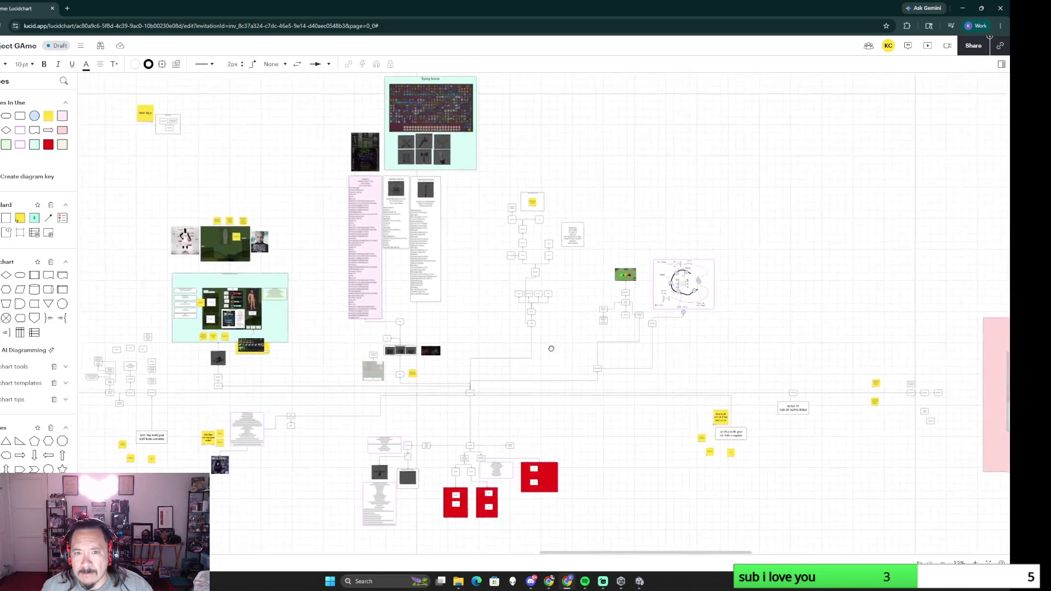
scroll(556, 353, "up", 1)
scroll(594, 252, "up", 2)
scroll(613, 409, "up", 1)
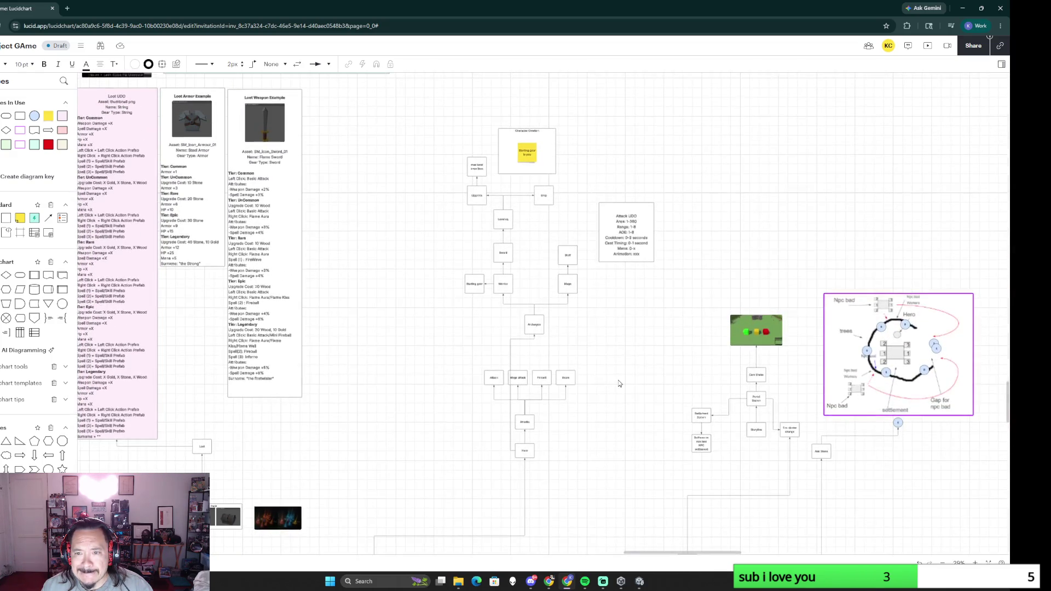
scroll(618, 368, "up", 1)
scroll(617, 368, "down", 2)
scroll(617, 368, "up", 2)
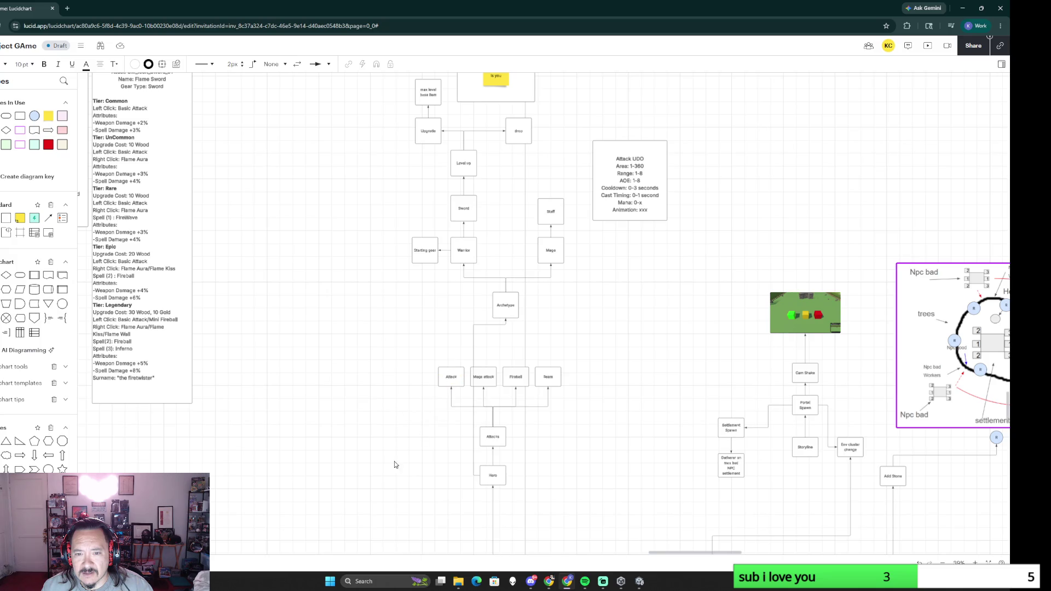
scroll(397, 359, "down", 2)
scroll(400, 354, "down", 1)
scroll(399, 354, "left", 1)
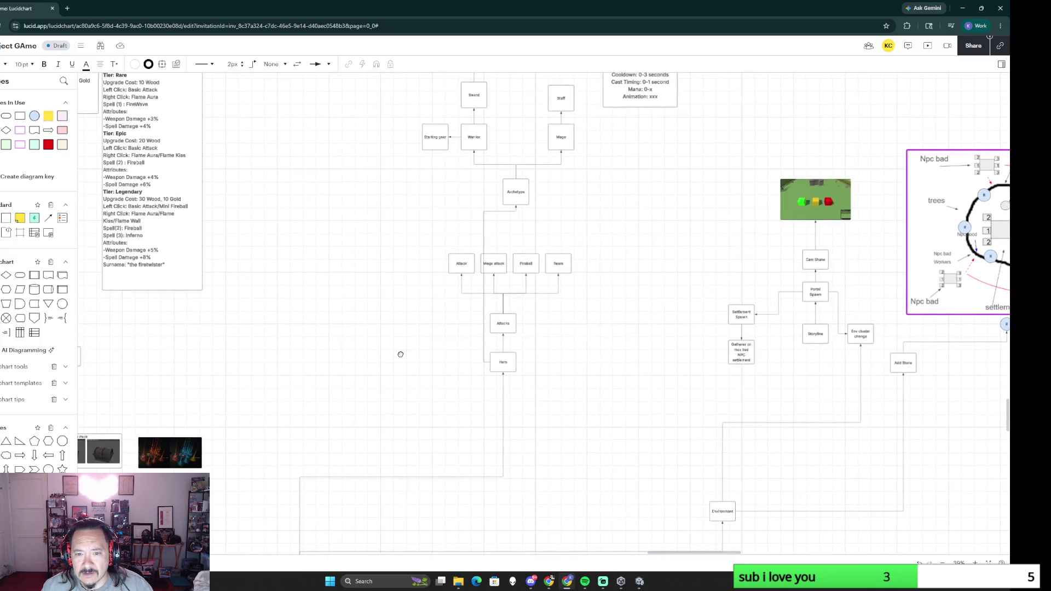
scroll(402, 355, "left", 1)
scroll(403, 356, "left", 2)
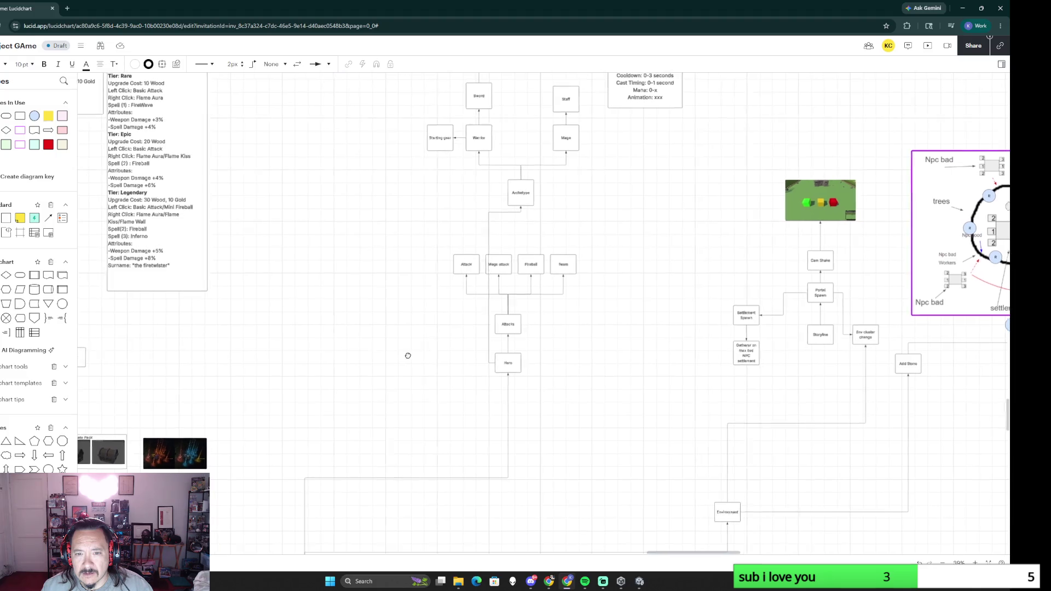
scroll(460, 353, "left", 2)
scroll(526, 312, "left", 2)
Step: Tidy up the selected attack boxes into an even row and drag Attack beside Mage attack
left_click(562, 256)
left_click_drag(562, 235, 646, 325)
left_click(616, 316)
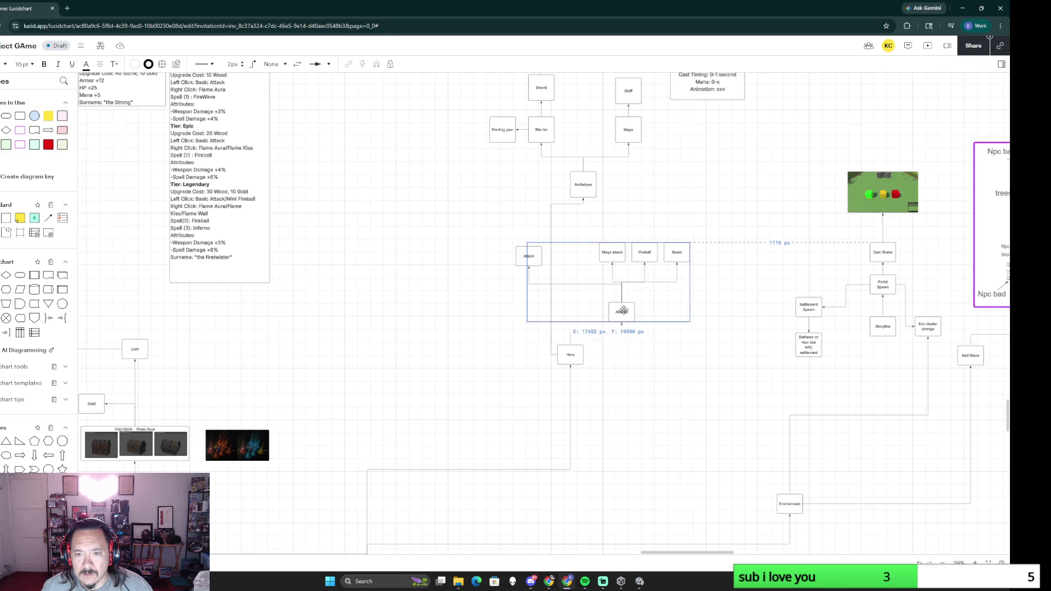
left_click(482, 291)
left_click_drag(519, 259, 577, 255)
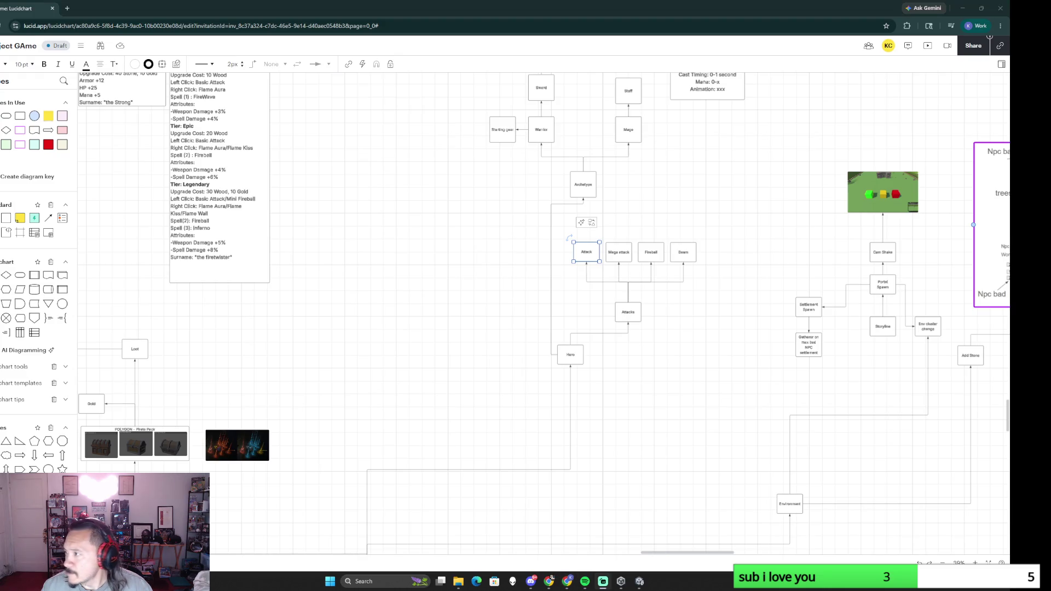
scroll(564, 282, "down", 2)
scroll(564, 282, "left", 3)
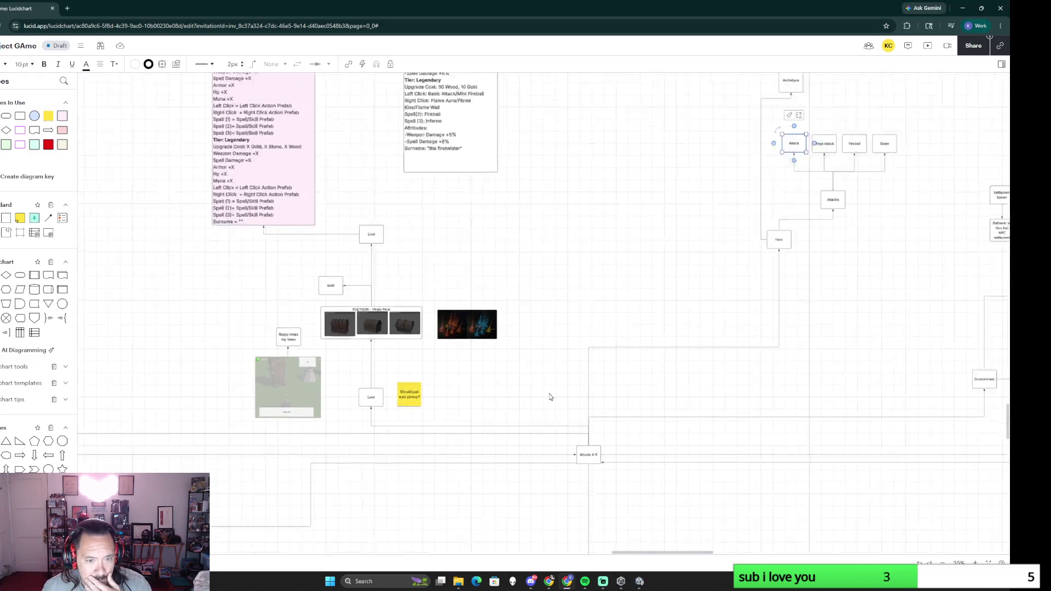
scroll(550, 395, "down", 5)
mouse_move(709, 422)
left_mouse_down()
mouse_move(642, 356)
mouse_move(493, 293)
left_mouse_up()
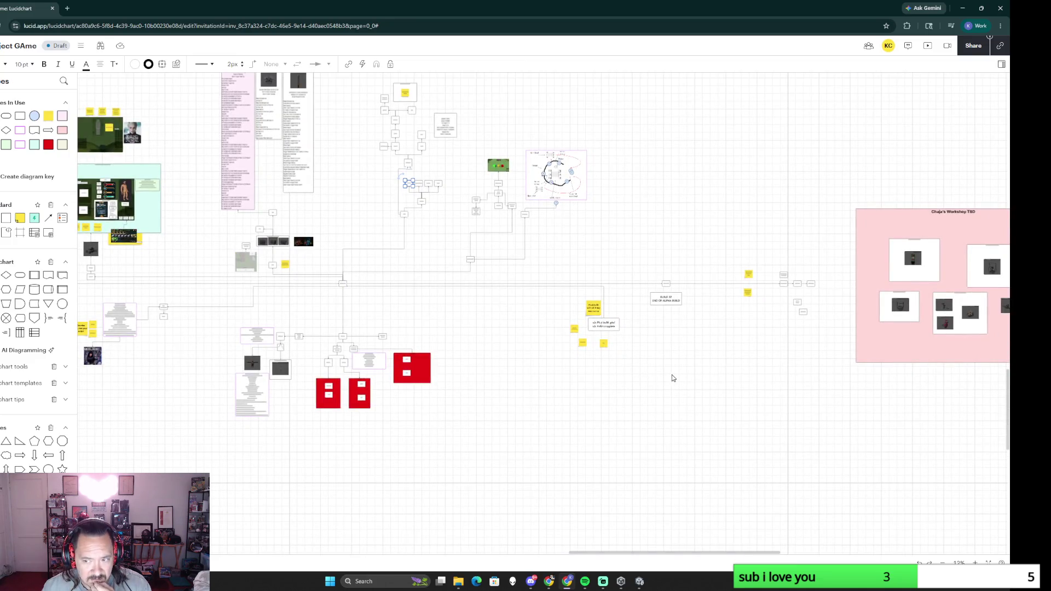
left_click_drag(463, 235, 527, 333)
scroll(522, 322, "up", 3)
scroll(521, 322, "down", 3)
scroll(485, 304, "down", 5)
scroll(447, 291, "down", 2)
scroll(529, 315, "up", 2)
scroll(529, 314, "up", 1)
scroll(529, 315, "up", 2)
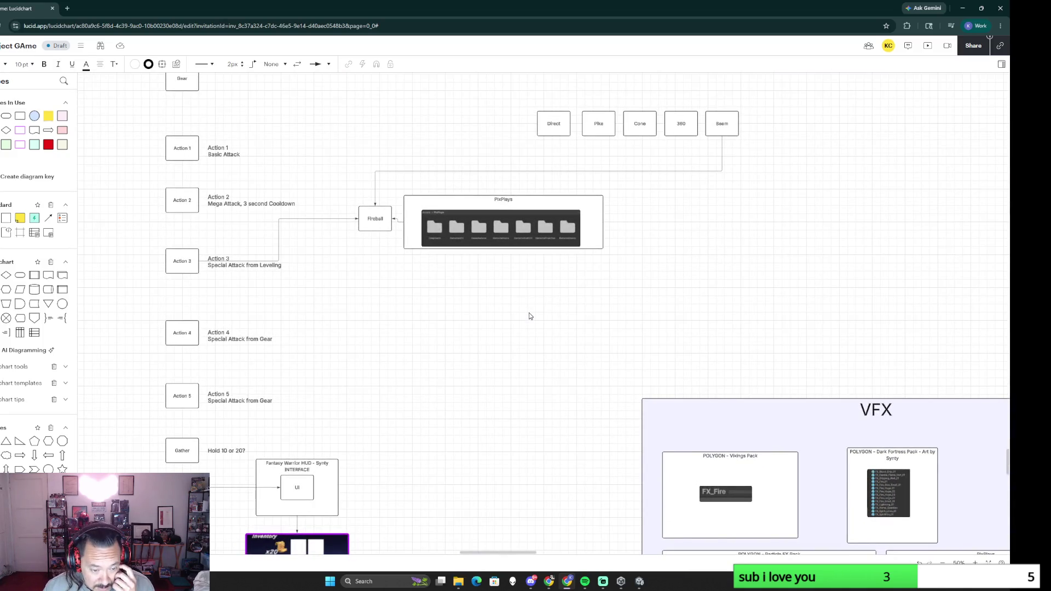
scroll(529, 315, "down", 1)
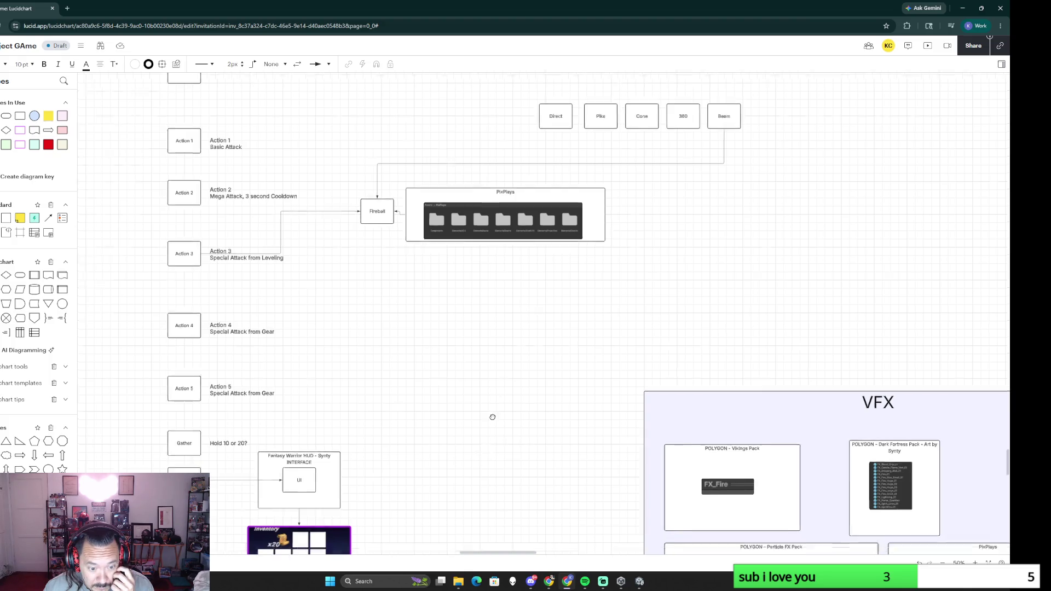
scroll(493, 419, "down", 2)
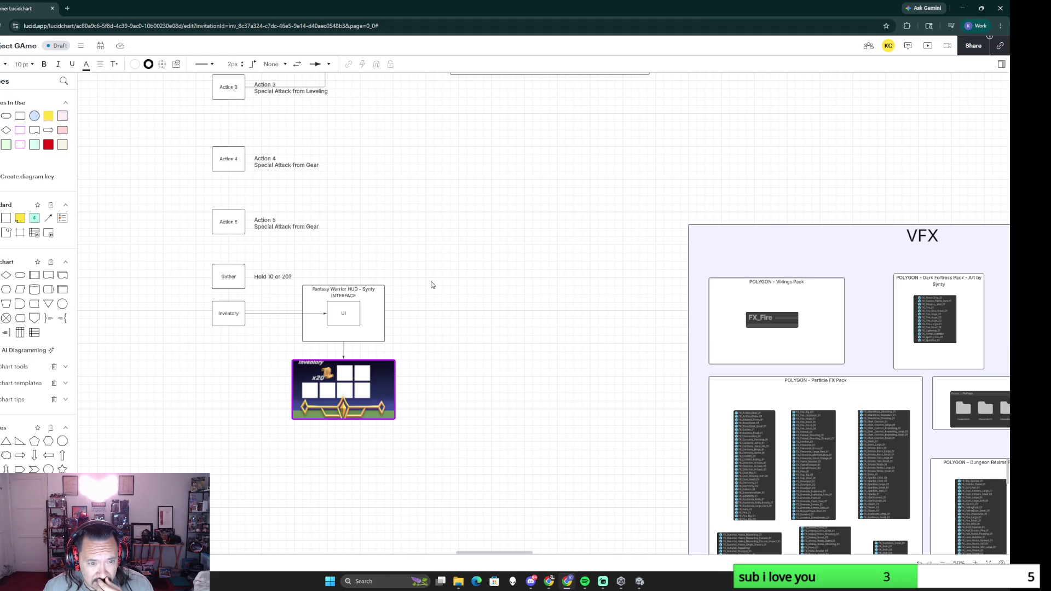
left_click_drag(434, 277, 190, 441)
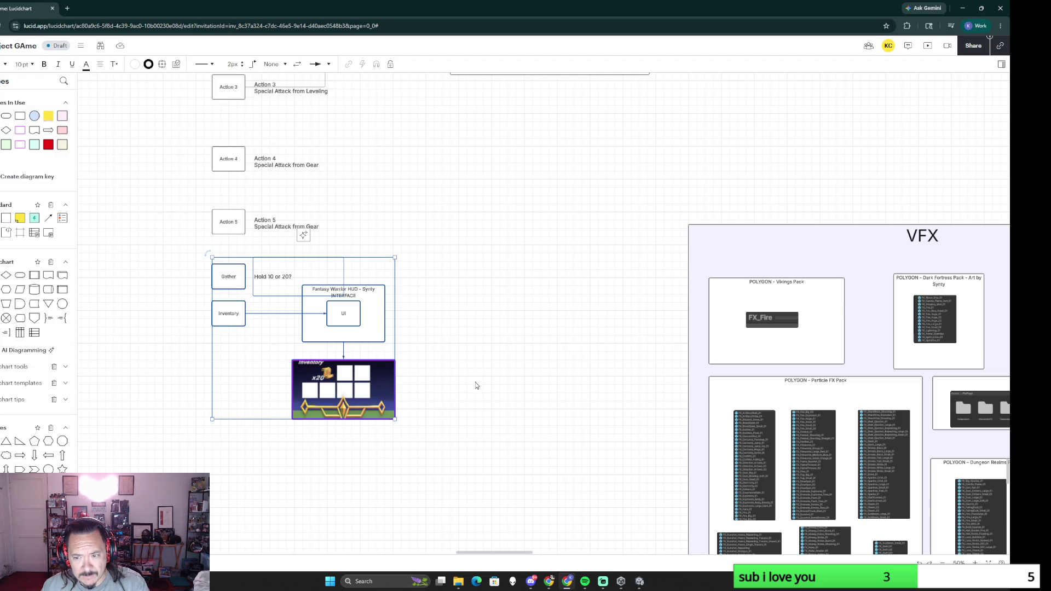
scroll(481, 479, "down", 5)
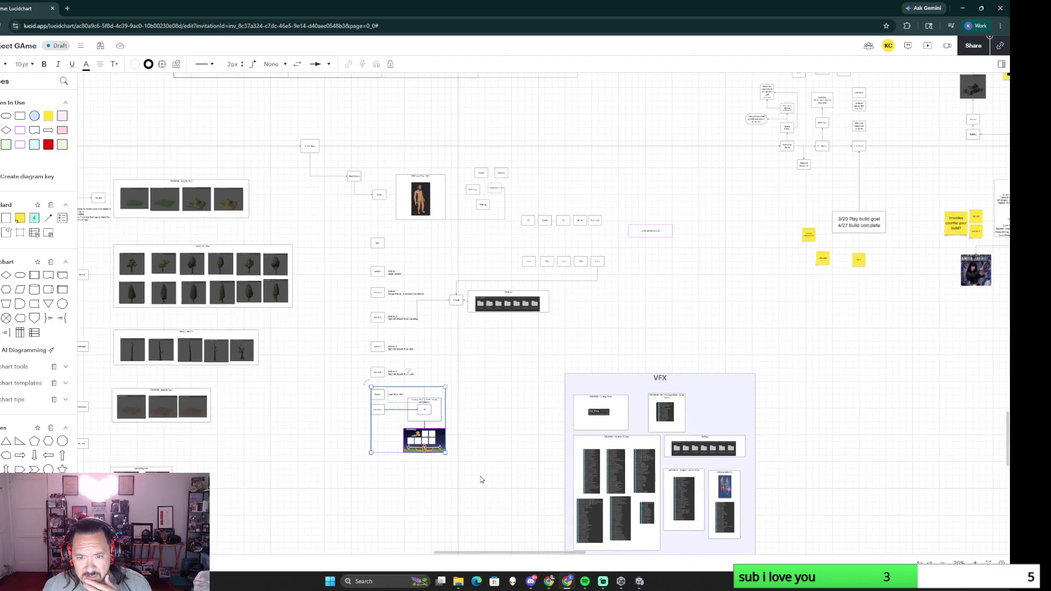
scroll(481, 479, "up", 2)
scroll(481, 479, "up", 3)
scroll(481, 481, "down", 1)
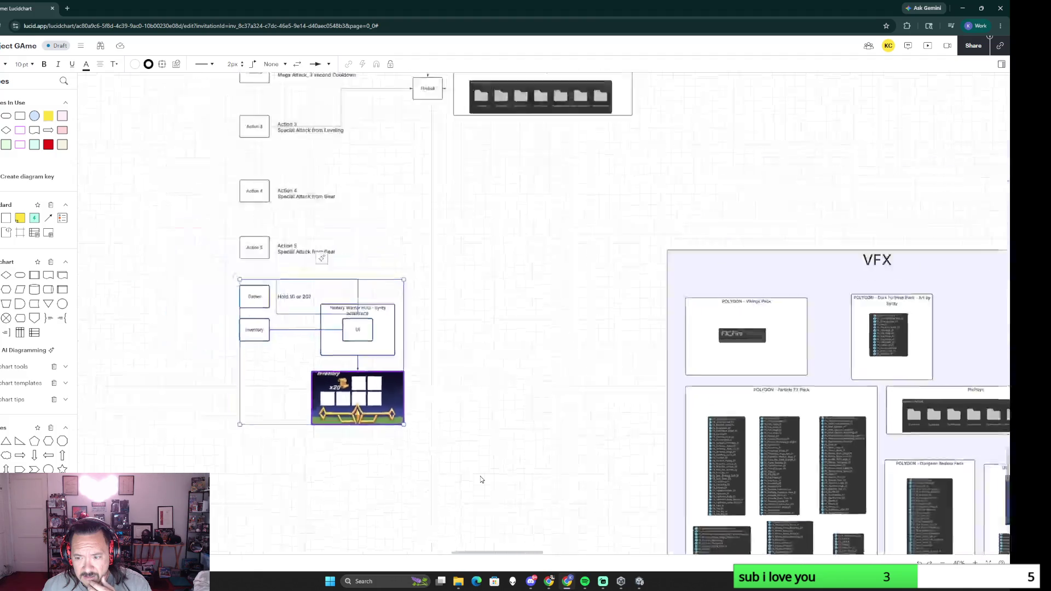
scroll(481, 480, "down", 2)
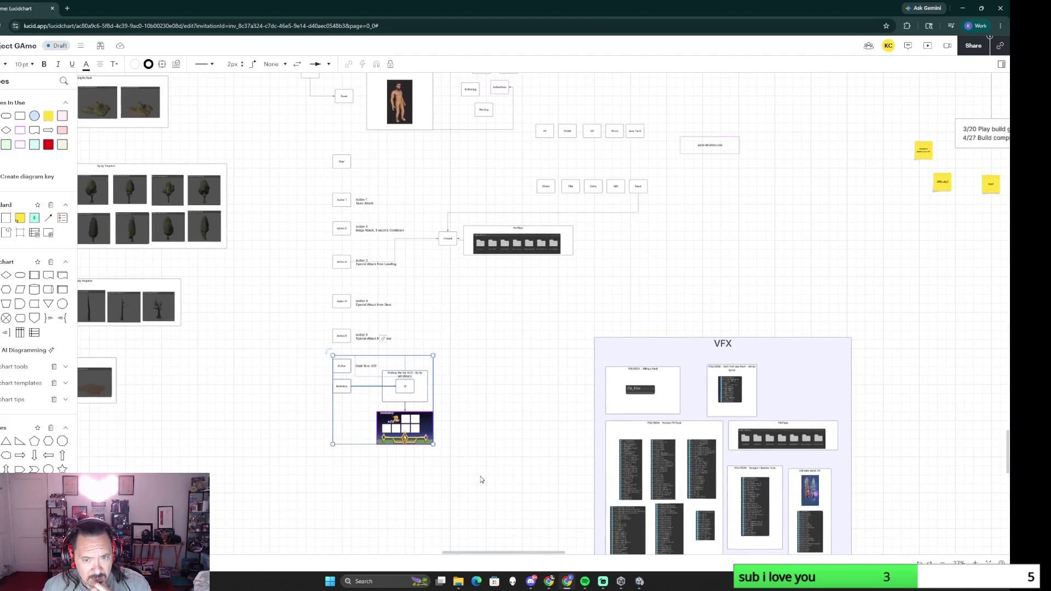
left_click_drag(500, 335, 555, 421)
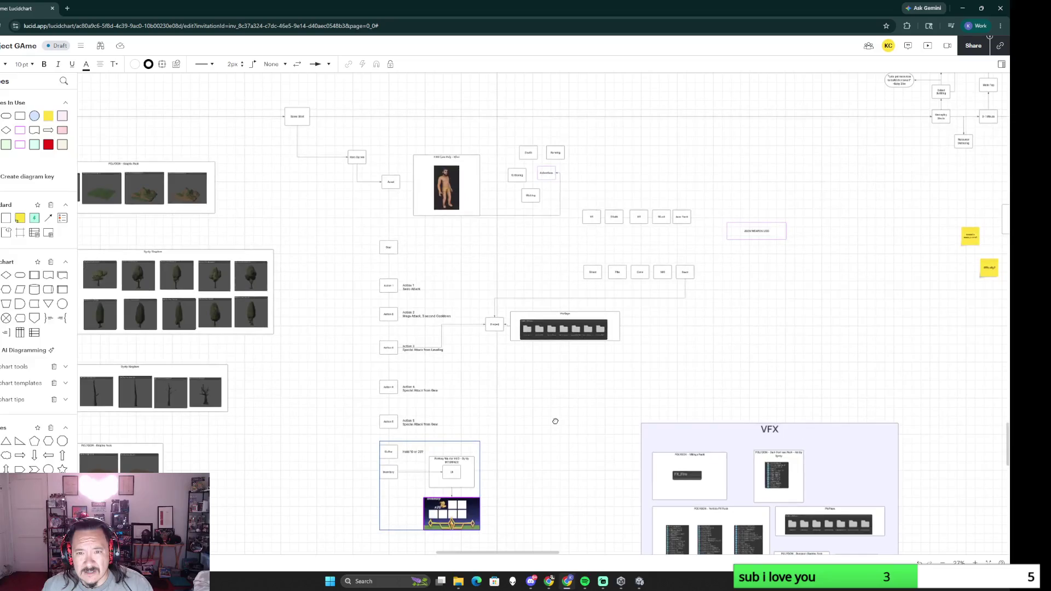
left_click_drag(506, 233, 512, 310)
scroll(512, 310, "up", 4)
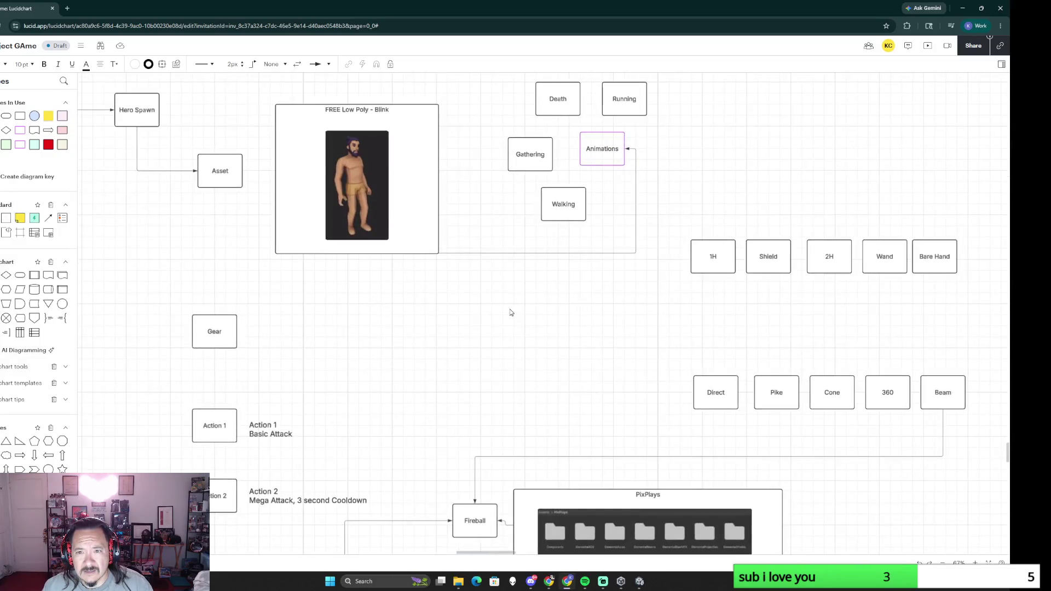
scroll(510, 312, "down", 3)
left_click_drag(479, 357, 494, 213)
scroll(557, 388, "up", 2)
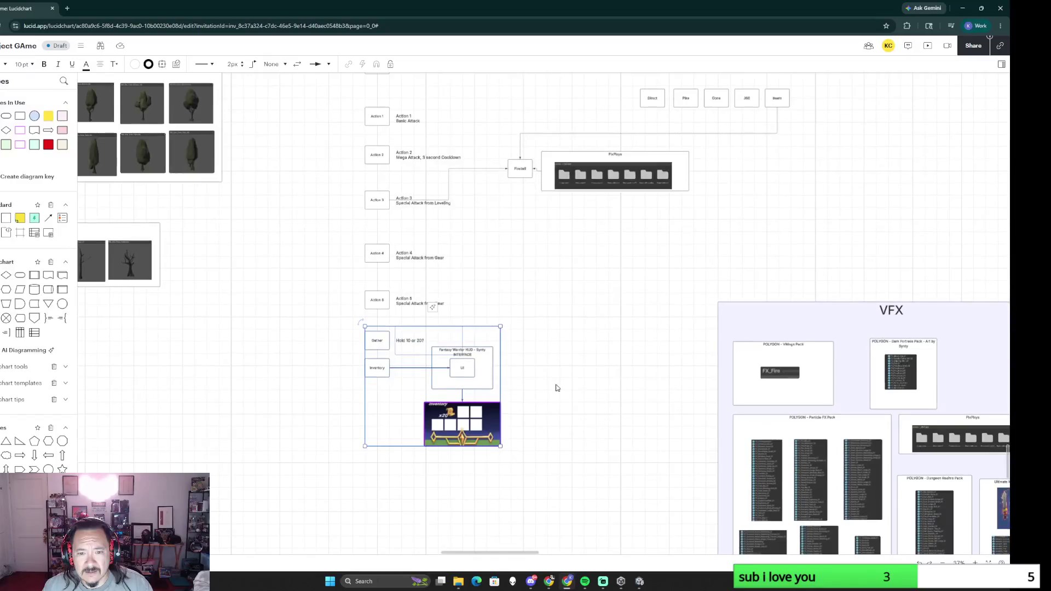
scroll(555, 388, "down", 1)
left_click(563, 395)
scroll(563, 395, "down", 3)
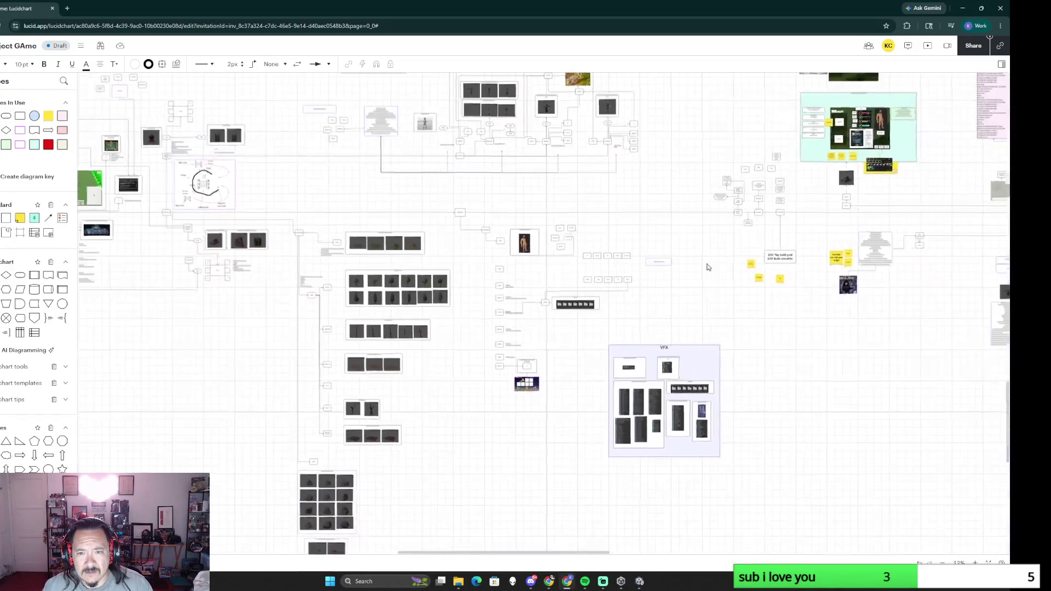
scroll(703, 305, "down", 3)
left_click_drag(706, 275, 483, 318)
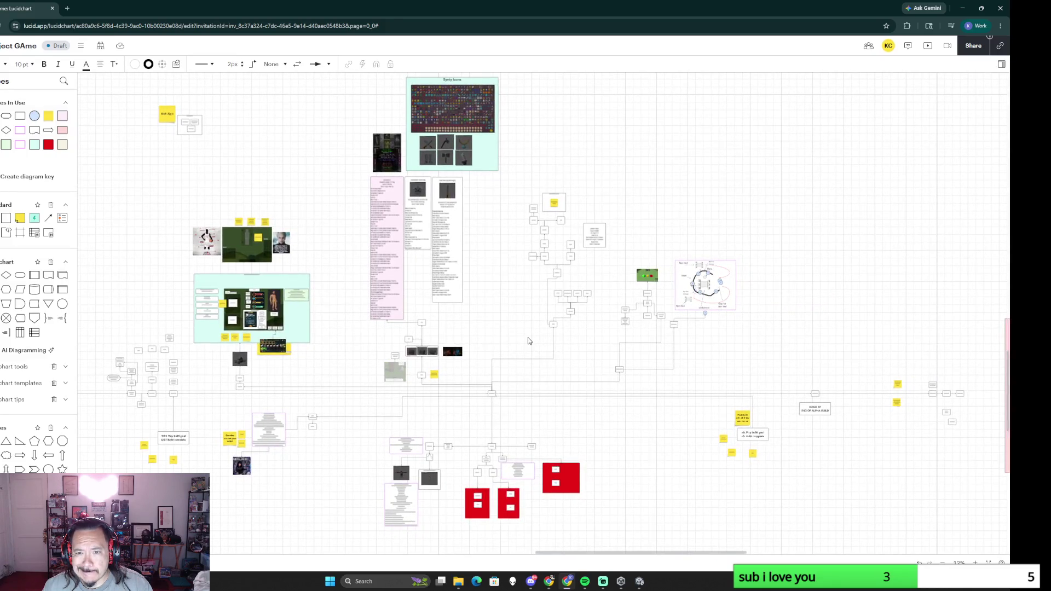
scroll(529, 342, "up", 3)
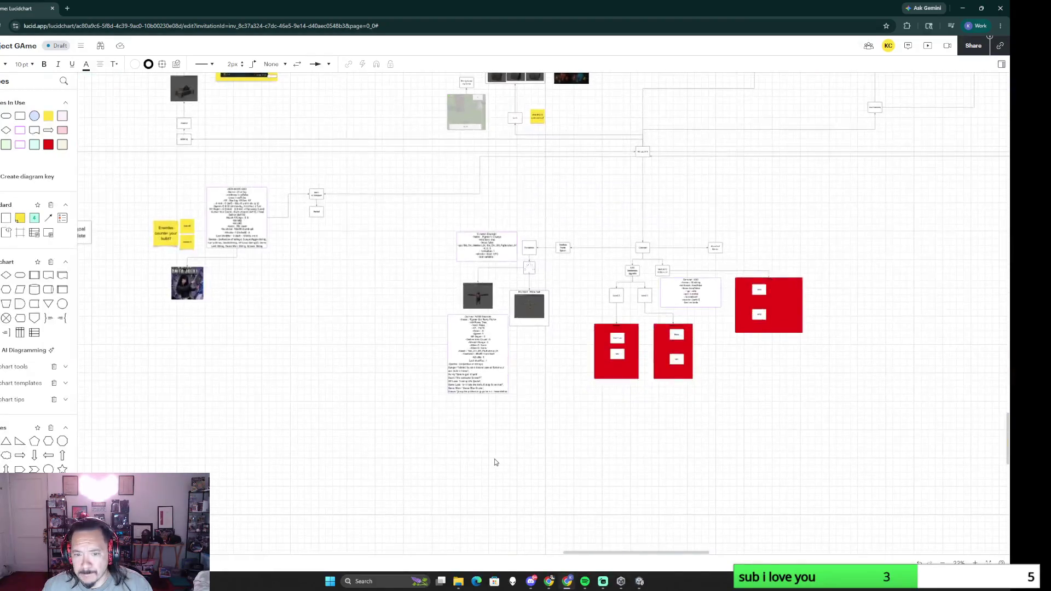
scroll(583, 412, "up", 5)
scroll(583, 412, "up", 3)
right_click(502, 412)
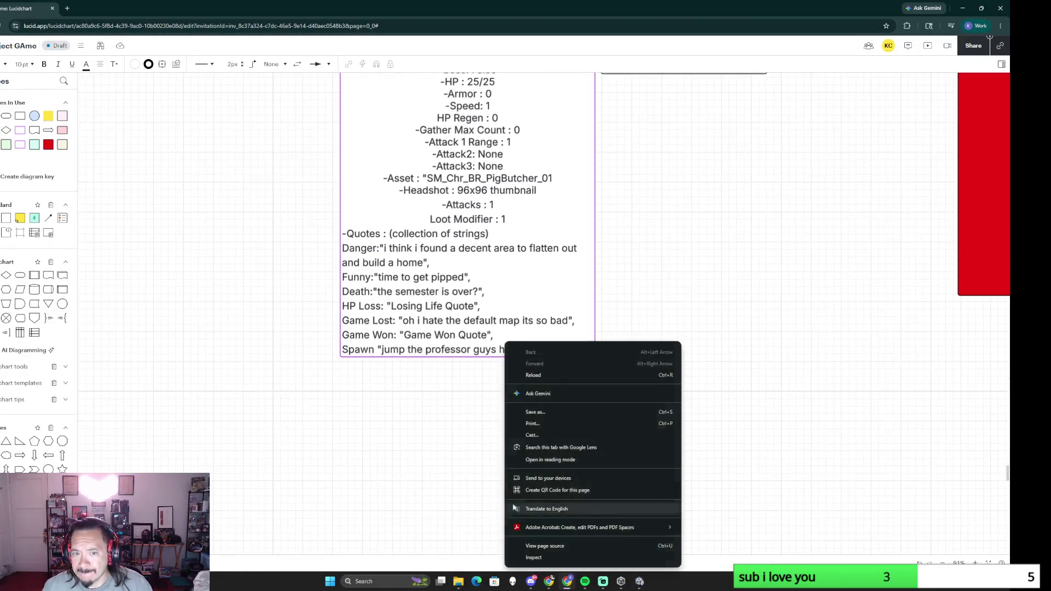
left_click(447, 443)
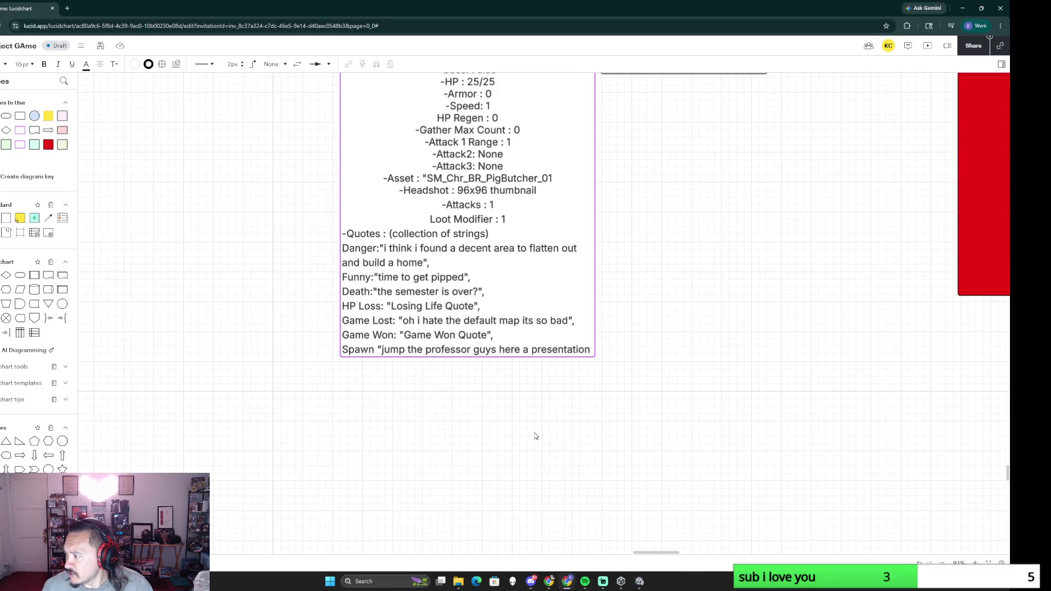
scroll(502, 413, "up", 2)
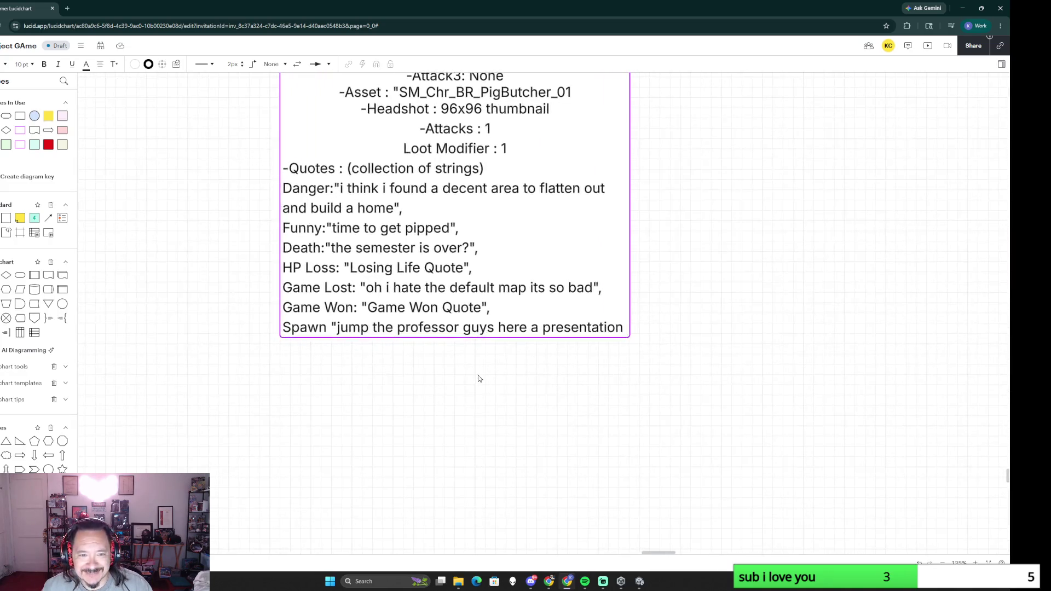
double_click(424, 309)
Step: Replace PigButcher's Game Won and HP Loss placeholders with joke quotes about unplayed games and benching
left_click(467, 313)
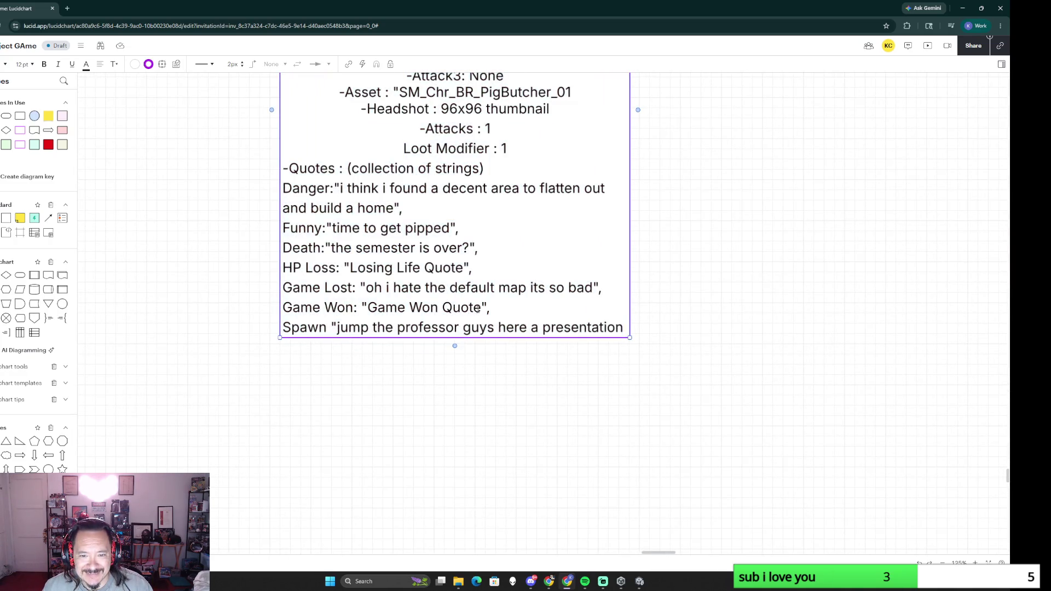
left_click_drag(481, 309, 368, 309)
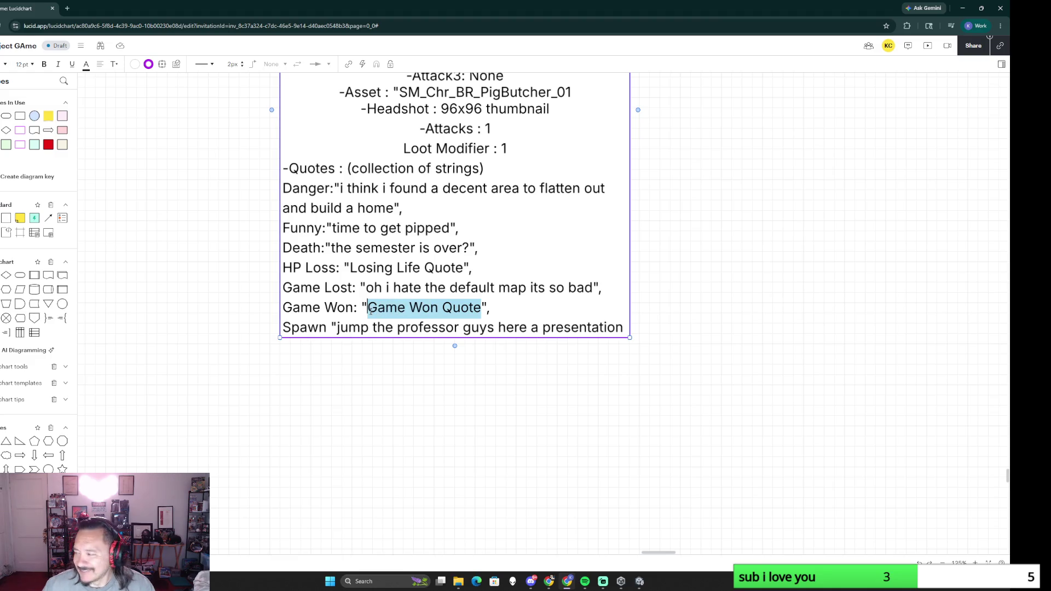
type("add it to your stack of ")
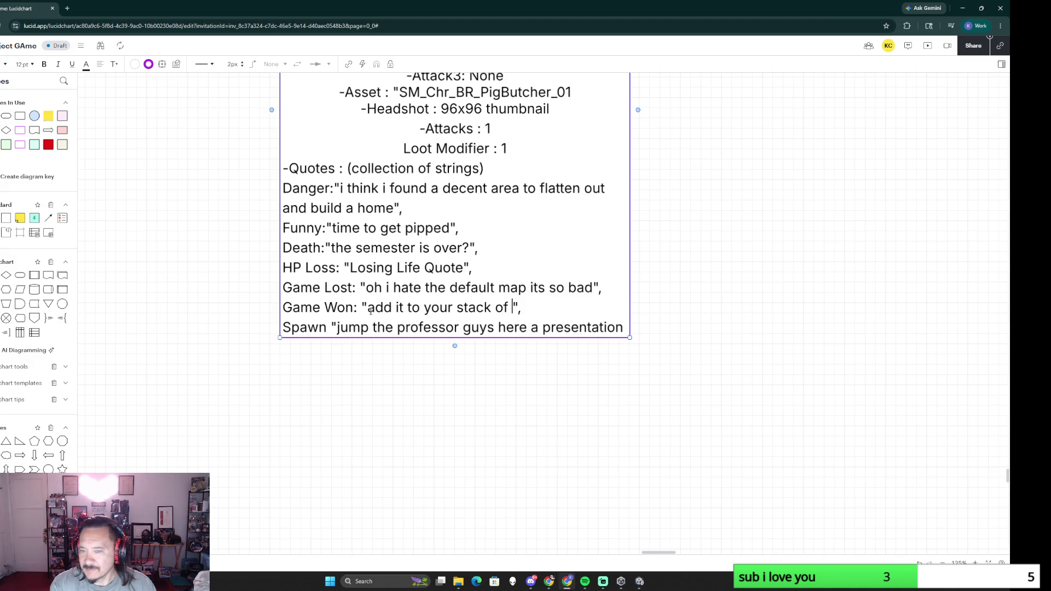
type("games u own")
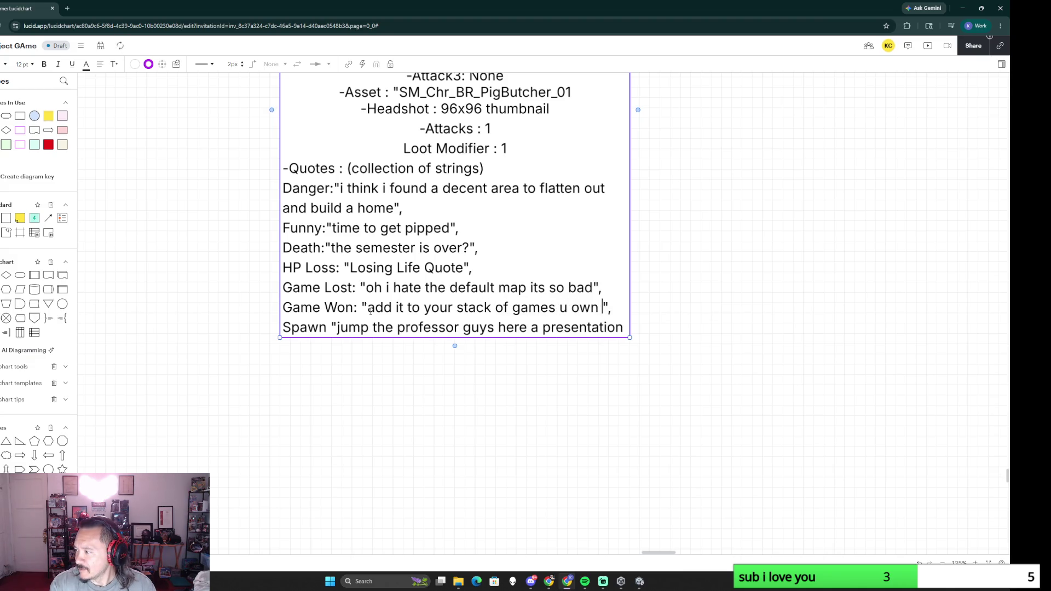
type(" and dont play")
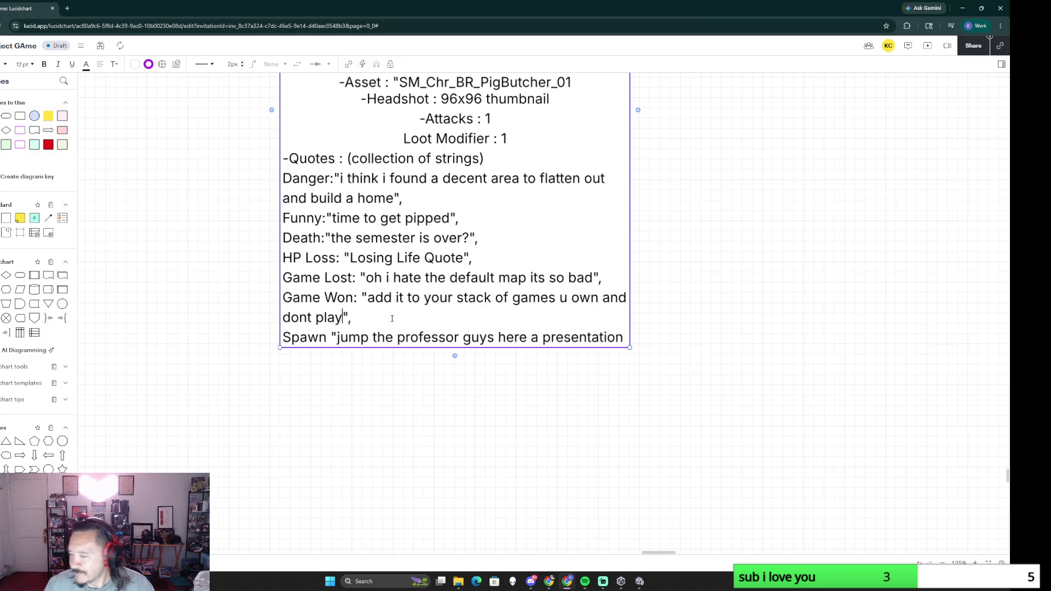
left_click_drag(350, 258, 464, 258)
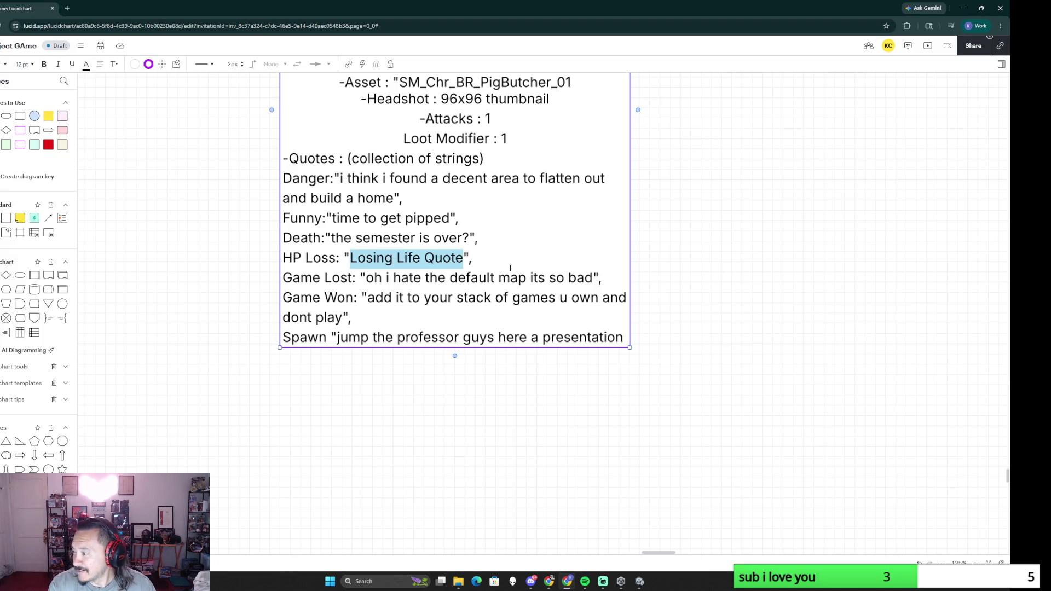
type("my friend tricked me into")
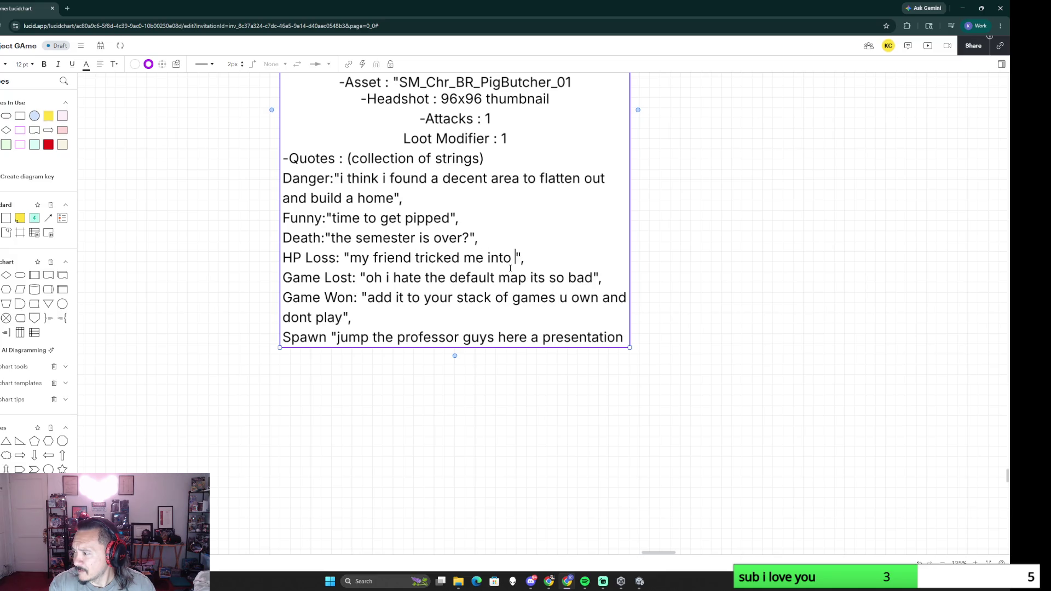
key("BackSpace")
key("BackSpace")
type("to benching a heavier weight today")
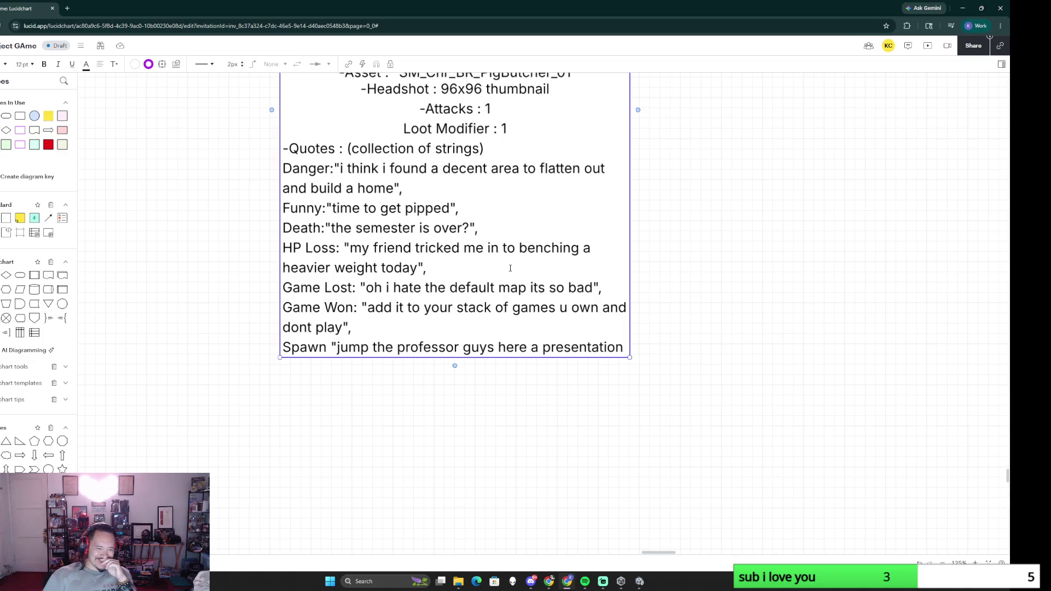
left_click(681, 469)
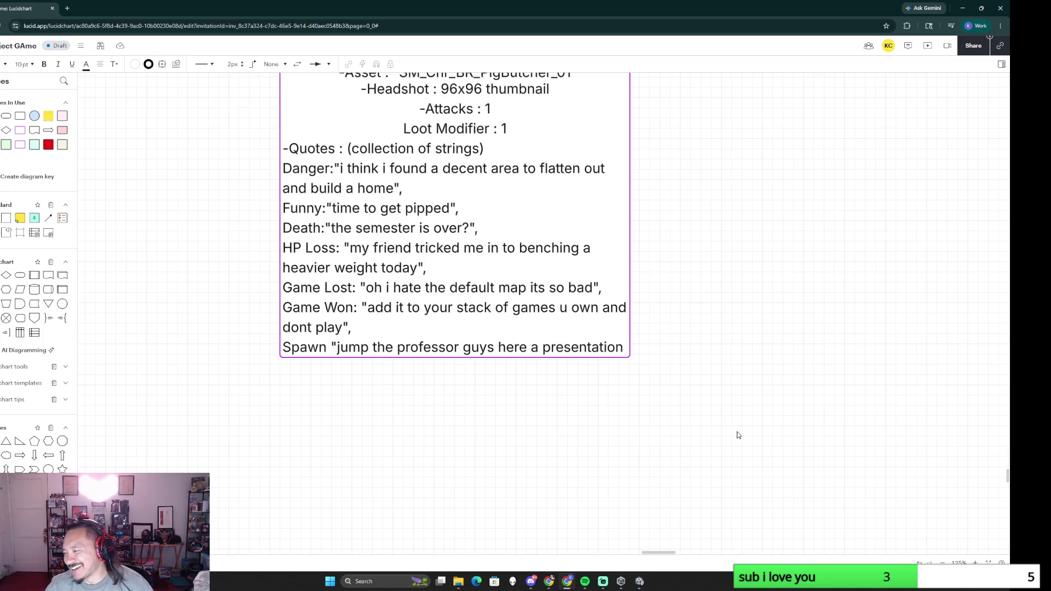
scroll(744, 361, "down", 5)
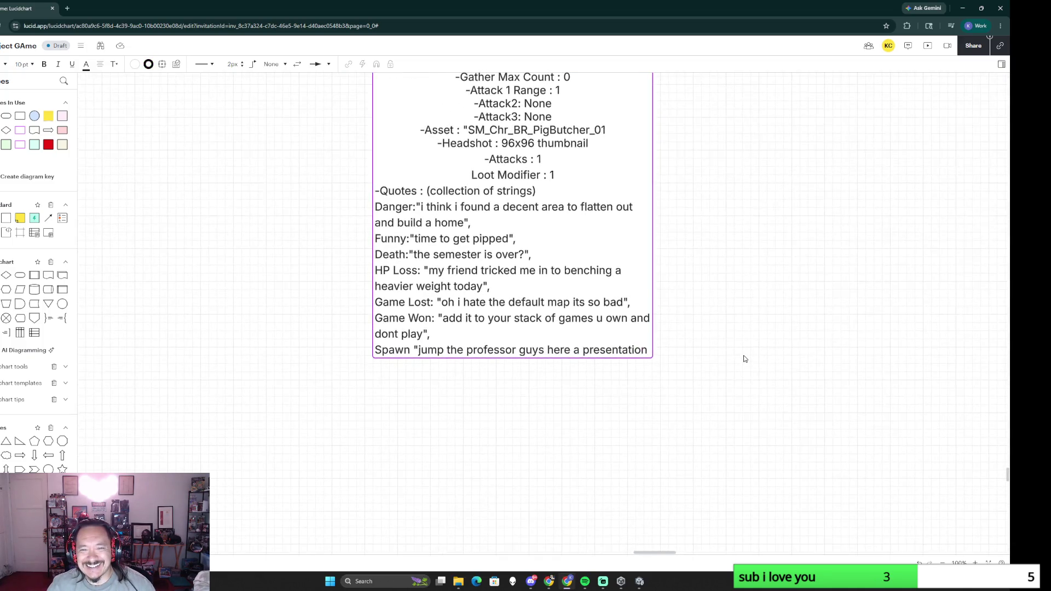
left_click_drag(773, 324, 665, 463)
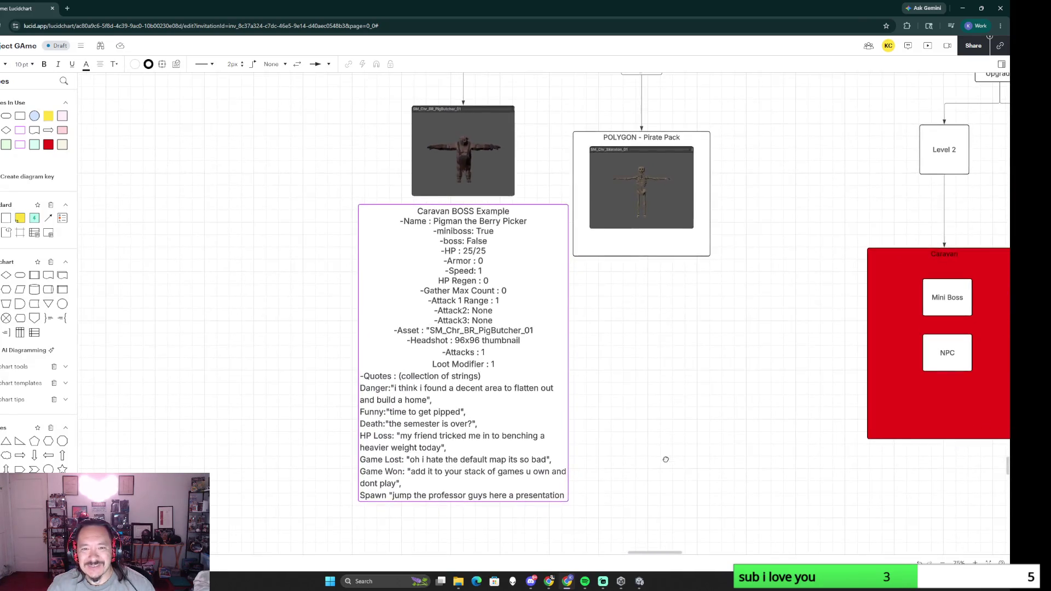
key("super+shift+s")
mouse_move(352, 102)
left_mouse_down()
mouse_move(576, 460)
mouse_move(570, 503)
left_mouse_up()
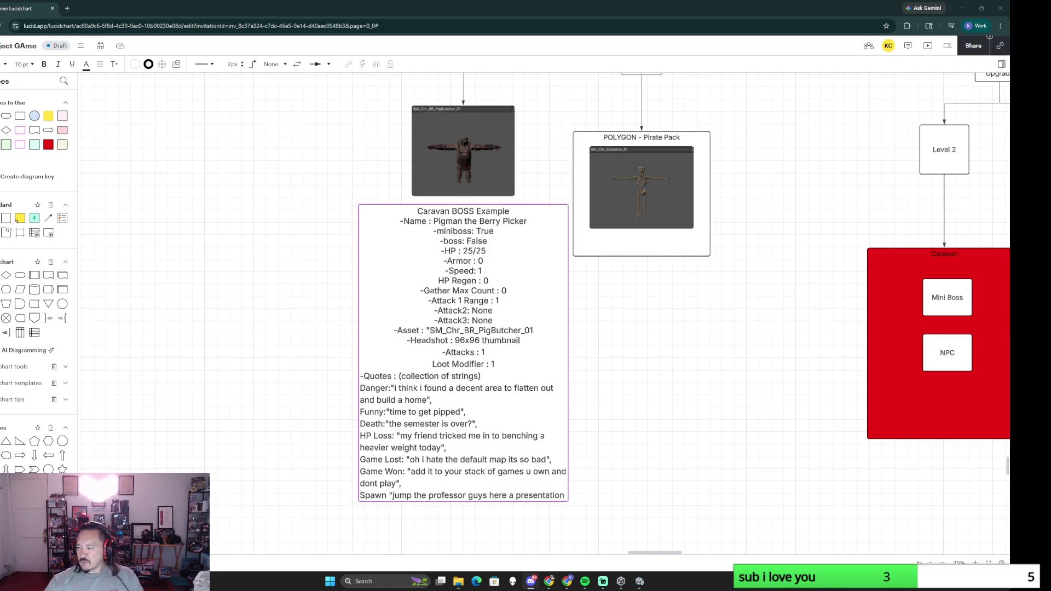
left_click(488, 494)
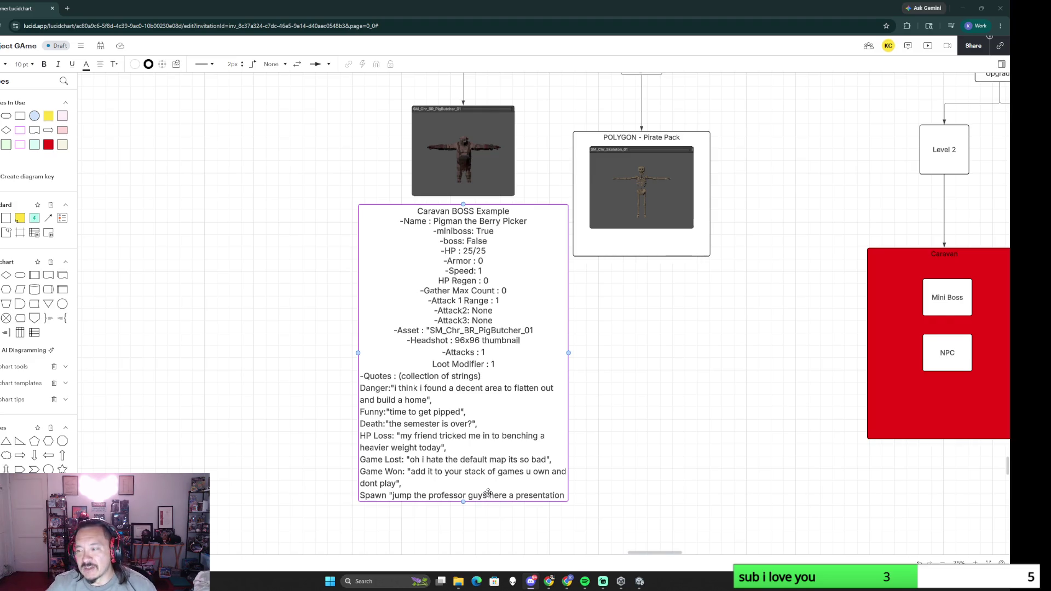
scroll(600, 455, "down", 5)
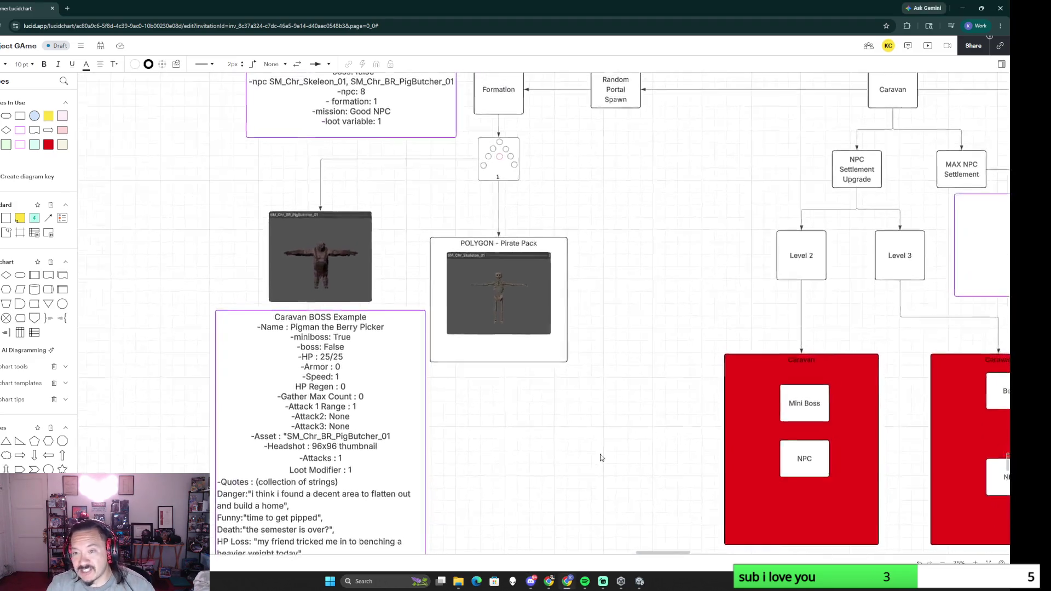
scroll(752, 351, "right", 3)
scroll(806, 328, "right", 5)
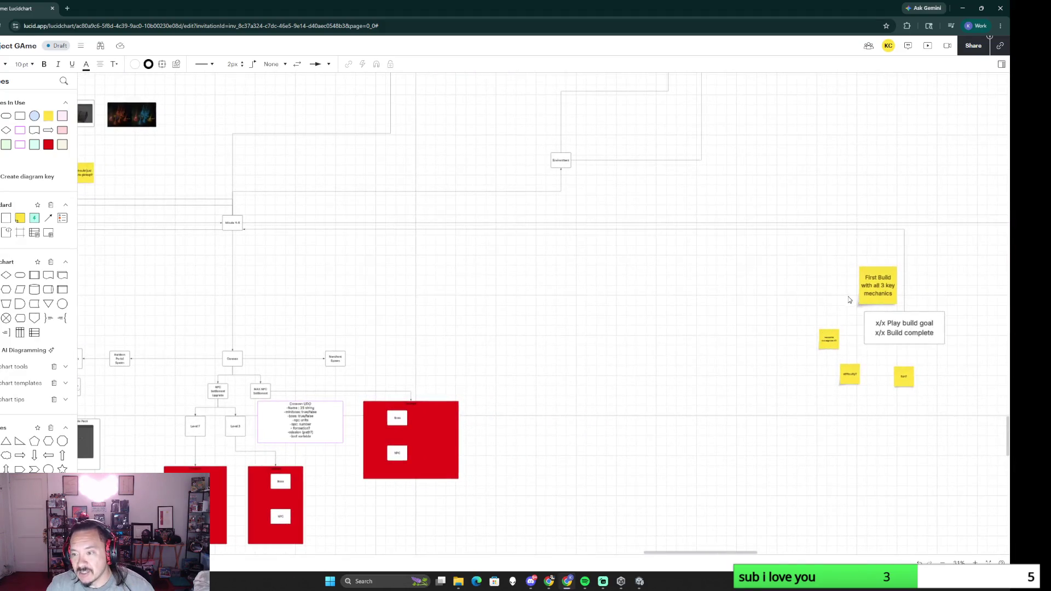
scroll(657, 341, "left", 2)
scroll(657, 341, "down", 2)
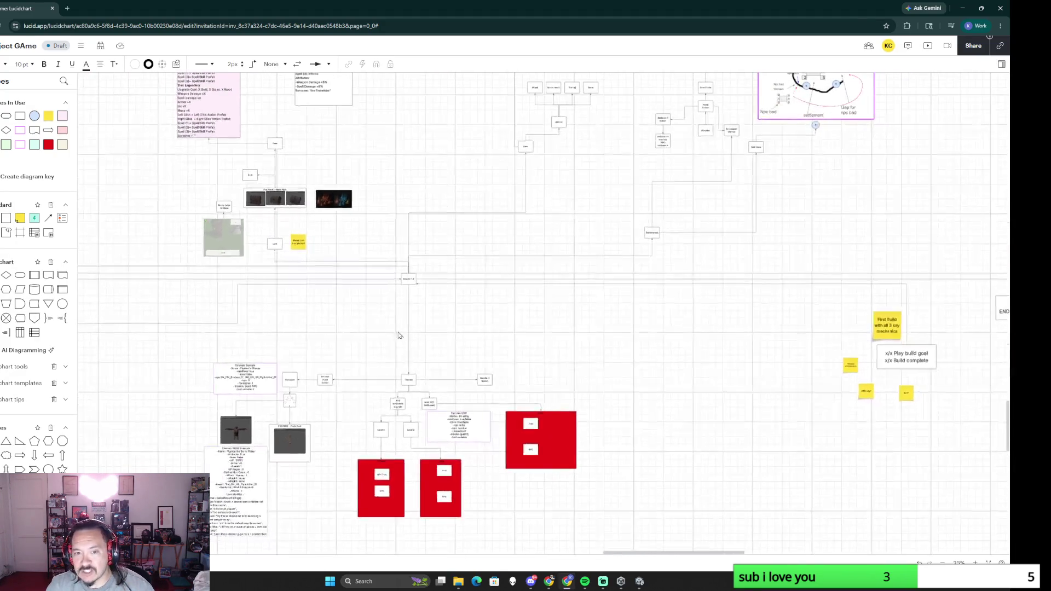
scroll(574, 288, "left", 5)
scroll(402, 206, "left", 1)
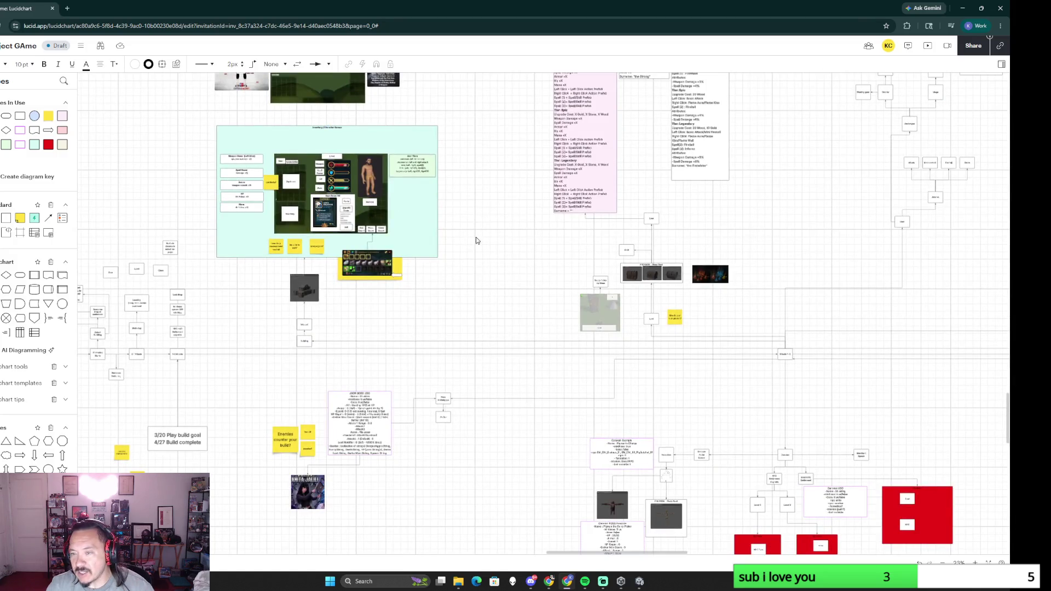
scroll(477, 240, "up", 3)
scroll(477, 240, "right", 3)
scroll(553, 189, "down", 3)
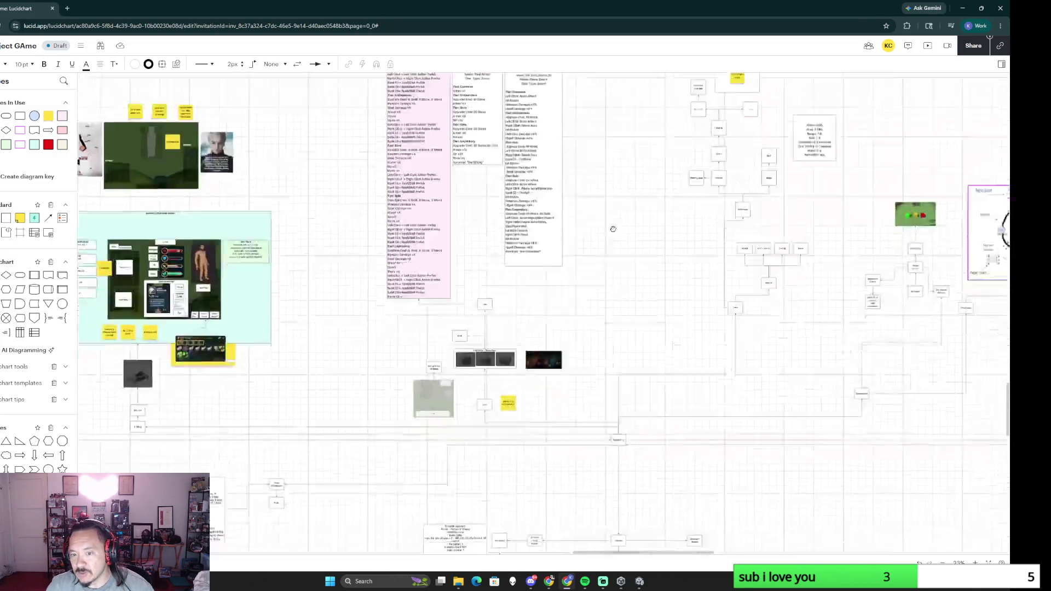
scroll(507, 269, "down", 3)
scroll(508, 269, "right", 2)
scroll(707, 316, "up", 4)
scroll(706, 316, "right", 4)
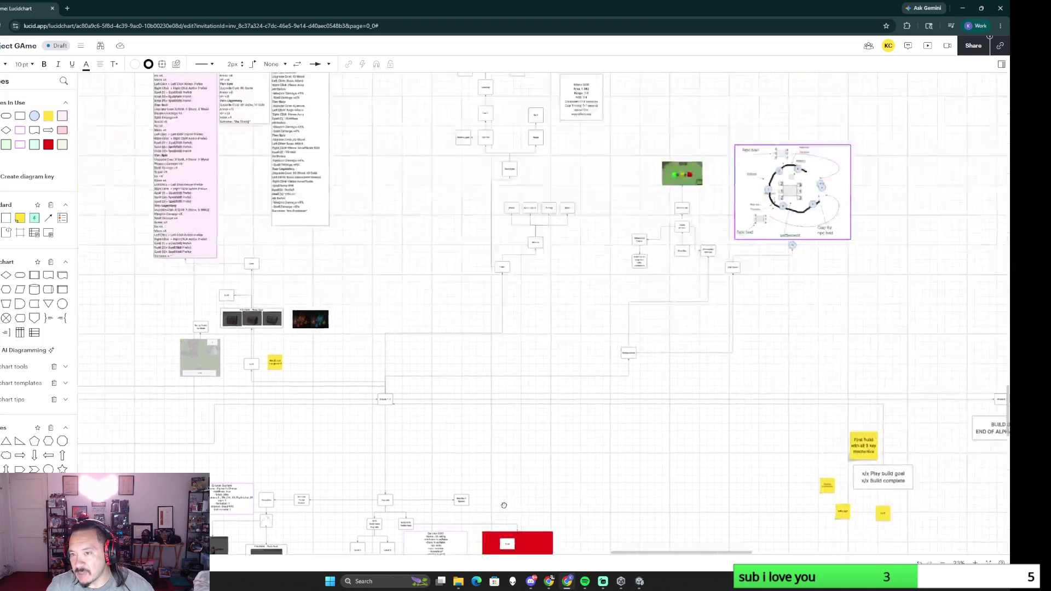
scroll(698, 312, "up", 2)
scroll(698, 312, "right", 2)
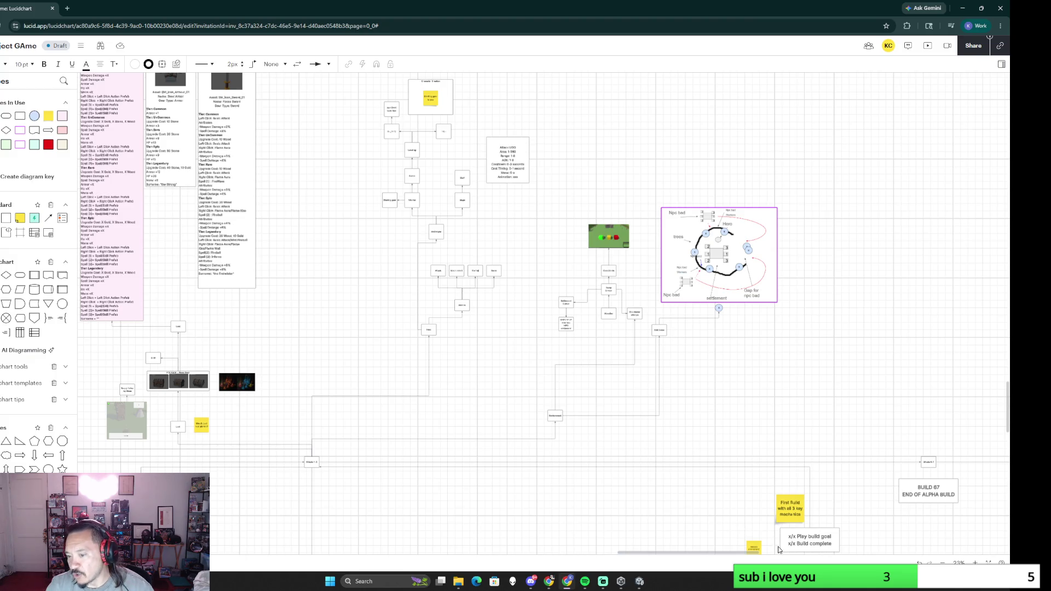
scroll(587, 383, "down", 3)
scroll(586, 383, "right", 2)
scroll(615, 436, "down", 1)
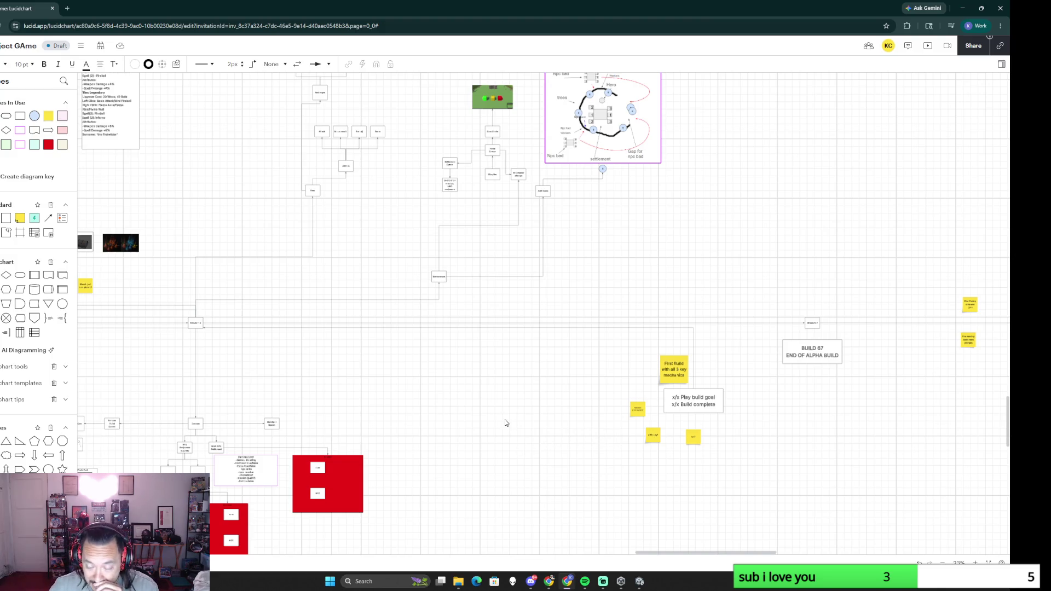
scroll(469, 435, "up", 1)
scroll(470, 434, "left", 1)
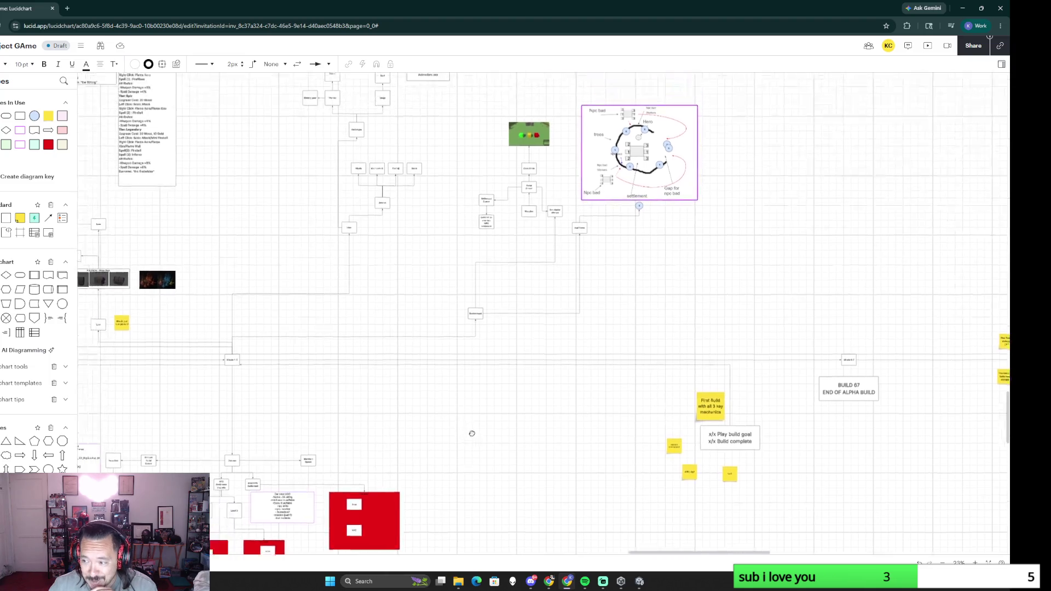
scroll(543, 493, "up", 2)
scroll(543, 492, "left", 2)
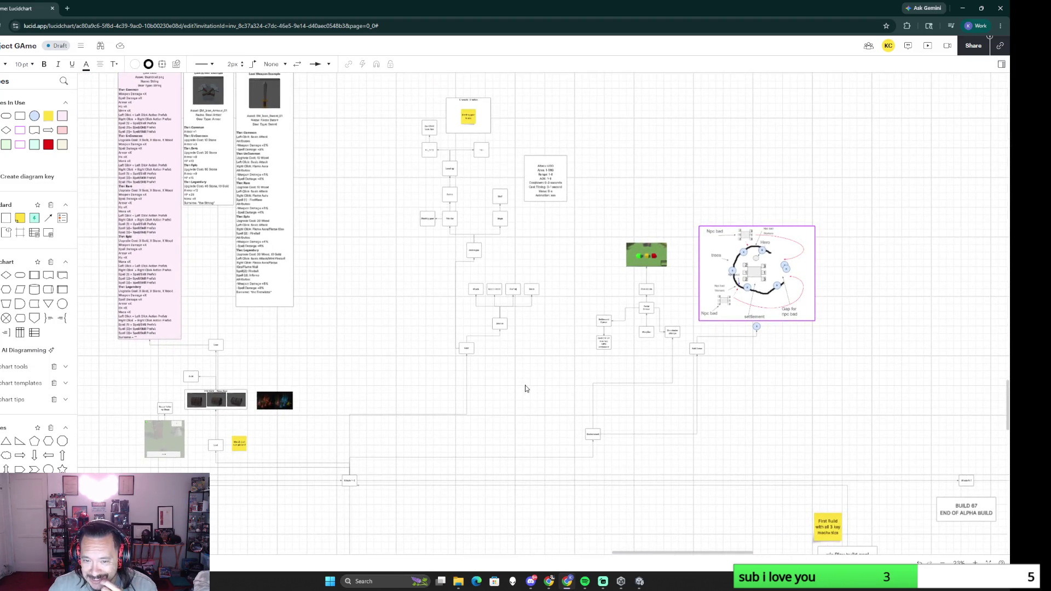
scroll(526, 385, "up", 1, "ctrl")
scroll(529, 401, "up", 1, "ctrl")
scroll(530, 471, "up", 1, "ctrl")
scroll(529, 471, "up", 1)
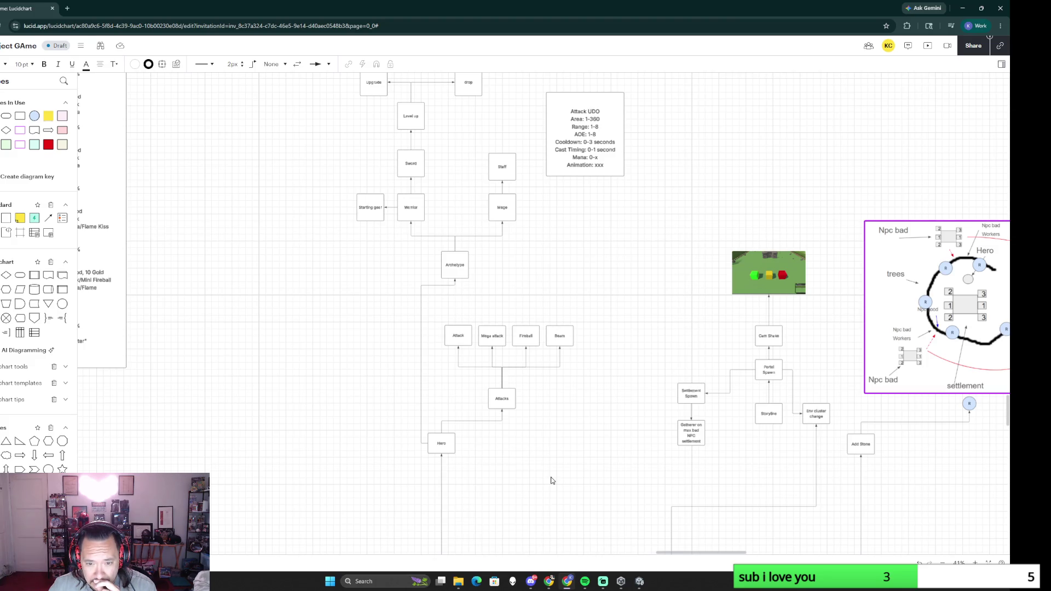
scroll(551, 481, "down", 2, "ctrl")
scroll(550, 479, "down", 1, "ctrl")
mouse_move(367, 444)
left_mouse_down()
mouse_move(535, 406)
mouse_move(553, 417)
left_mouse_up()
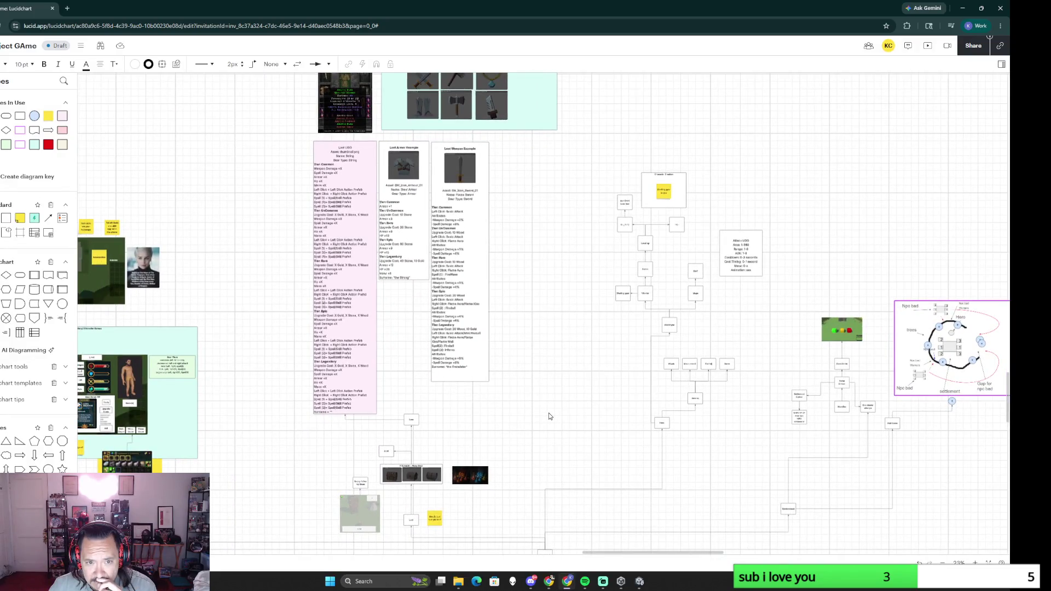
scroll(549, 416, "up", 3, "ctrl")
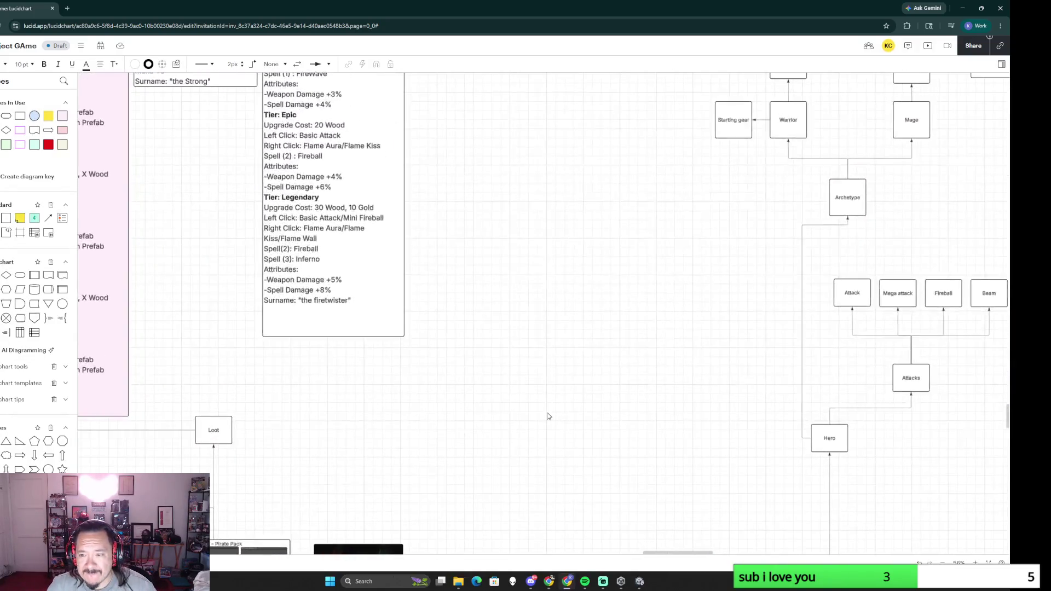
scroll(549, 416, "down", 1, "ctrl")
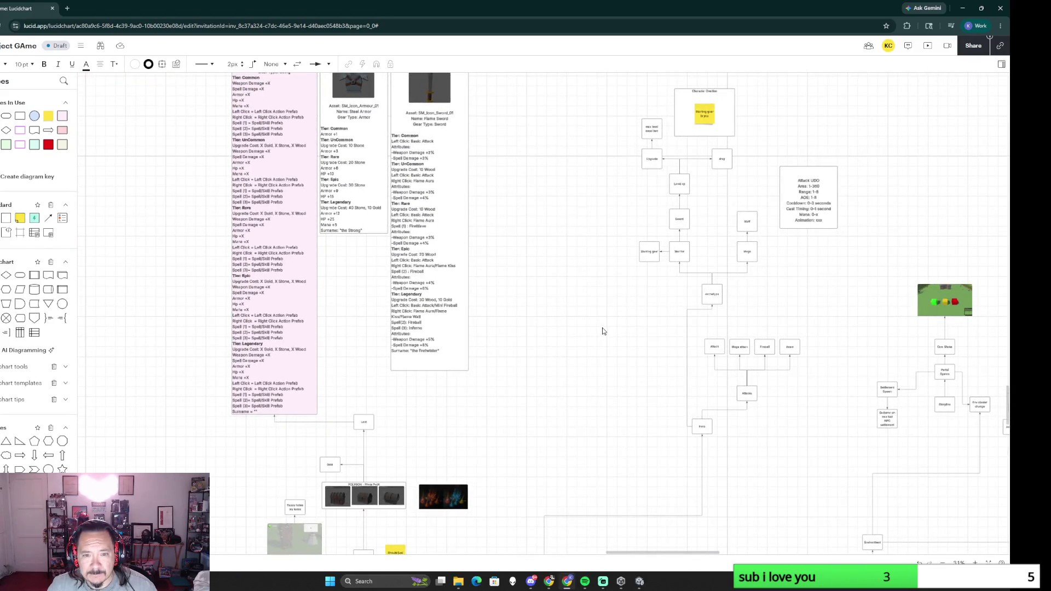
left_click_drag(308, 405, 580, 285)
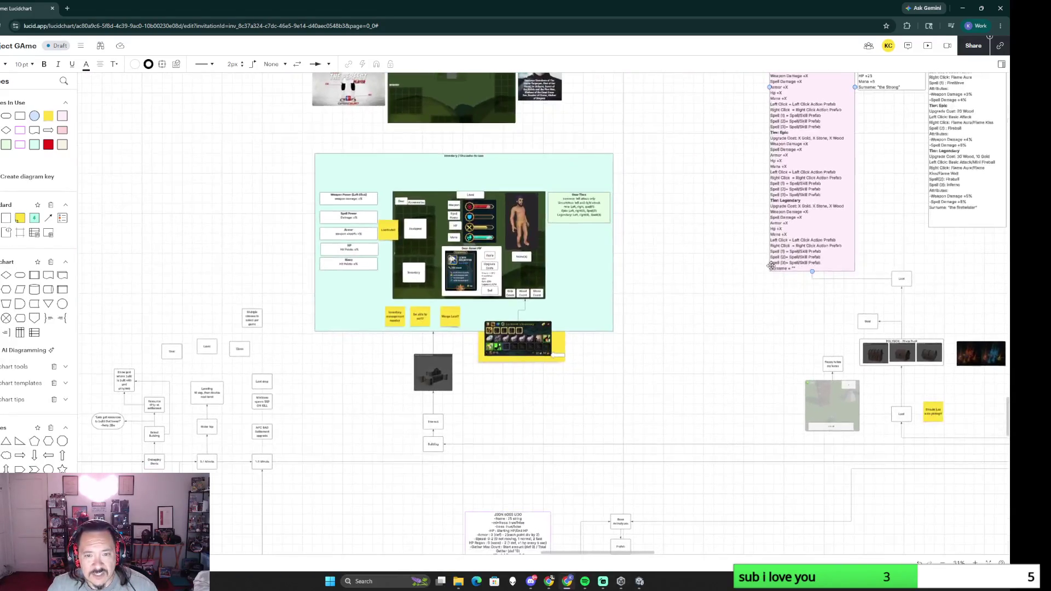
scroll(578, 284, "up", 2, "ctrl")
scroll(579, 285, "up", 2, "ctrl")
scroll(858, 395, "down", 3, "ctrl")
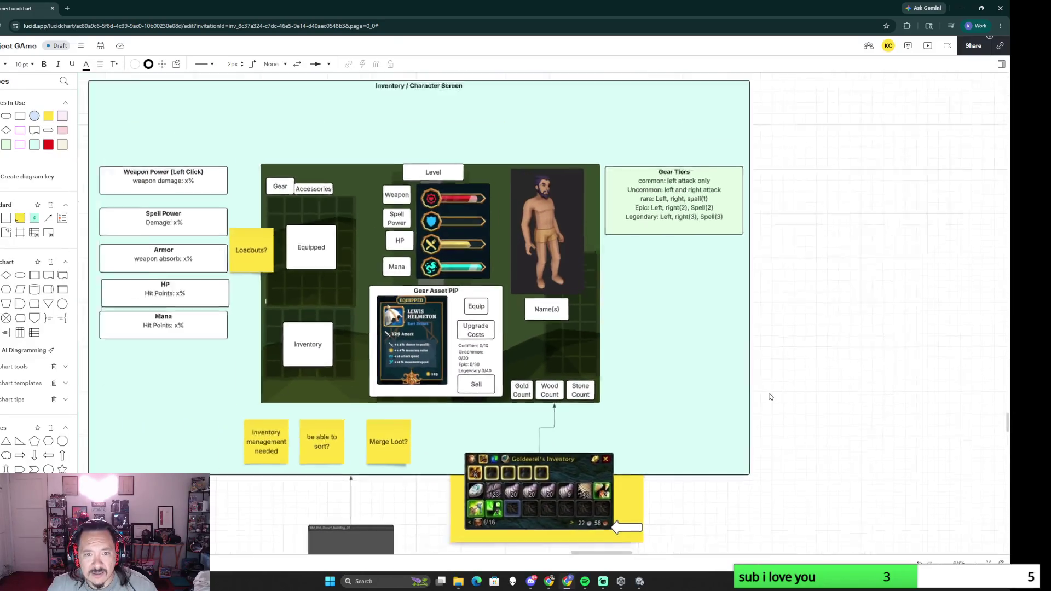
scroll(814, 347, "down", 2, "ctrl")
left_click_drag(818, 342, 481, 369)
left_click_drag(759, 288, 550, 371)
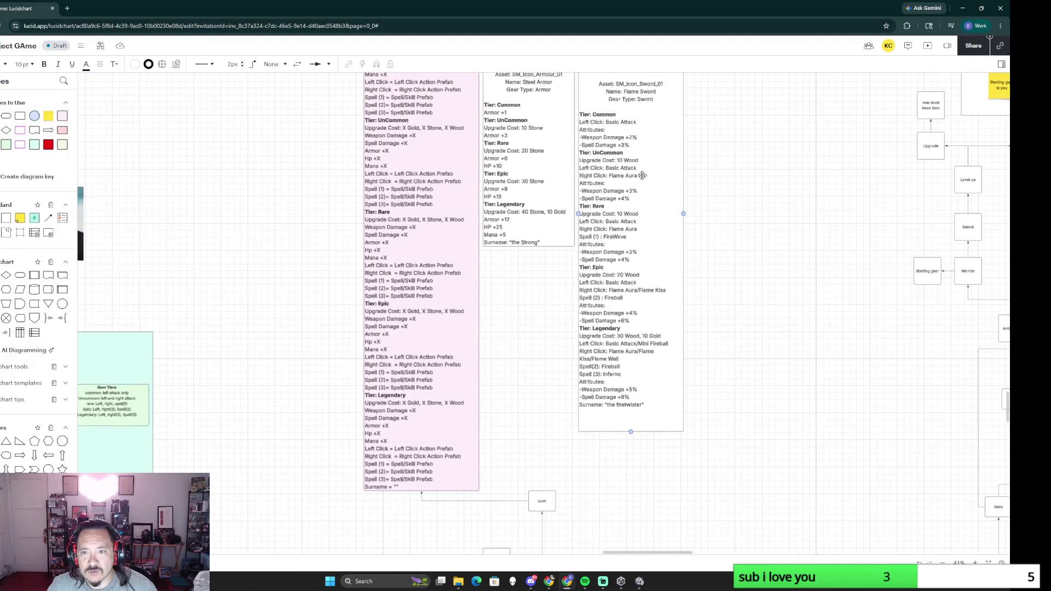
left_click_drag(758, 354, 625, 342)
left_click_drag(696, 390, 464, 370)
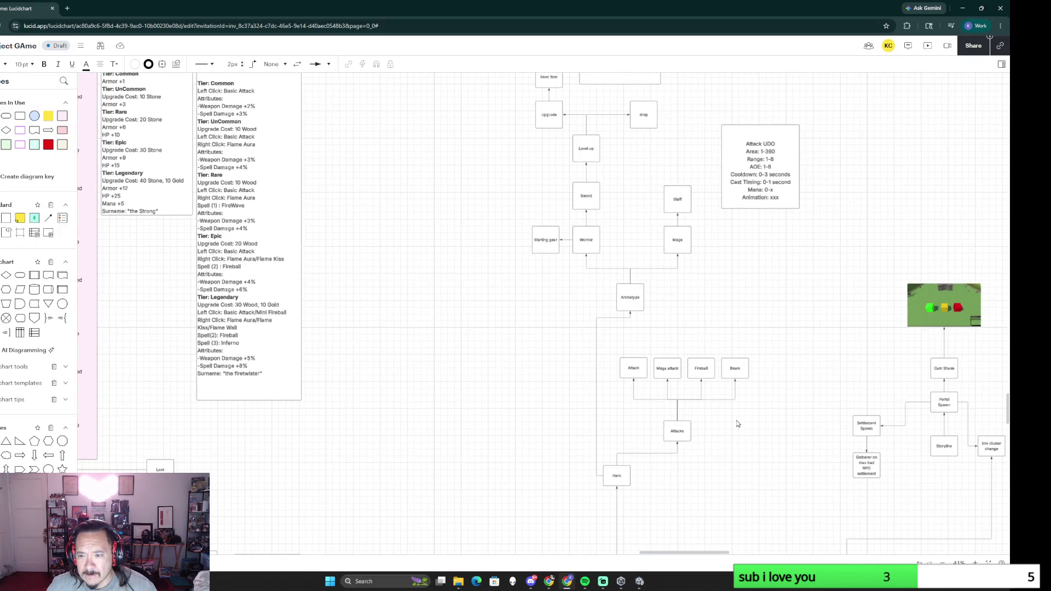
left_click_drag(765, 349, 710, 374)
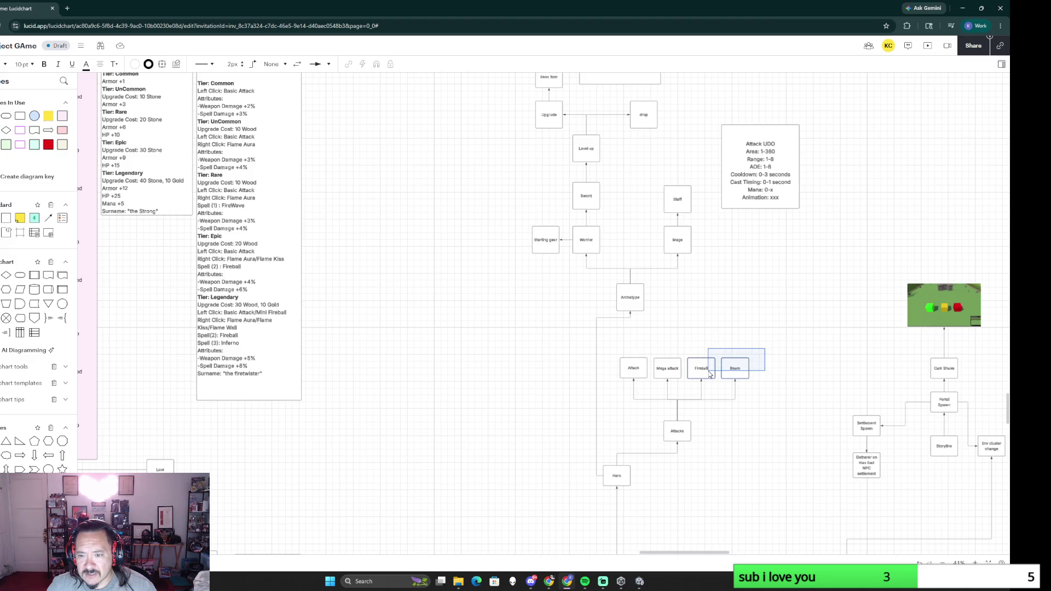
left_click_drag(711, 374, 617, 439)
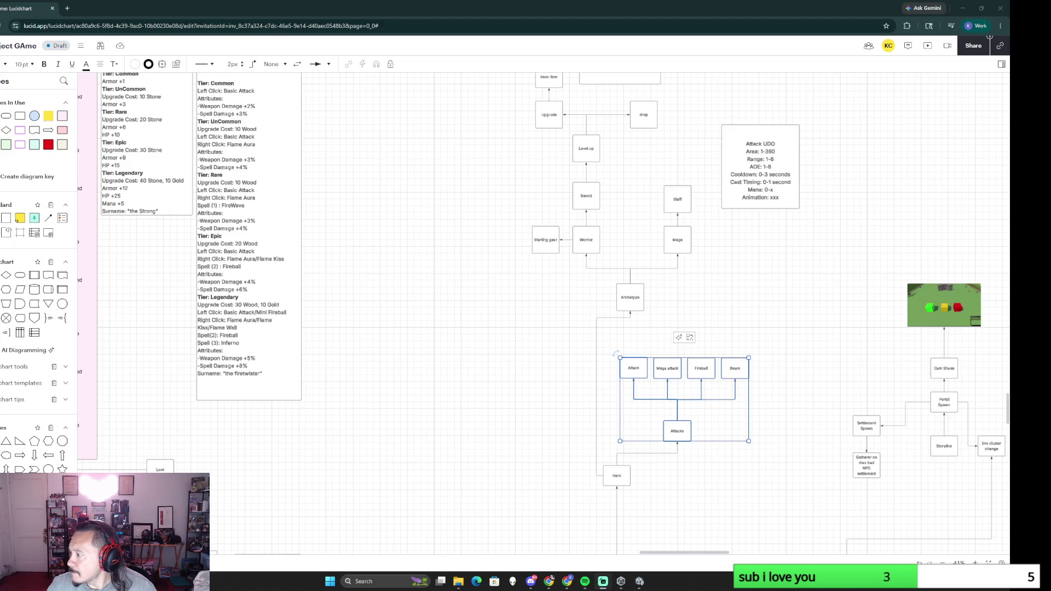
left_click(485, 404)
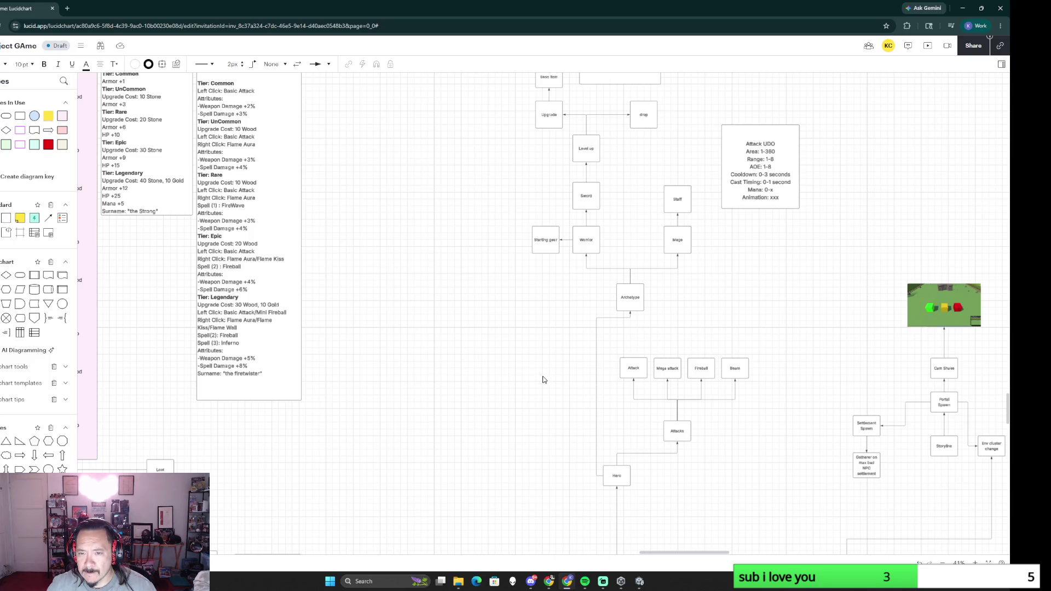
scroll(542, 380, "down", 3, "ctrl")
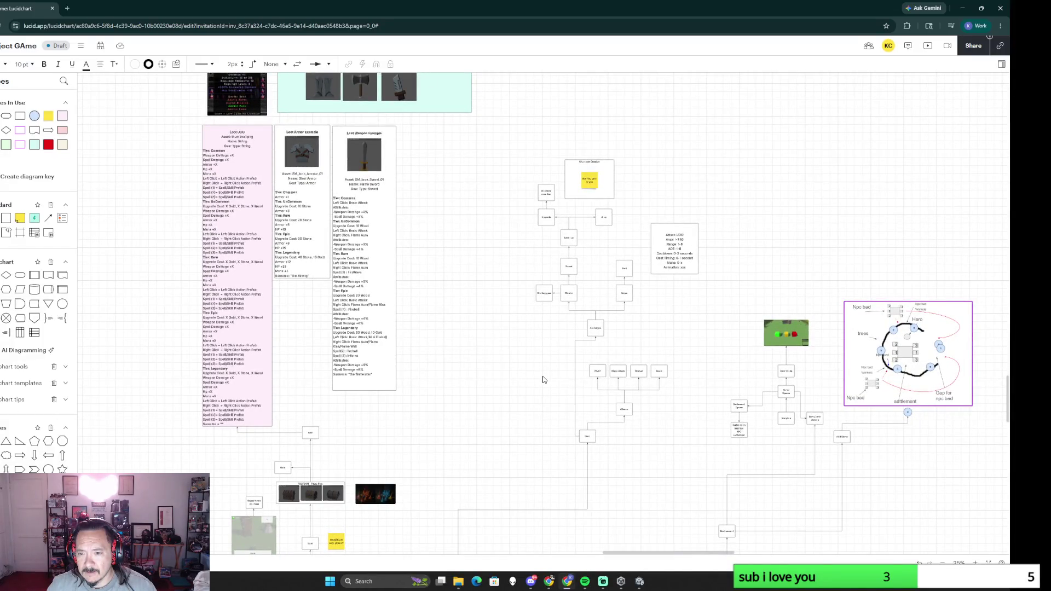
scroll(543, 380, "up", 2, "ctrl")
scroll(481, 387, "up", 2, "ctrl")
scroll(441, 411, "up", 1, "ctrl")
scroll(423, 410, "down", 3)
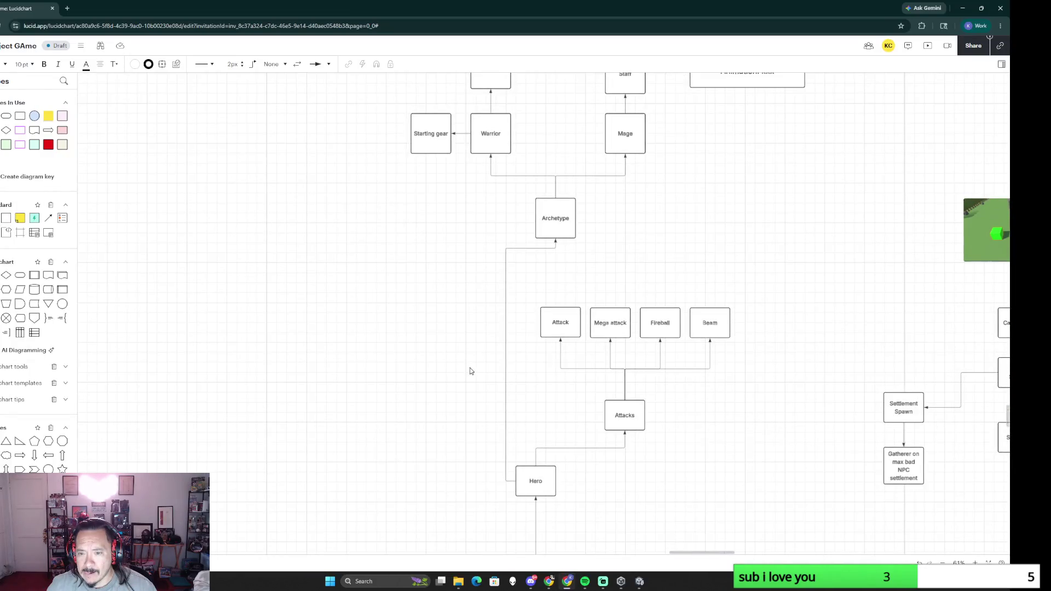
scroll(470, 371, "down", 2, "ctrl")
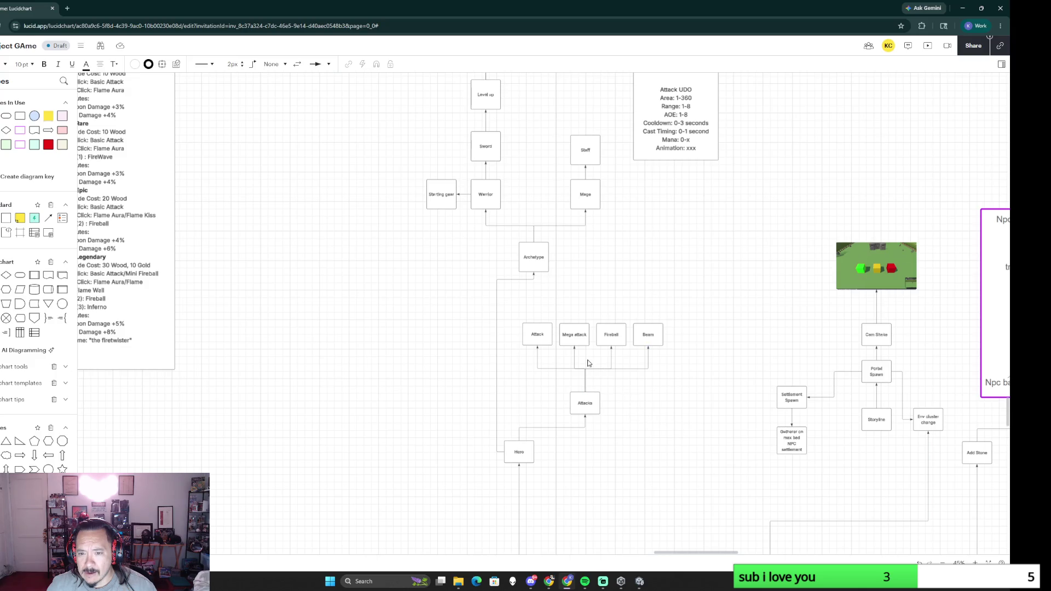
scroll(584, 349, "down", 5, "ctrl")
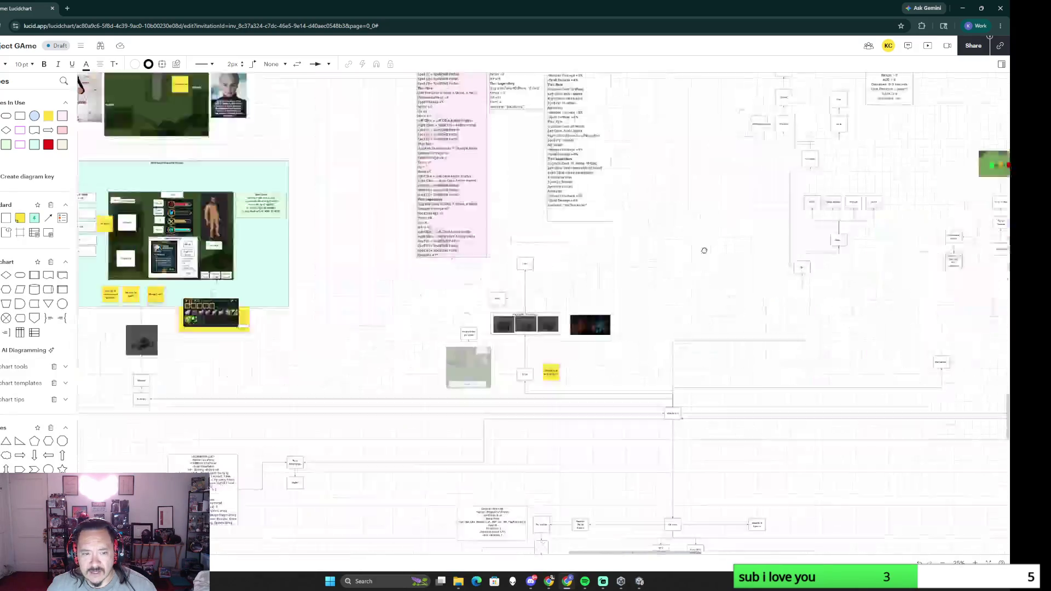
scroll(742, 326, "up", 1, "ctrl")
scroll(685, 304, "up", 1, "ctrl")
scroll(669, 298, "up", 1, "ctrl")
scroll(603, 393, "up", 1, "ctrl")
left_click_drag(603, 394, 485, 478)
mouse_move(525, 219)
left_mouse_down()
mouse_move(565, 287)
mouse_move(683, 86)
left_mouse_up()
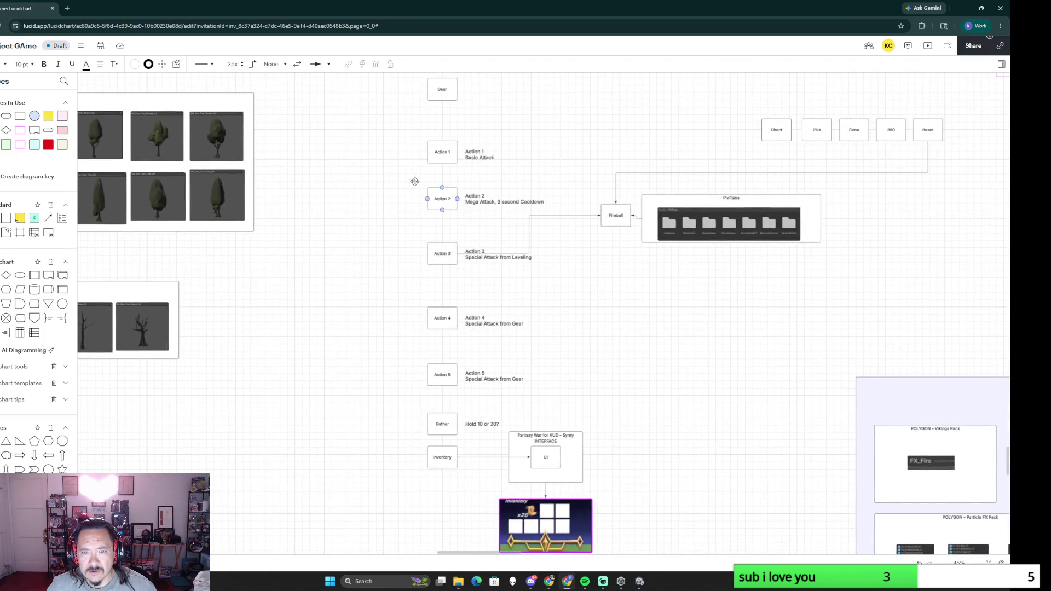
left_click_drag(393, 141, 574, 395)
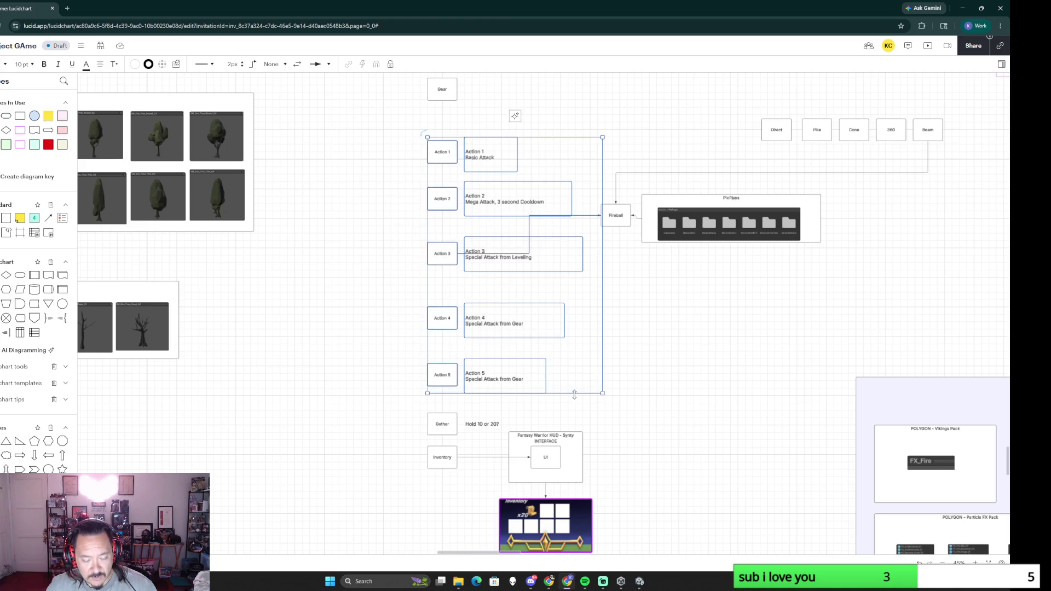
scroll(575, 395, "down", 2)
scroll(613, 371, "down", 3)
scroll(601, 357, "down", 3)
scroll(567, 305, "down", 2)
scroll(527, 252, "down", 1)
scroll(501, 230, "down", 2)
scroll(504, 238, "down", 2)
scroll(512, 247, "down", 1)
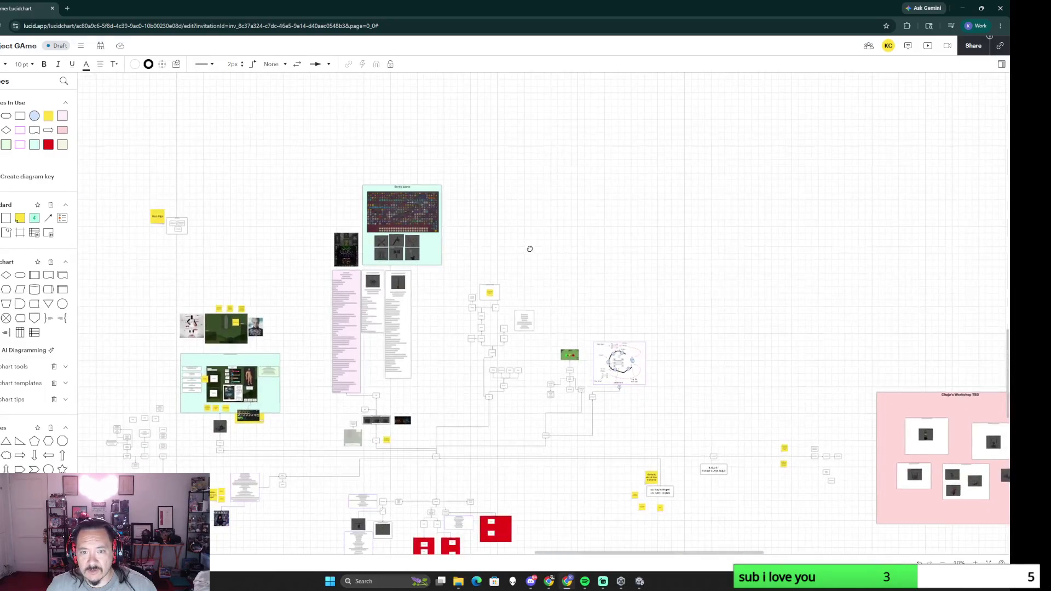
scroll(530, 249, "up", 2)
scroll(530, 341, "up", 3)
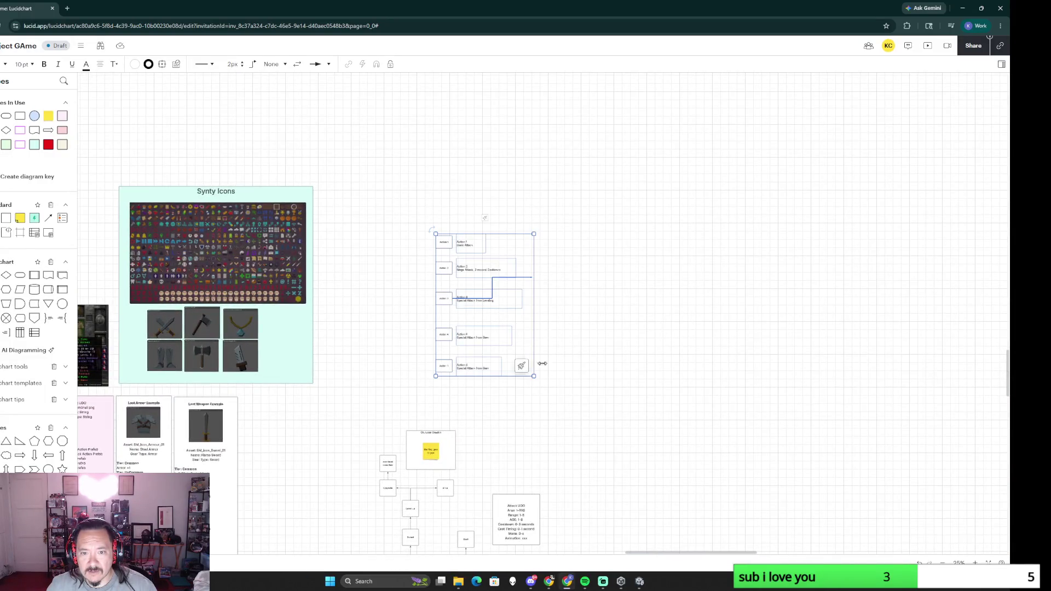
scroll(561, 354, "down", 2)
scroll(541, 499, "up", 4)
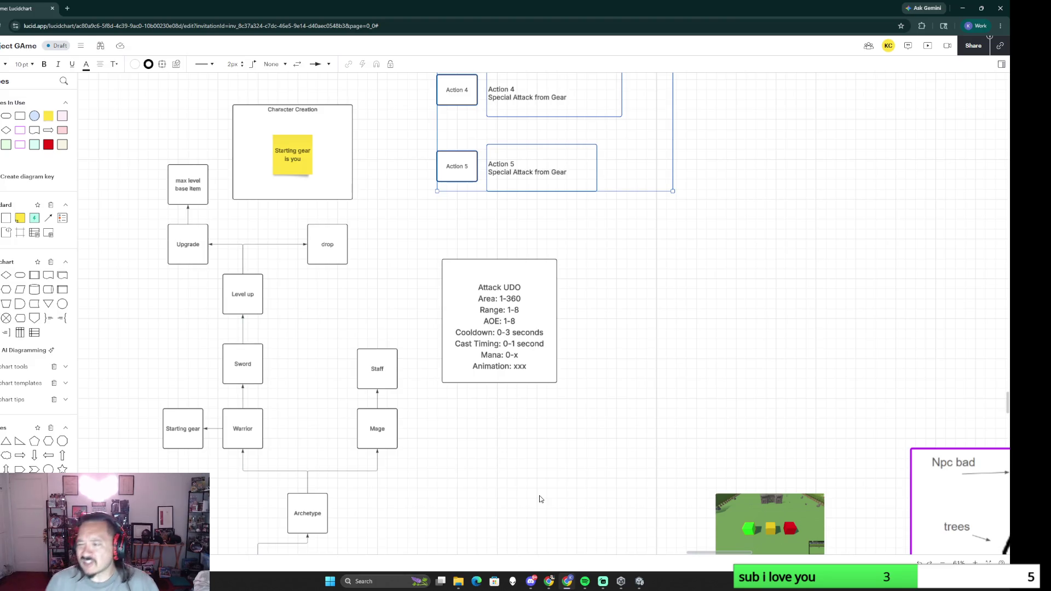
scroll(428, 511, "down", 5)
scroll(428, 512, "up", 1)
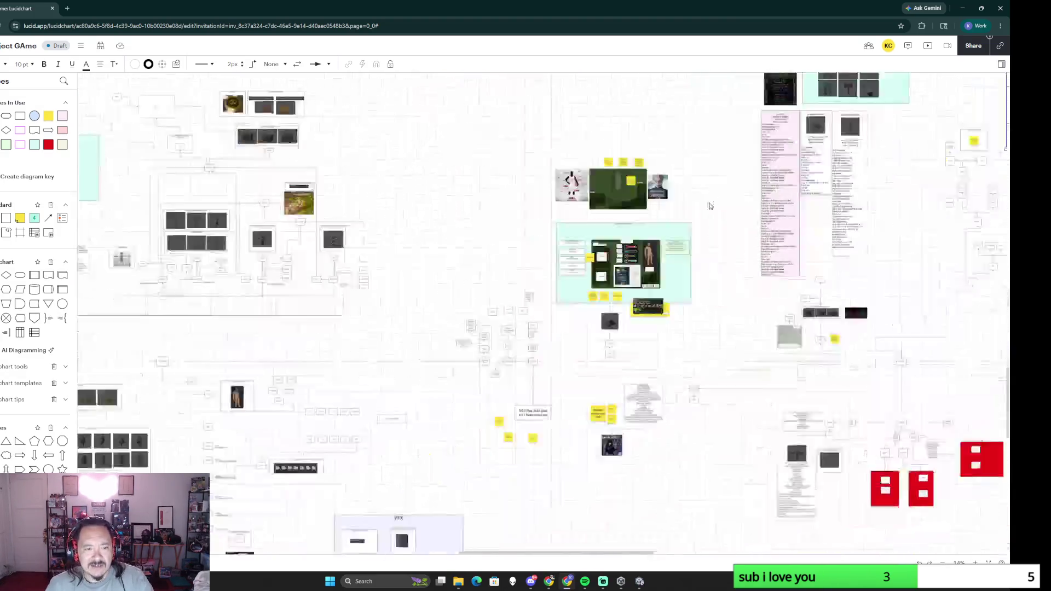
Step: Pan the board past the central diagram and VFX area to the red-box milestone notes
left_click_drag(304, 337, 558, 436)
scroll(558, 437, "up", 3)
scroll(709, 287, "up", 3)
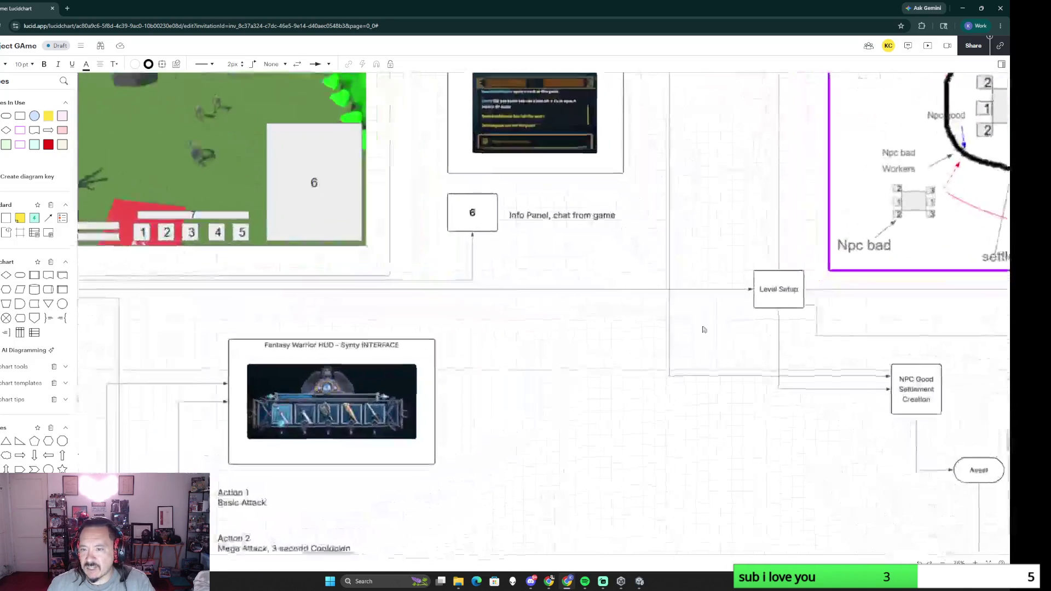
scroll(601, 260, "up", 3)
scroll(566, 318, "down", 1)
scroll(556, 307, "up", 3)
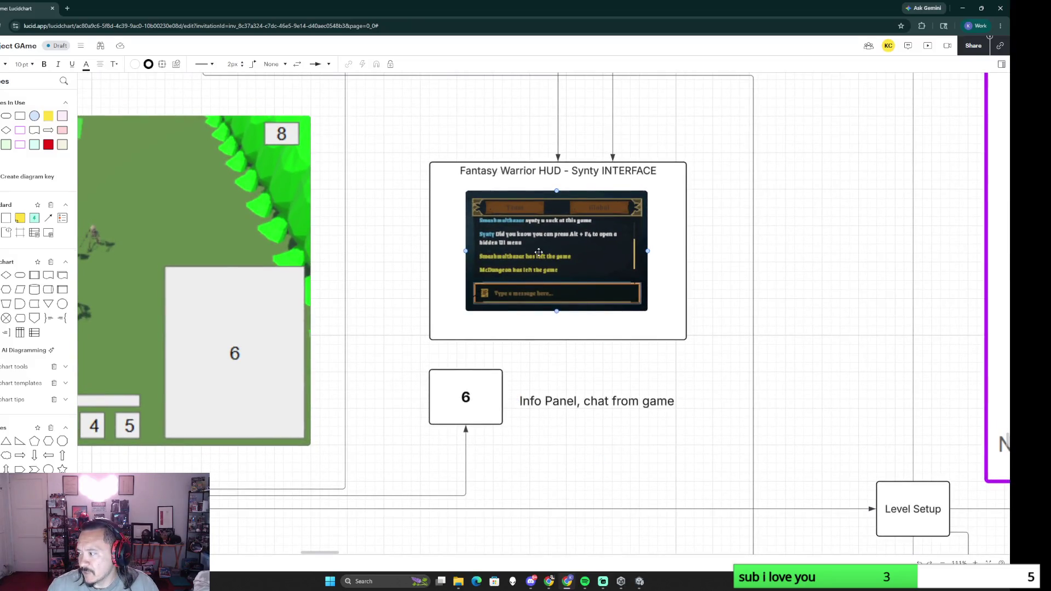
scroll(745, 396, "down", 3)
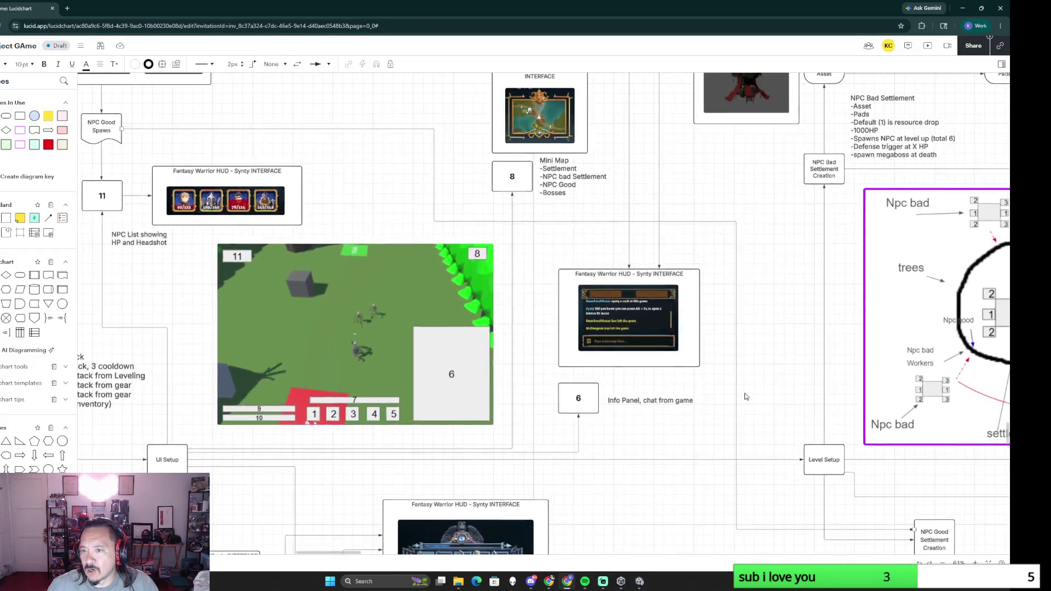
scroll(759, 394, "down", 3)
left_click_drag(759, 393, 325, 264)
scroll(325, 264, "up", 3)
scroll(325, 264, "down", 2)
left_click_drag(859, 305, 446, 352)
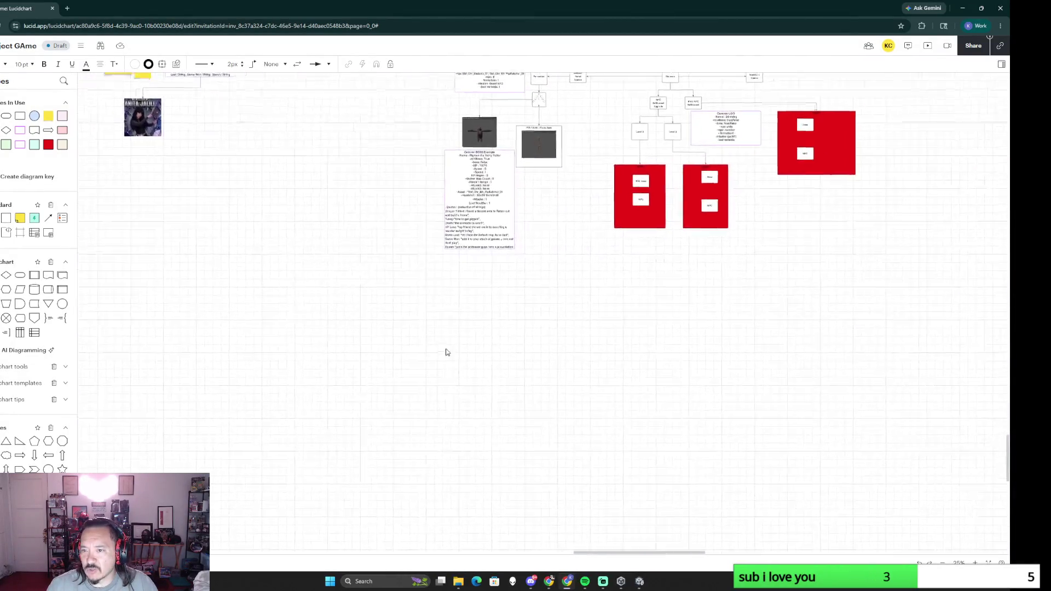
scroll(649, 360, "right", 4)
scroll(631, 366, "left", 3)
scroll(791, 370, "left", 4)
scroll(791, 371, "up", 1)
scroll(393, 318, "left", 5)
scroll(500, 299, "up", 2)
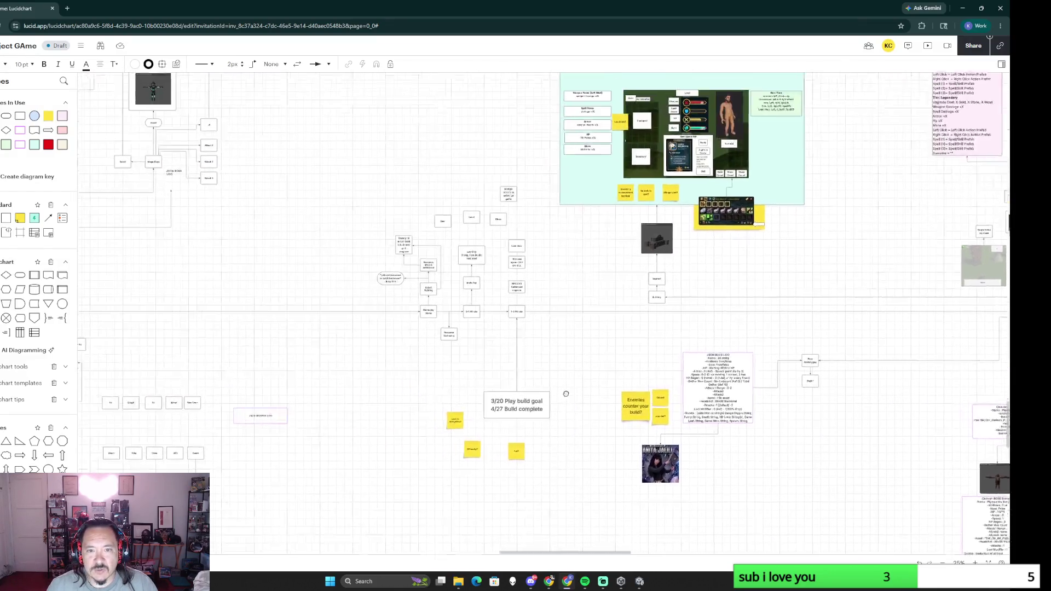
scroll(556, 374, "up", 2)
scroll(556, 374, "up", 2)
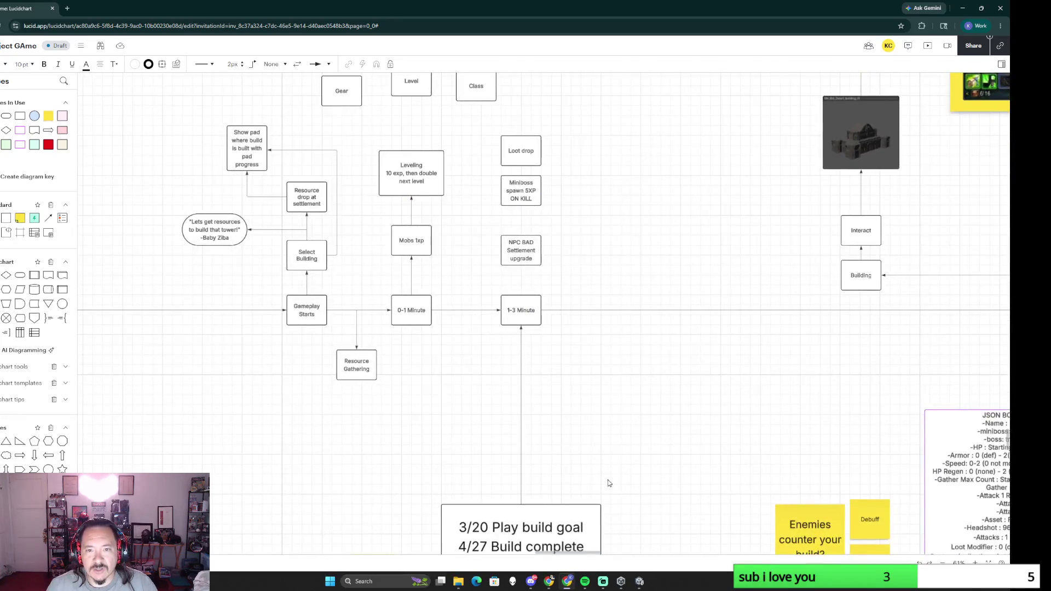
scroll(662, 441, "down", 1)
scroll(661, 442, "down", 3)
scroll(369, 324, "down", 3)
scroll(796, 307, "right", 2)
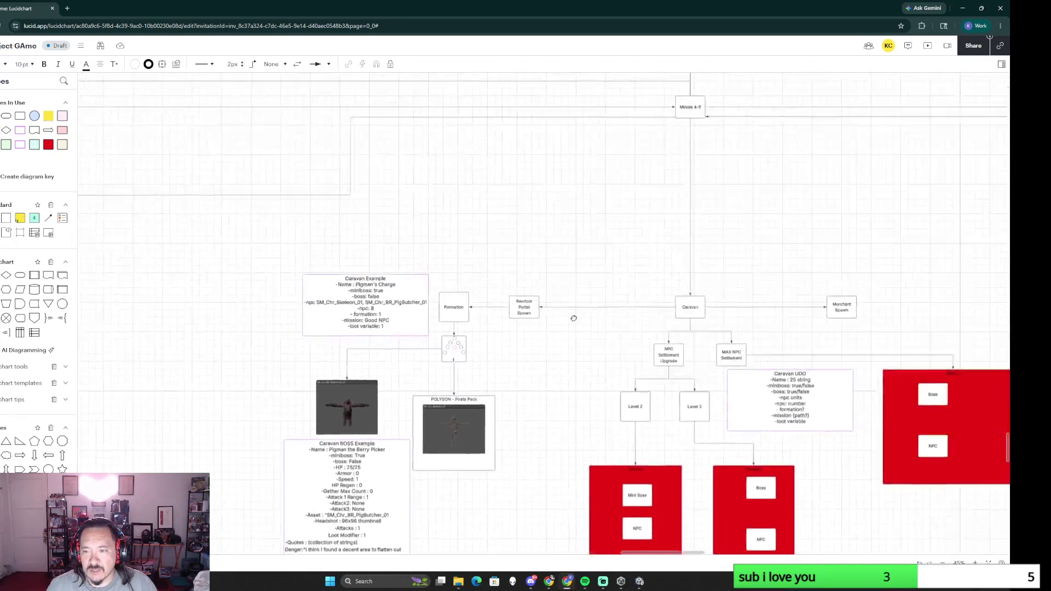
scroll(575, 308, "up", 2)
scroll(609, 399, "right", 2)
scroll(603, 410, "right", 3)
scroll(603, 412, "down", 1)
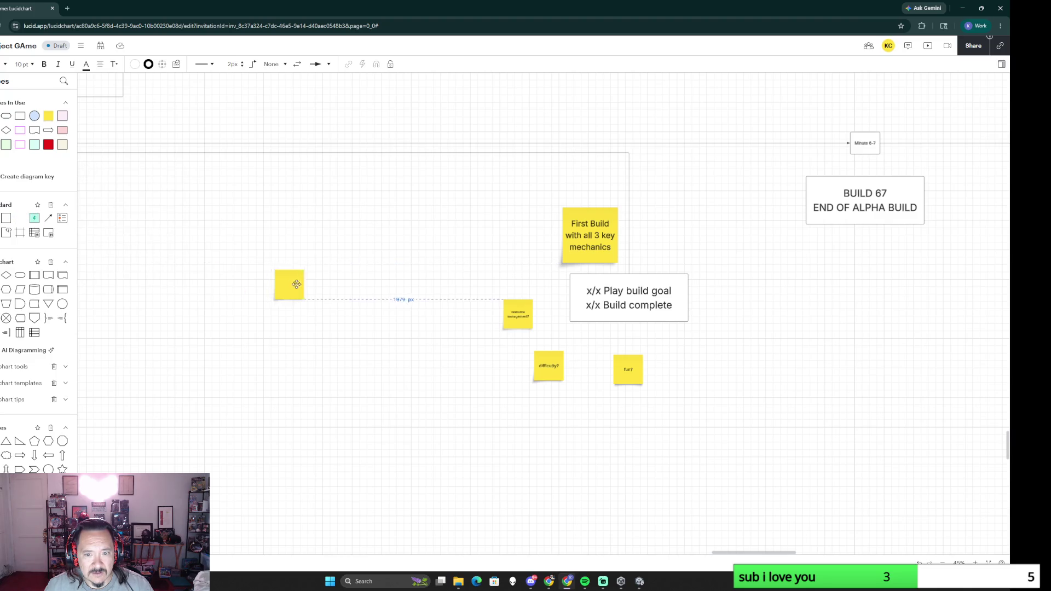
left_click_drag(19, 218, 366, 284)
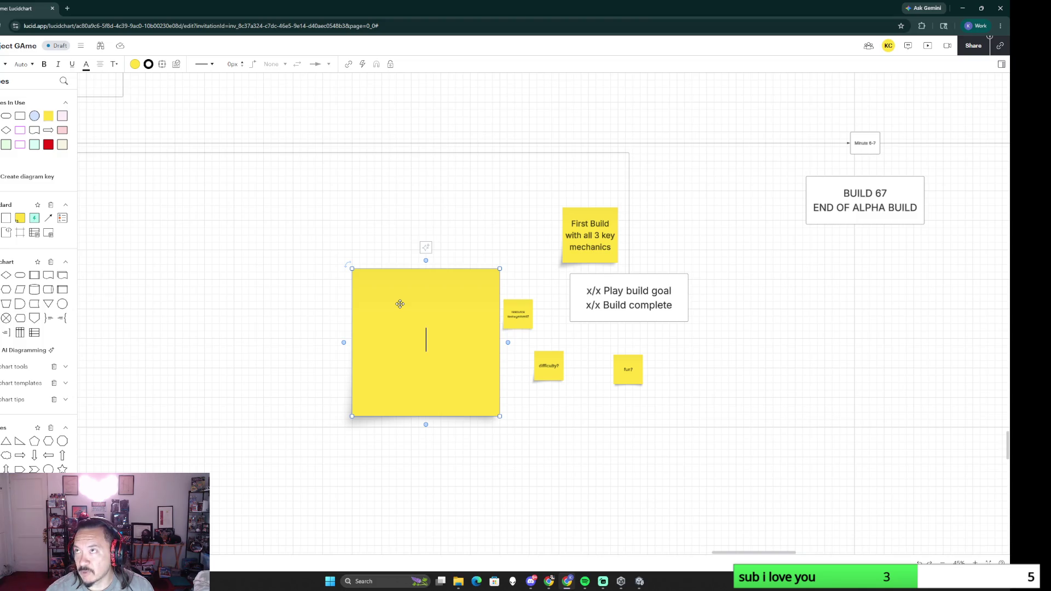
type("Loot")
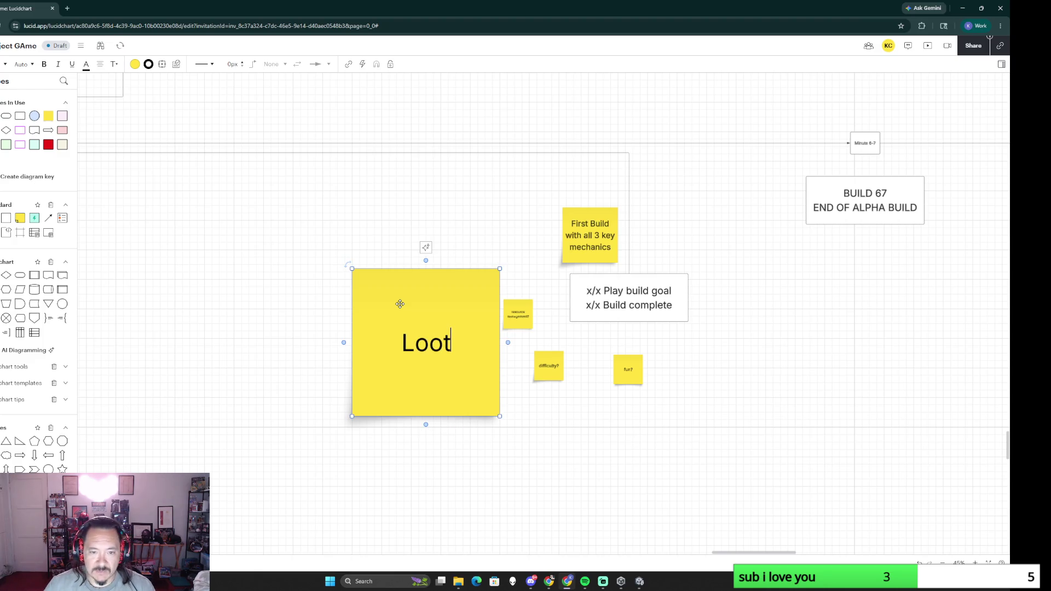
left_click(385, 260)
left_click(399, 301)
key("Delete")
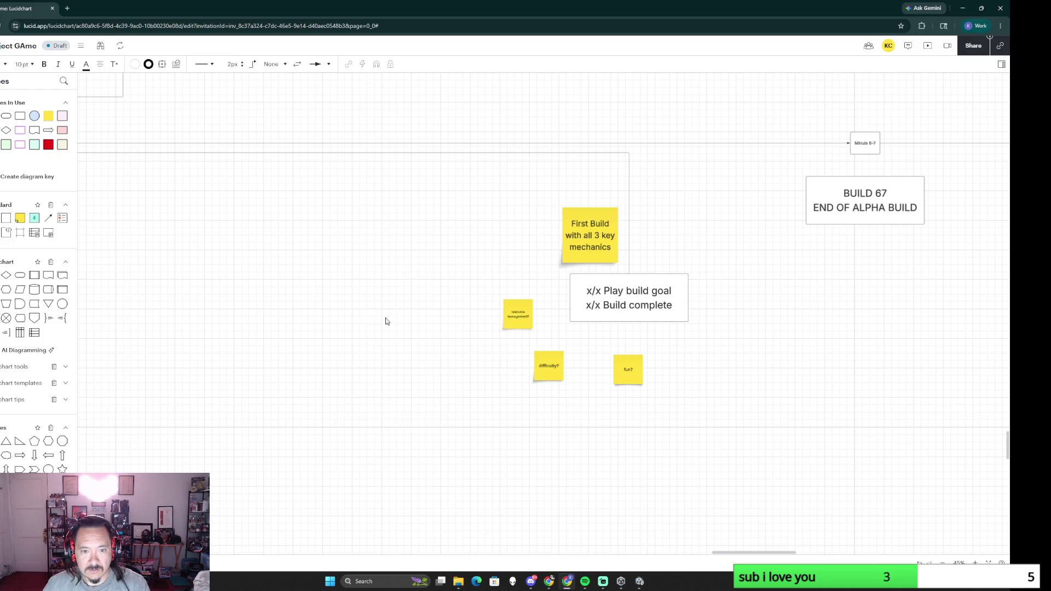
mouse_move(6, 218)
left_mouse_down()
mouse_move(378, 268)
mouse_move(478, 409)
left_mouse_up()
Step: Label the new tall box 'Build Playthrough' and align its text top centre
left_click(415, 322)
type("Build Play")
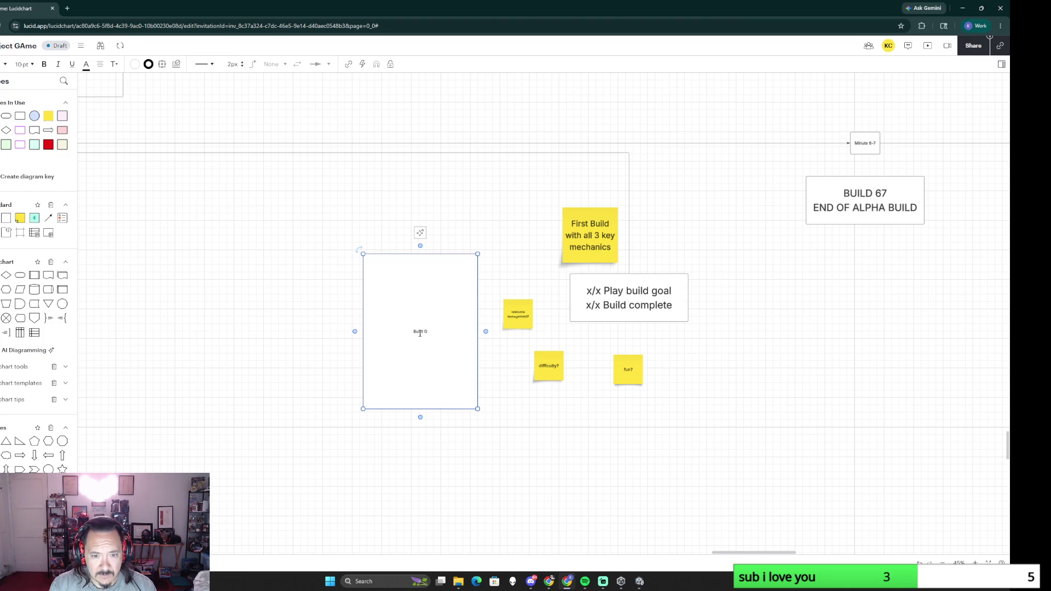
type("test")
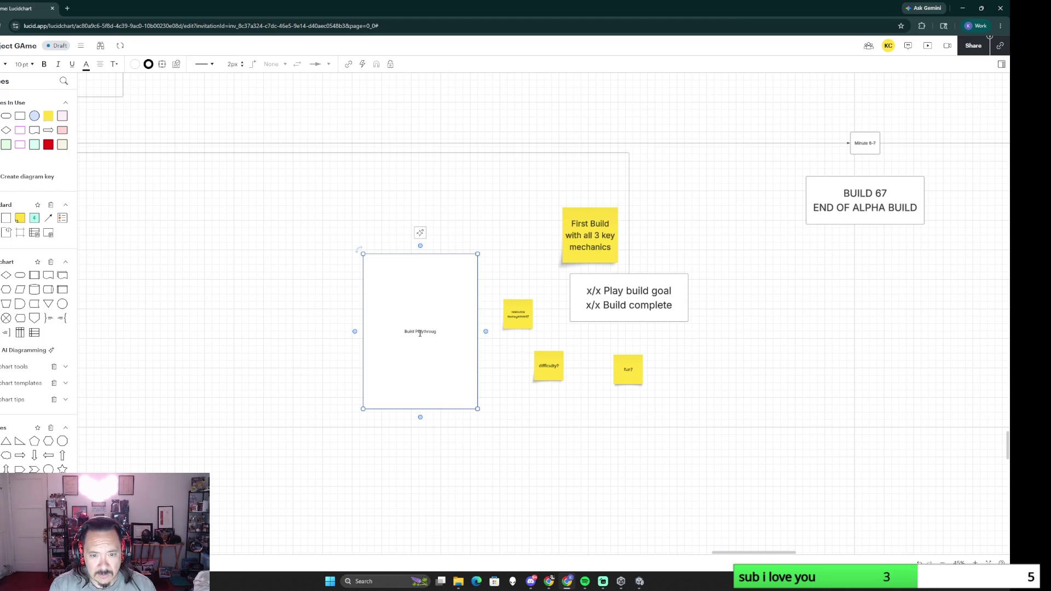
left_click_drag(436, 332, 403, 331)
left_click(101, 65)
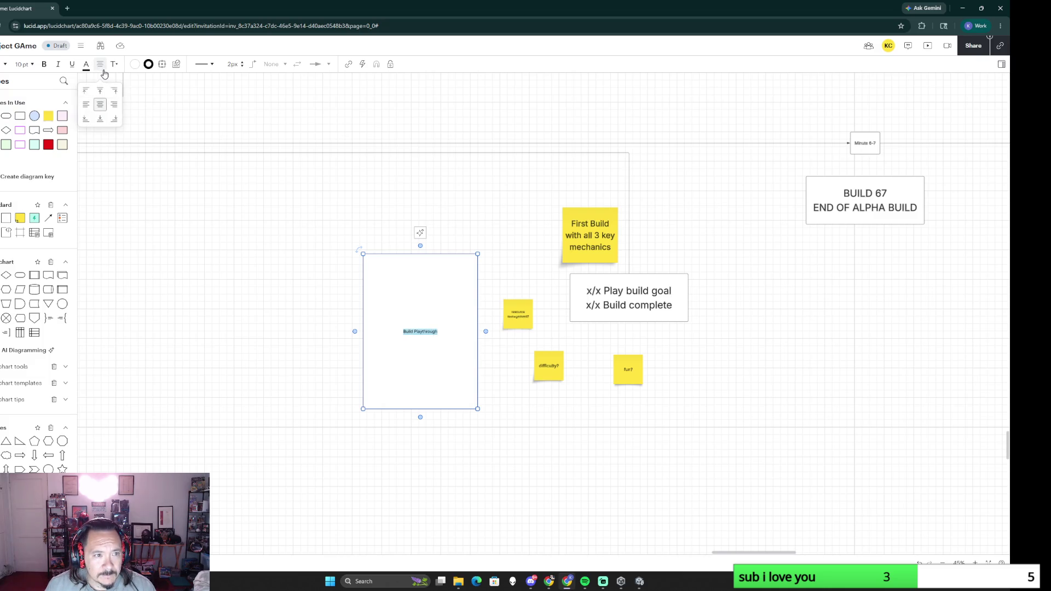
left_click(99, 90)
left_click(439, 260)
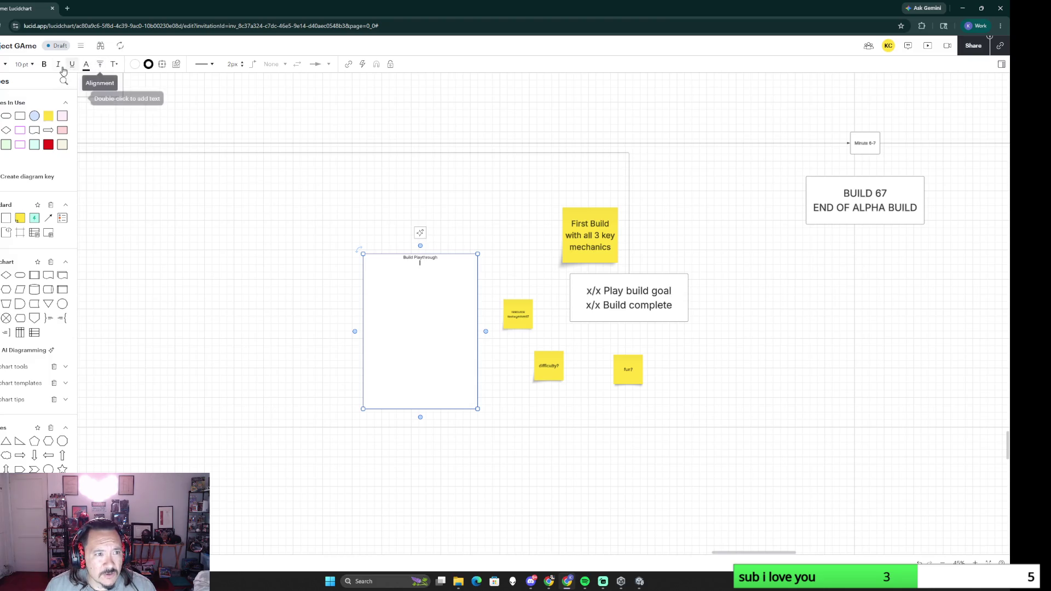
Step: Change the Build Playthrough text alignment to middle left
left_click(98, 69)
left_click(86, 105)
scroll(412, 325, "up", 2, "ctrl")
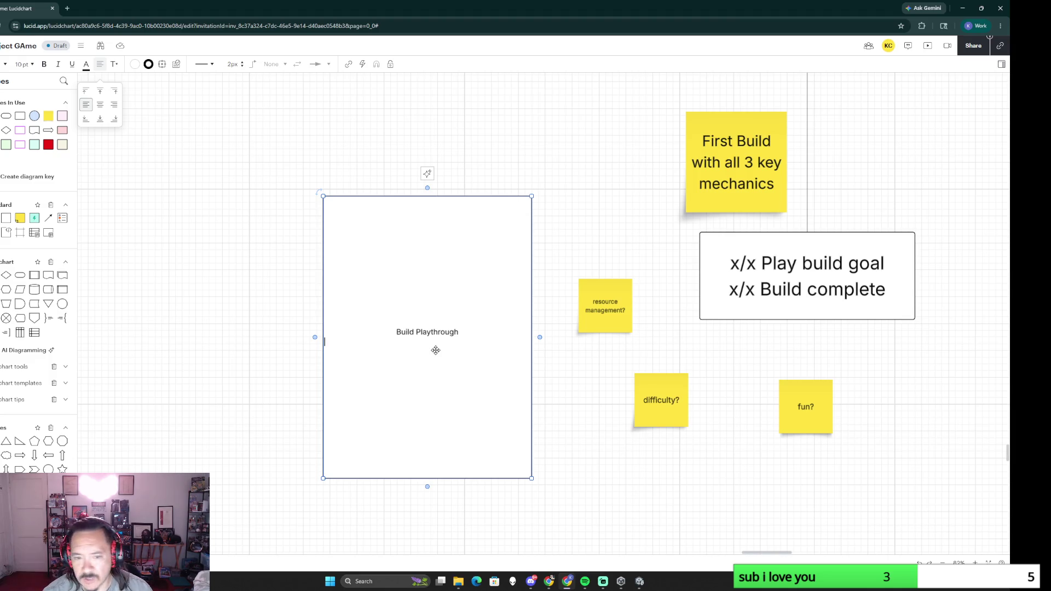
type("Play through first 3 minutes")
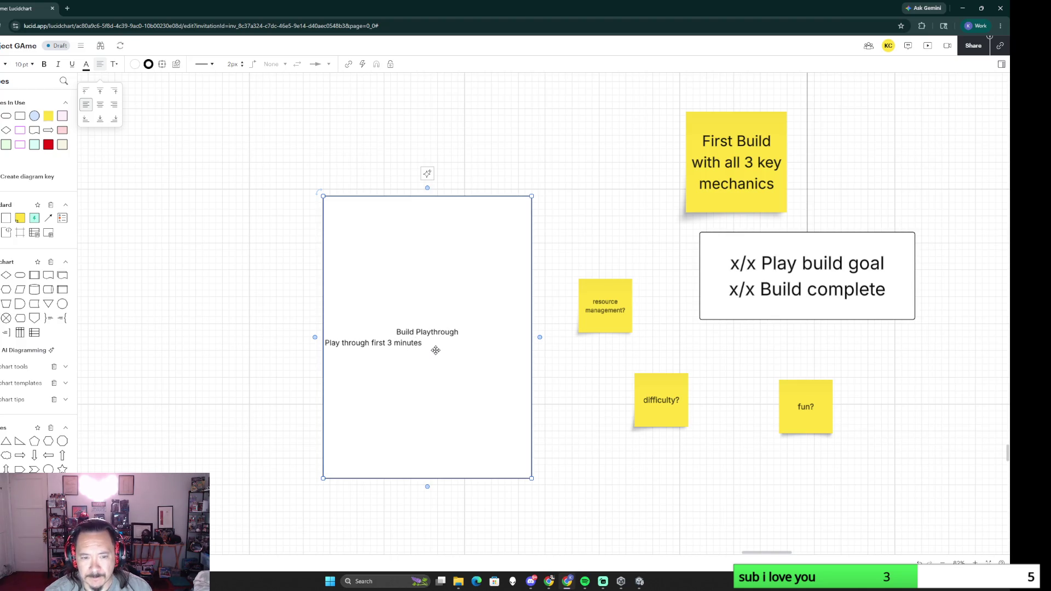
Step: Enter task '1. Extend Play through first 3 minutes' and begin line '2.'
key("Left")
key("Left")
key("Left")
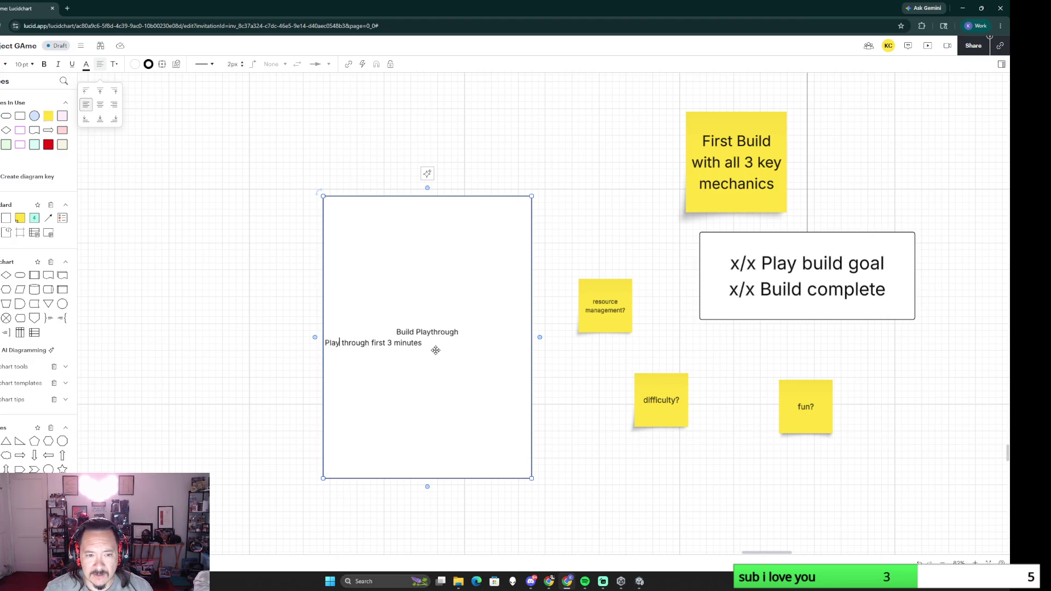
type("1. Extend")
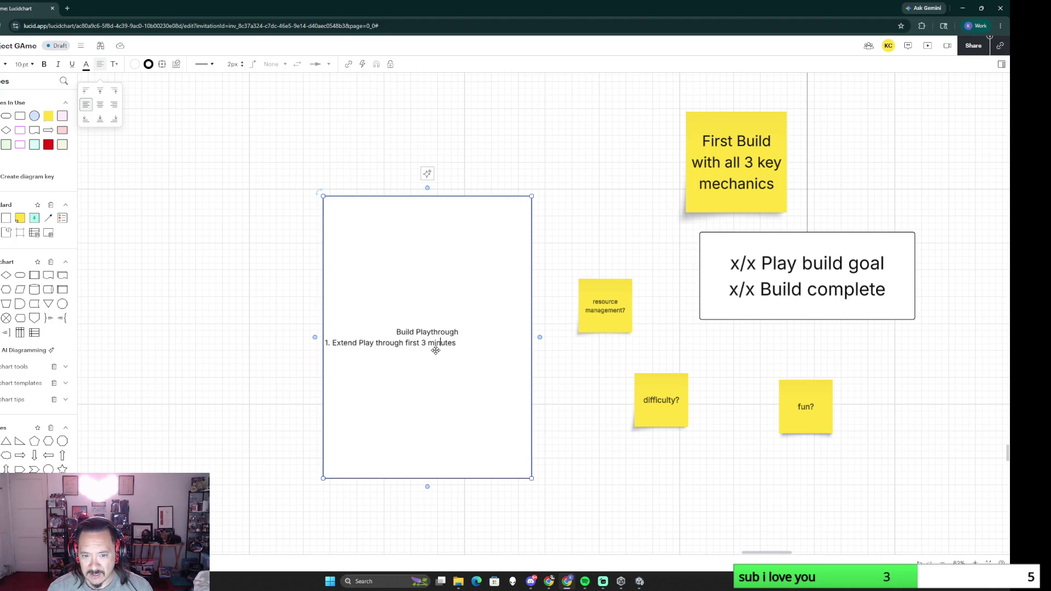
key("Return")
type("2.Portal will spawn caravan")
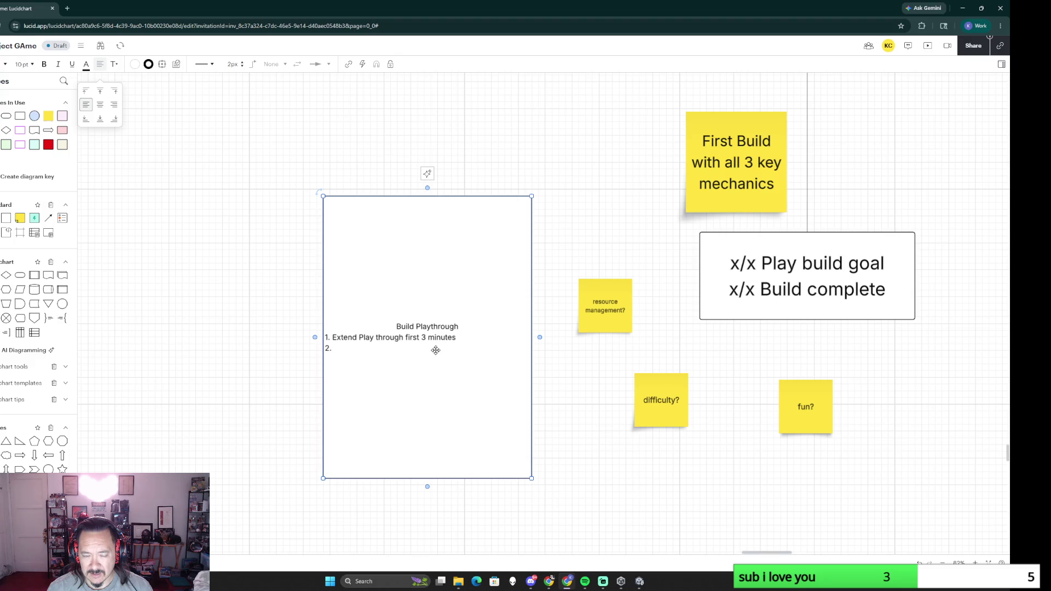
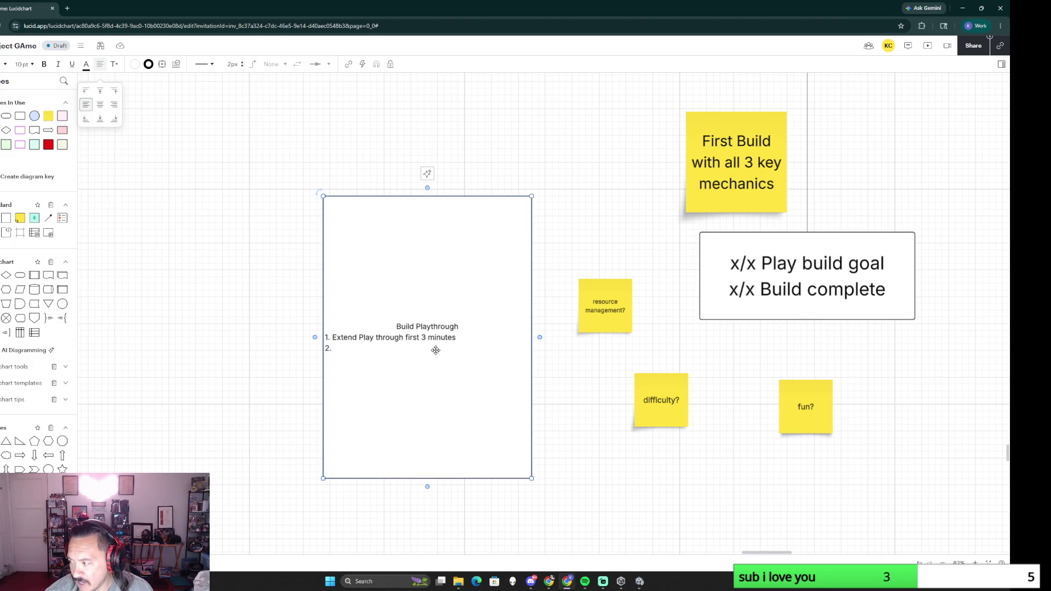
type("Portal will spawn caravan")
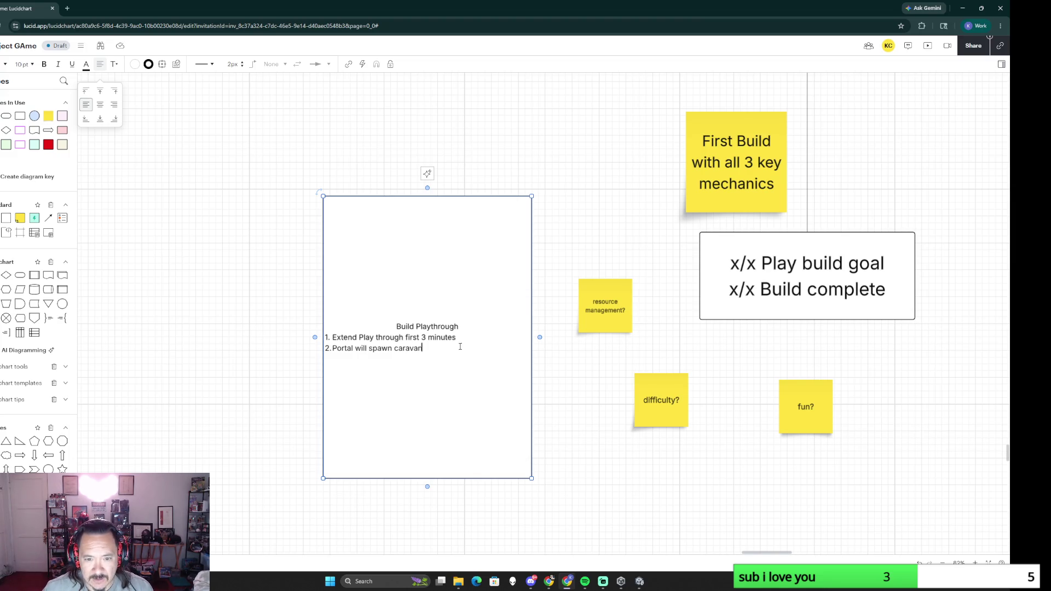
Step: Add numbered lines for steps 2–5: loot review, portal environment change, caravan spawn and game end
key("Return")
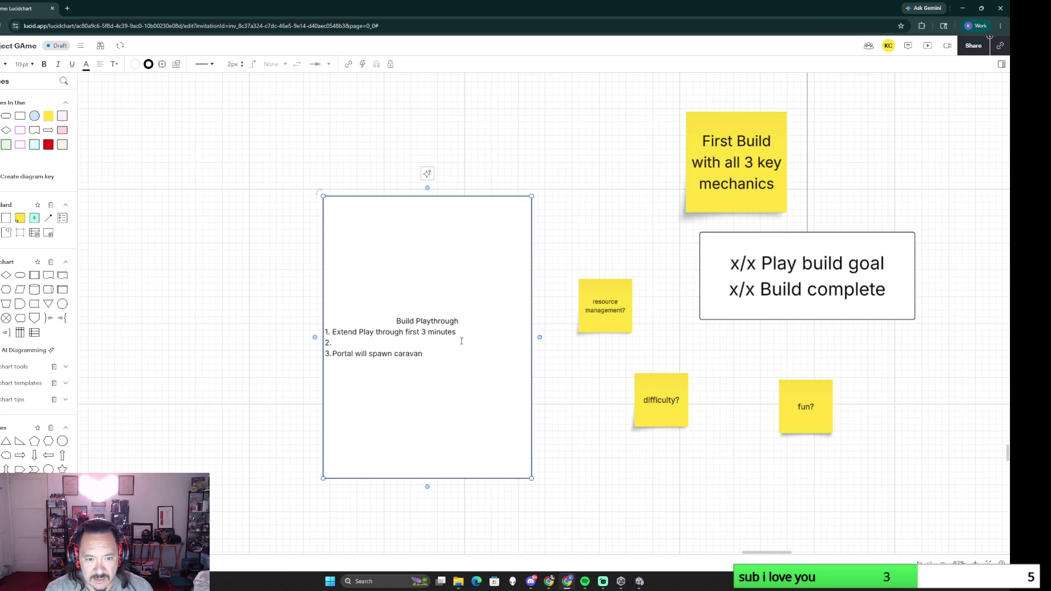
type("ser gets loot and reviews at settle")
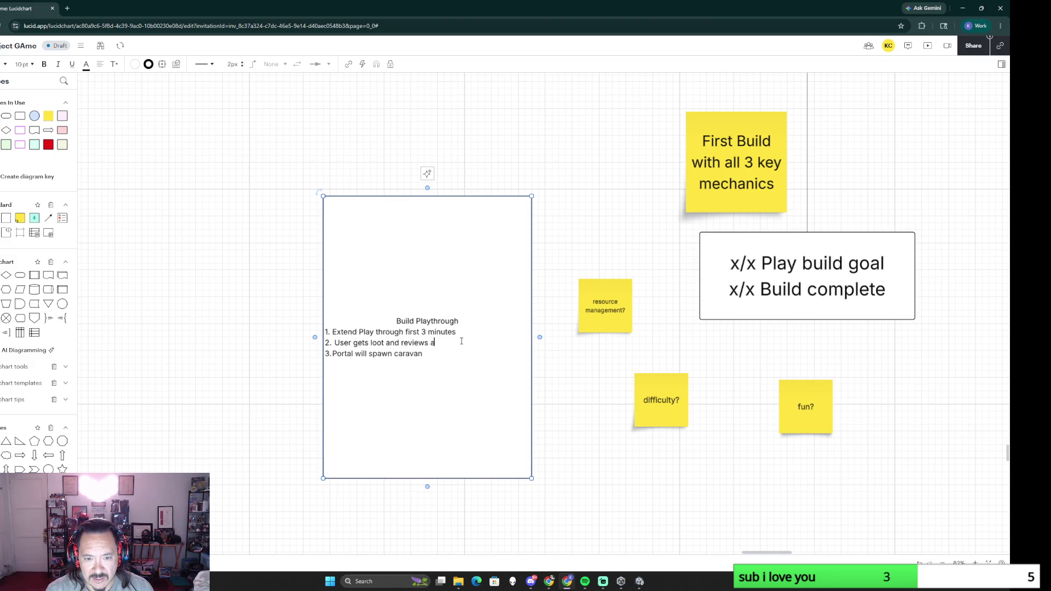
type("ment")
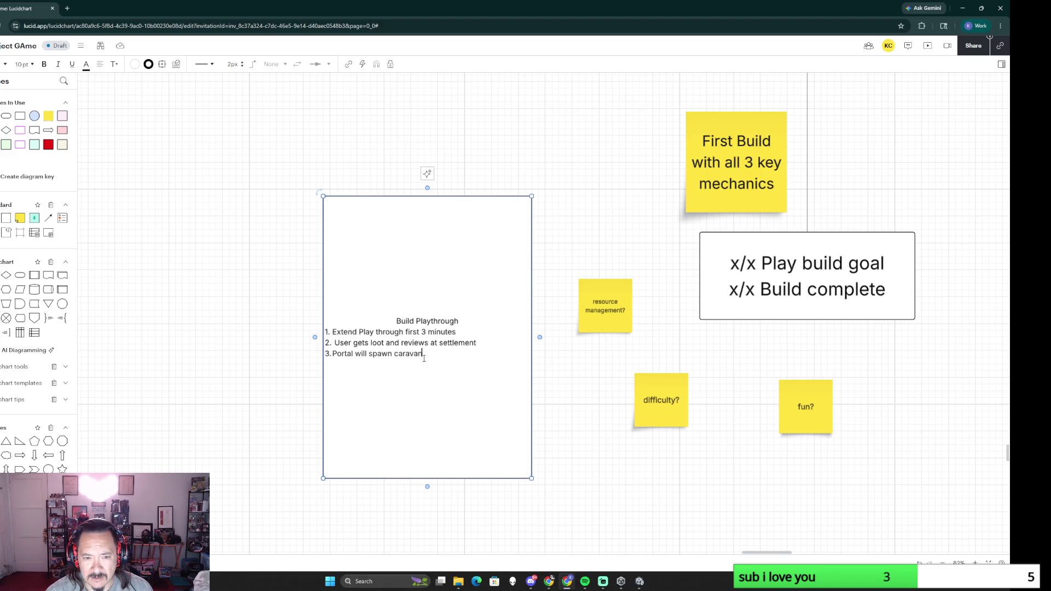
key("BackSpace")
key("BackSpace")
key("BackSpace")
key("BackSpace")
key("BackSpace")
key("BackSpace")
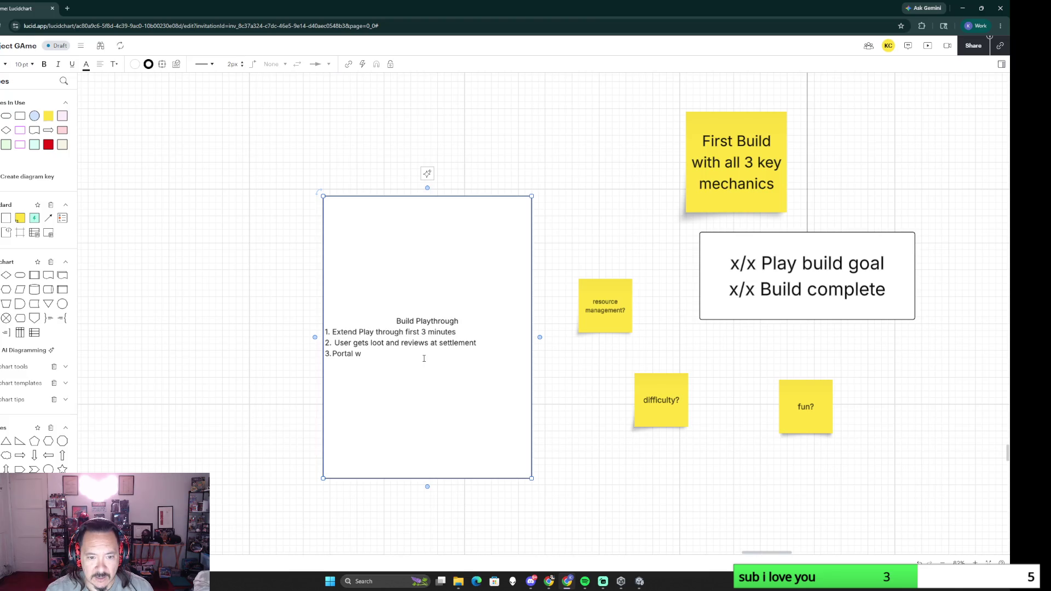
type("activates envvi")
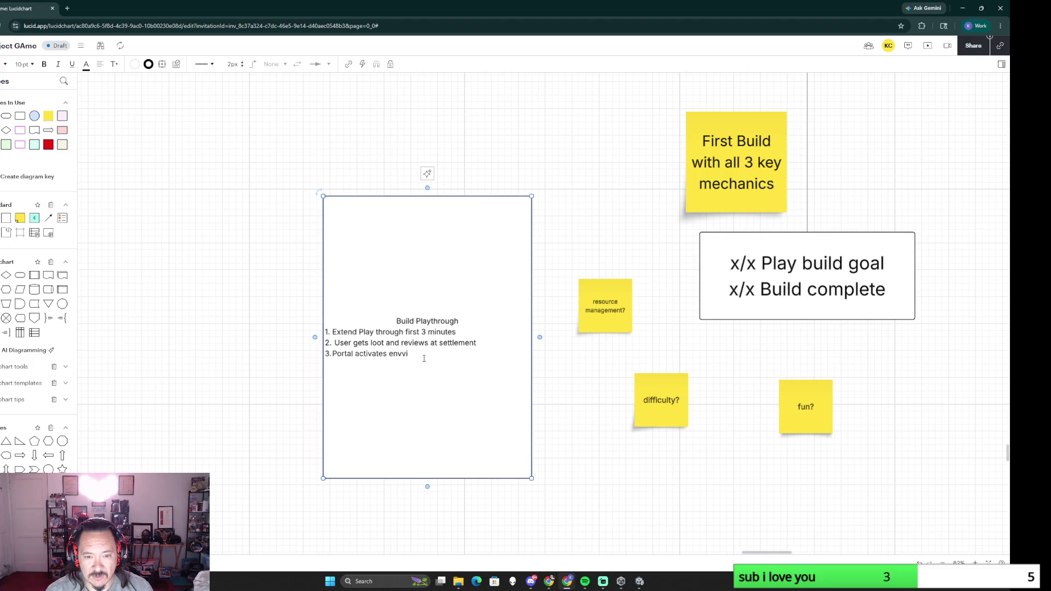
key("BackSpace")
key("BackSpace")
type("ironment change")
key("Return")
type("ortal spawns caravan")
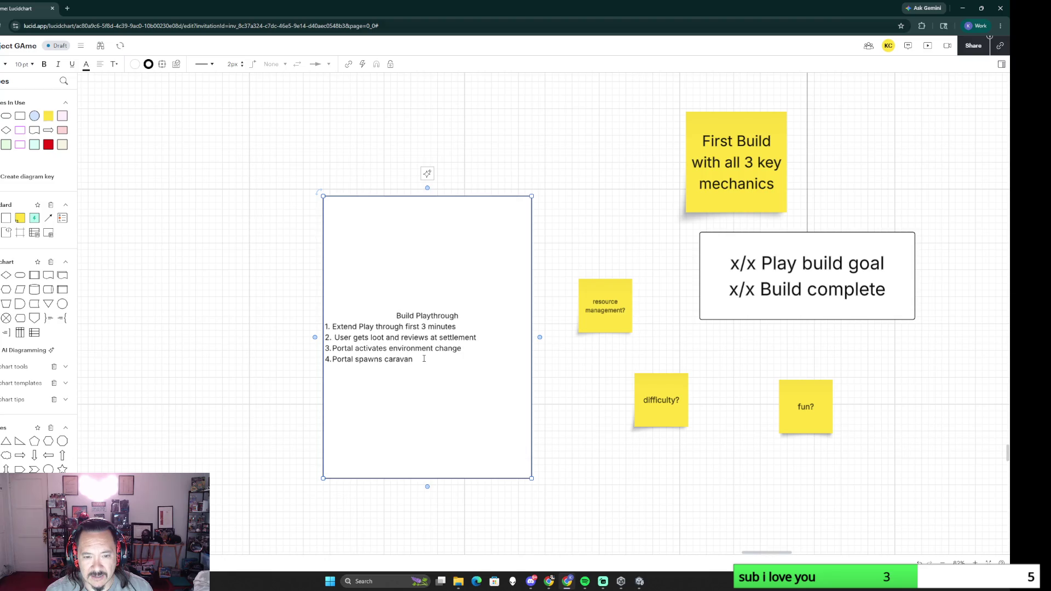
key("Return")
type("5.Ga")
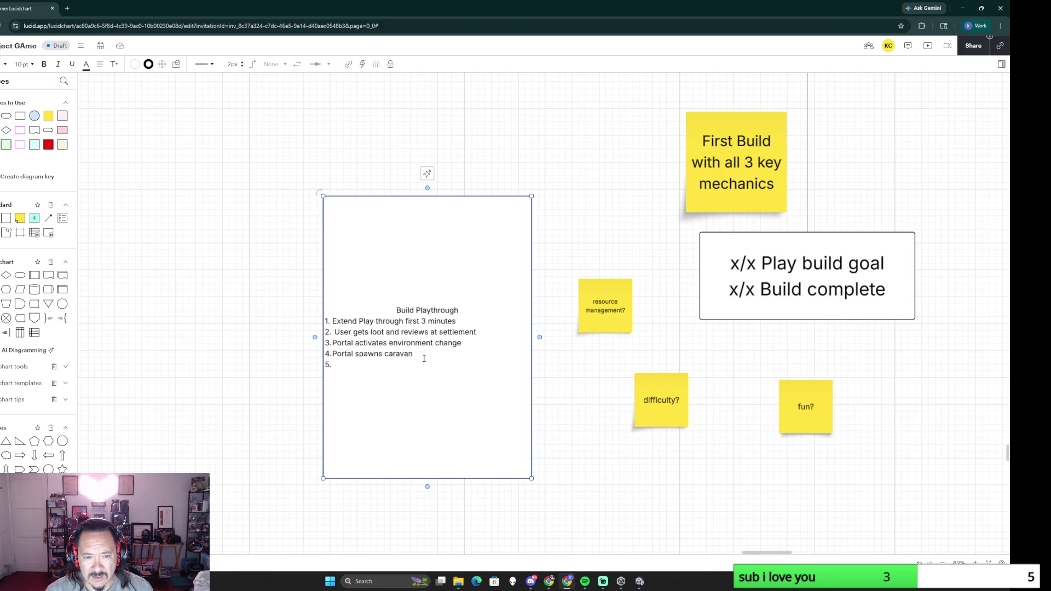
type("me ends wh")
type("en killing")
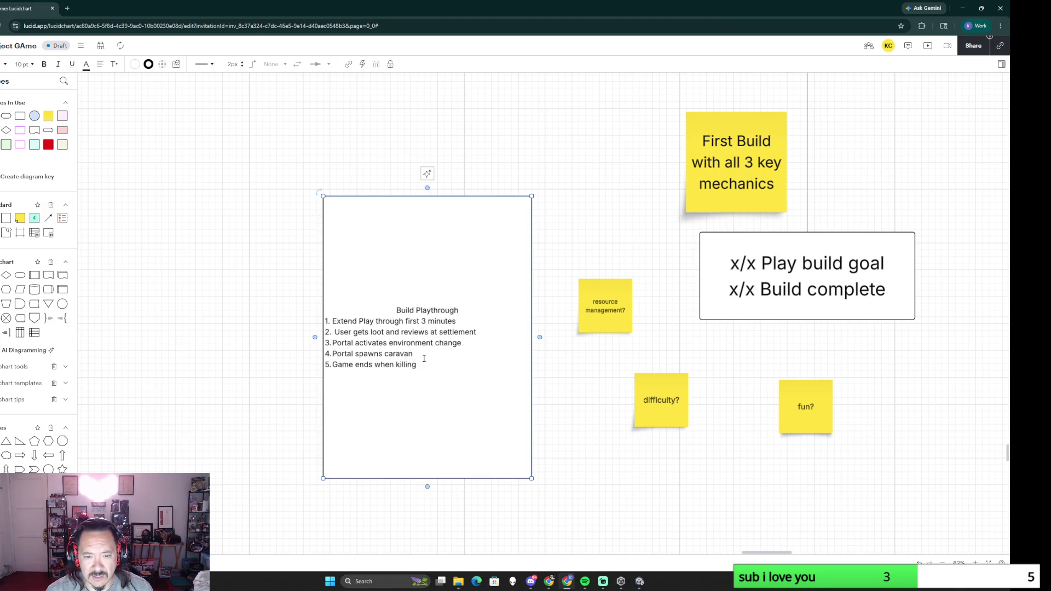
scroll(262, 380, "down", 5)
scroll(560, 369, "left", 5)
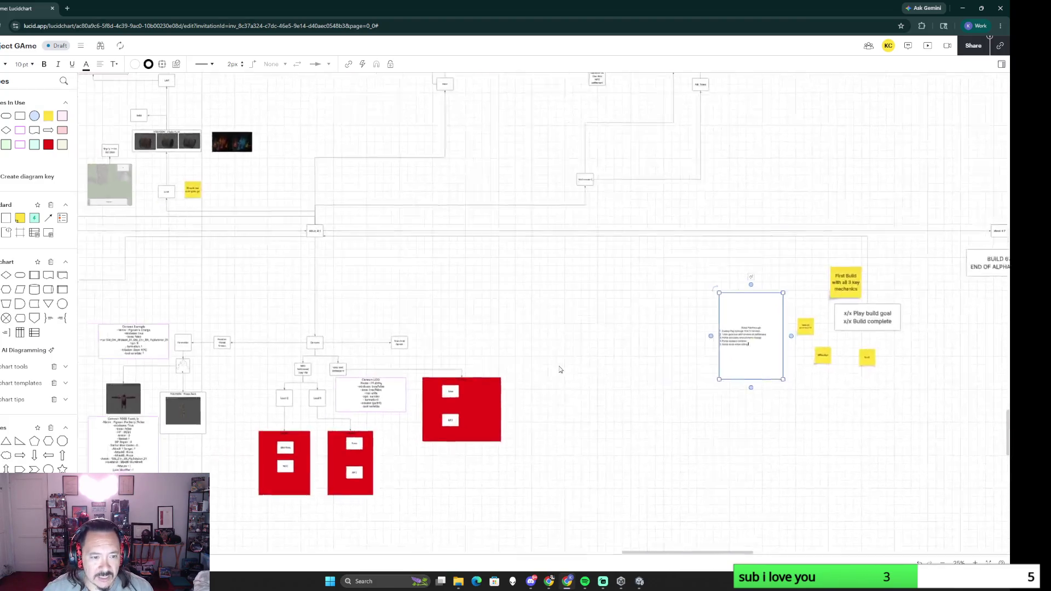
scroll(328, 425, "left", 2)
scroll(329, 425, "up", 2)
scroll(312, 389, "up", 5)
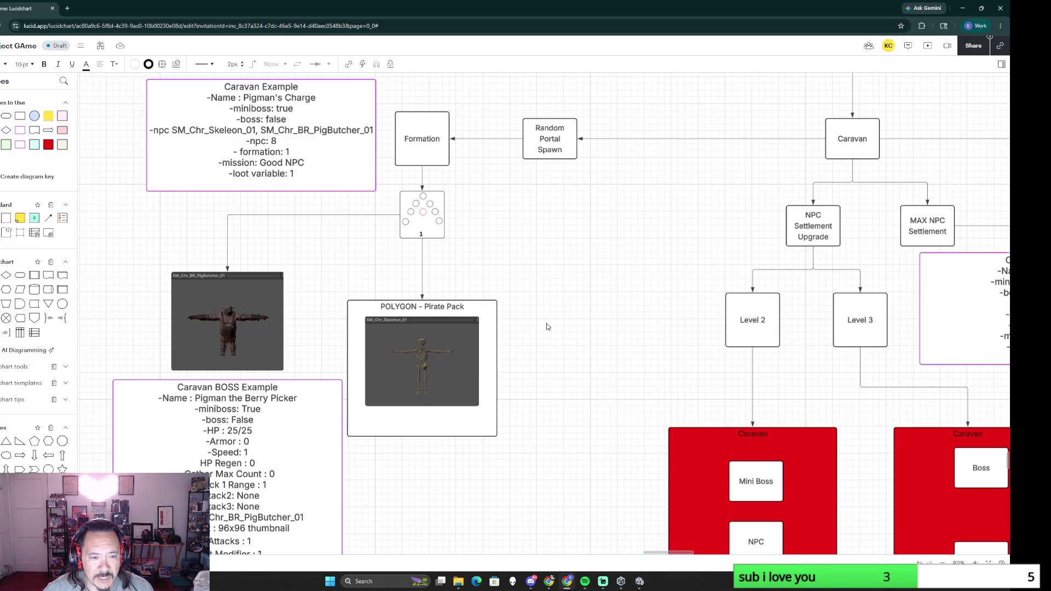
scroll(543, 327, "down", 5)
scroll(575, 346, "right", 5)
scroll(596, 366, "up", 3)
scroll(597, 366, "right", 3)
scroll(424, 364, "up", 1)
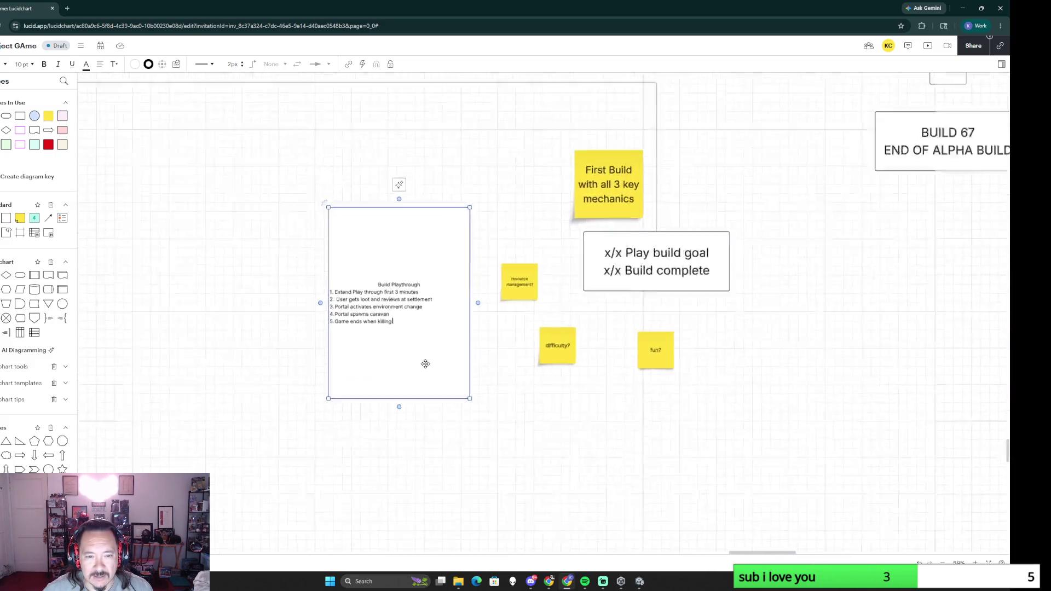
scroll(424, 363, "up", 4)
type("Pigman")
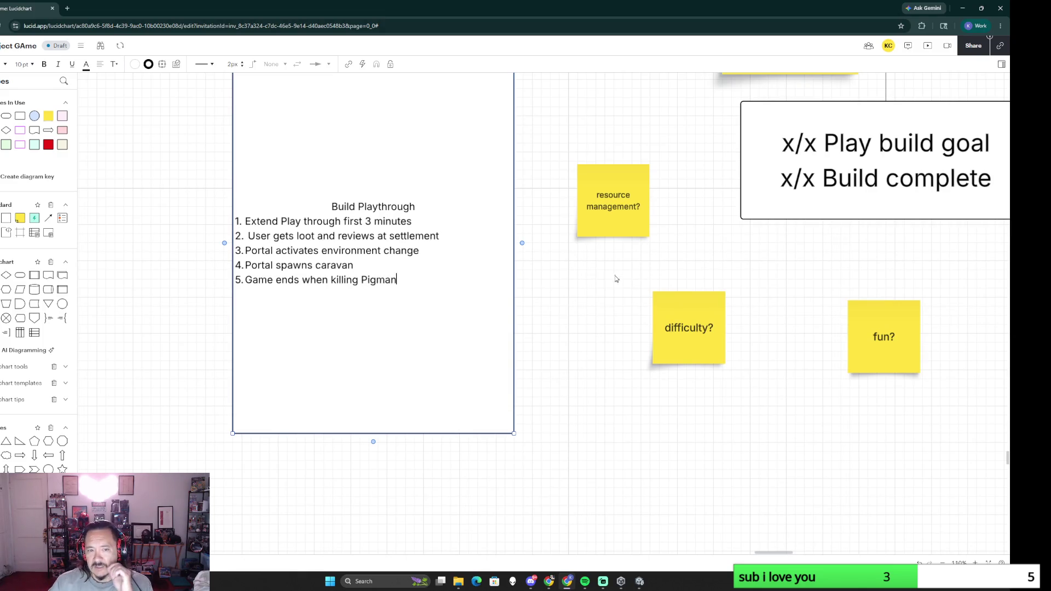
scroll(497, 329, "down", 1)
scroll(497, 329, "down", 4)
scroll(497, 329, "down", 4)
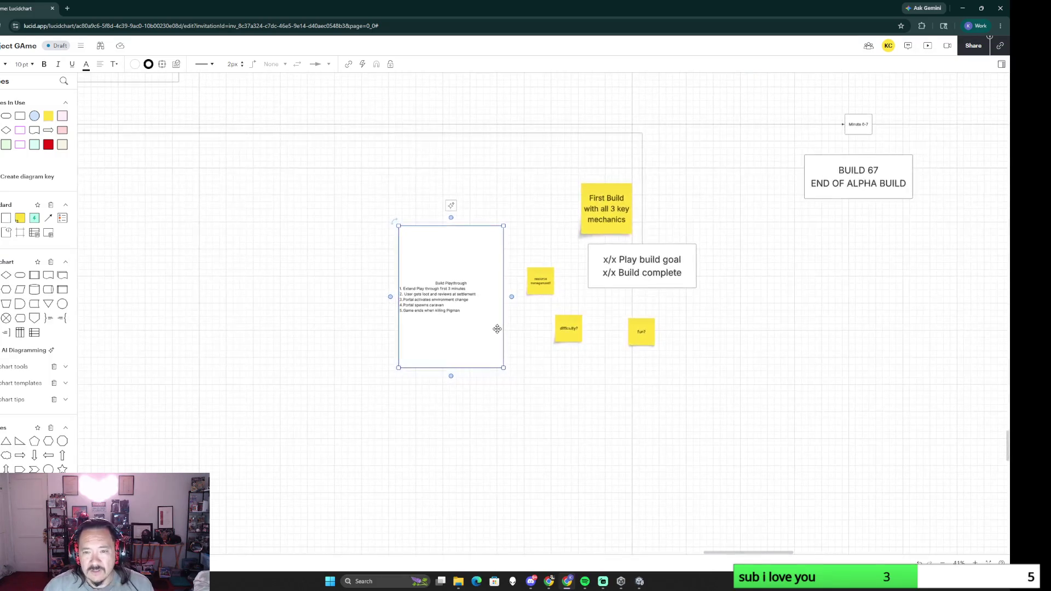
scroll(402, 316, "down", 5)
scroll(401, 316, "up", 5)
scroll(460, 378, "left", 5)
scroll(460, 387, "up", 2)
scroll(410, 329, "left", 4)
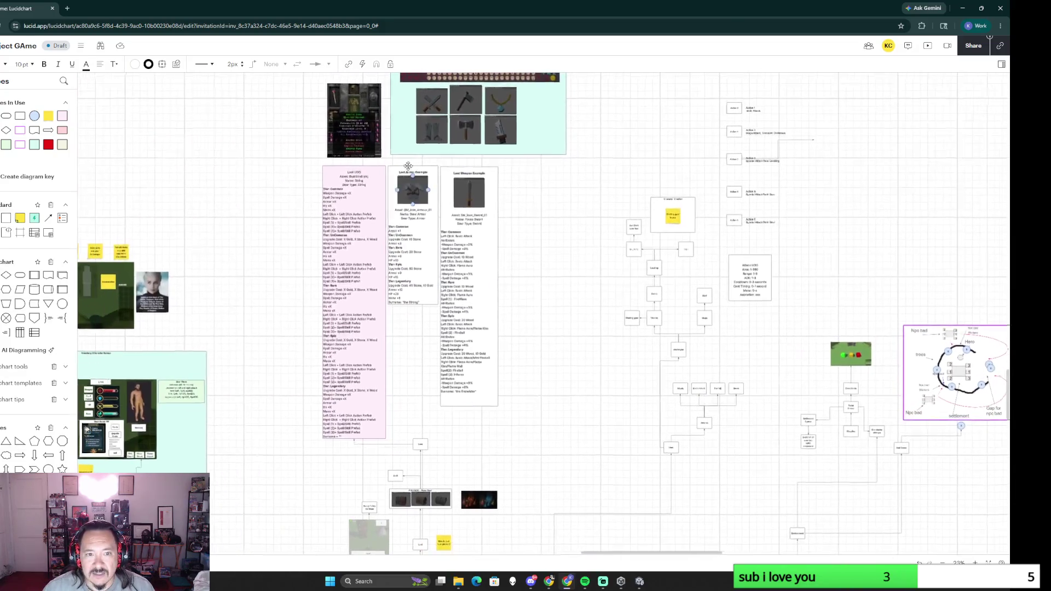
scroll(359, 199, "down", 2)
scroll(359, 199, "right", 3)
scroll(636, 214, "down", 2)
scroll(635, 214, "right", 2)
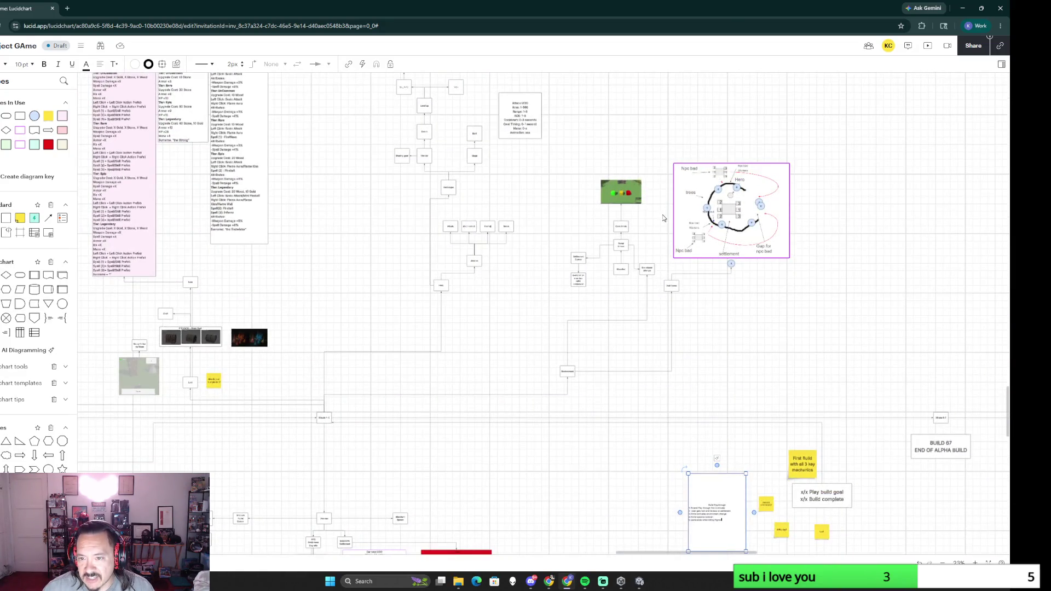
scroll(628, 214, "down", 3)
scroll(629, 214, "left", 3)
scroll(628, 215, "down", 4)
scroll(628, 214, "left", 2)
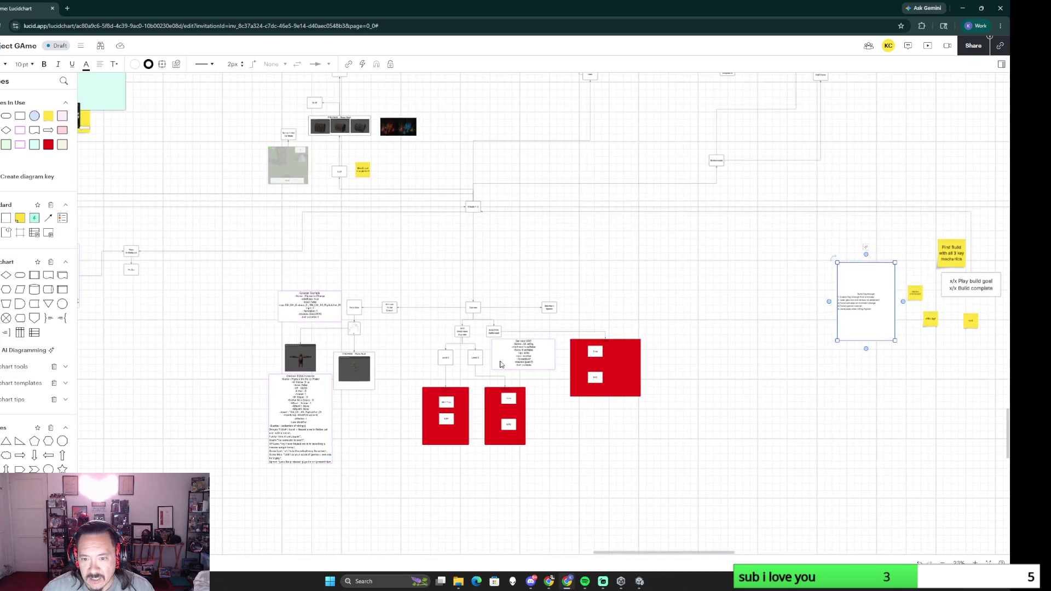
scroll(379, 340, "up", 4)
scroll(378, 340, "left", 8)
scroll(394, 271, "up", 2)
scroll(395, 271, "left", 4)
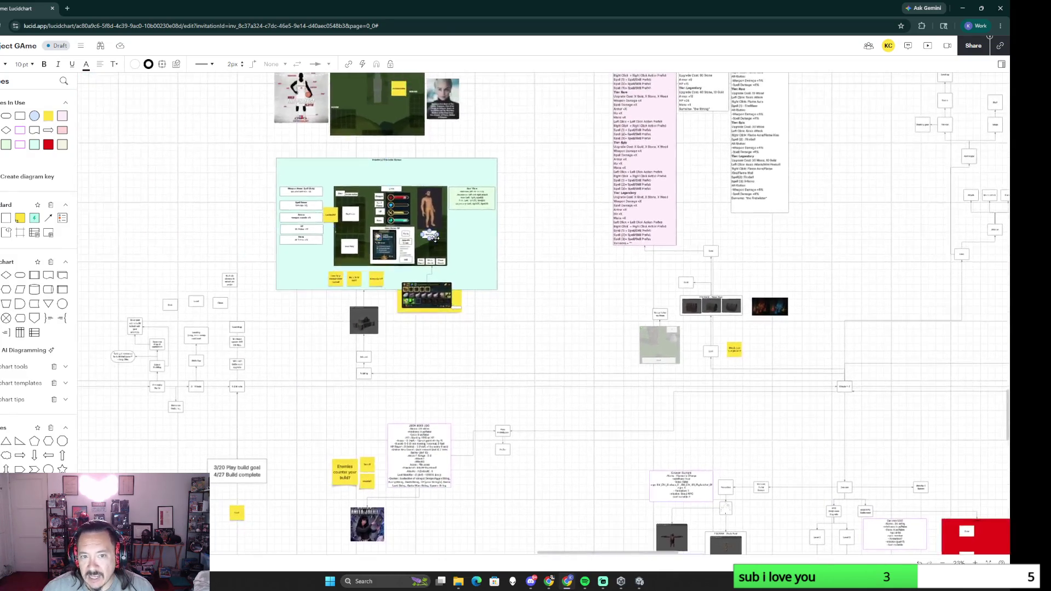
Step: Finish step 5 as 'Game ends when killing Pigman' in the Build Playthrough box
left_click(455, 211)
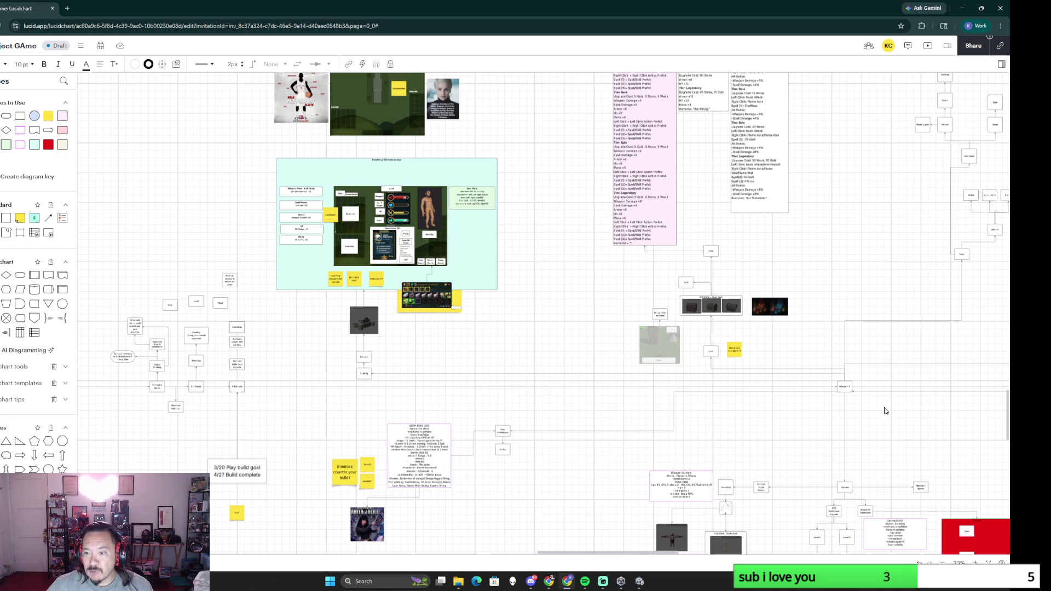
left_click_drag(821, 384, 506, 316)
scroll(506, 315, "right", 6)
scroll(506, 316, "down", 1)
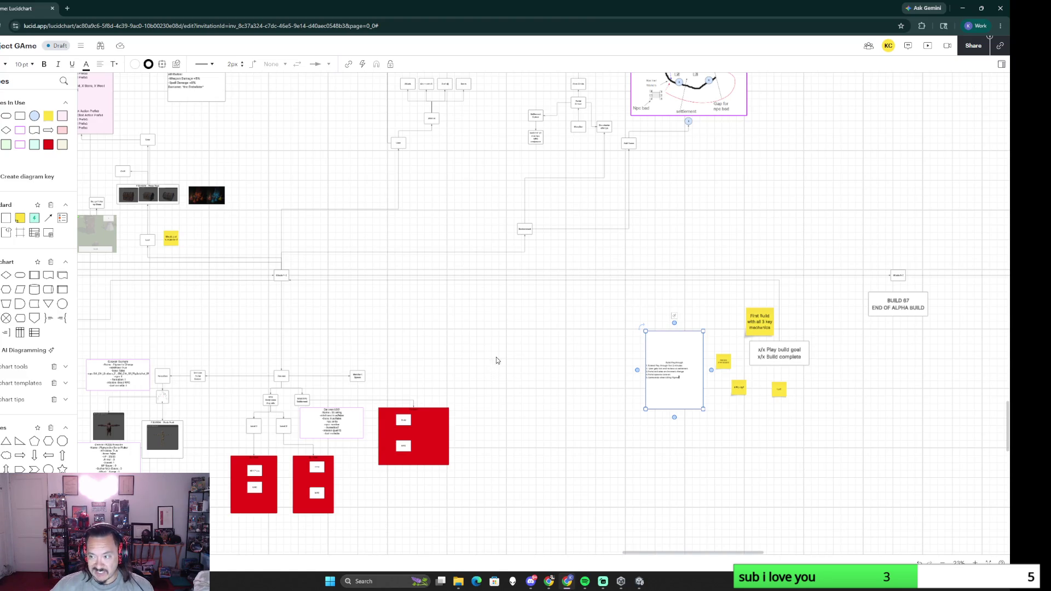
scroll(648, 292, "down", 3)
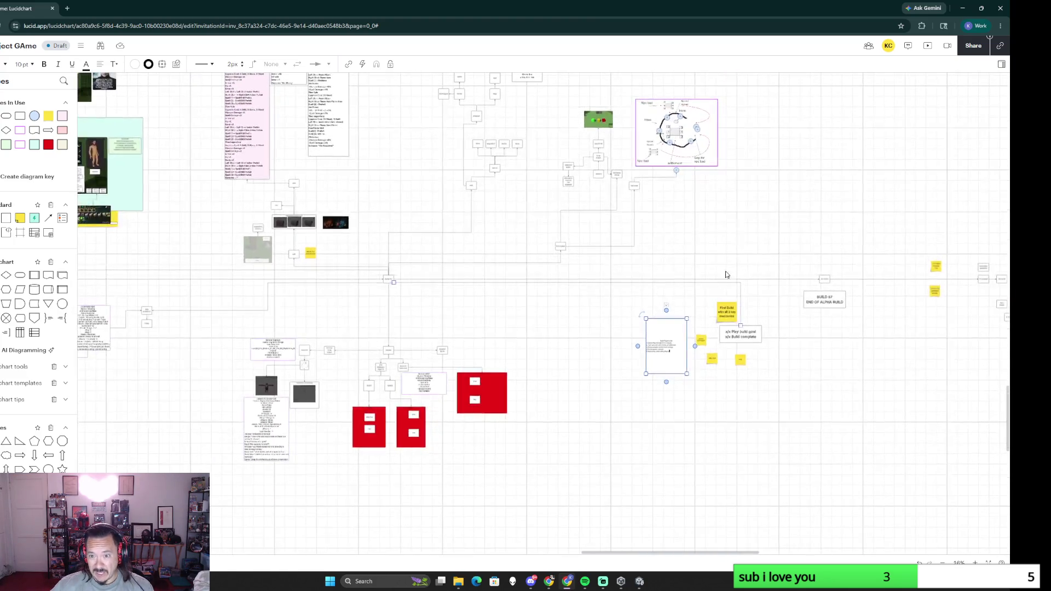
scroll(619, 301, "right", 5)
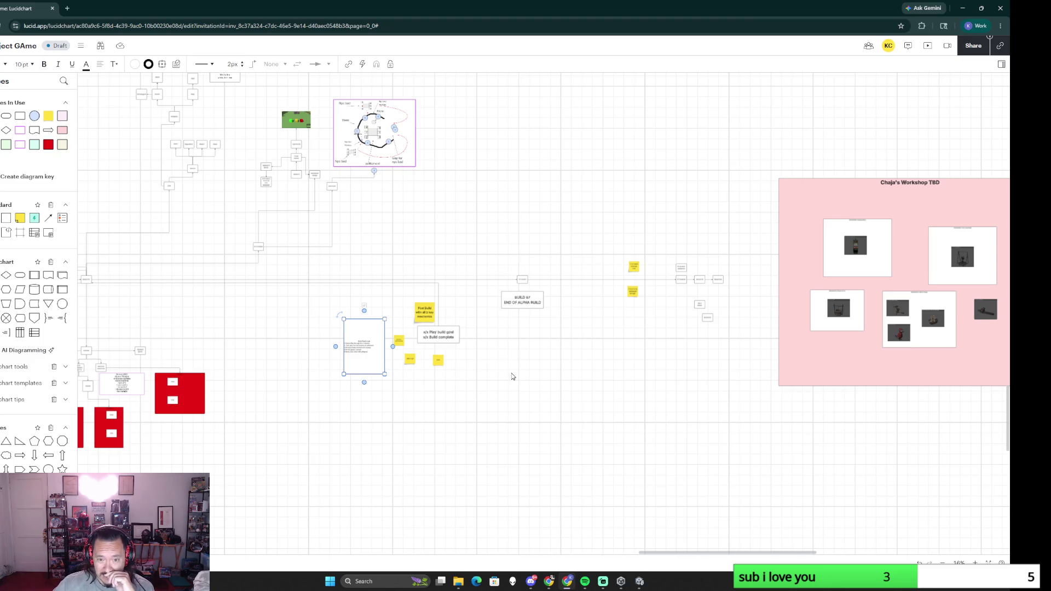
scroll(512, 376, "up", 3)
left_click_drag(422, 329, 692, 371)
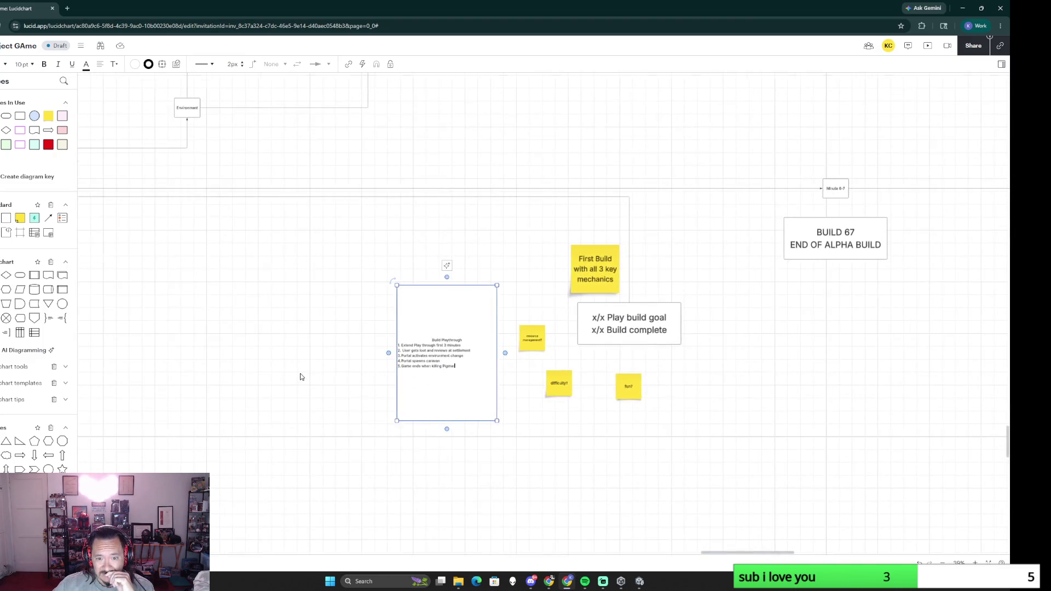
scroll(300, 377, "down", 3)
mouse_move(299, 376)
left_mouse_down()
mouse_move(669, 333)
mouse_move(371, 362)
mouse_move(698, 353)
left_mouse_up()
scroll(444, 438, "up", 3)
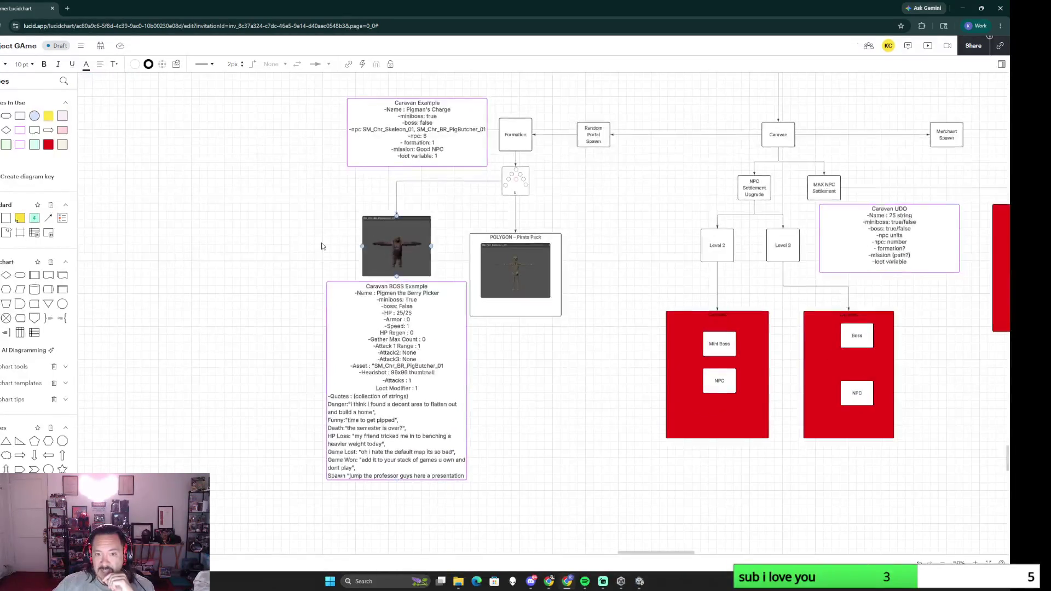
left_click_drag(444, 437, 469, 483)
left_click(508, 454)
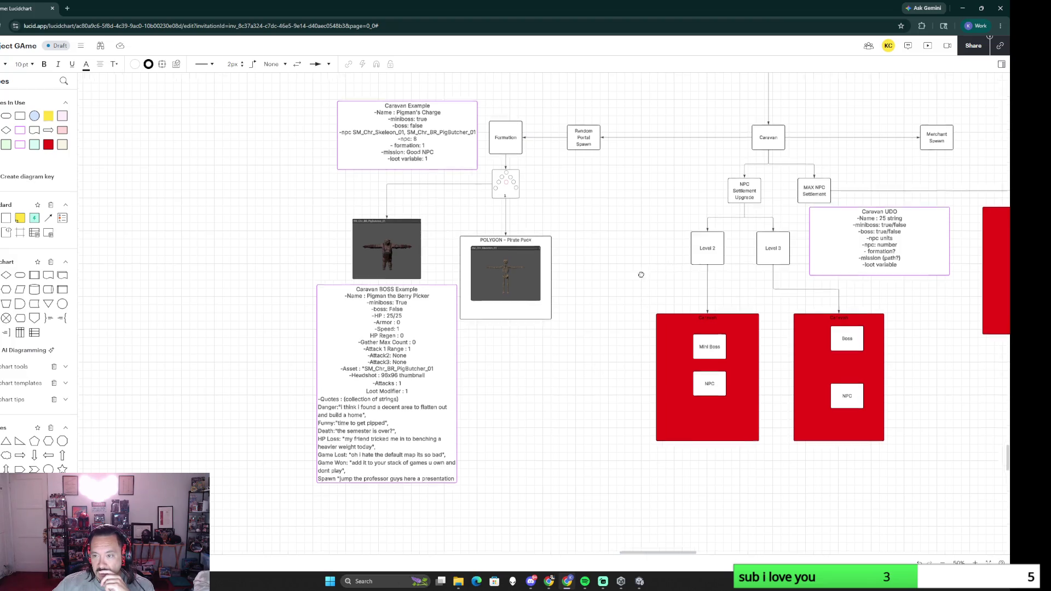
scroll(640, 280, "up", 2)
scroll(640, 280, "right", 5)
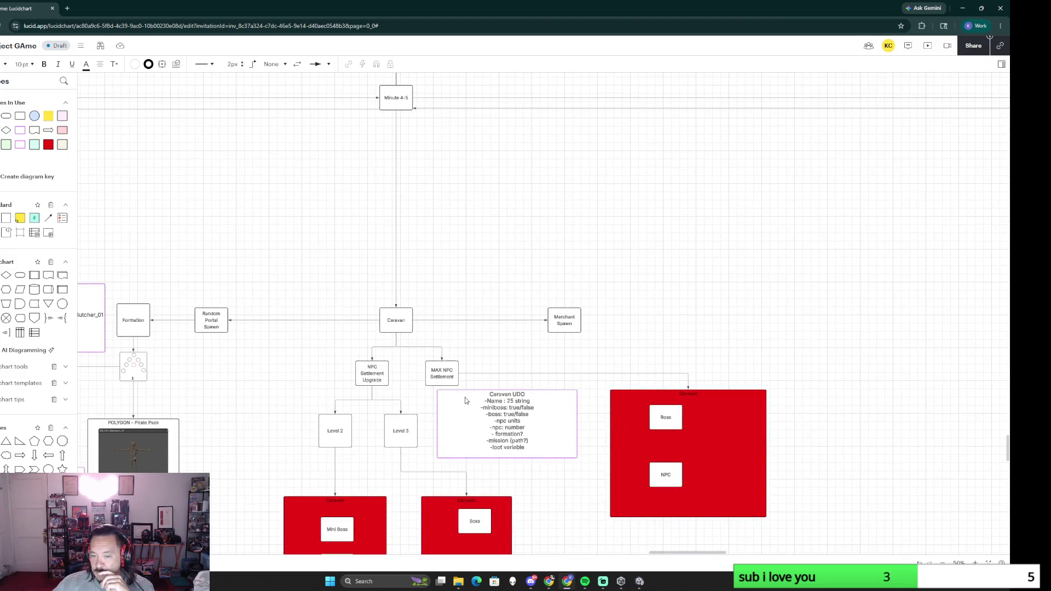
left_click_drag(482, 232, 457, 487)
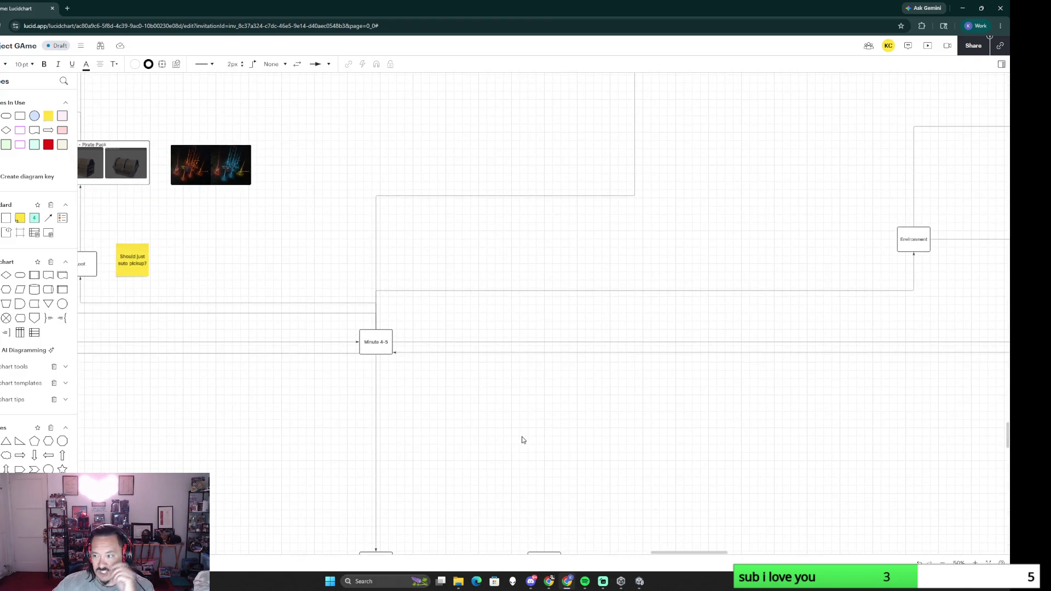
scroll(521, 439, "down", 1, "ctrl")
scroll(517, 437, "down", 3, "ctrl")
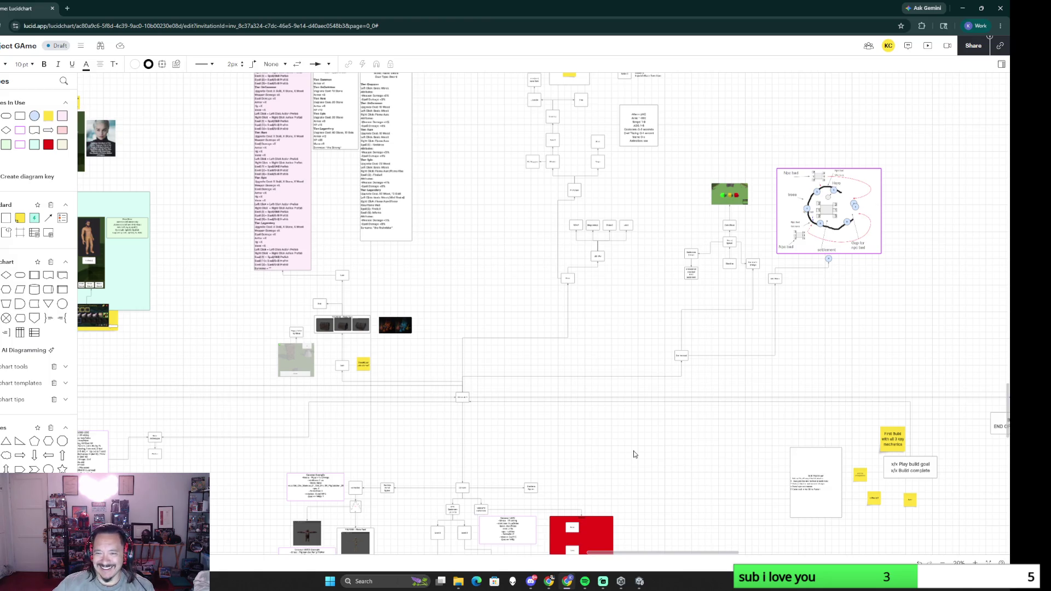
scroll(628, 309, "up", 1)
scroll(570, 350, "up", 2)
scroll(570, 350, "right", 2)
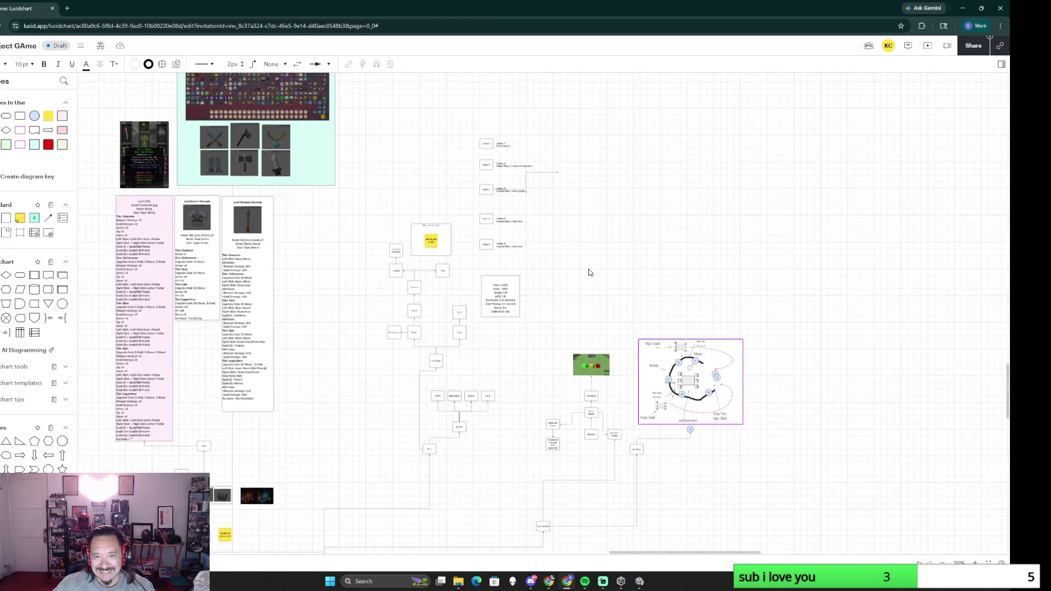
scroll(589, 272, "up", 3, "ctrl")
left_click(522, 94)
key("Delete")
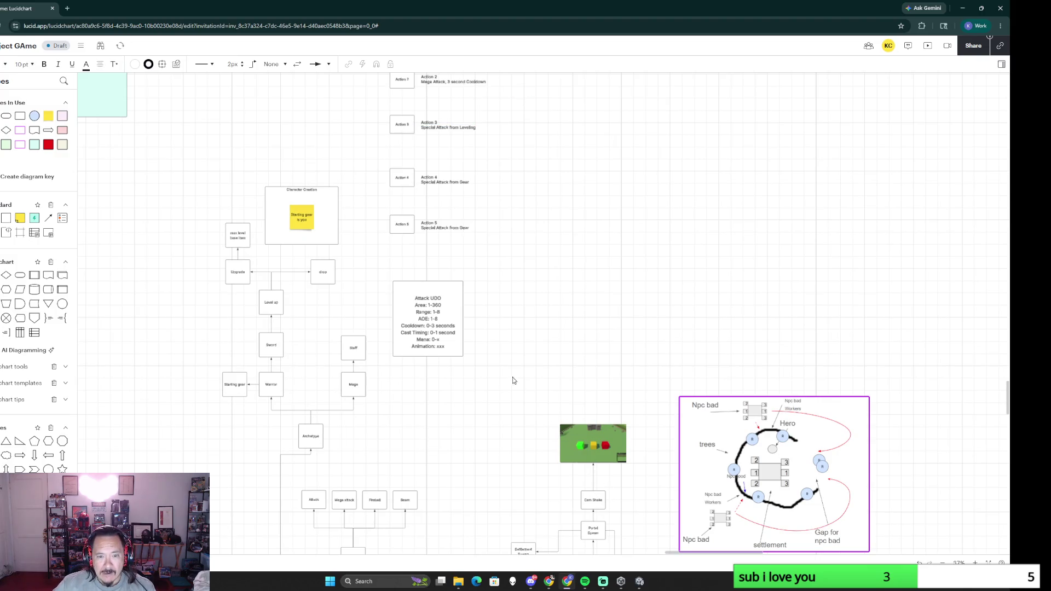
left_click_drag(441, 450, 501, 364)
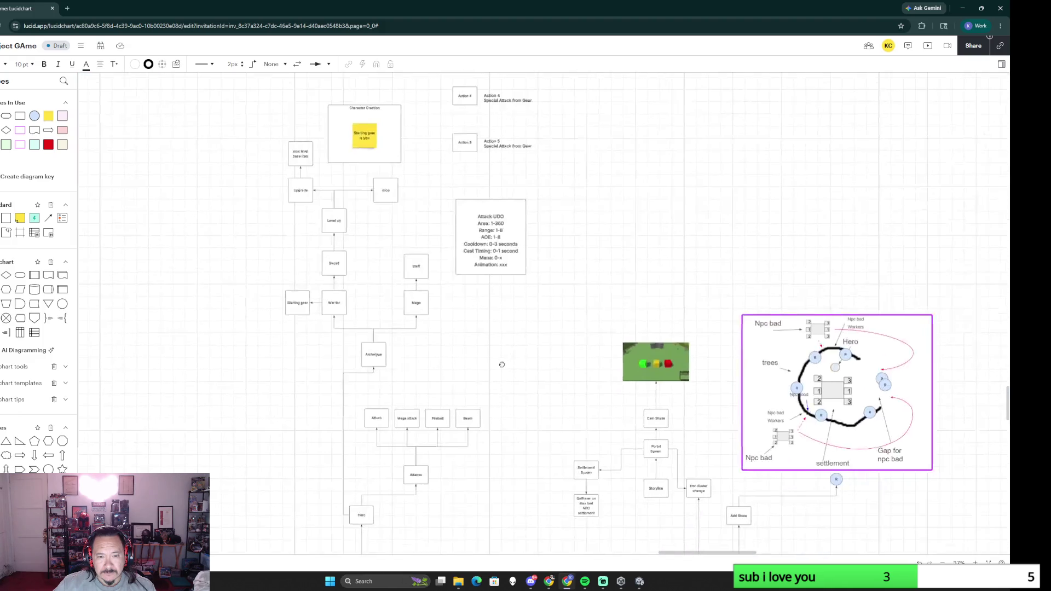
scroll(501, 364, "down", 3)
mouse_move(237, 399)
left_mouse_down()
mouse_move(535, 396)
mouse_move(241, 390)
mouse_move(599, 242)
left_mouse_up()
scroll(602, 261, "up", 2)
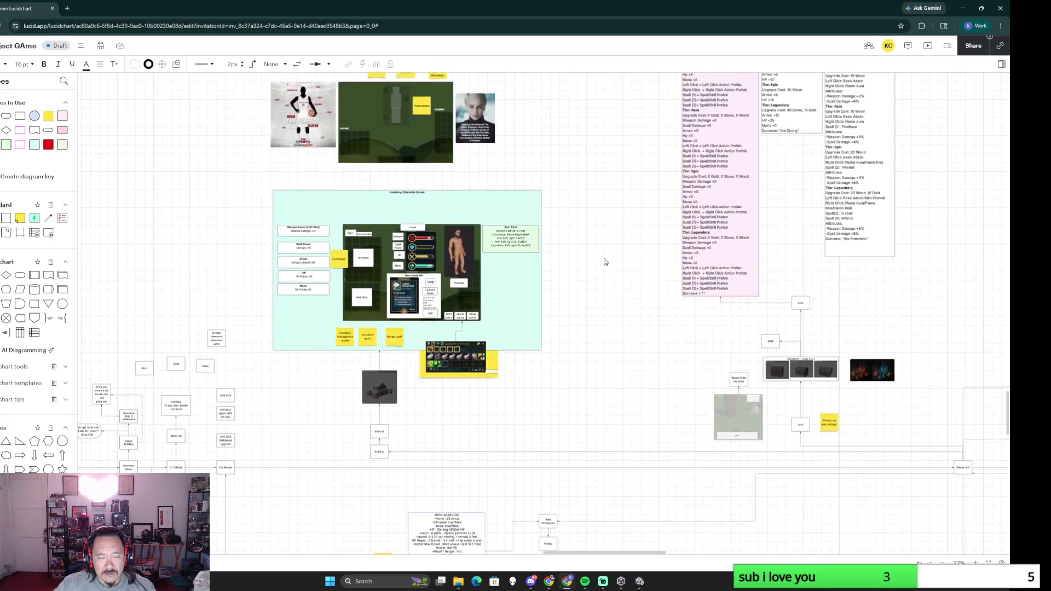
scroll(600, 264, "up", 3)
scroll(600, 264, "up", 2)
scroll(526, 289, "up", 1)
left_click_drag(526, 290, 674, 297)
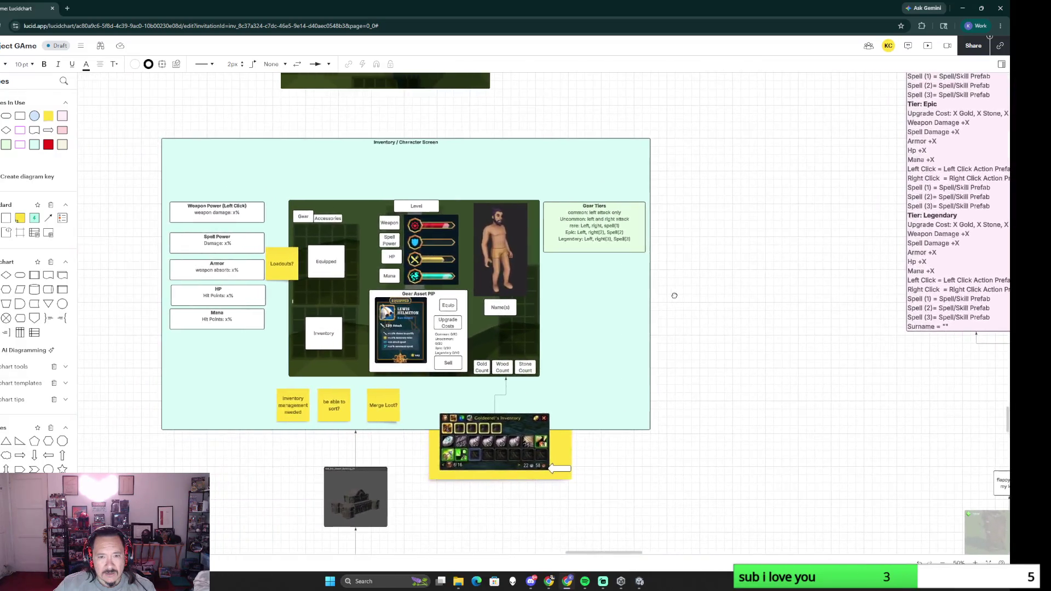
left_click(229, 301)
left_click(220, 219)
left_click_drag(676, 327, 387, 348)
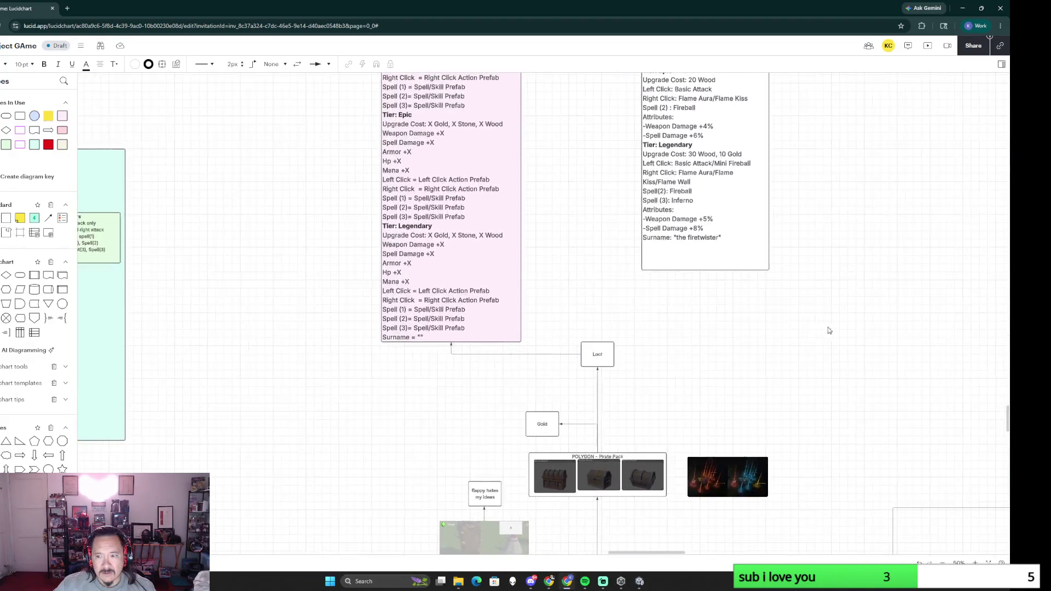
left_click_drag(827, 329, 330, 335)
left_click_drag(913, 277, 660, 405)
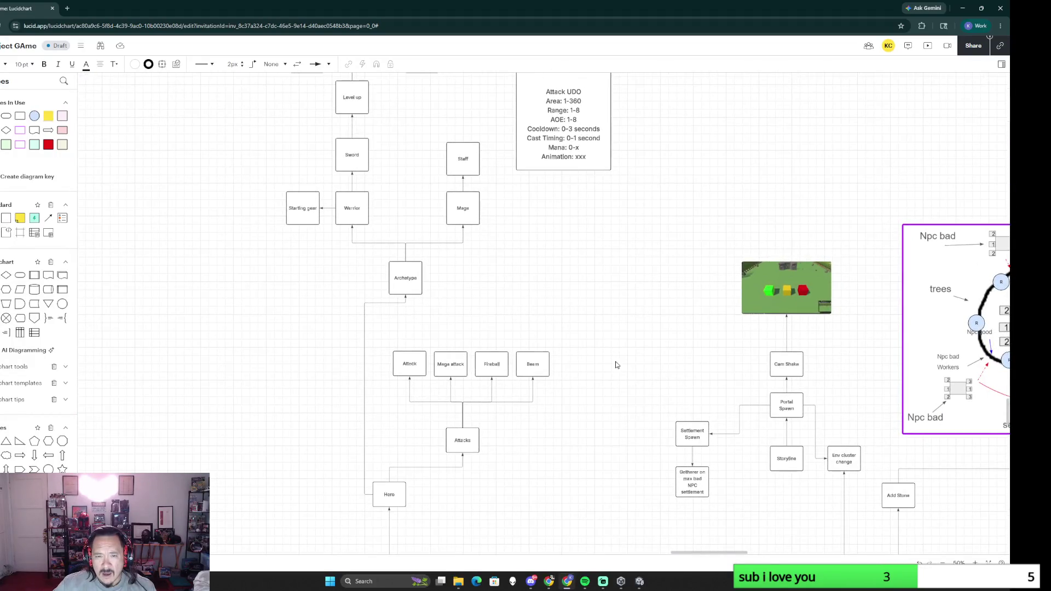
left_click_drag(611, 304, 598, 439)
left_click(575, 294)
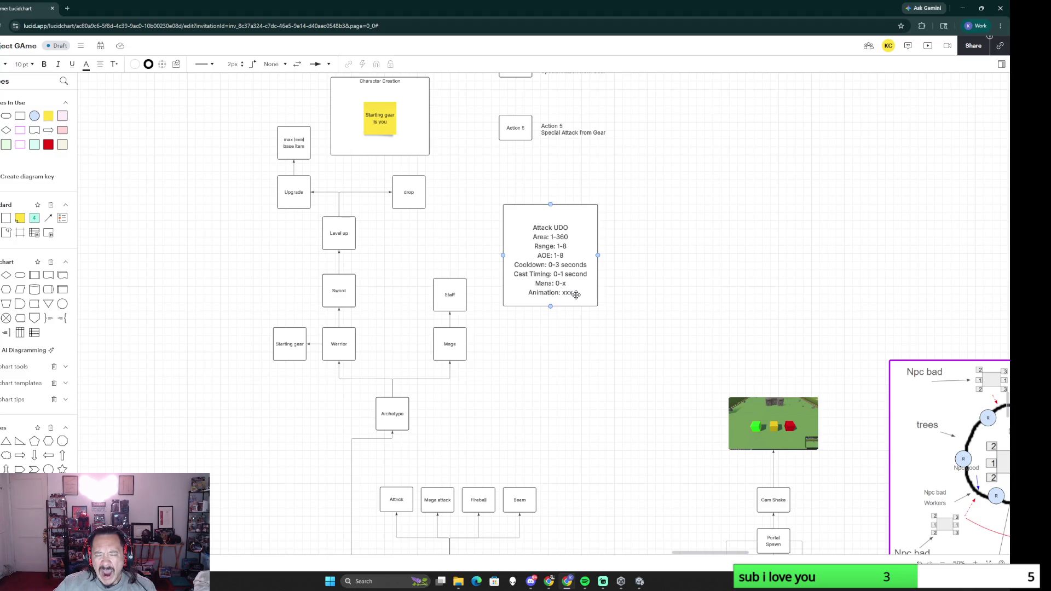
left_click(544, 405)
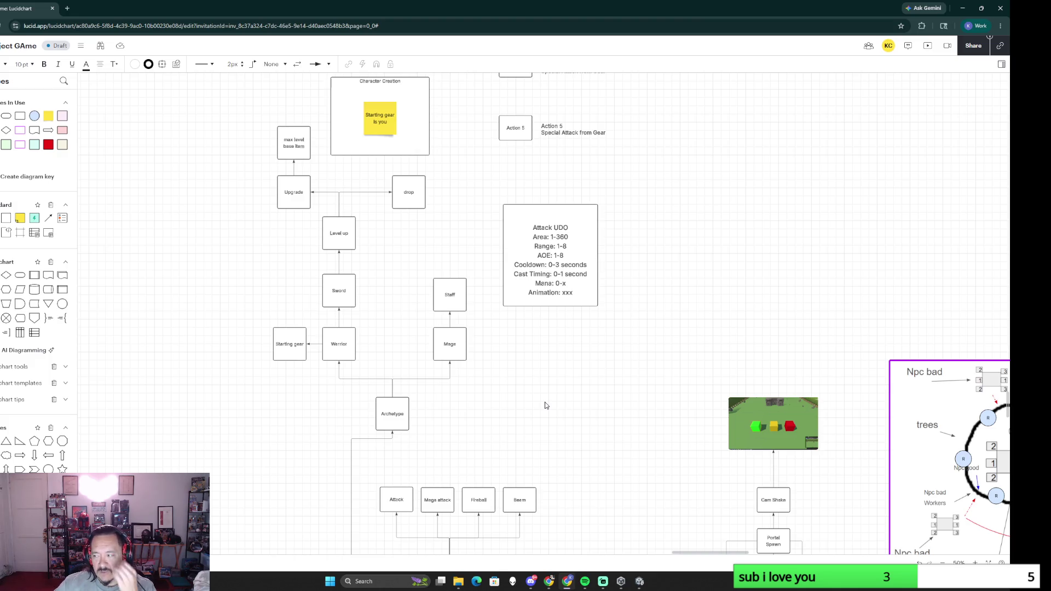
scroll(545, 405, "down", 2)
left_click_drag(547, 405, 422, 264)
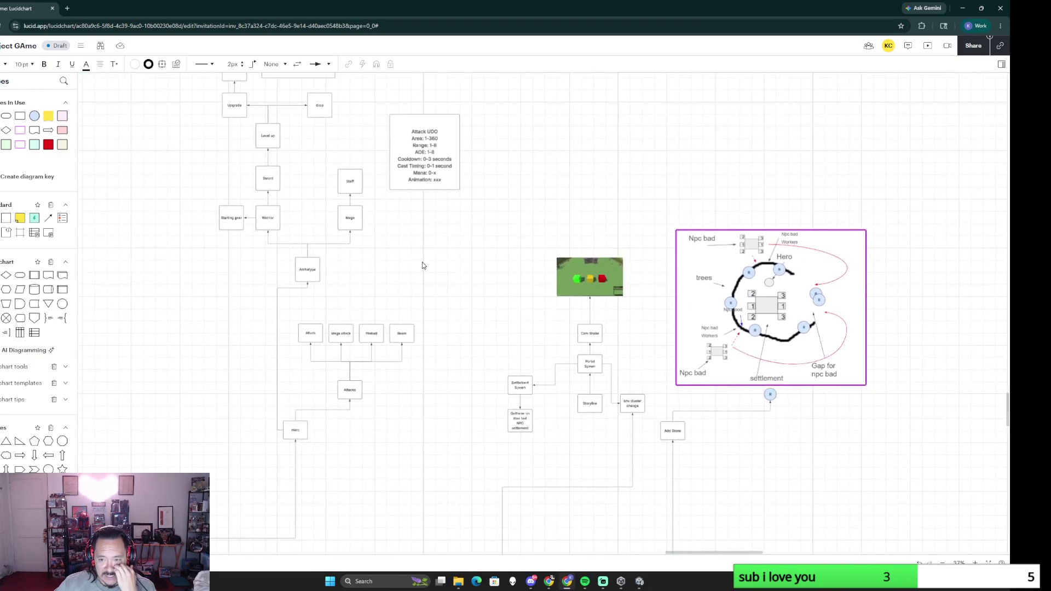
scroll(460, 370, "left", 5)
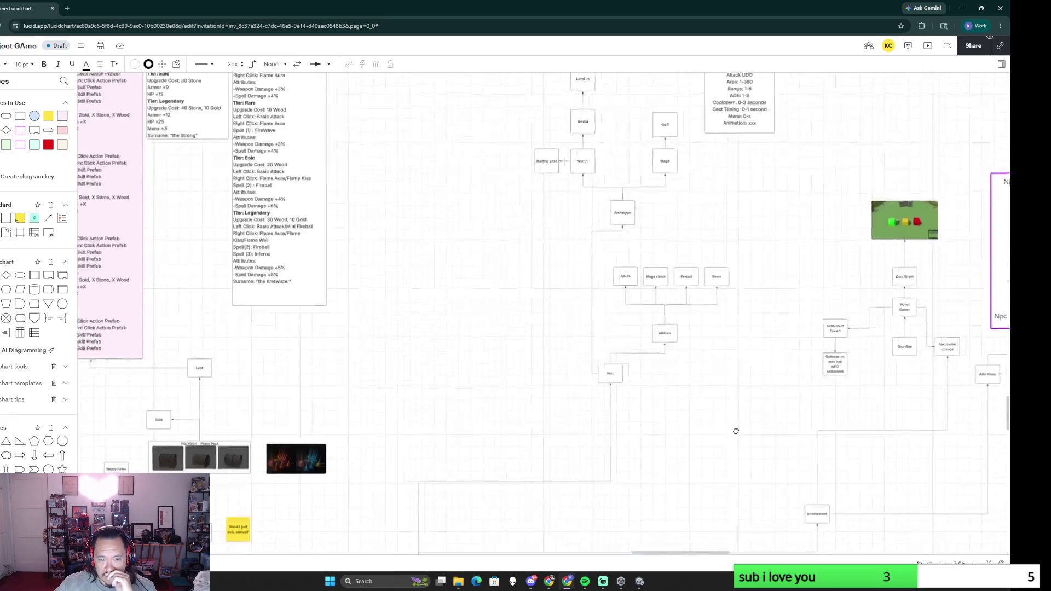
scroll(524, 230, "left", 1)
scroll(718, 298, "down", 2)
left_click_drag(739, 277, 544, 432)
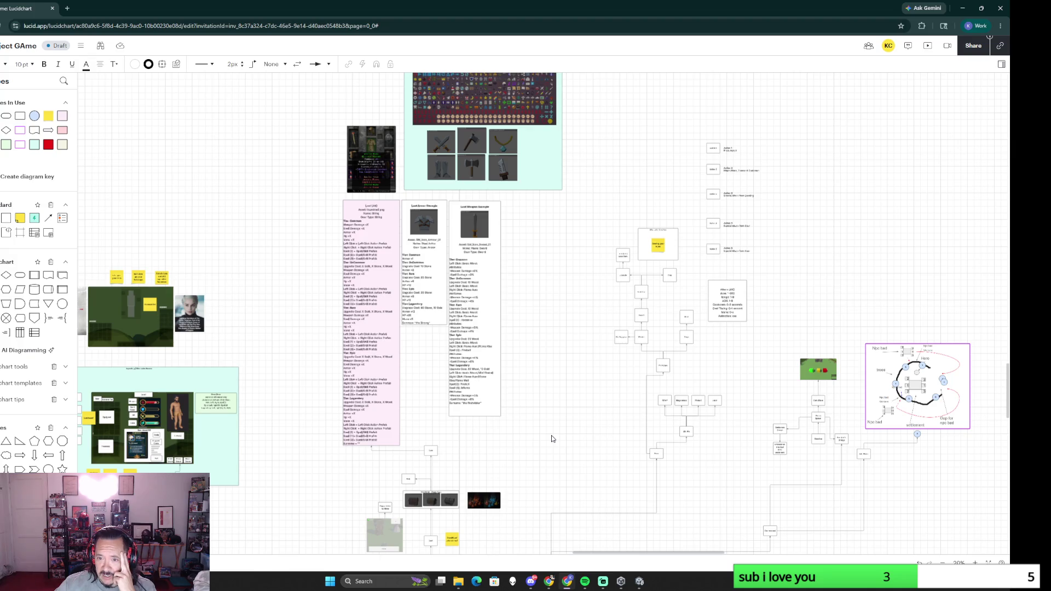
scroll(583, 426, "right", 10)
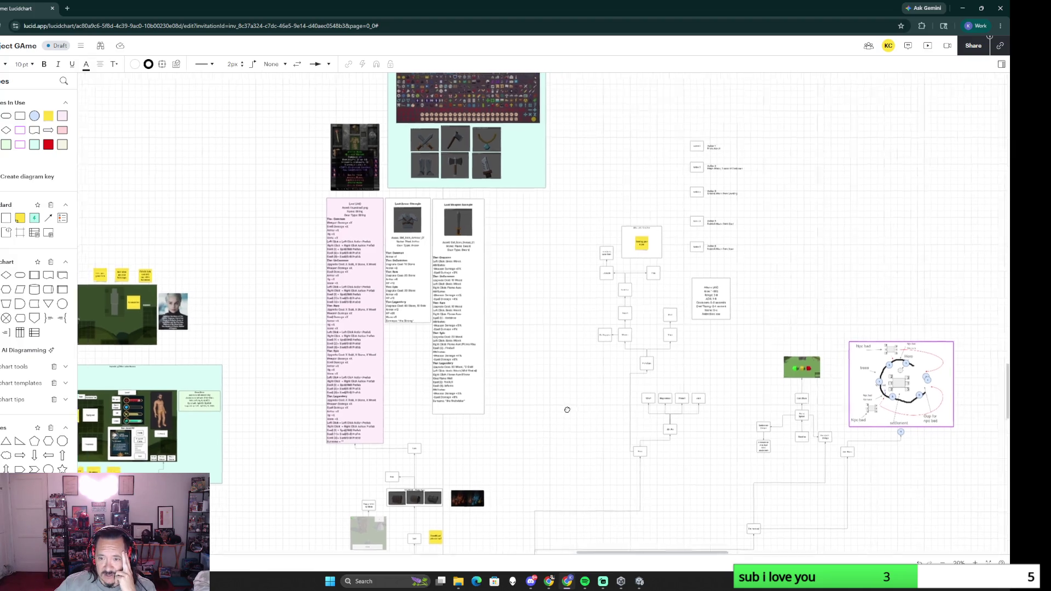
scroll(491, 394, "up", 5)
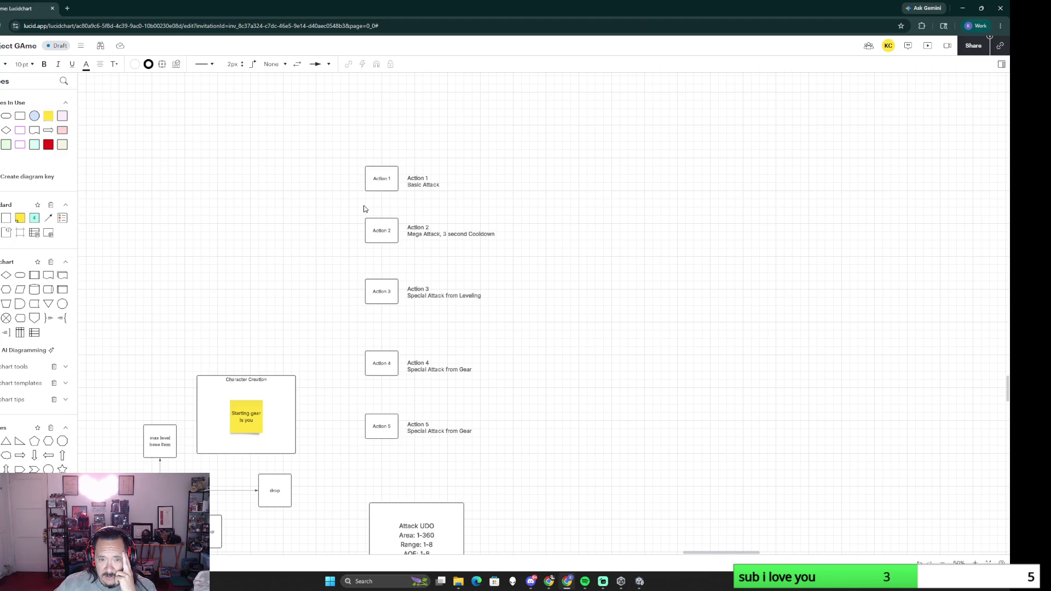
scroll(547, 450, "down", 3)
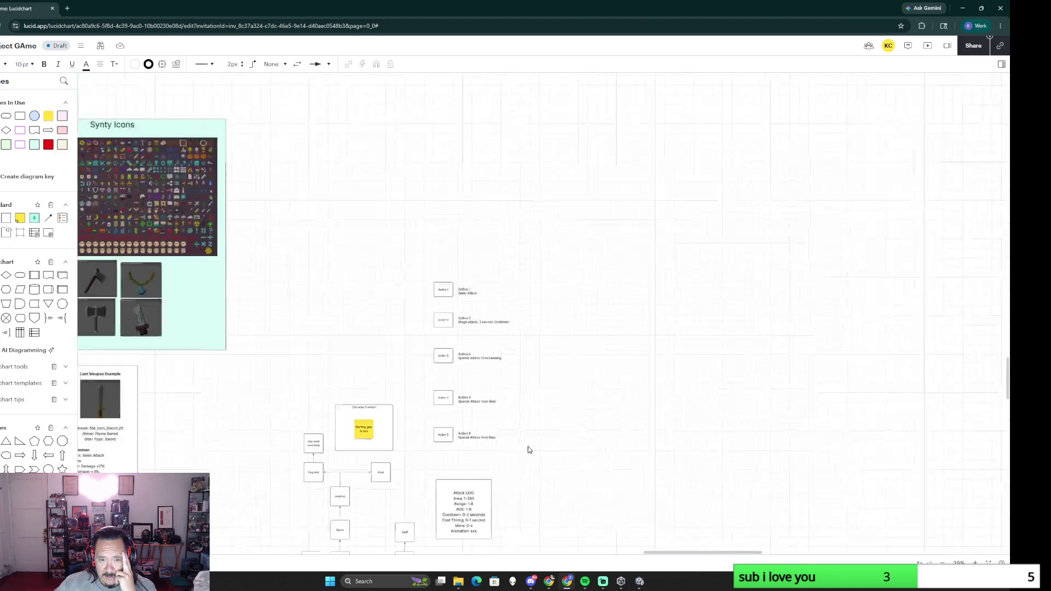
left_click_drag(528, 447, 522, 268)
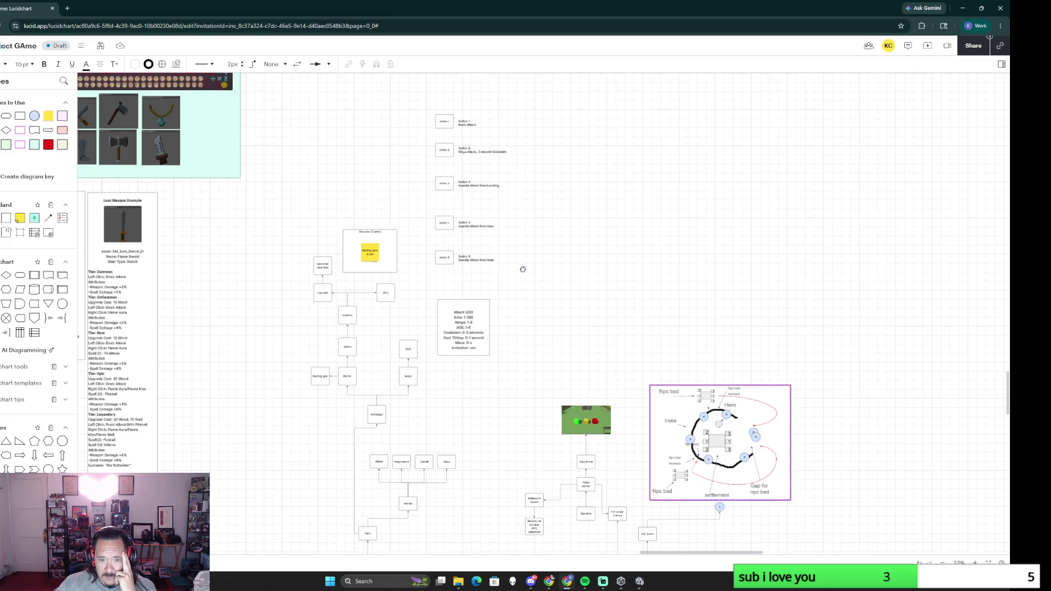
scroll(495, 426, "up", 2)
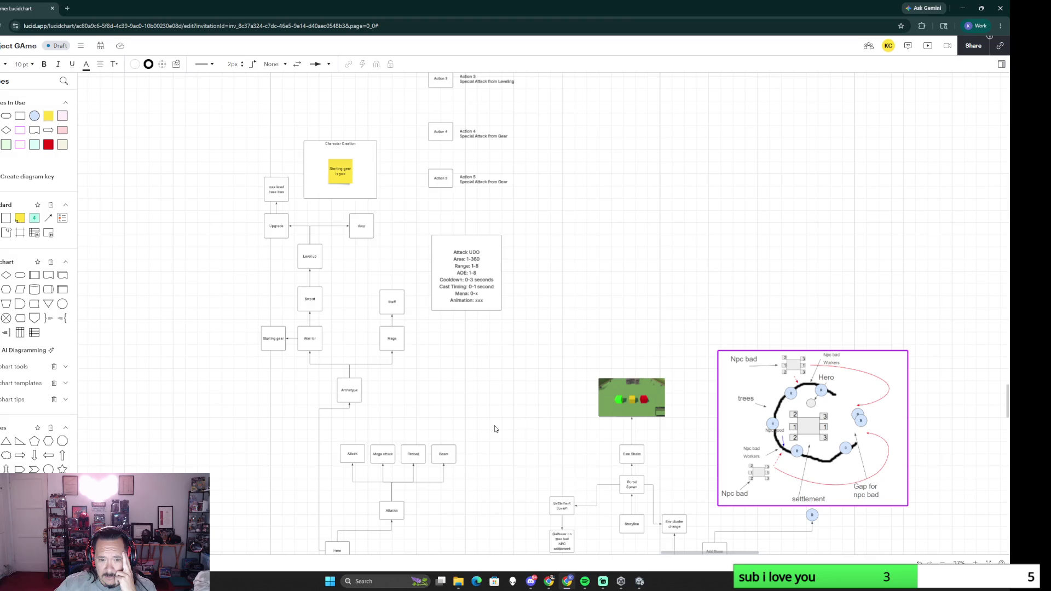
scroll(494, 425, "up", 2)
left_click_drag(493, 443, 486, 266)
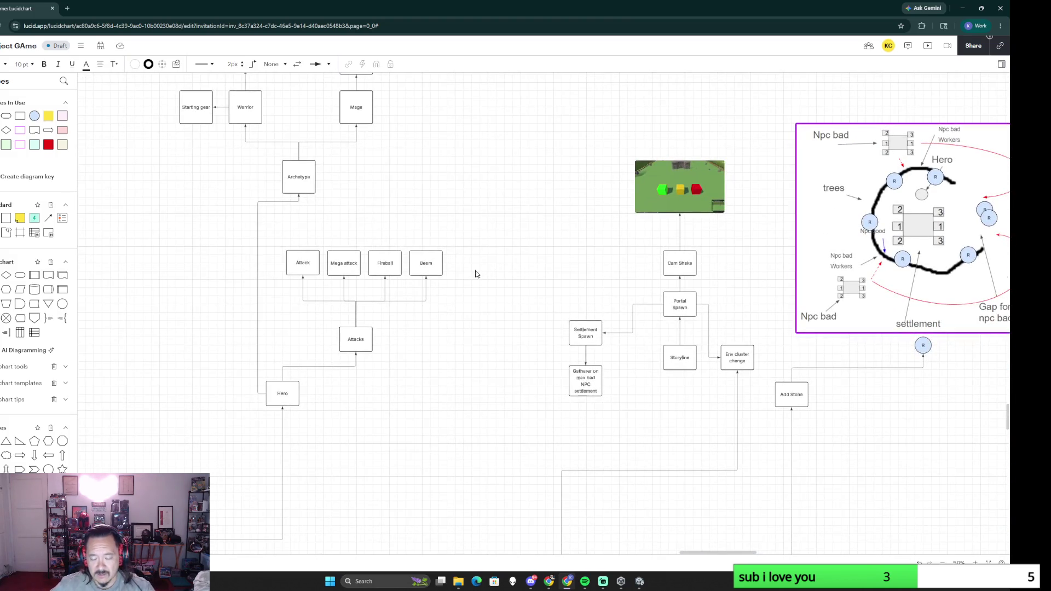
left_click(311, 253)
left_click_drag(280, 239, 447, 376)
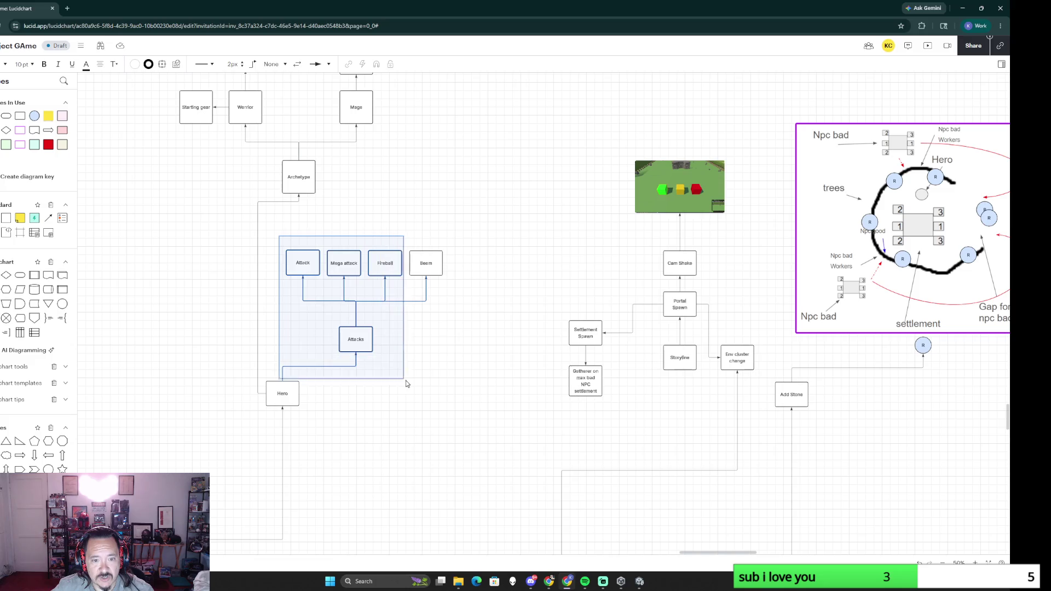
Step: Delete the Attacks branch and the old Archetype–Hero line, then draw a new Hero-to-Archetype connector
key("Delete")
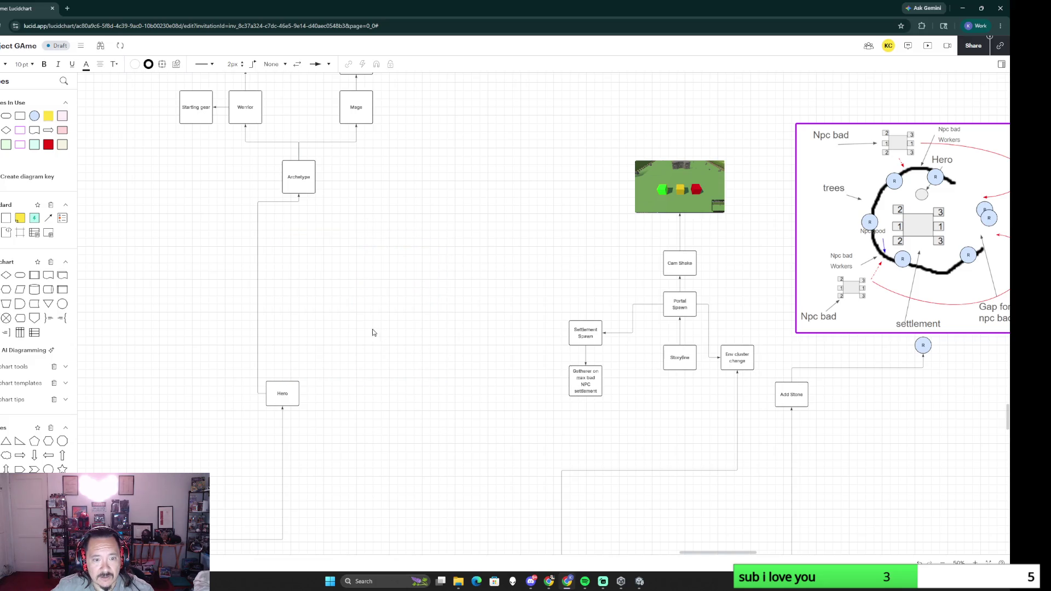
left_click(258, 303)
key("Delete")
scroll(385, 402, "down", 3)
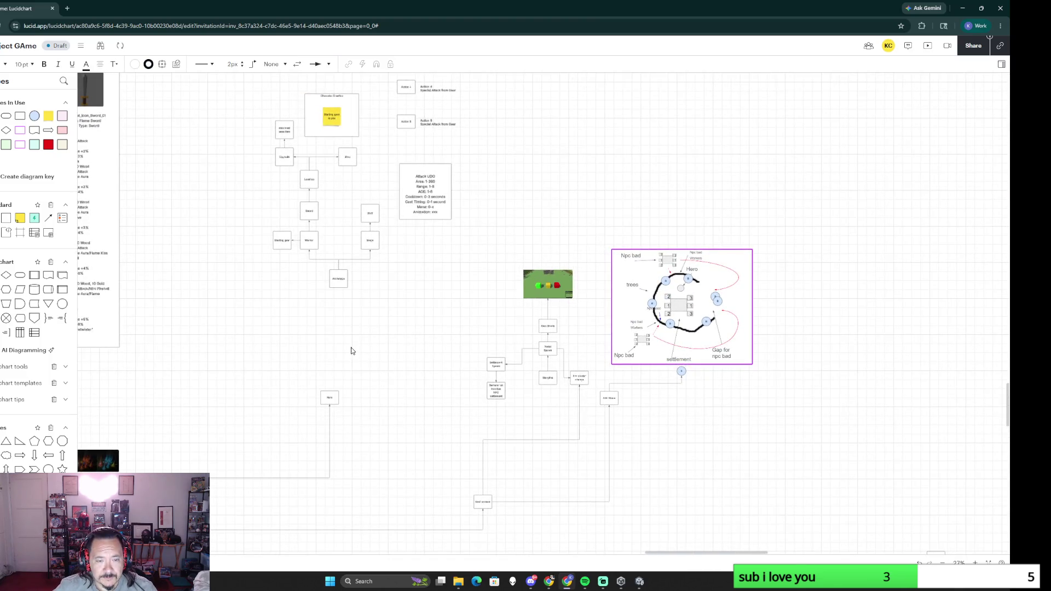
scroll(361, 358, "up", 2)
scroll(361, 368, "up", 2)
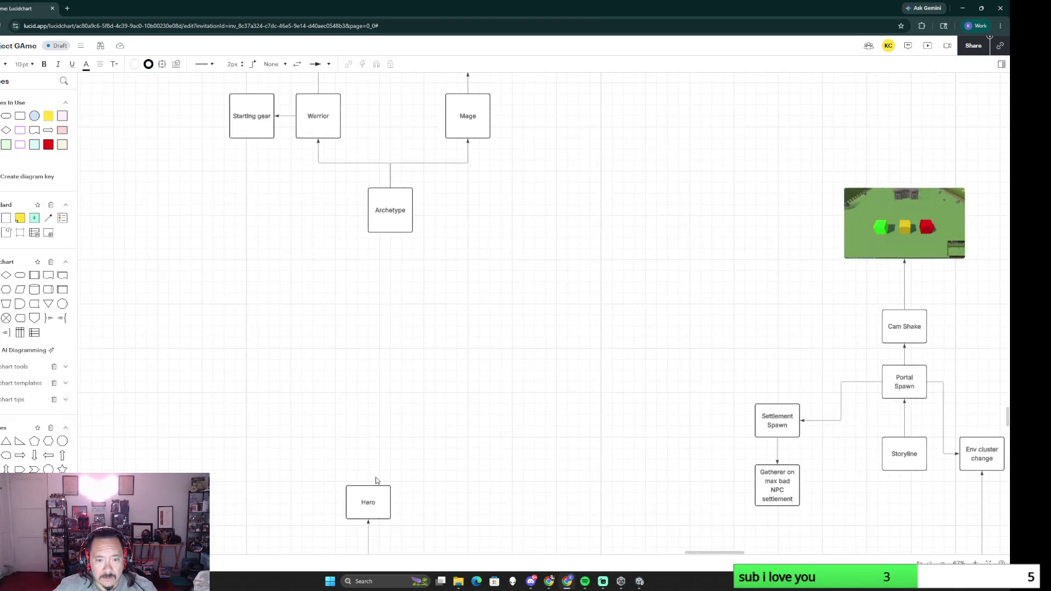
left_click_drag(369, 486, 390, 233)
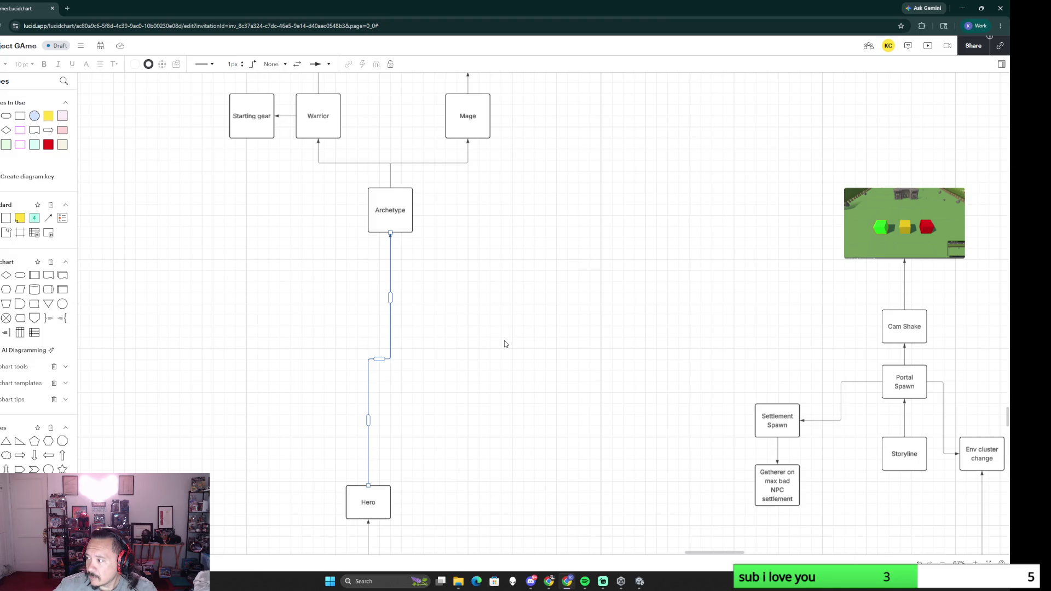
Step: Move Hero and Archetype down into one vertical column beneath the branches
left_click(504, 344)
scroll(551, 212, "down", 2, "ctrl")
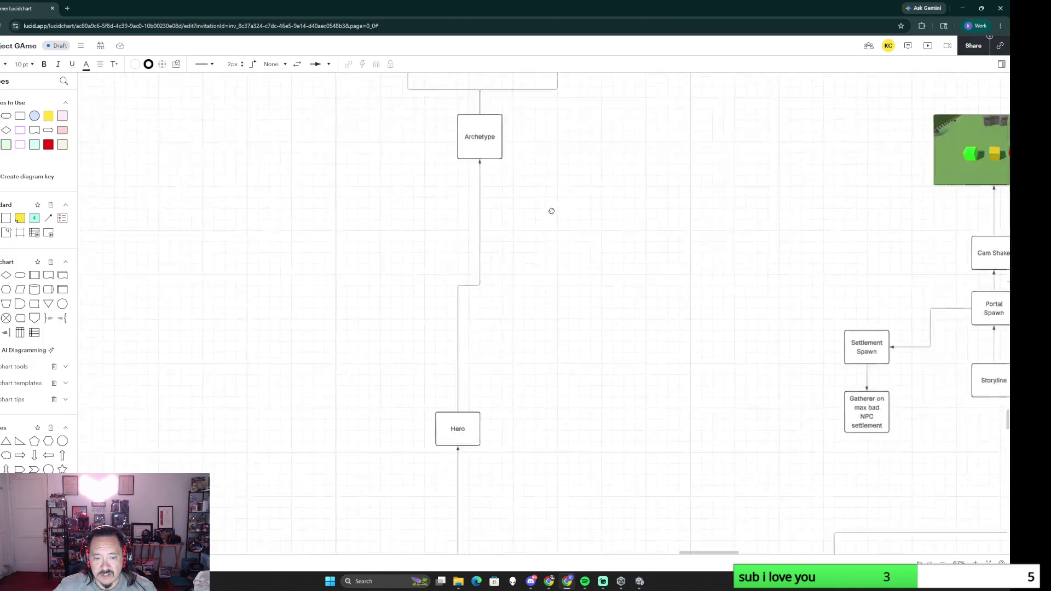
scroll(562, 371, "down", 2, "ctrl")
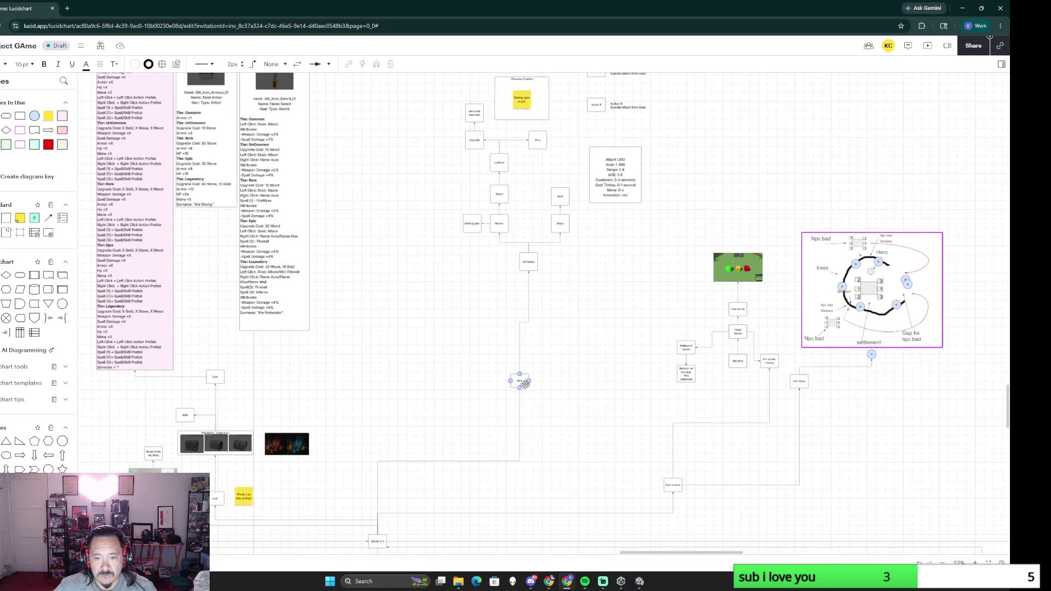
left_click_drag(519, 380, 470, 414)
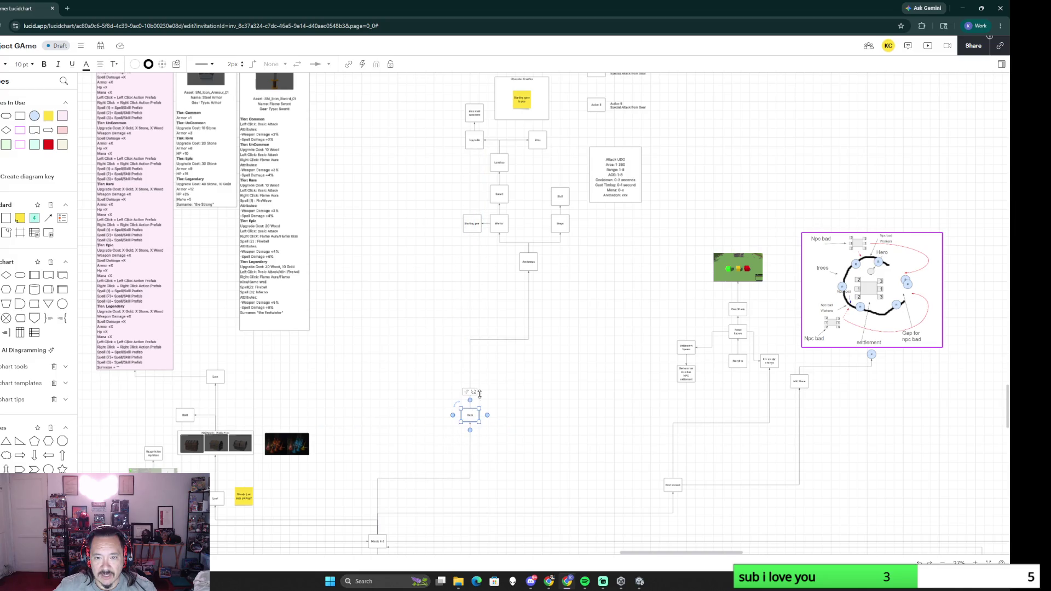
left_click_drag(528, 261, 469, 352)
left_click(565, 337)
scroll(559, 392, "up", 2)
scroll(560, 392, "up", 1)
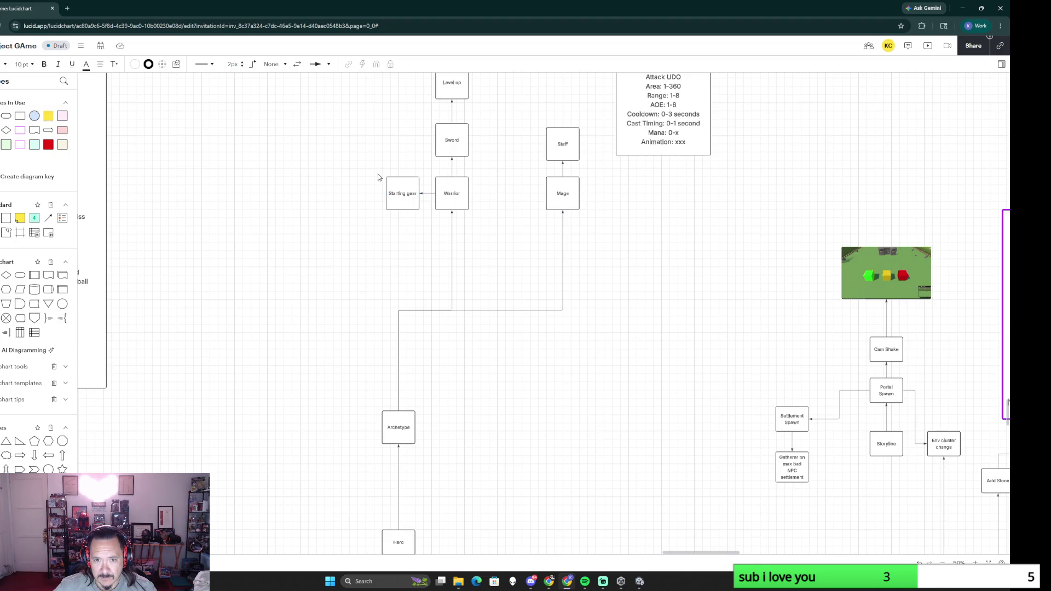
Step: Delete the Starting gear box and lower Warrior and Mage in the chart
left_click_drag(376, 172, 425, 236)
key("Delete")
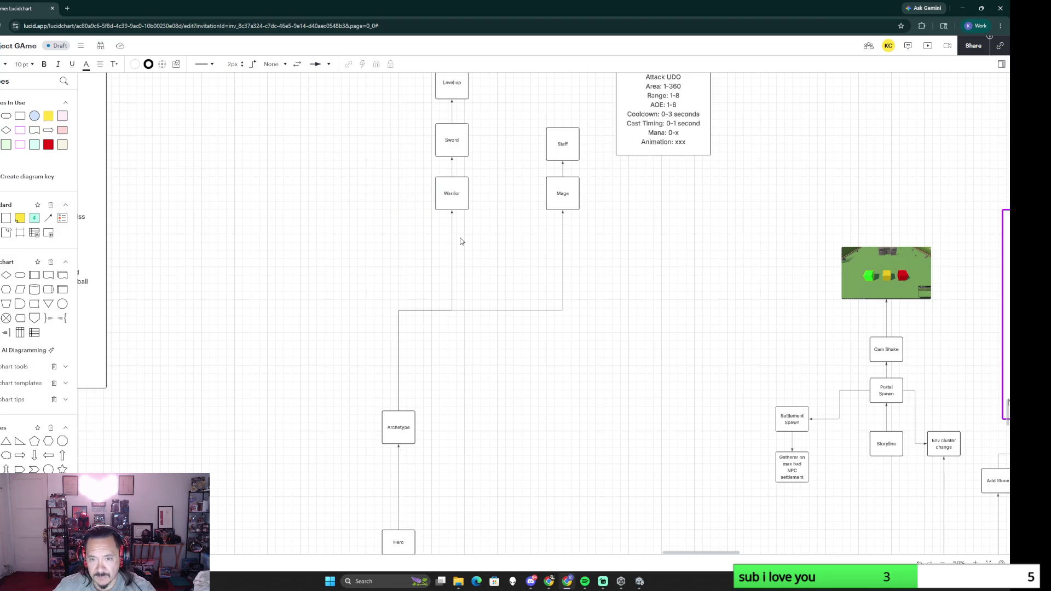
mouse_move(400, 198)
left_mouse_down()
mouse_move(581, 220)
mouse_move(542, 225)
mouse_move(453, 343)
left_mouse_up()
left_click(495, 354)
Step: Delete the Staff and Mage boxes and stack Sword and Warrior directly above Archetype
mouse_move(519, 121)
left_mouse_down()
mouse_move(554, 277)
mouse_move(575, 305)
mouse_move(398, 411)
left_mouse_up()
key("Delete")
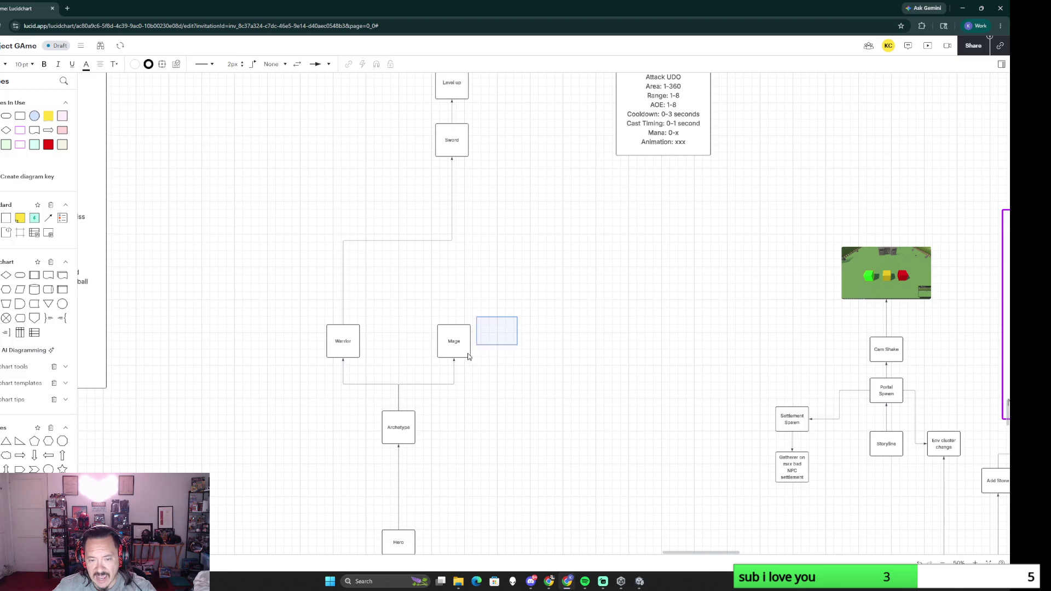
key("Delete")
left_click_drag(345, 341, 400, 341)
left_click(495, 382)
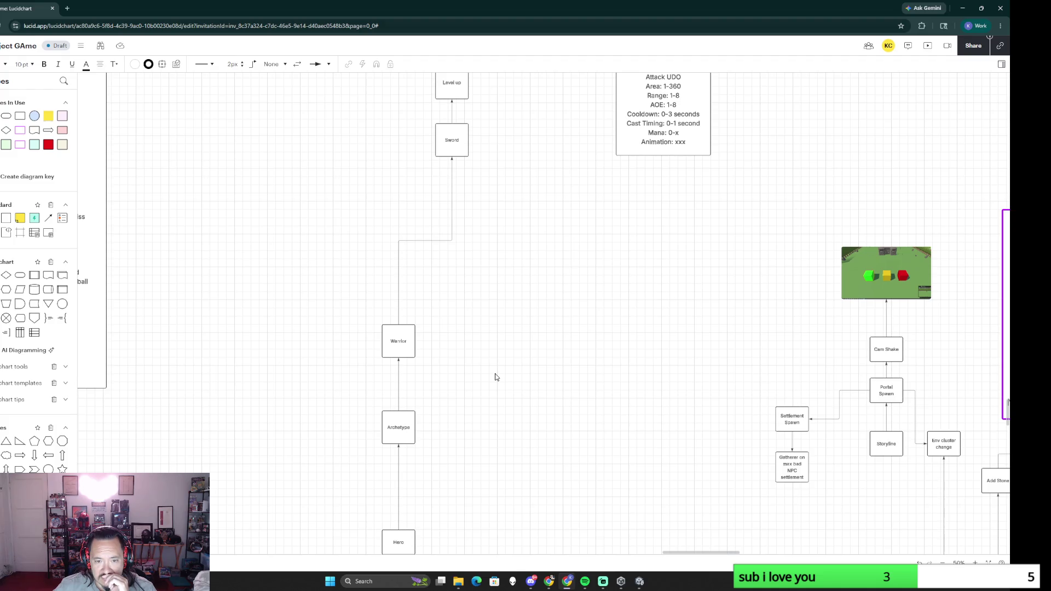
left_click_drag(445, 139, 392, 270)
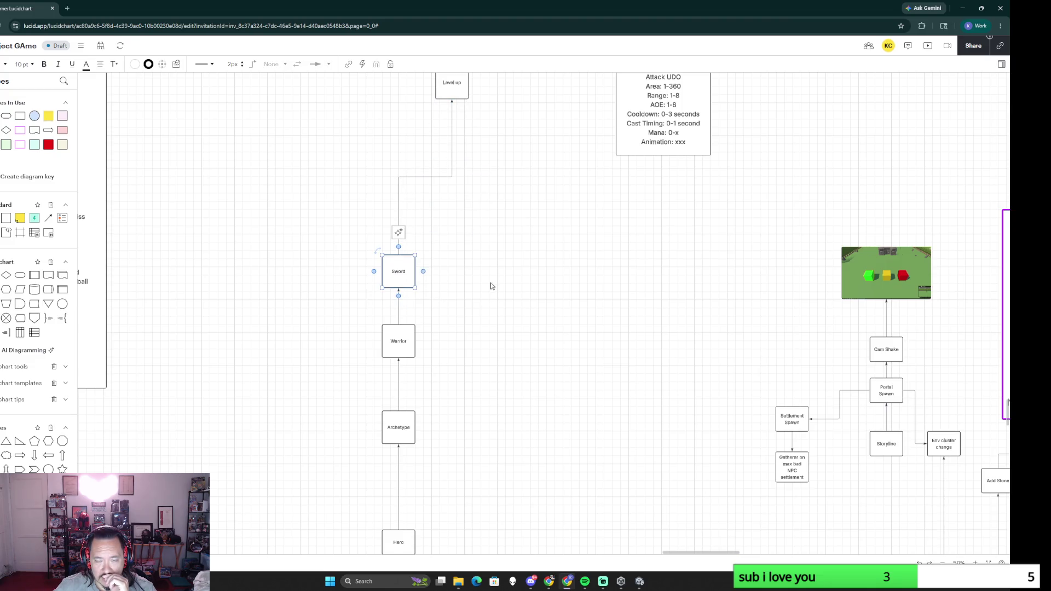
scroll(491, 286, "up", 5)
left_click_drag(448, 302, 392, 413)
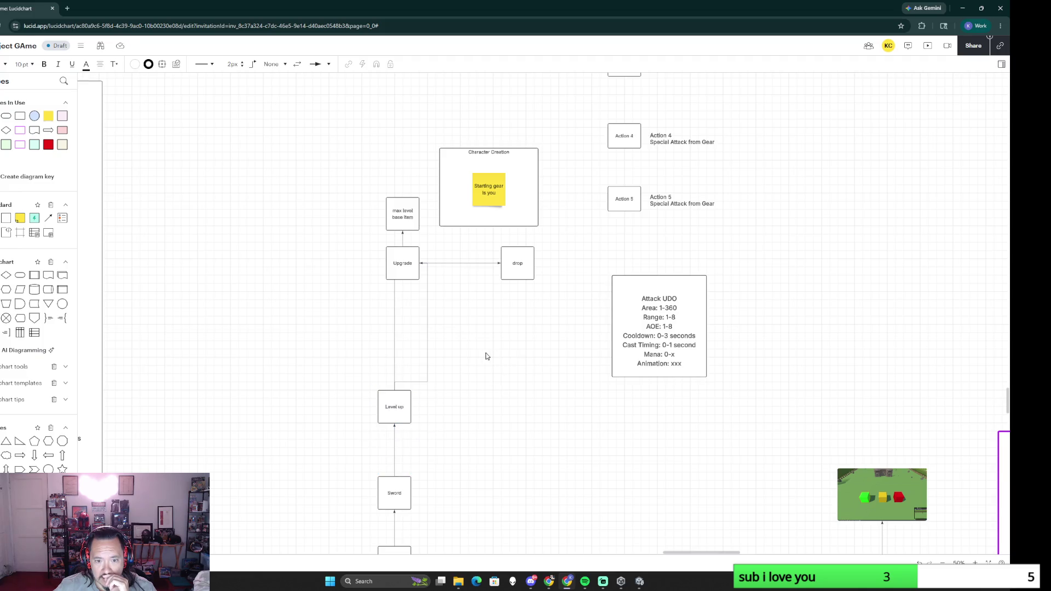
Step: Duplicate the Level up box and place the copy beside the column
left_click(427, 361)
left_click(493, 392)
scroll(461, 451, "down", 2)
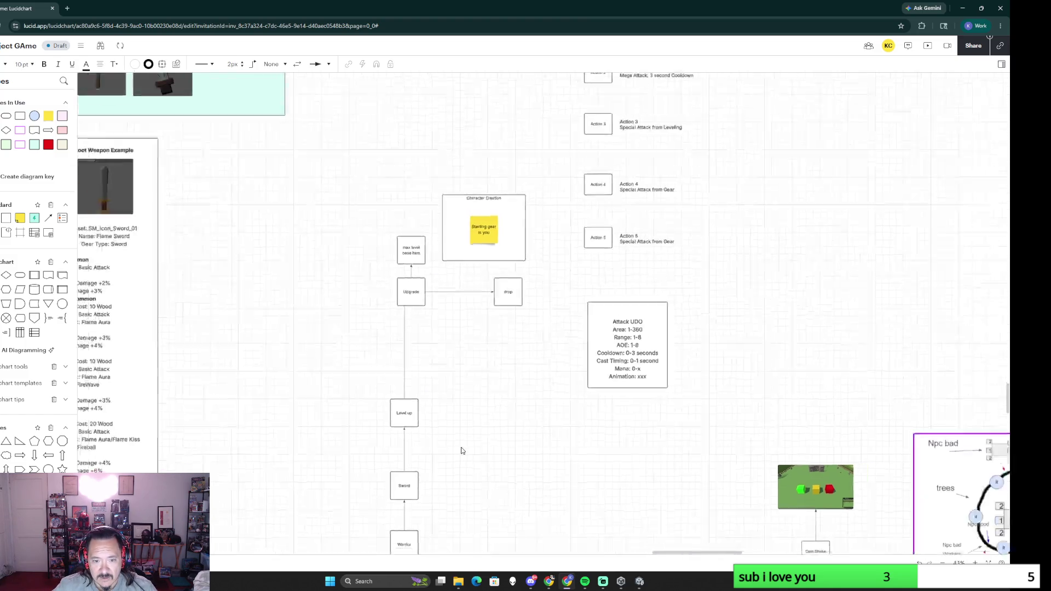
scroll(462, 448, "up", 2, "ctrl")
scroll(469, 385, "down", 3)
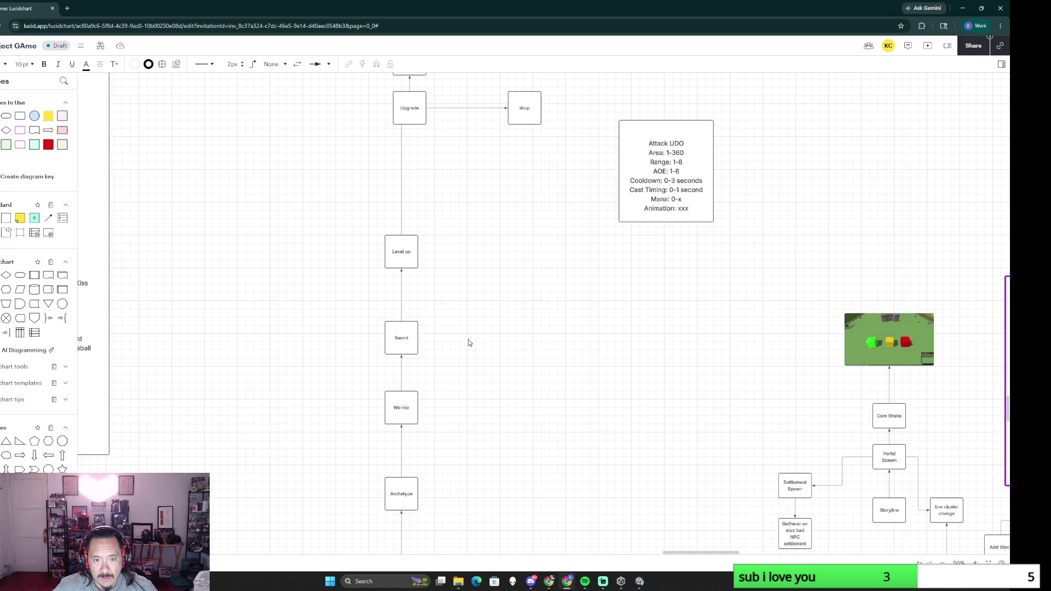
scroll(482, 345, "up", 2, "ctrl")
scroll(483, 344, "down", 4, "ctrl")
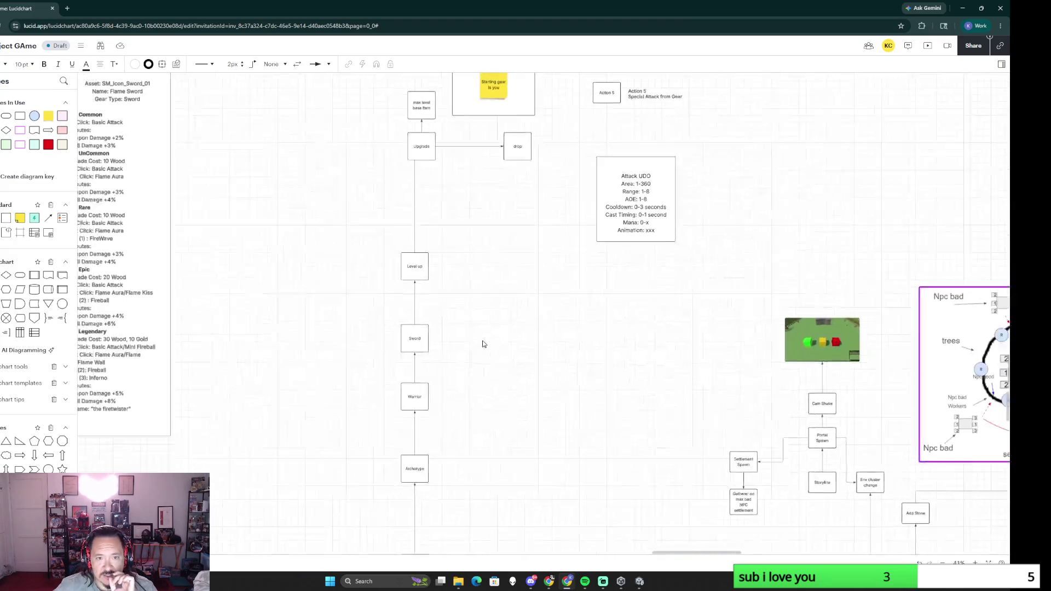
scroll(483, 344, "up", 2)
scroll(448, 255, "down", 2)
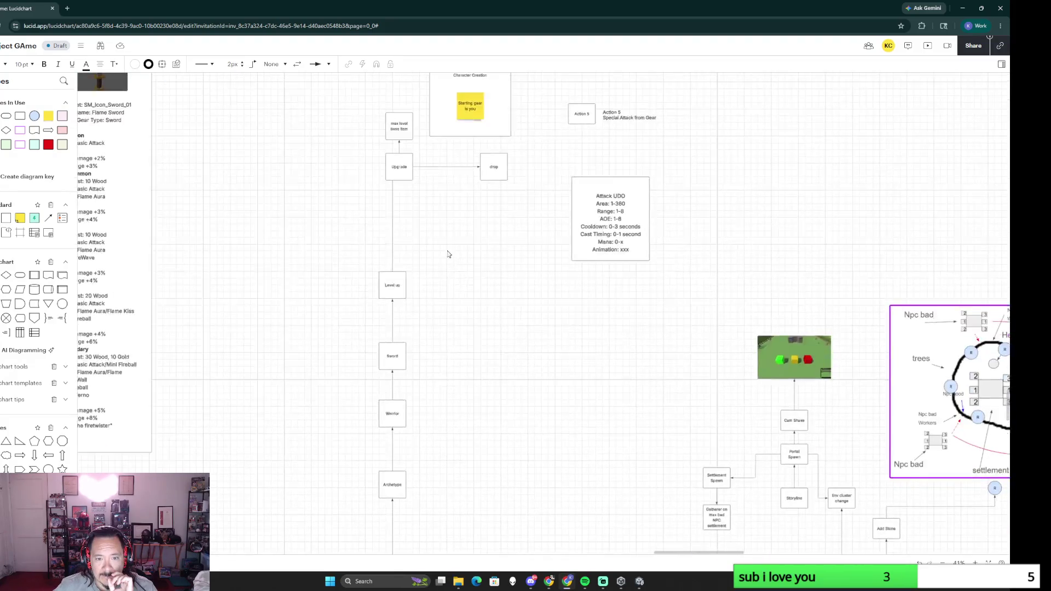
left_click(404, 291)
left_click(481, 369)
key("ctrl+v")
left_click_drag(481, 364, 466, 343)
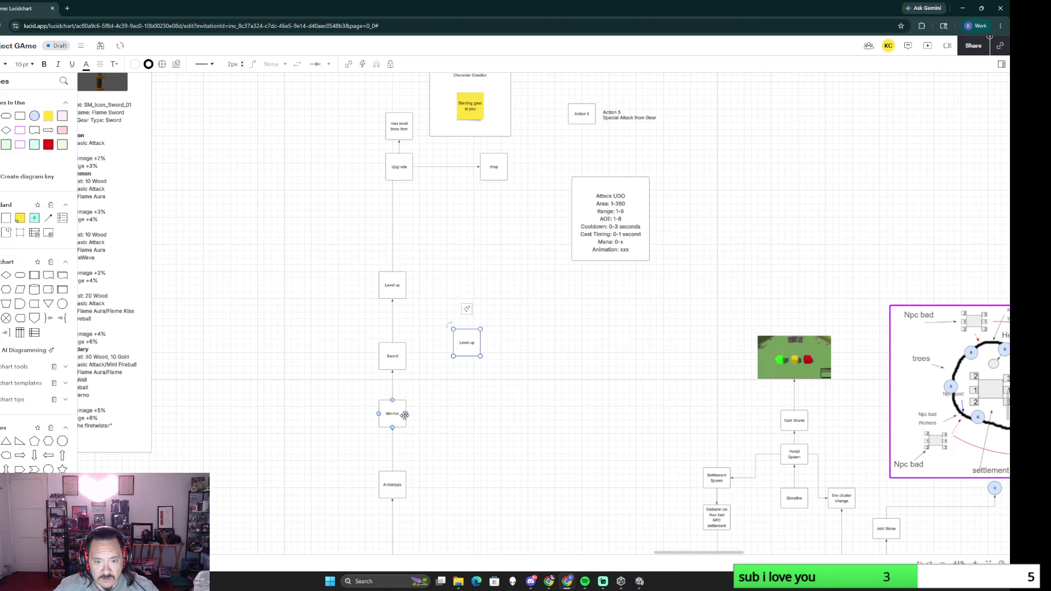
Step: Connect Warrior to the copied Level up box and settle its position
left_click(404, 414)
left_click_drag(406, 415, 467, 357)
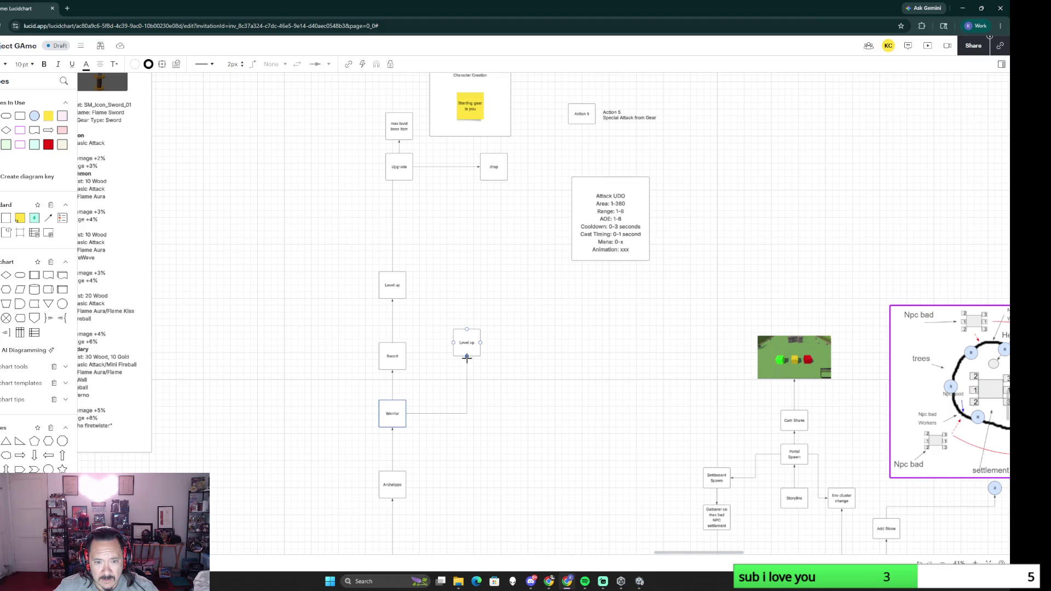
left_click_drag(466, 343, 467, 357)
left_click(428, 343)
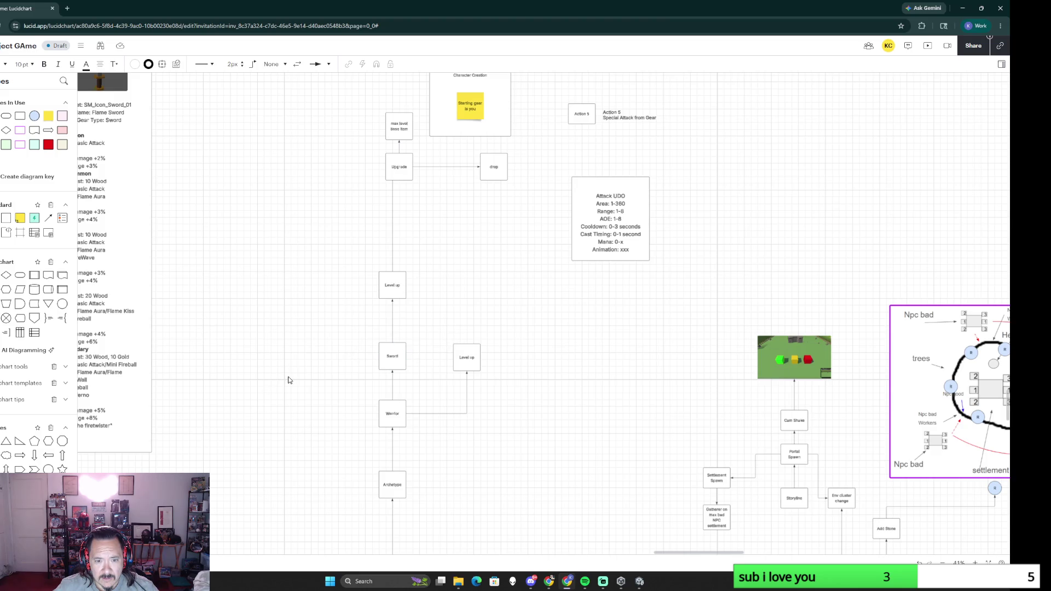
Step: Rename the Sword box to Weapon
left_click_drag(388, 355, 387, 355)
double_click(388, 355)
type("Weapon")
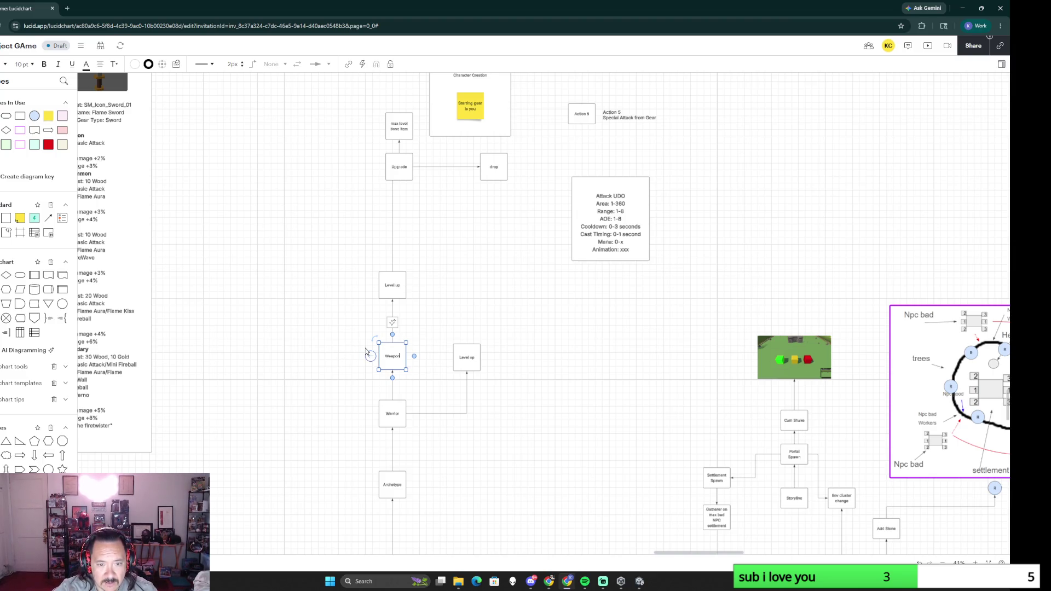
left_click(365, 390)
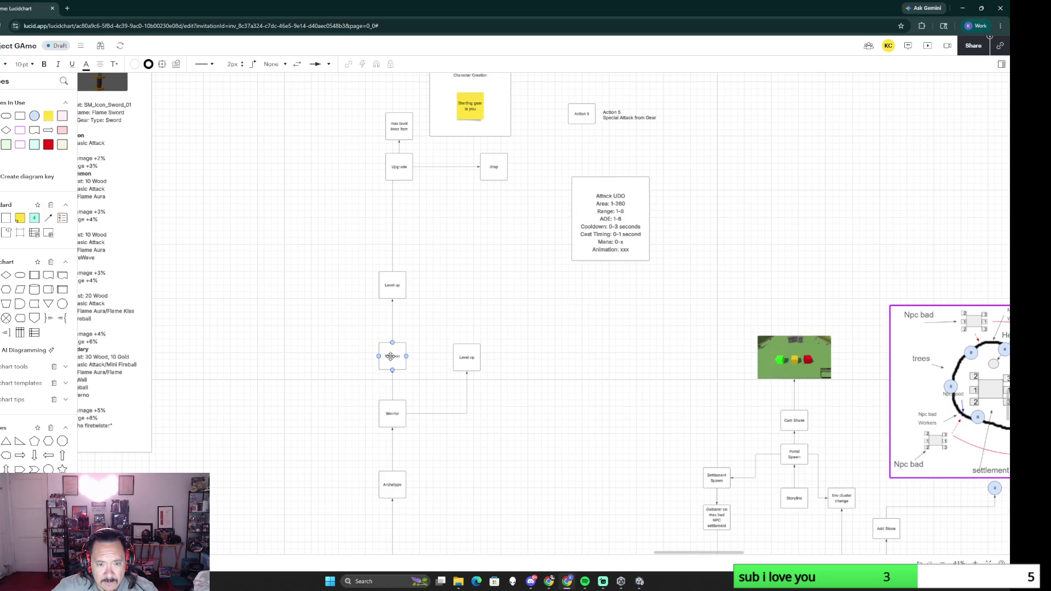
scroll(364, 413, "up", 5, "ctrl")
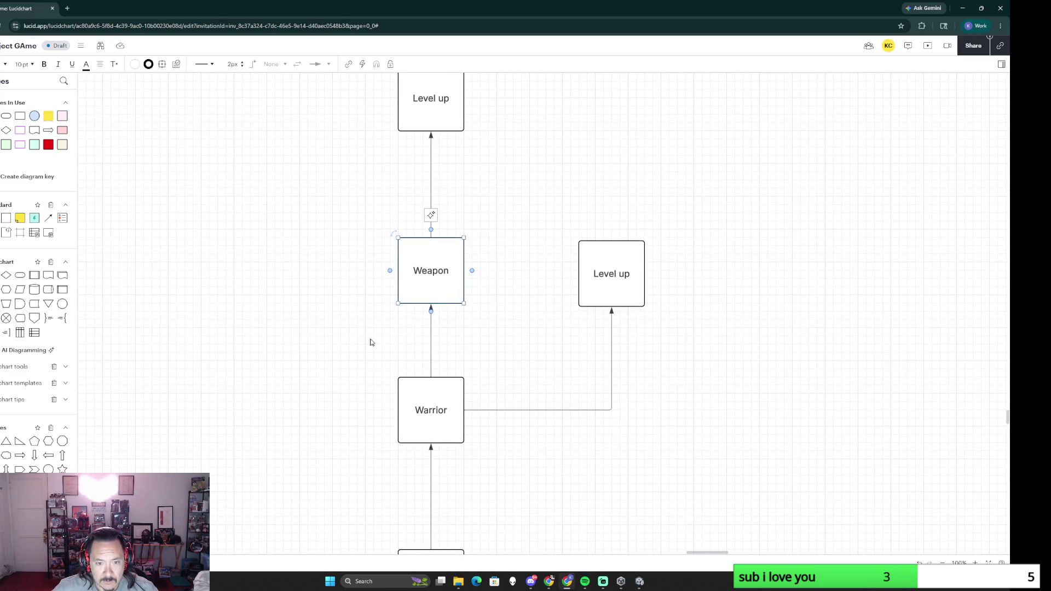
Step: Duplicate Weapon as an Armor box and move it up beside Weapon
key("ctrl+v")
double_click(320, 313)
type("Armor")
scroll(285, 317, "down", 5, "ctrl")
scroll(160, 354, "left", 10)
scroll(329, 362, "up", 5)
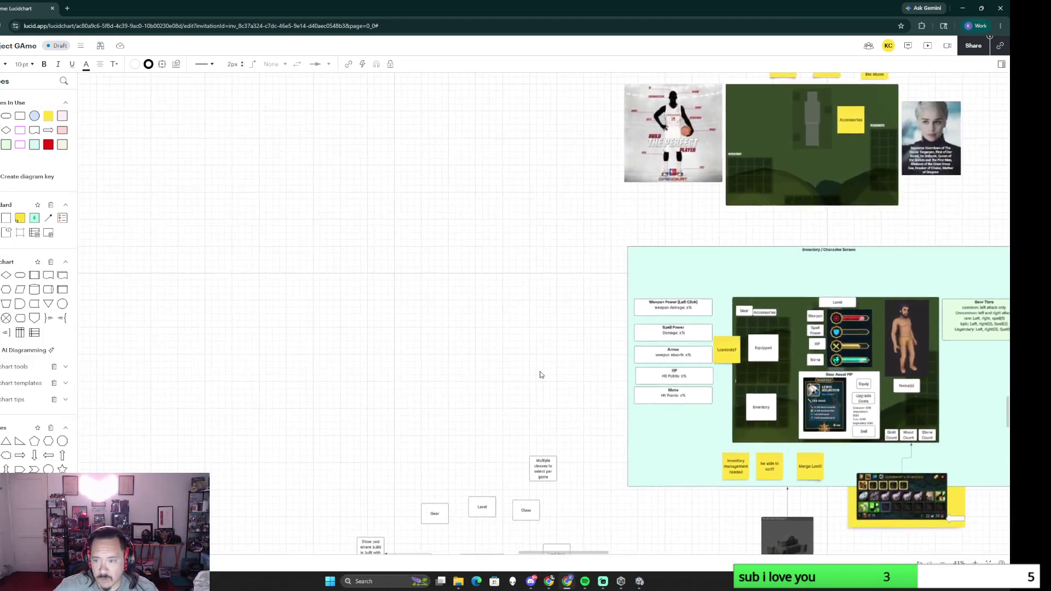
scroll(540, 375, "right", 5)
scroll(540, 374, "down", 1)
left_click(660, 297)
left_click(686, 254)
left_click(395, 262)
scroll(840, 357, "right", 10)
scroll(711, 307, "right", 4)
scroll(704, 272, "right", 4)
scroll(591, 411, "up", 3)
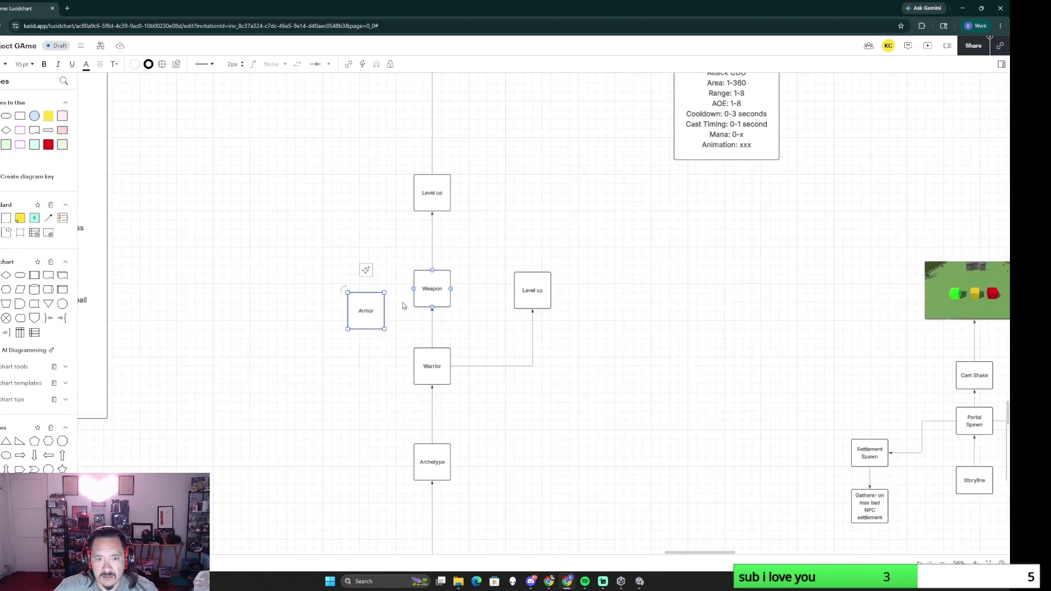
left_click_drag(367, 304, 372, 290)
Step: Copy the top Level up box and place the copy above Armor
left_click(427, 194)
key("ctrl+c")
key("ctrl+v")
mouse_move(340, 225)
left_mouse_down()
mouse_move(385, 222)
mouse_move(375, 222)
left_mouse_up()
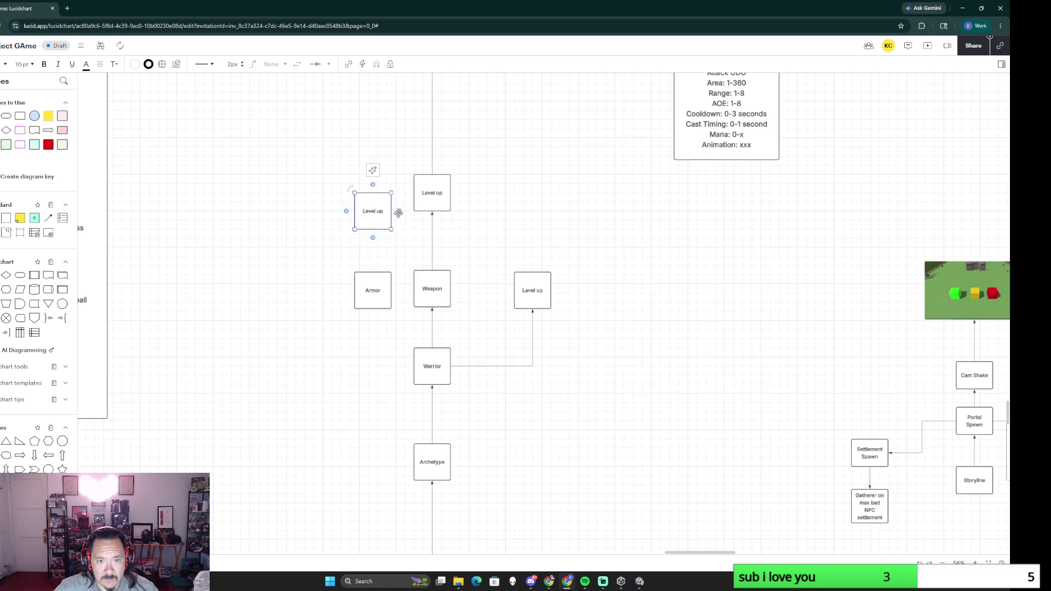
left_click_drag(429, 200, 432, 216)
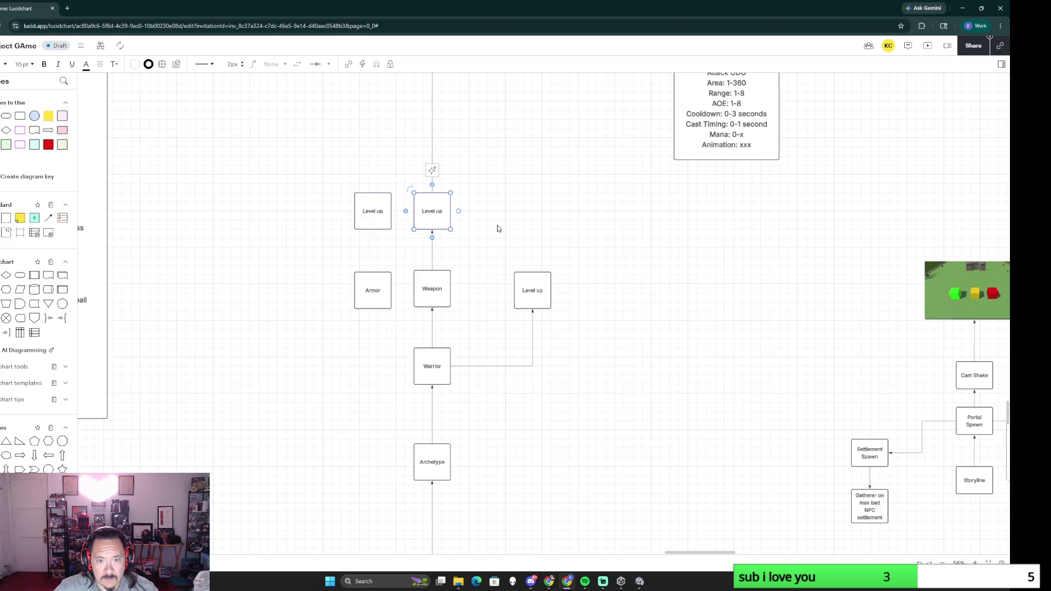
Step: Connect Warrior→Armor→Level up and move the right Level up box into the row
left_click(372, 274)
left_click_drag(372, 271, 372, 230)
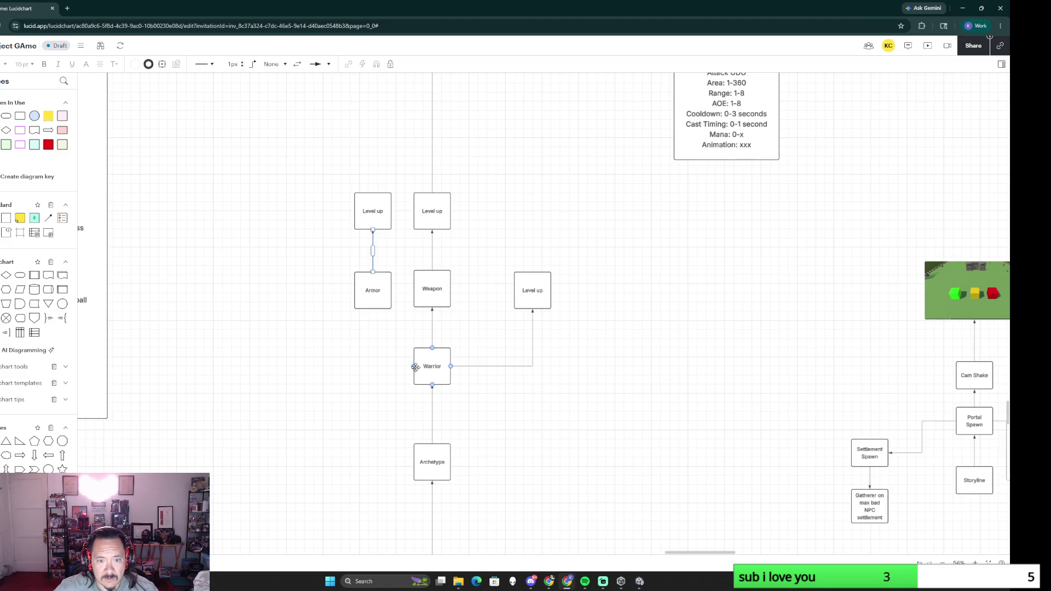
left_click_drag(415, 367, 373, 310)
left_click(584, 364)
left_click_drag(500, 244, 560, 328)
mouse_move(532, 290)
left_mouse_down()
mouse_move(504, 289)
mouse_move(499, 211)
left_mouse_up()
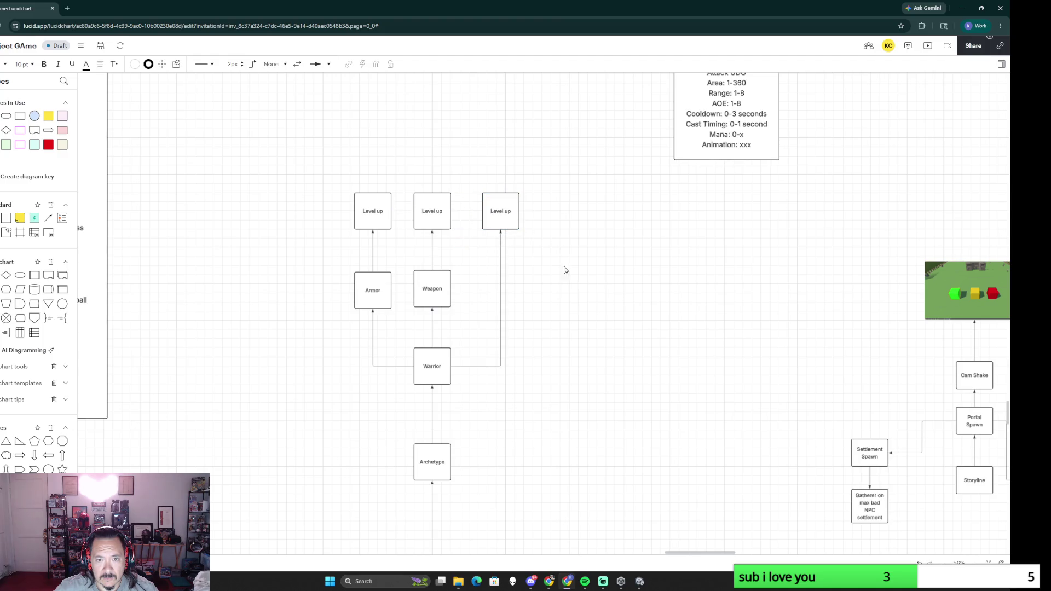
scroll(562, 351, "down", 2, "ctrl")
scroll(560, 351, "up", 2)
scroll(515, 450, "up", 2, "ctrl")
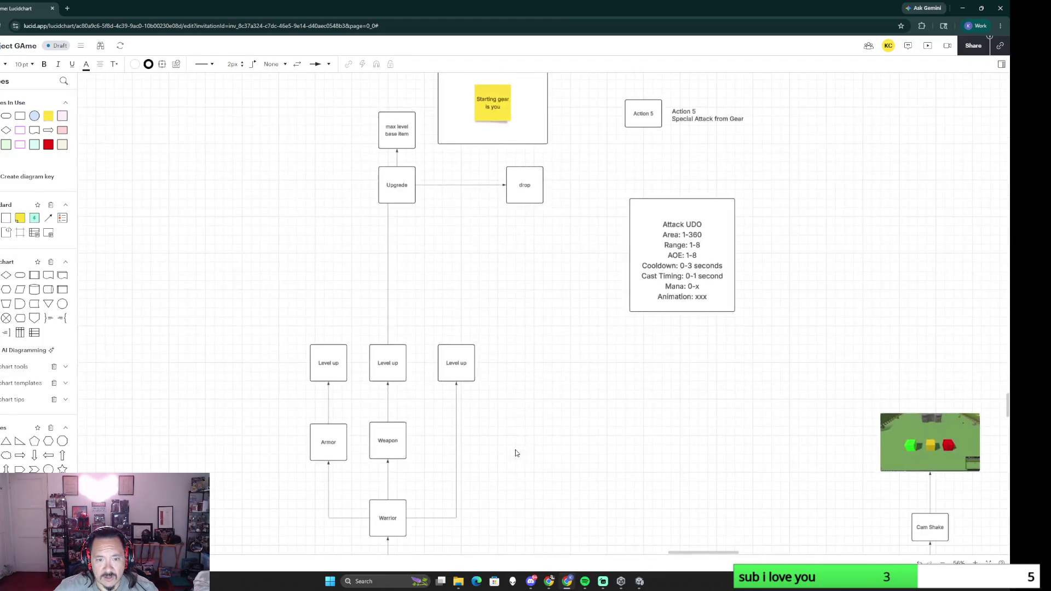
scroll(518, 323, "down", 2, "ctrl")
Step: Delete the Character Creation group and old boxes above the gear branches, then place a small box on empty canvas
mouse_move(398, 107)
left_mouse_down()
mouse_move(524, 285)
mouse_move(543, 278)
left_mouse_up()
key("Delete")
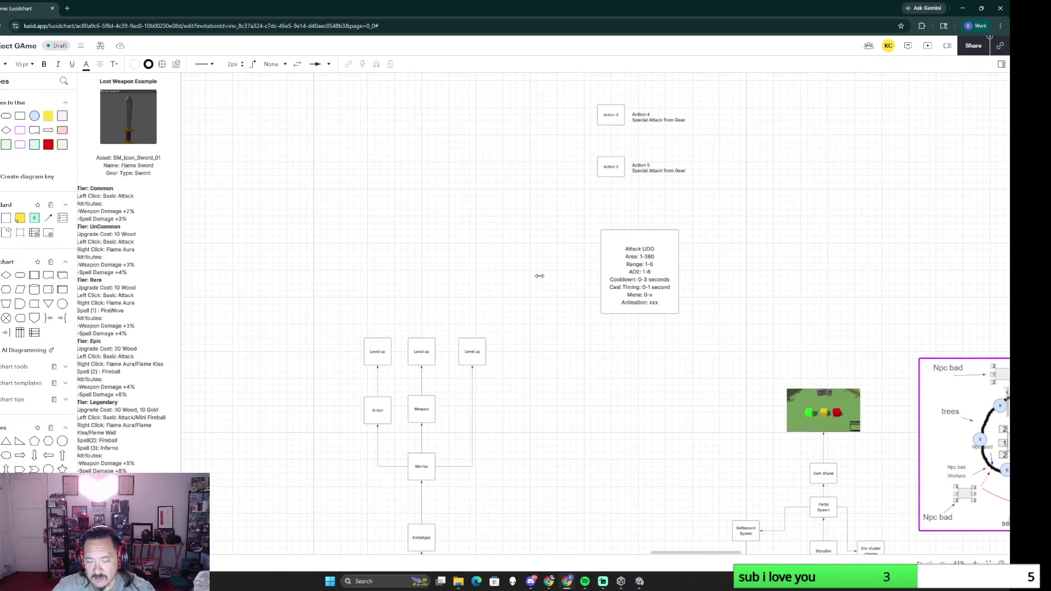
scroll(540, 281, "up", 3)
scroll(541, 285, "up", 1)
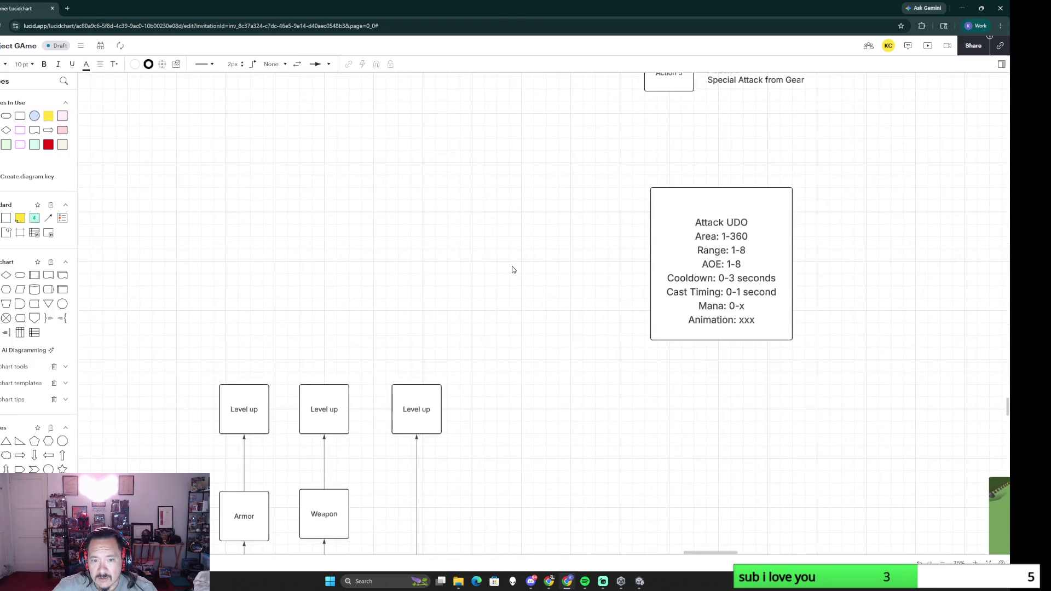
scroll(517, 263, "down", 1)
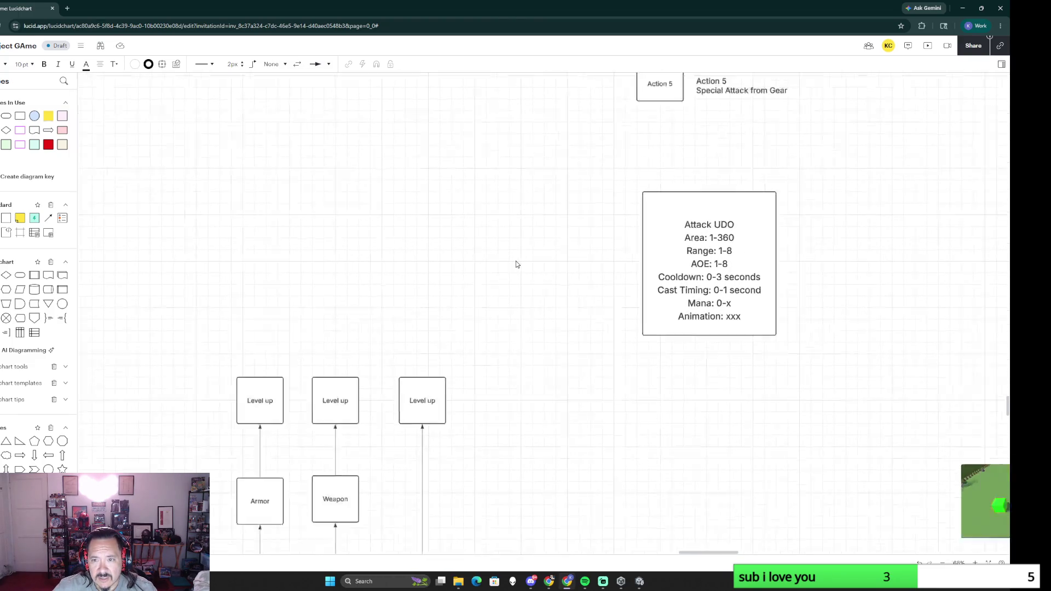
scroll(535, 226, "down", 3)
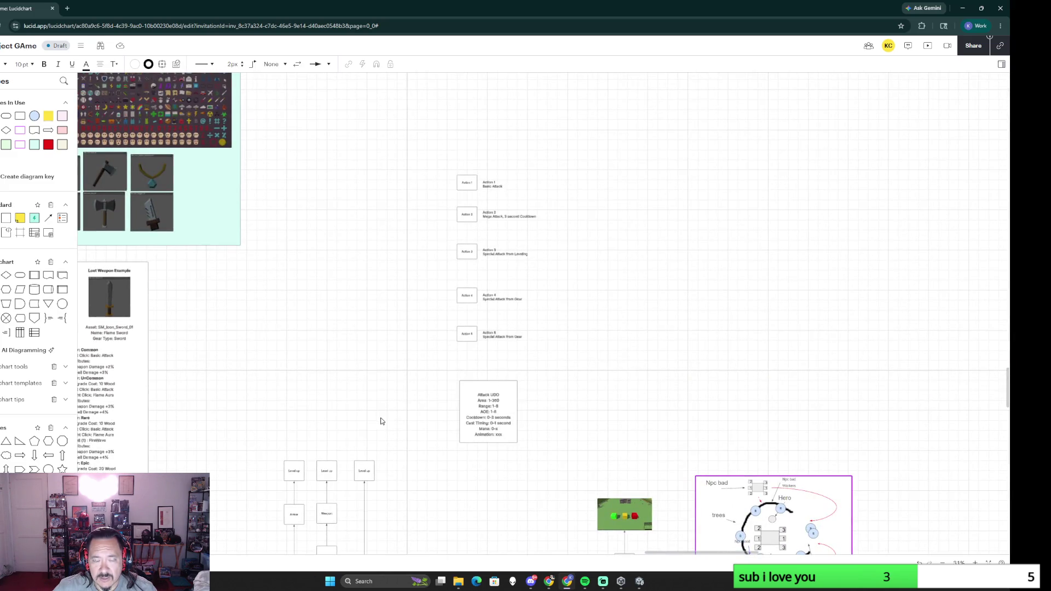
left_click_drag(380, 422, 457, 299)
scroll(425, 334, "up", 2)
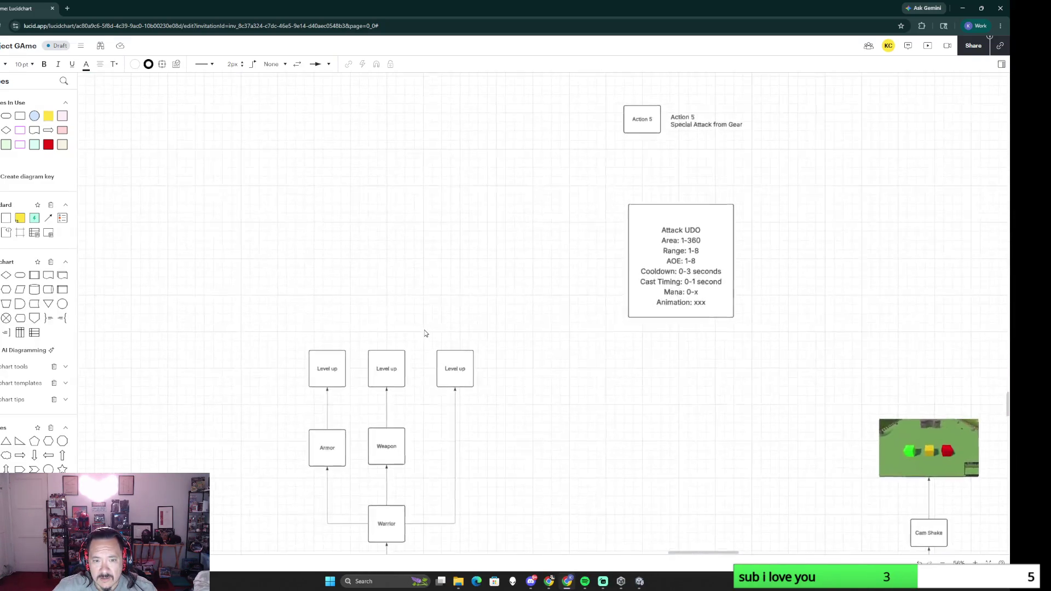
scroll(394, 337, "down", 1)
scroll(387, 298, "left", 2)
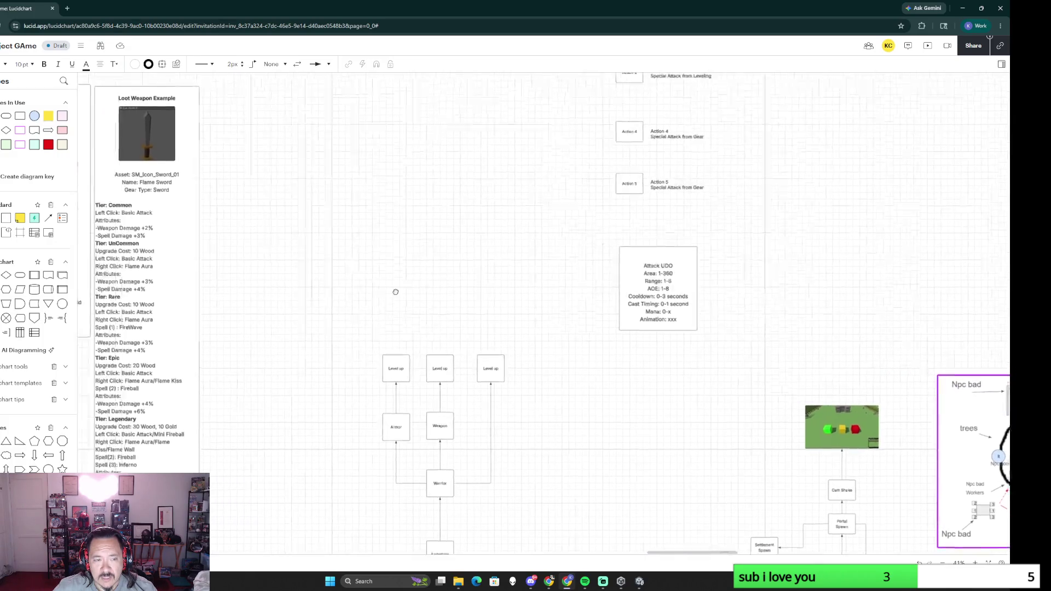
scroll(395, 292, "left", 3)
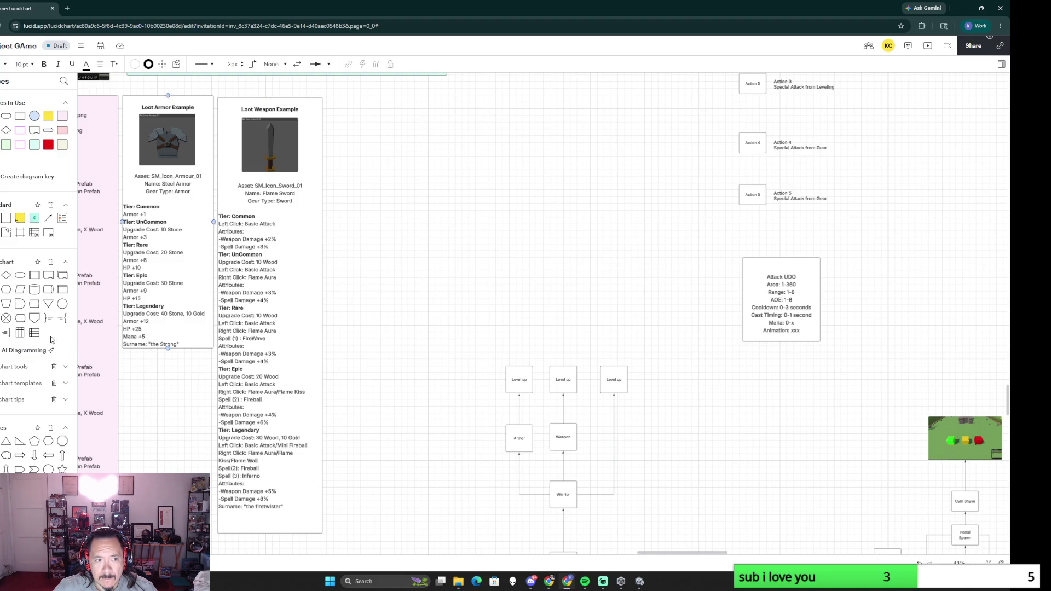
left_click_drag(20, 115, 580, 217)
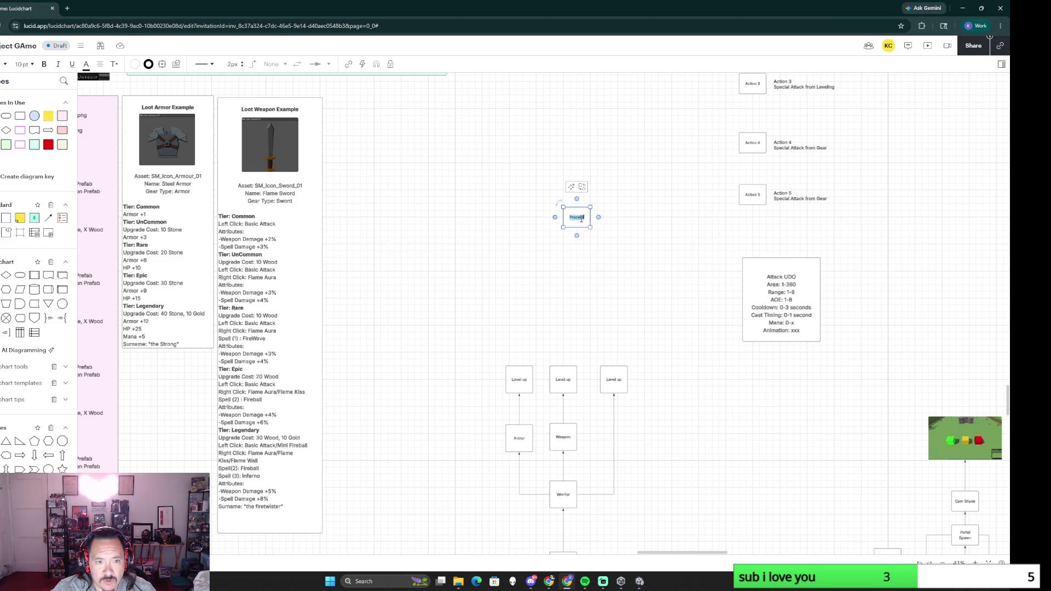
Step: Duplicate the Common box into Uncommon, Rare, Epic and Legendary tier boxes
left_click(587, 214)
left_click_drag(589, 215, 585, 257)
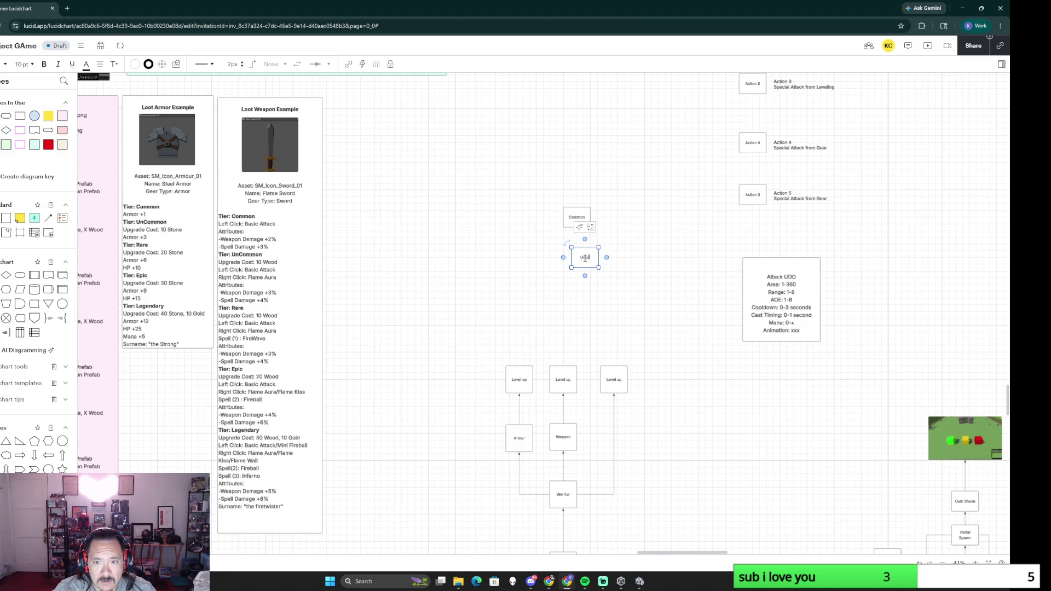
left_click(577, 286)
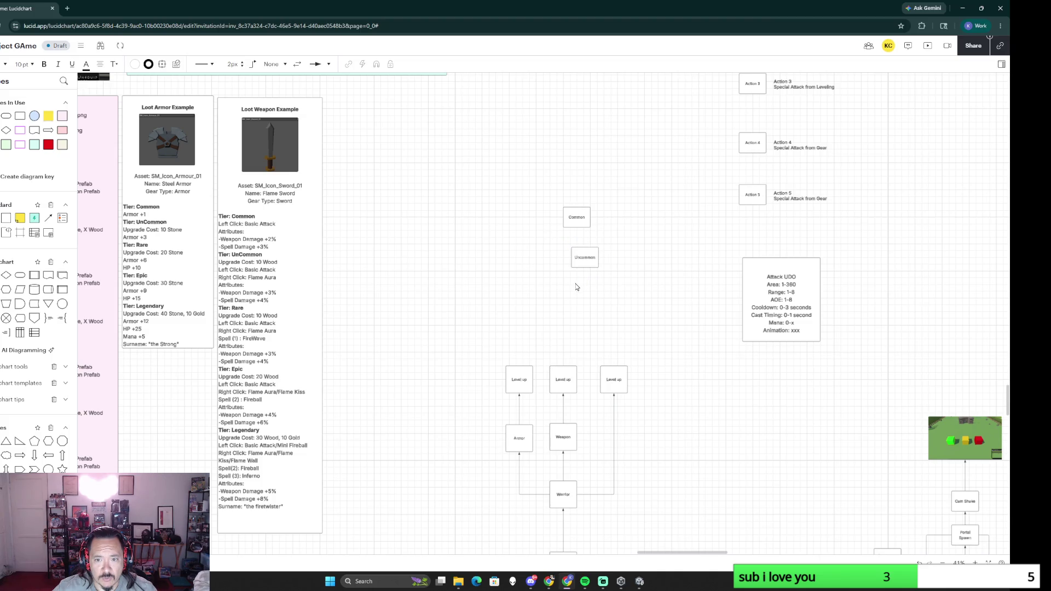
key("ctrl+v")
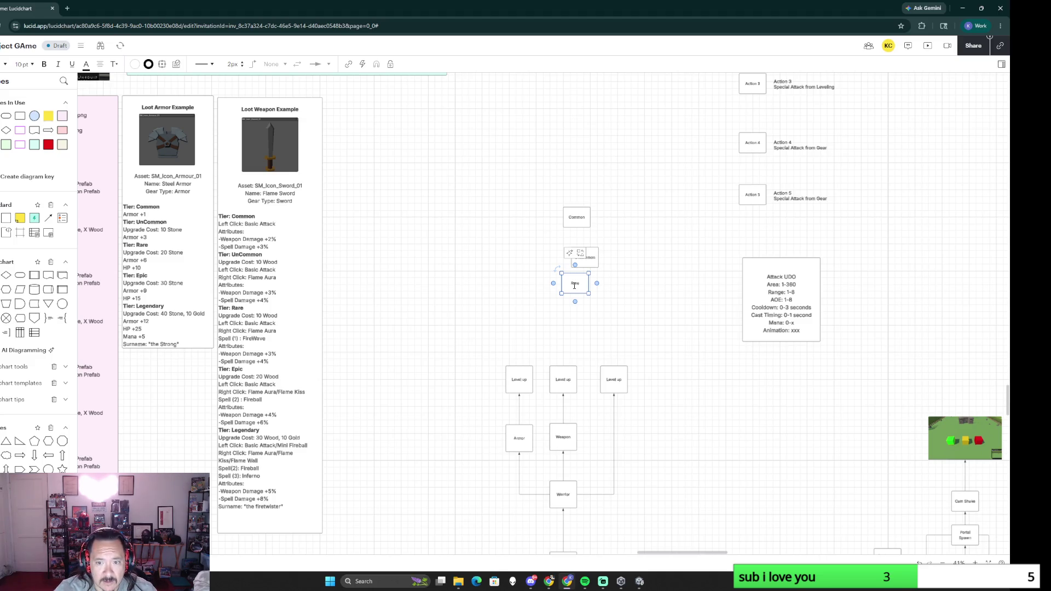
left_click(575, 315)
key("ctrl+v")
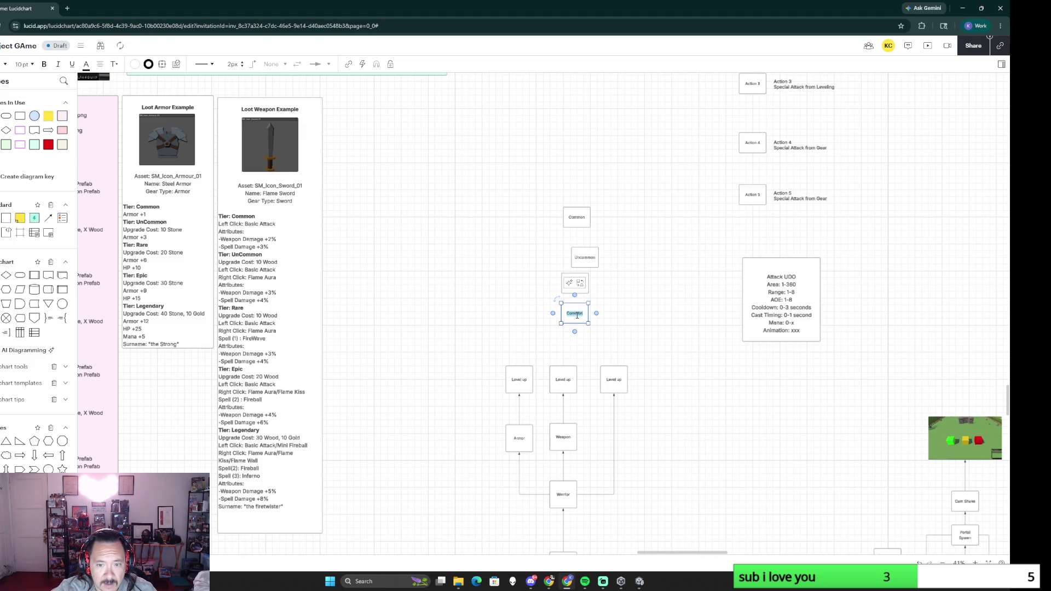
left_click(640, 320)
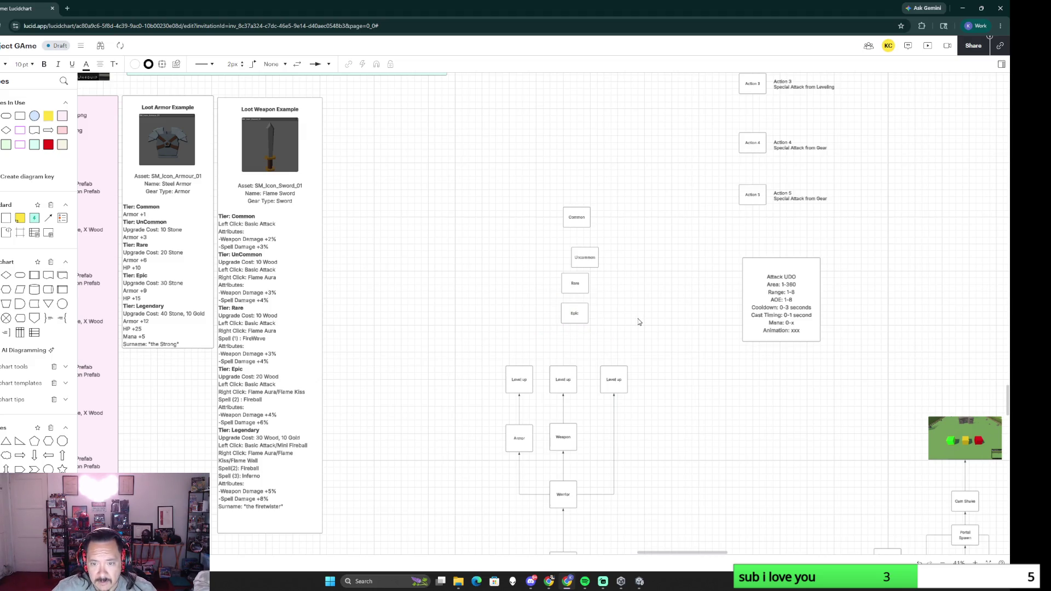
key("ctrl+v")
double_click(644, 318)
type("Legendary")
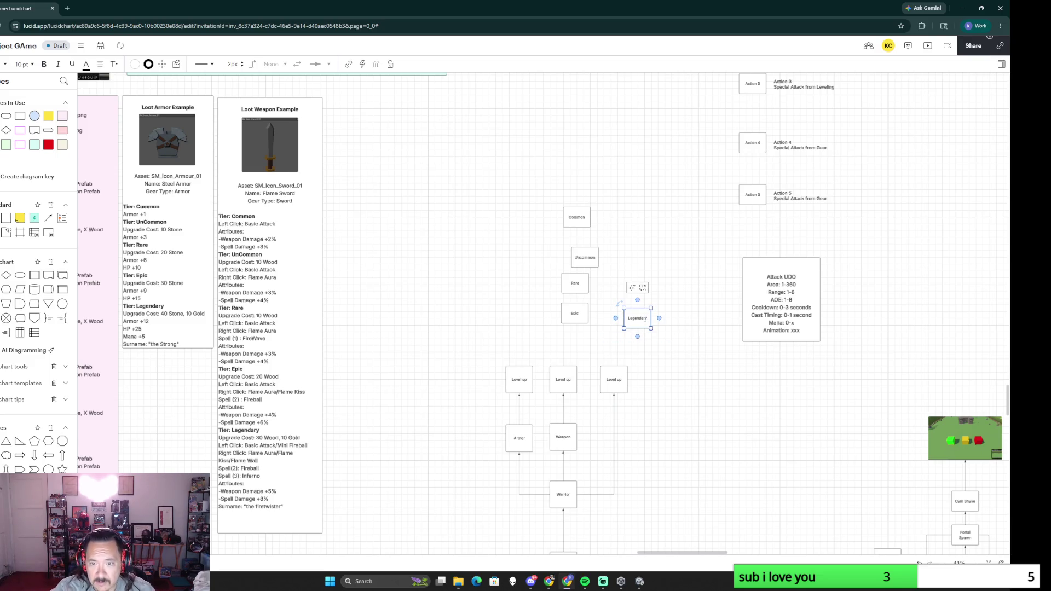
left_click(620, 266)
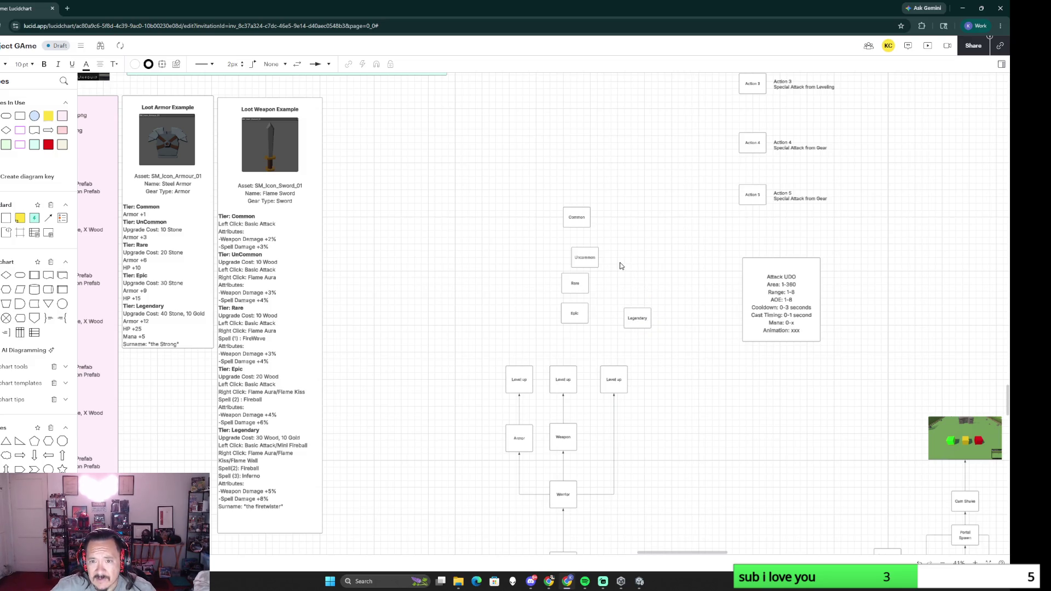
Step: Arrange the five tier boxes side by side in one horizontal row
mouse_move(575, 216)
left_mouse_down()
mouse_move(524, 234)
mouse_move(560, 234)
left_mouse_up()
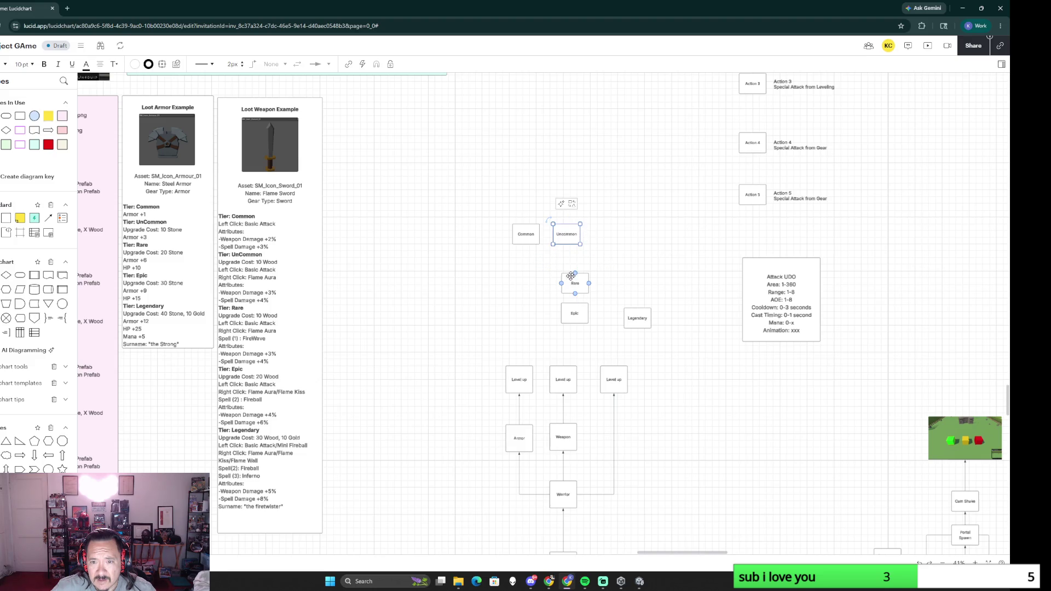
mouse_move(577, 284)
left_mouse_down()
mouse_move(605, 235)
mouse_move(559, 235)
mouse_move(594, 234)
left_mouse_up()
left_click(590, 299)
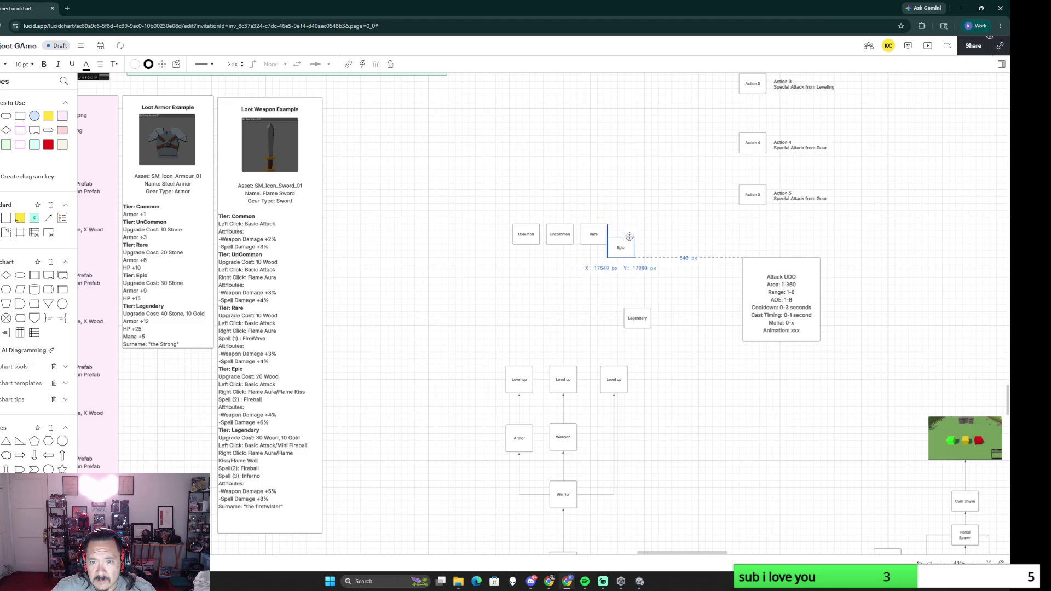
left_click_drag(590, 299, 643, 220)
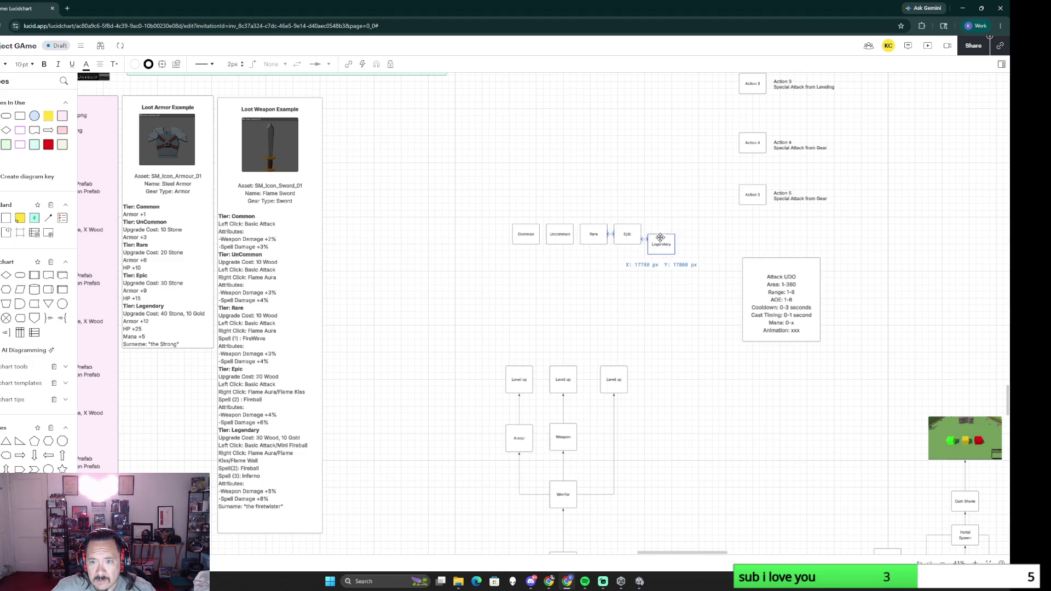
left_click_drag(638, 313, 661, 229)
left_click(592, 332)
Step: Move the whole tier row down to sit above the Level up boxes
left_click_drag(473, 212, 700, 290)
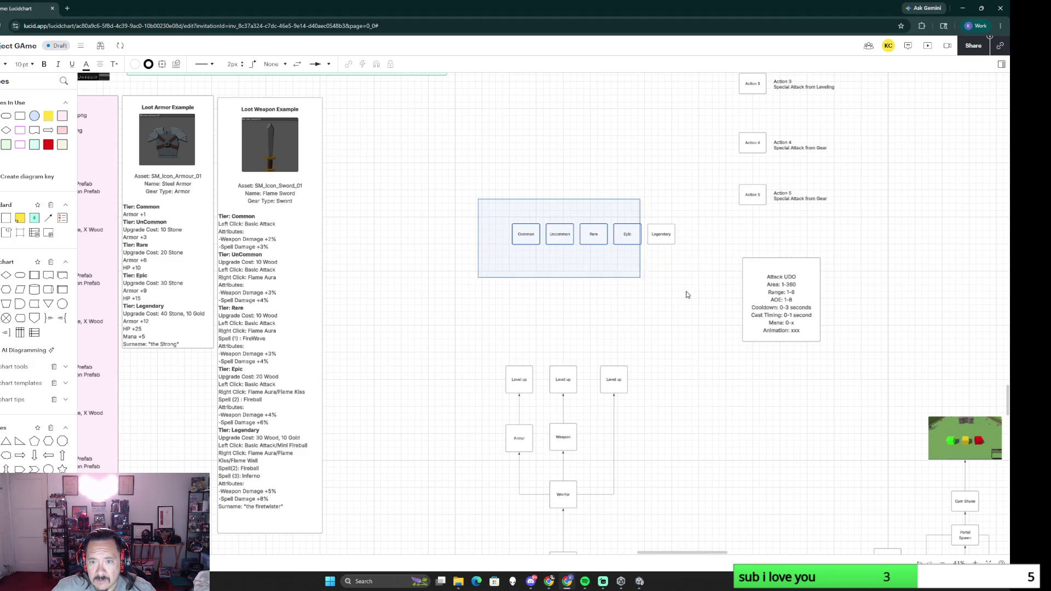
mouse_move(664, 235)
left_mouse_down()
mouse_move(594, 275)
mouse_move(608, 284)
left_mouse_up()
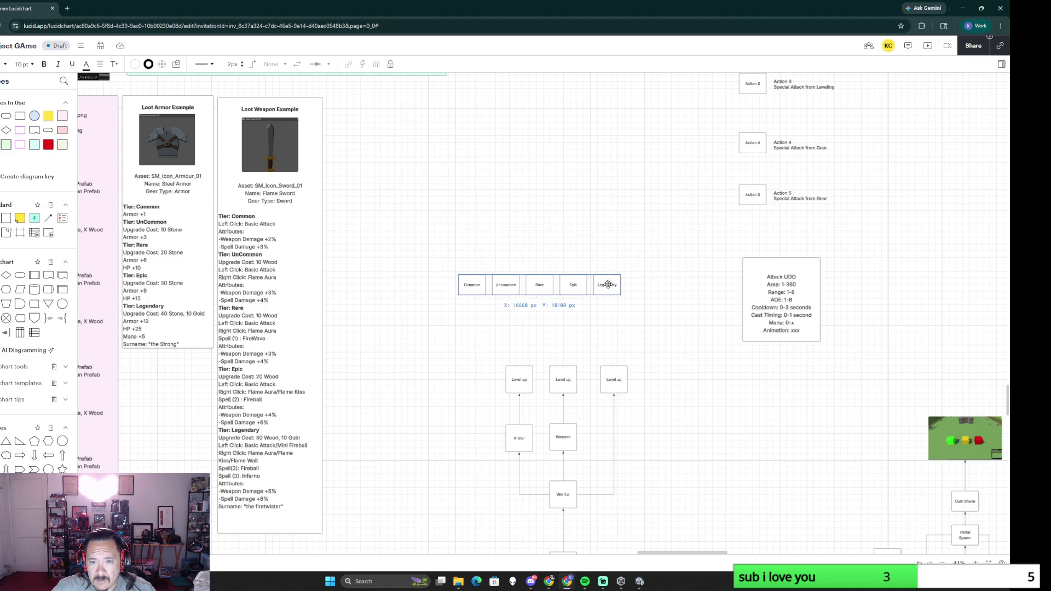
left_click_drag(607, 285, 607, 284)
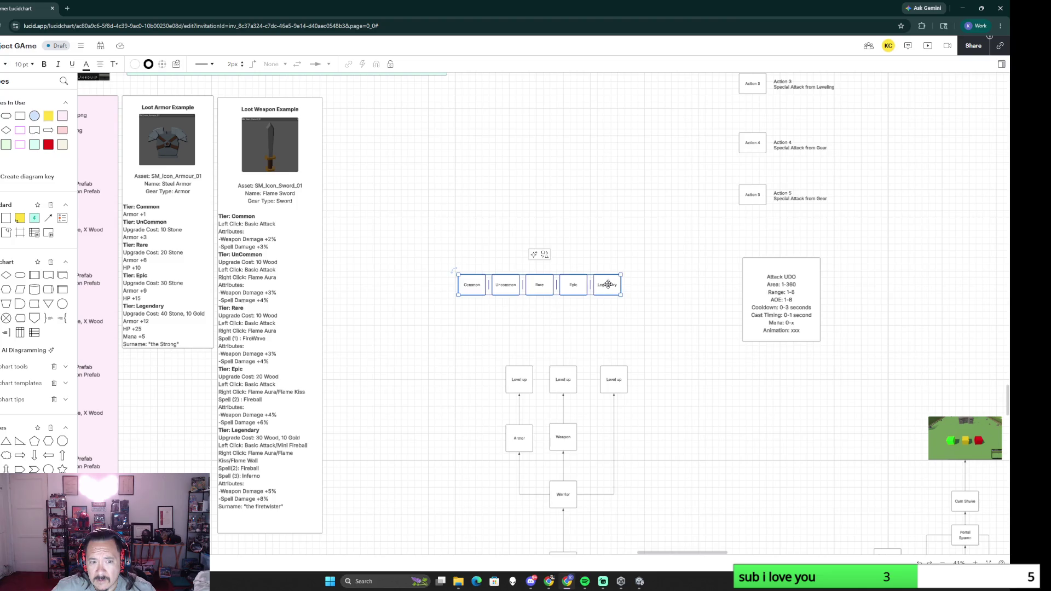
mouse_move(563, 380)
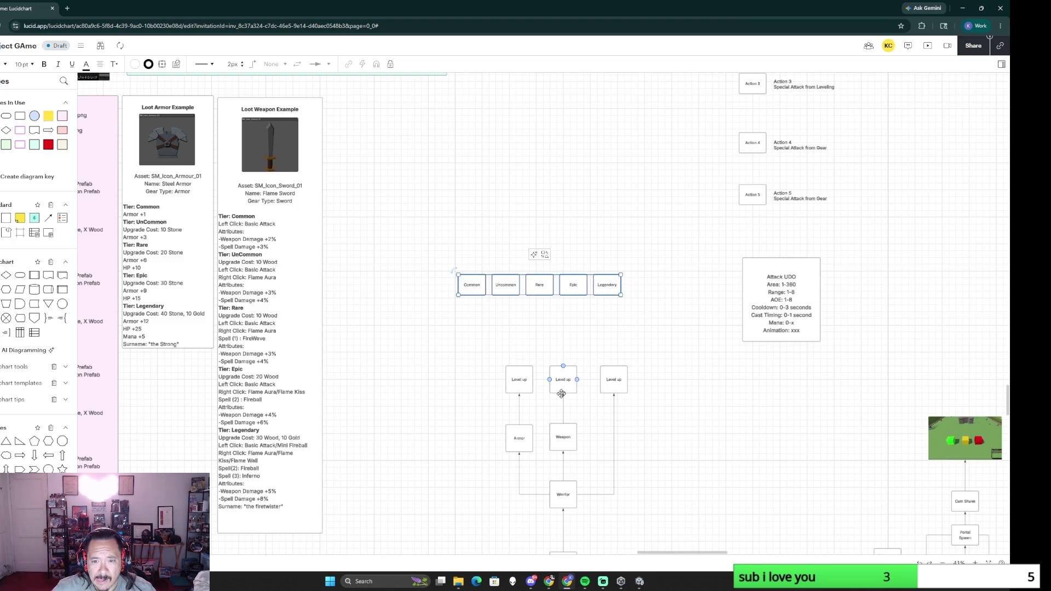
scroll(689, 438, "up", 5)
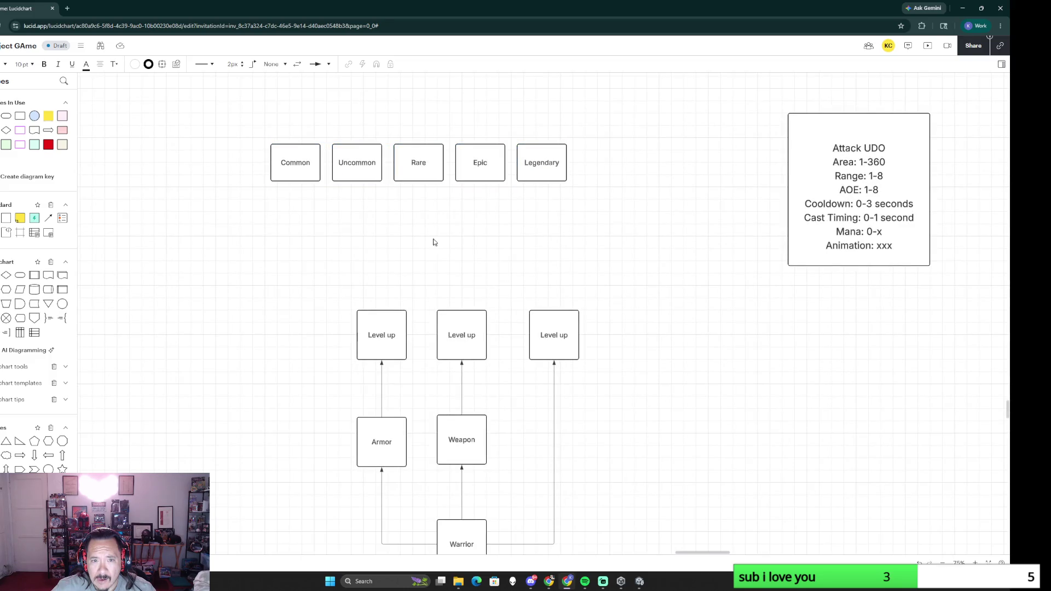
Step: Draw a wide rectangle around the tier row, label it Gear Levels and align the title to the top
mouse_move(6, 275)
left_mouse_down()
mouse_move(244, 147)
mouse_move(591, 211)
left_mouse_up()
double_click(409, 167)
type("Gear")
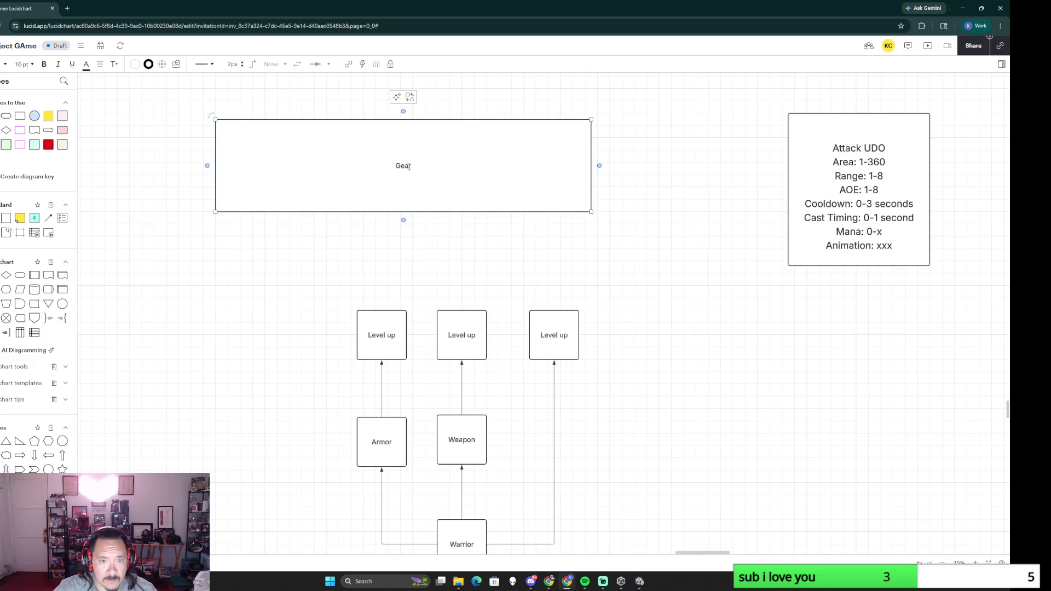
left_click_drag(411, 166, 390, 163)
left_click(416, 166)
type("Levels")
key("ctrl+a")
left_click(101, 71)
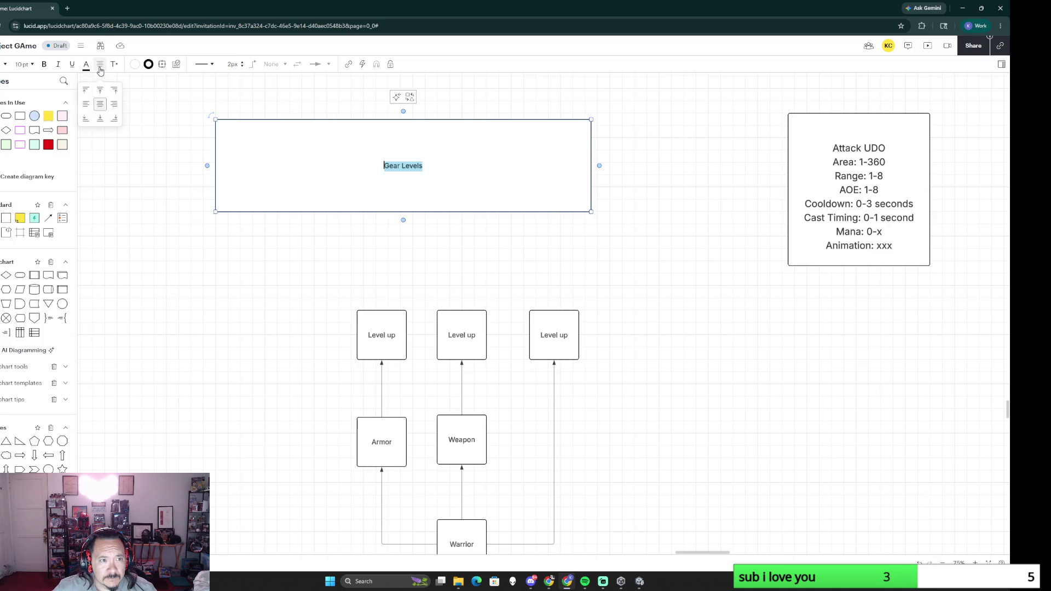
left_click(100, 90)
Step: Send the Gear Levels container behind the tier boxes and centre it on them
right_click(540, 205)
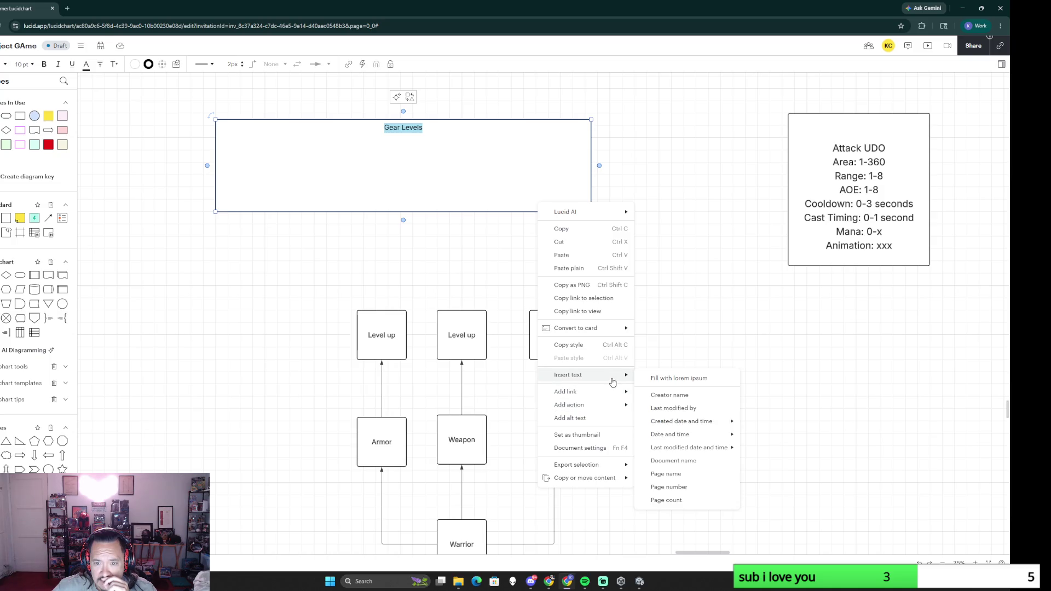
left_click(551, 199)
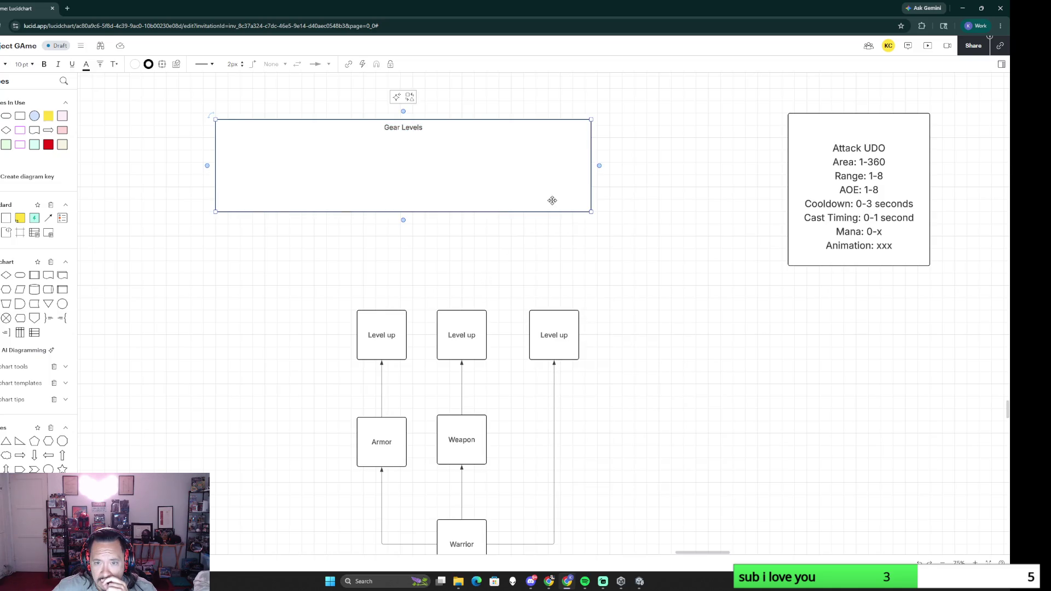
right_click(553, 203)
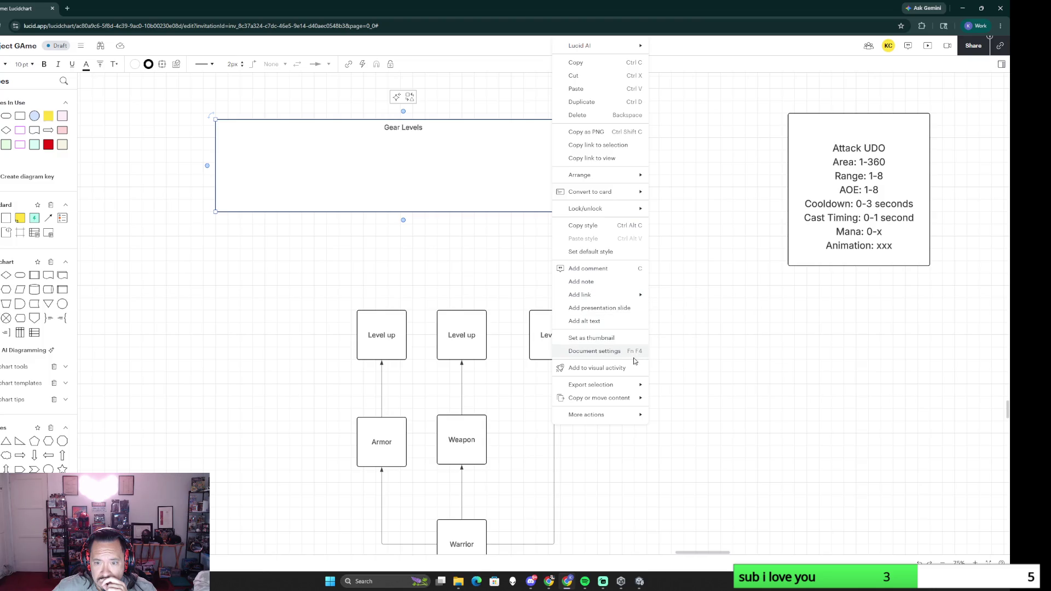
mouse_move(580, 175)
left_click(669, 192)
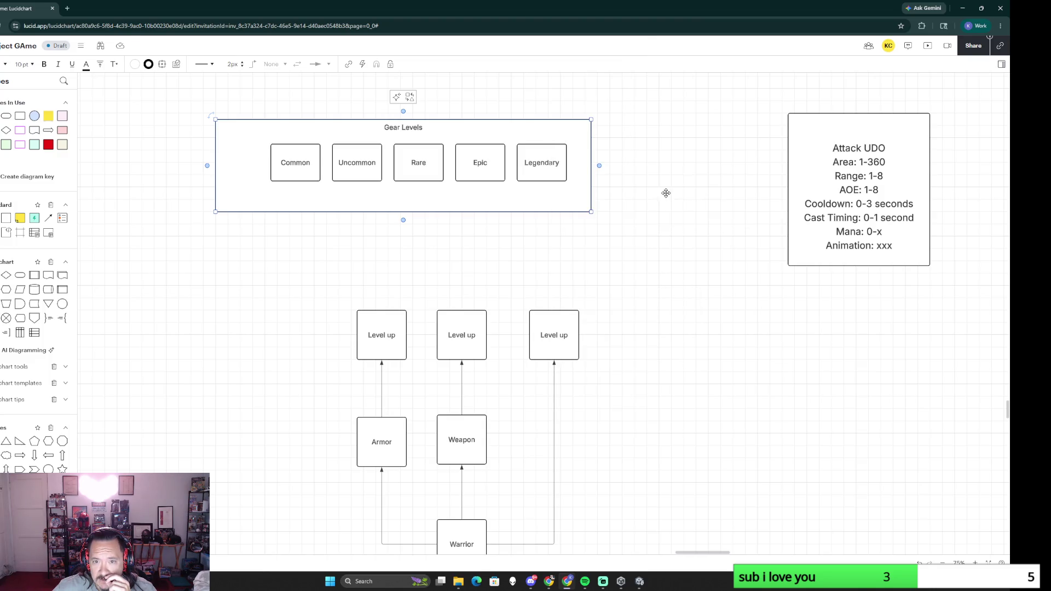
left_click_drag(575, 207, 594, 203)
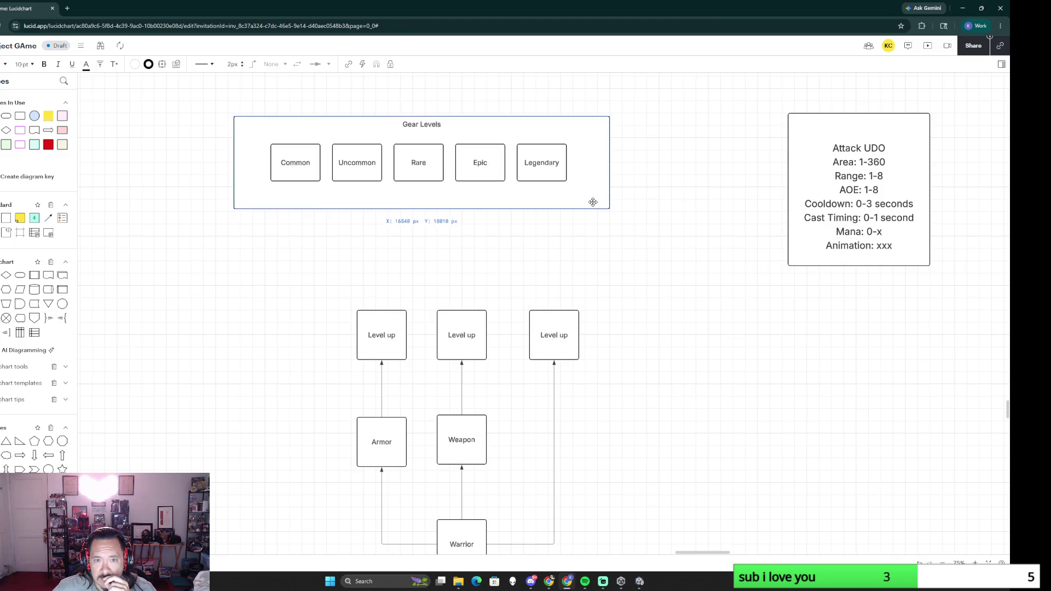
right_click(598, 200)
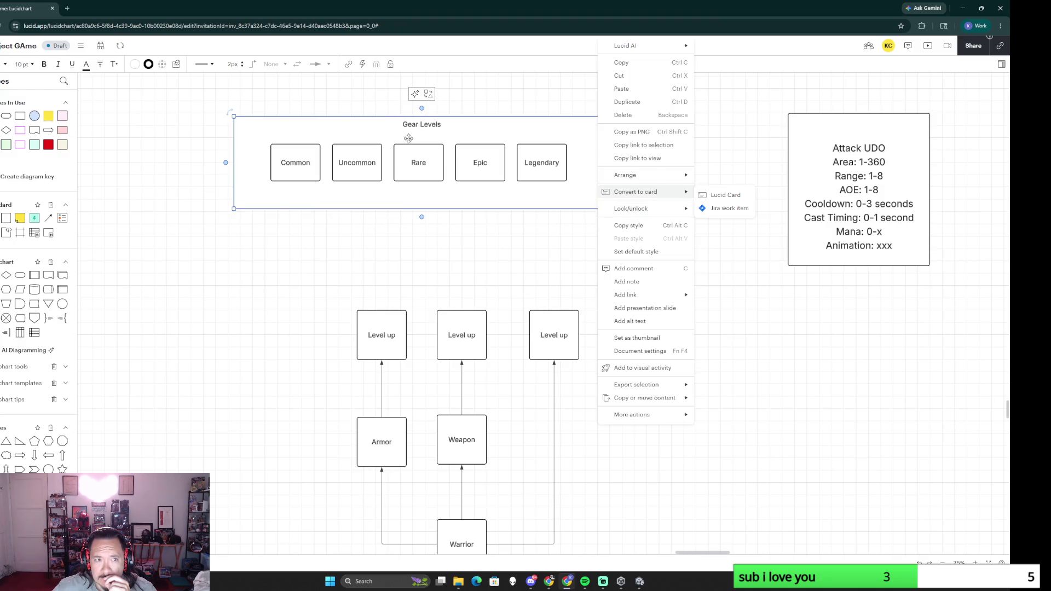
Step: Fill Gear Levels periwinkle purple and connect the left and middle Level up boxes to it
left_click(134, 65)
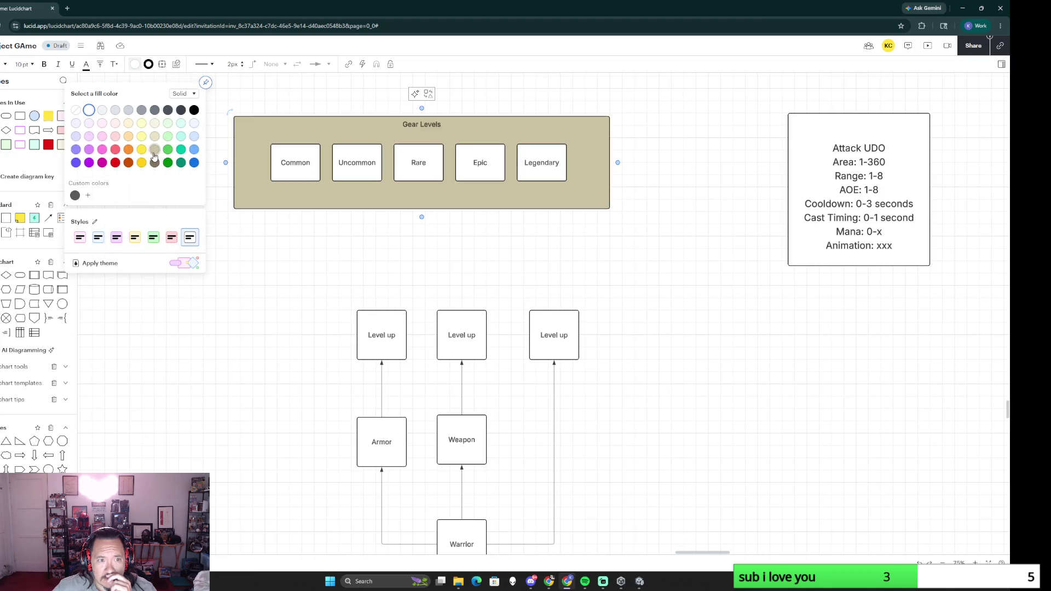
left_click(75, 149)
left_click(642, 255)
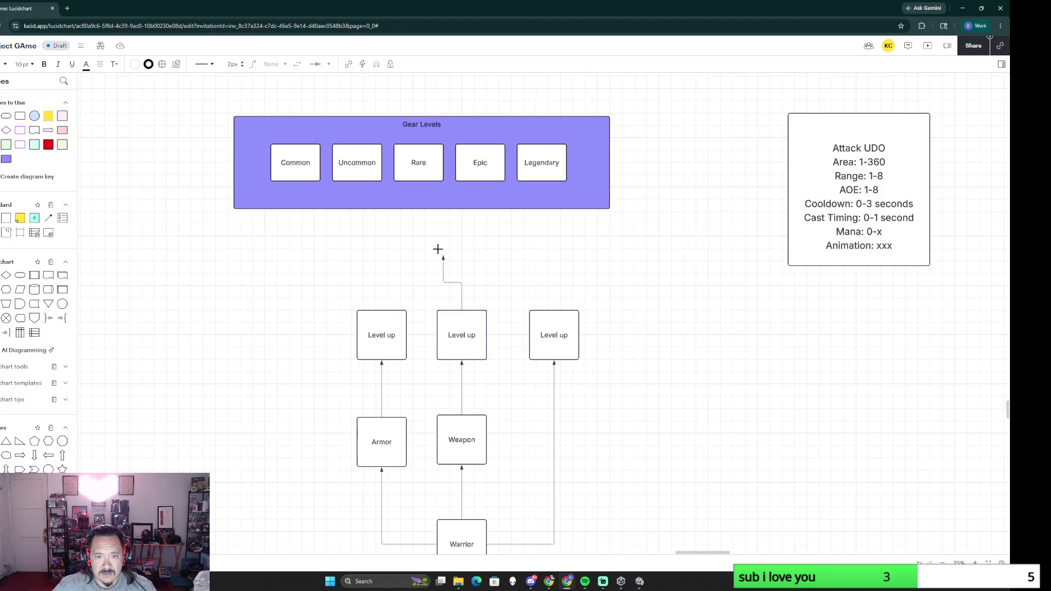
left_click_drag(461, 310, 422, 210)
left_click_drag(381, 312, 422, 212)
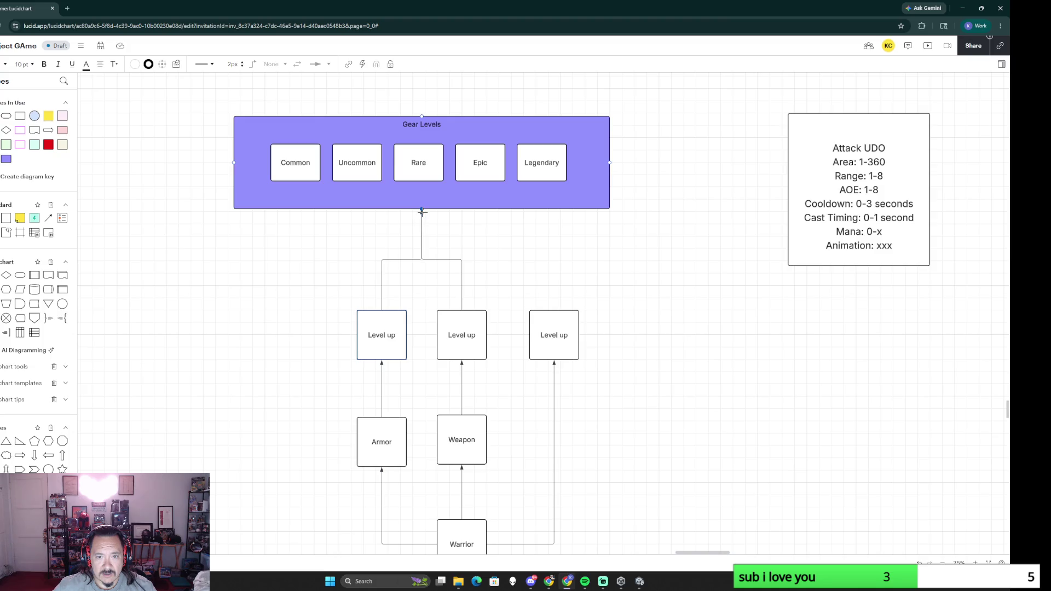
scroll(671, 427, "down", 4)
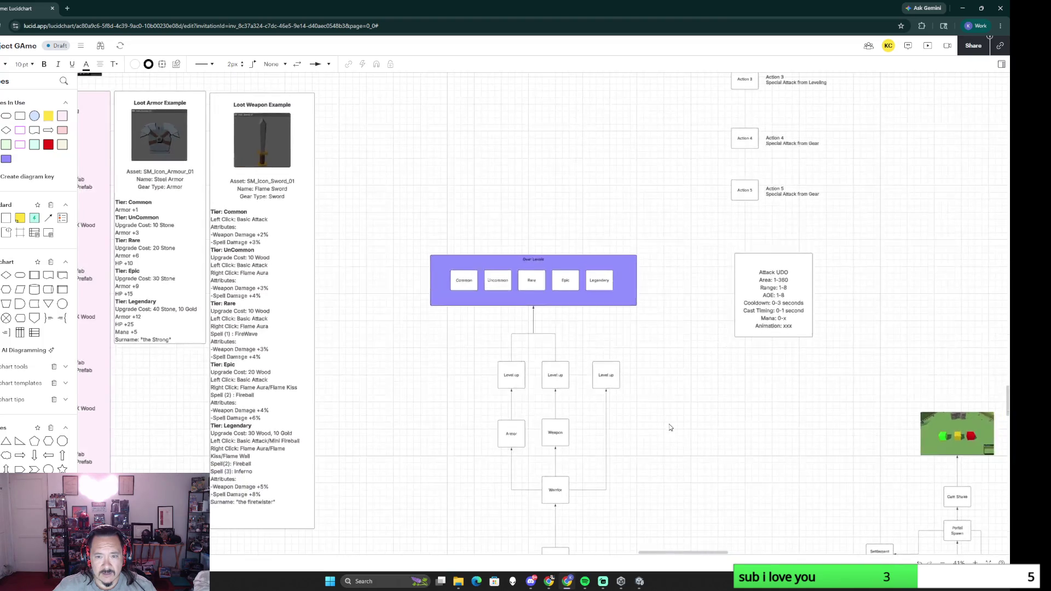
scroll(671, 427, "up", 2)
scroll(632, 304, "down", 2)
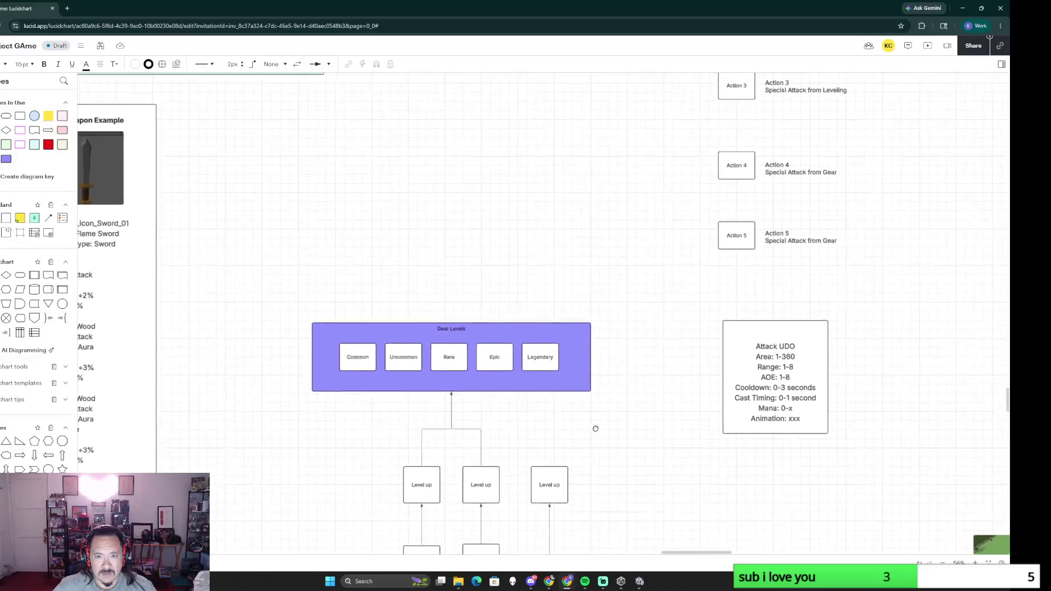
scroll(272, 368, "down", 2)
Step: Draw a connector up from the Rare box and add a new box labelled Fireball at its end
left_click_drag(273, 367, 441, 264)
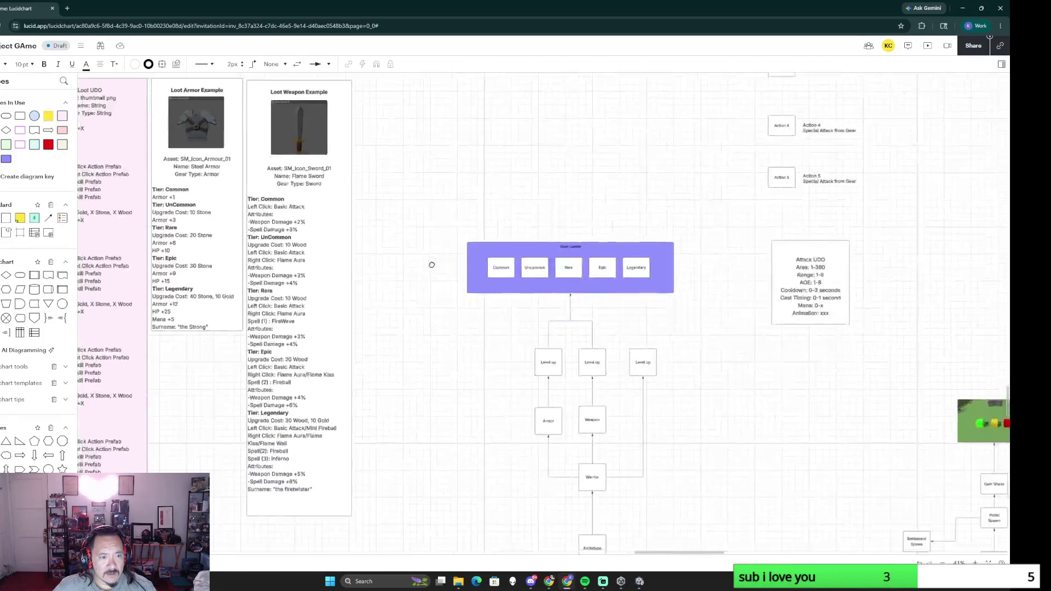
scroll(414, 286, "up", 2)
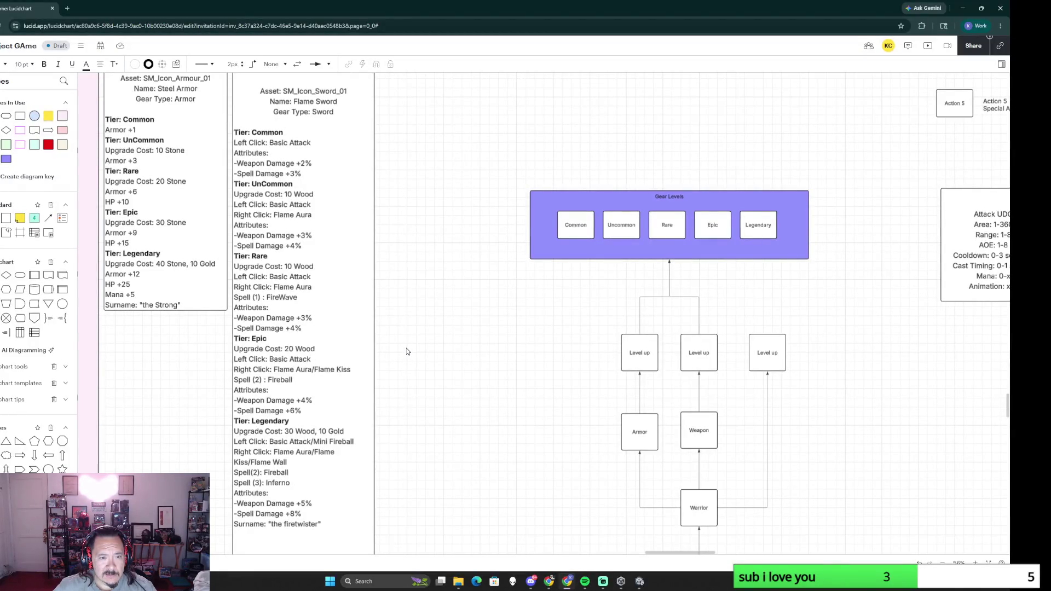
mouse_move(570, 255)
left_click_drag(728, 150, 629, 226)
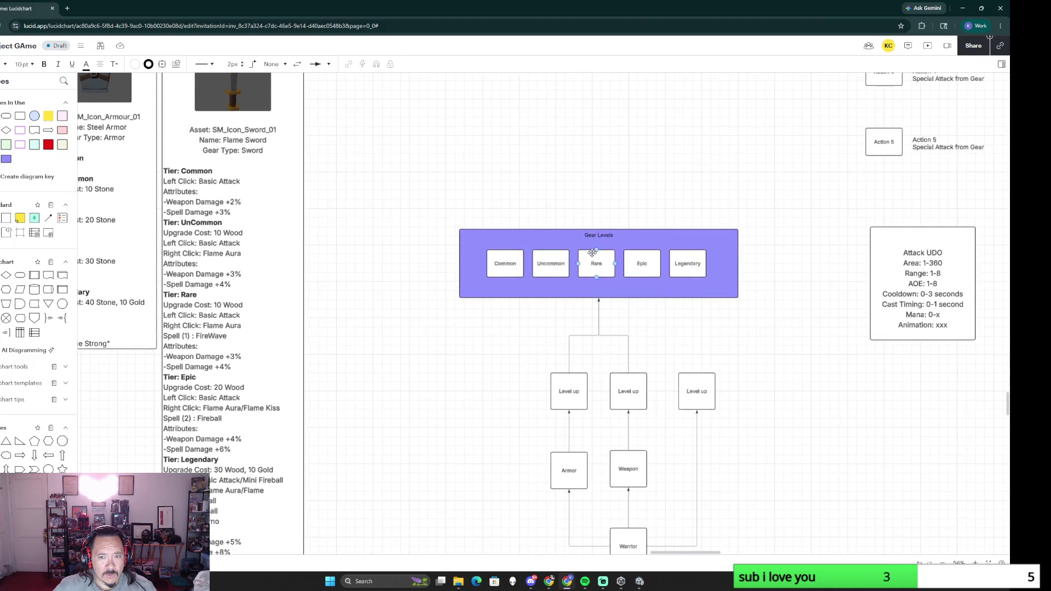
left_click_drag(597, 248, 596, 187)
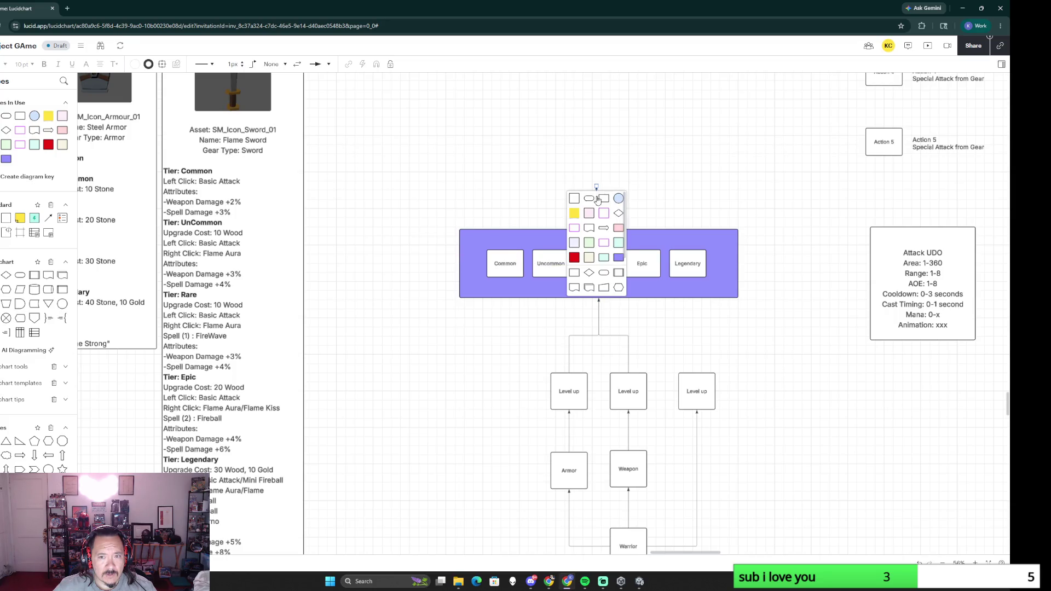
left_click(575, 198)
type("Fireball")
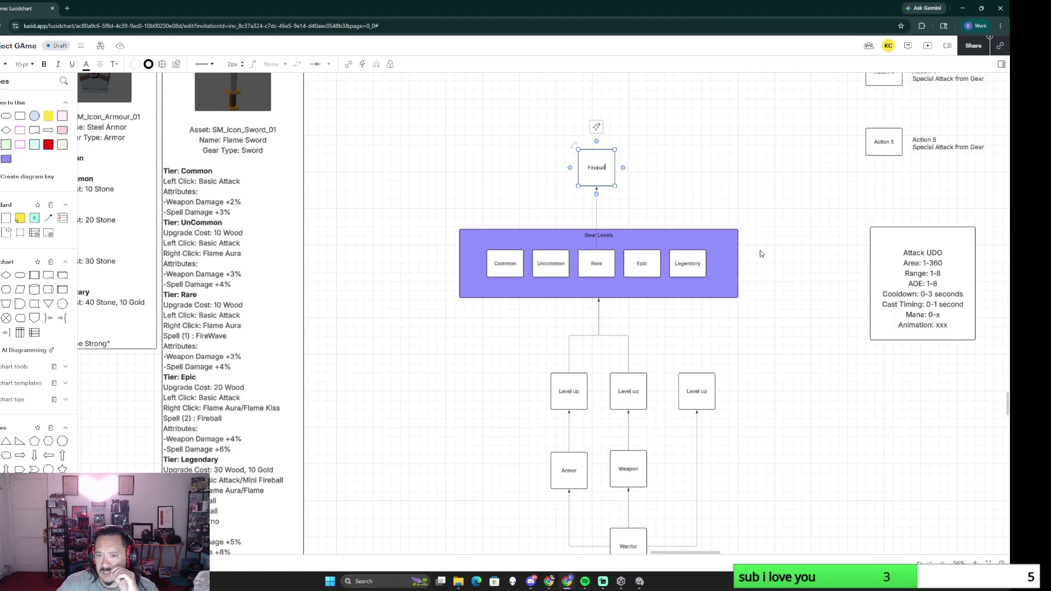
left_click(815, 374)
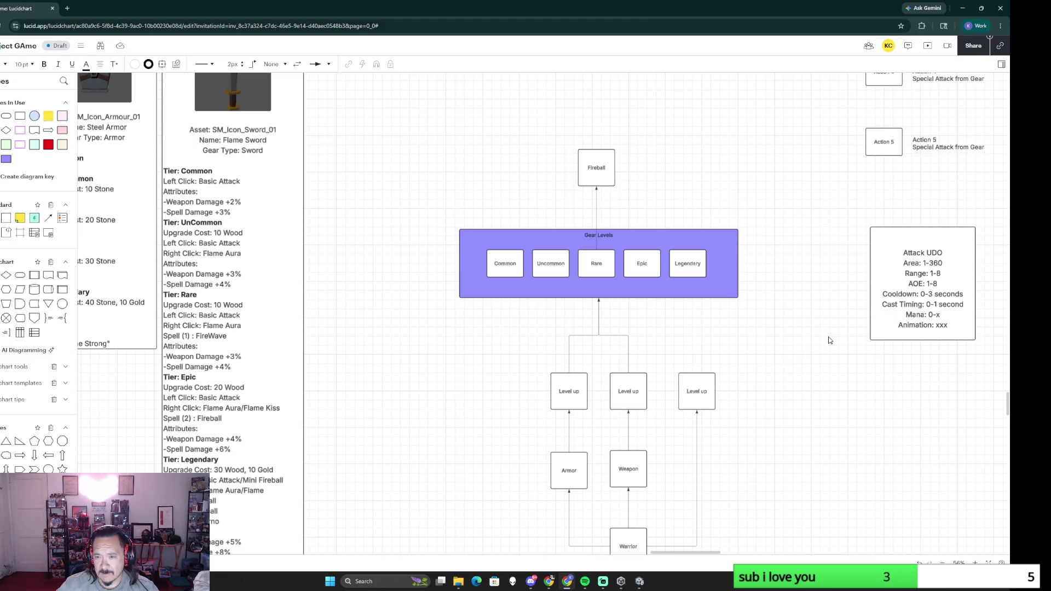
scroll(796, 340, "right", 1)
scroll(797, 340, "right", 5)
left_click_drag(667, 233, 791, 373)
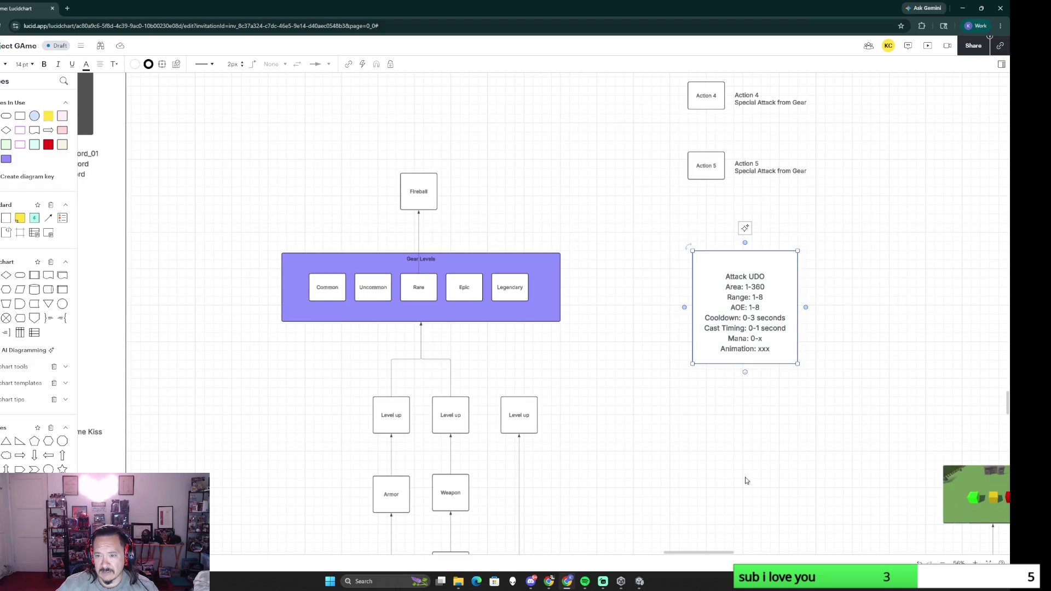
scroll(694, 349, "down", 3)
scroll(694, 350, "down", 3)
Step: Move the Attack UDO box down-left, then shift the whole Action 1–5 group leftward
left_click_drag(682, 236, 467, 471)
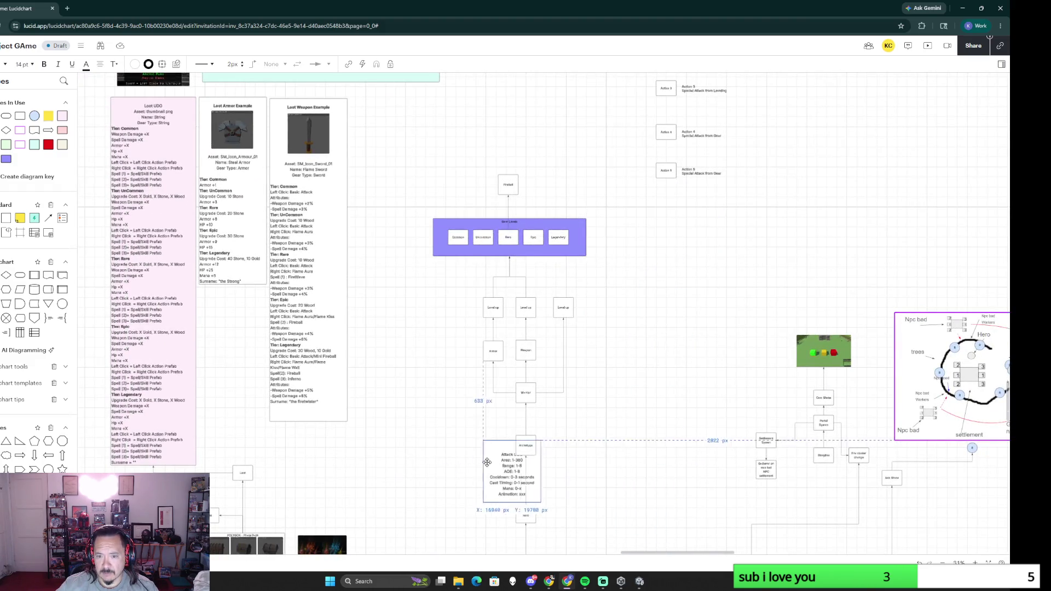
scroll(645, 328, "down", 3)
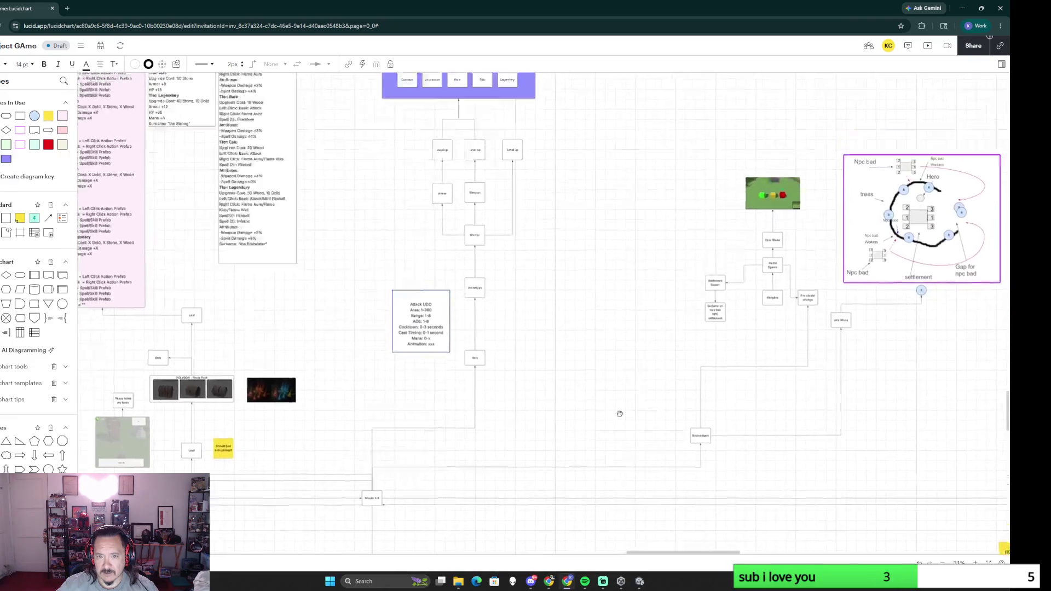
scroll(610, 339, "up", 5)
right_click(610, 339)
left_click(545, 133)
left_click_drag(546, 133, 685, 317)
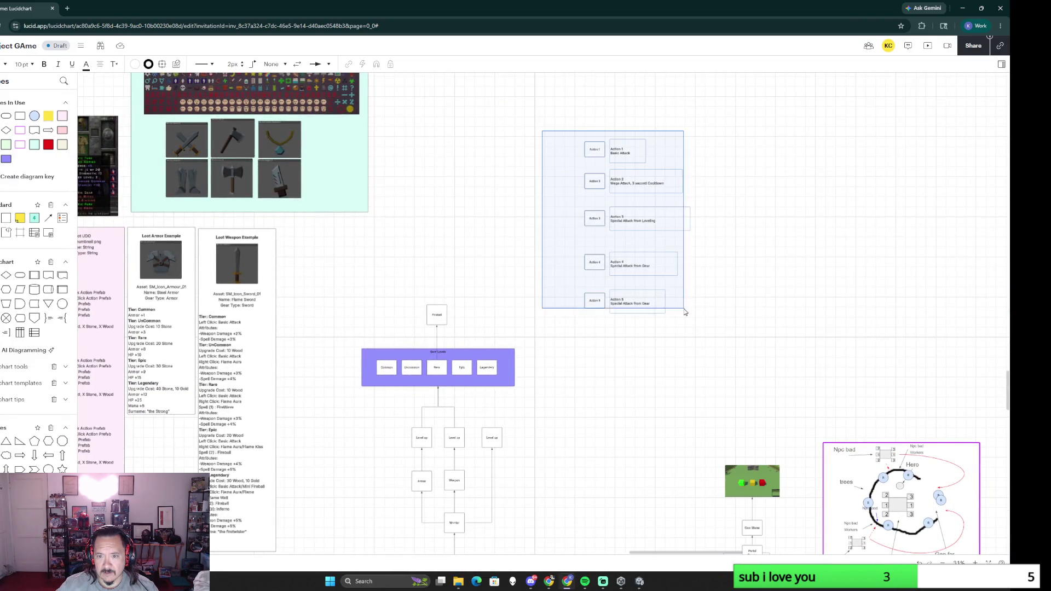
scroll(686, 316, "up", 3)
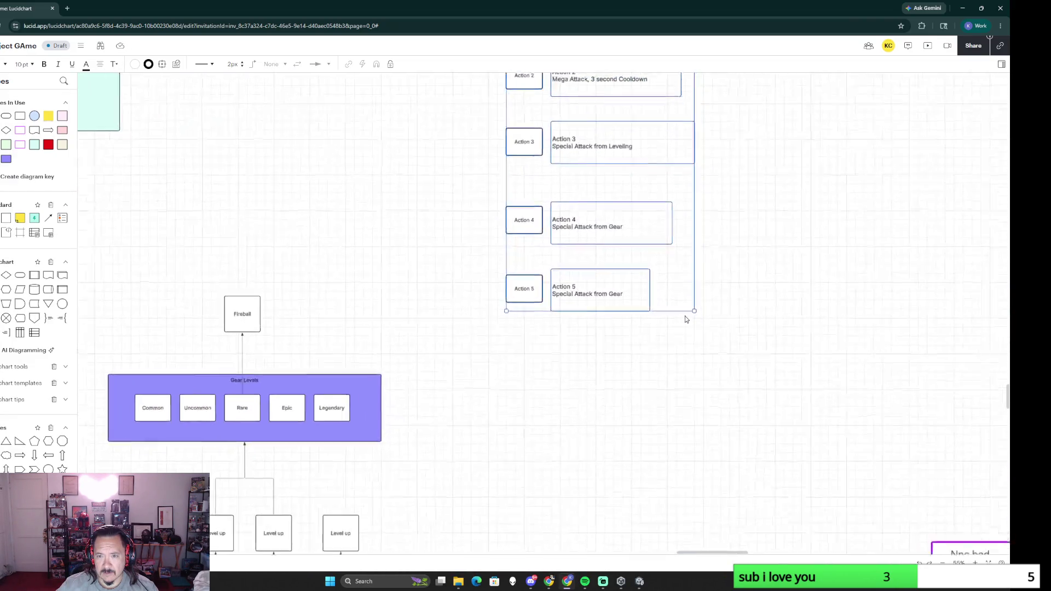
left_click(748, 207)
scroll(554, 167, "up", 3)
left_click_drag(472, 116, 683, 451)
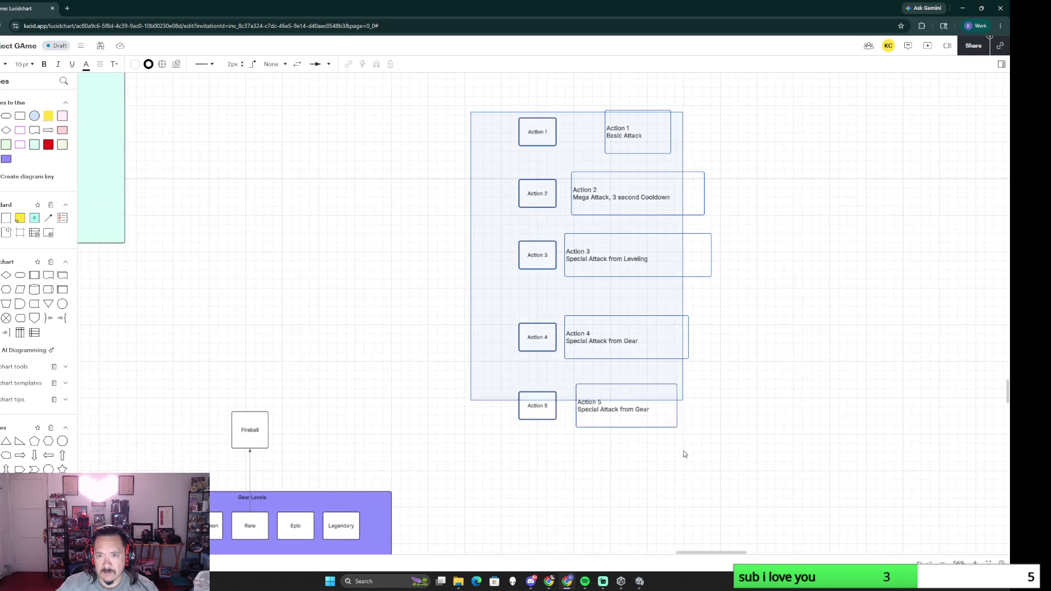
mouse_move(627, 256)
left_mouse_down()
mouse_move(444, 247)
mouse_move(481, 229)
left_mouse_up()
left_click(527, 135)
Step: Nudge the Action 1 description left into line with its box and review the column
left_click_drag(491, 109, 451, 113)
left_click(571, 168)
left_click_drag(570, 236, 583, 307)
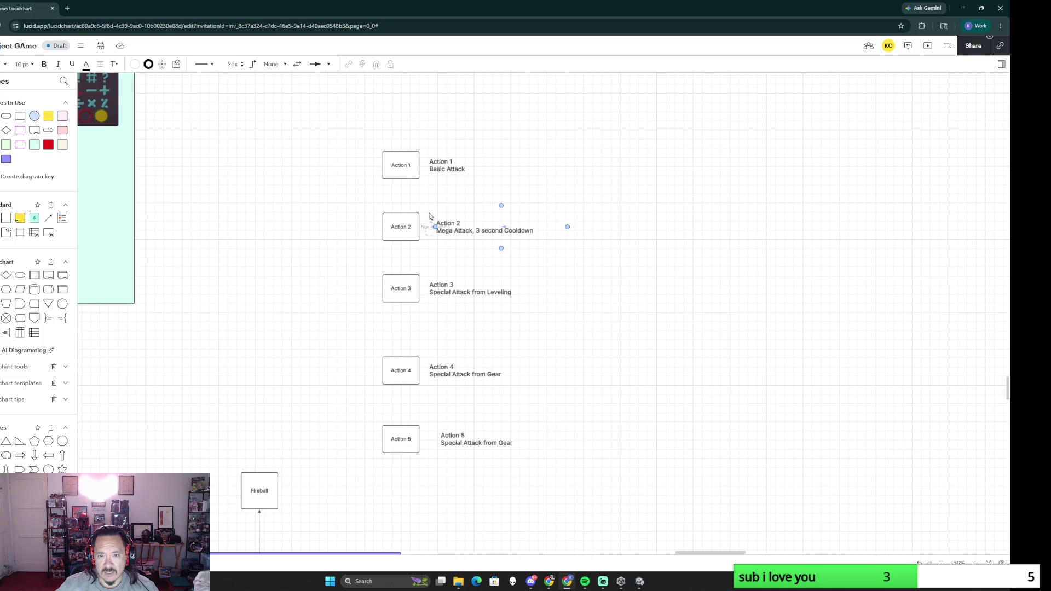
left_click_drag(376, 143, 468, 179)
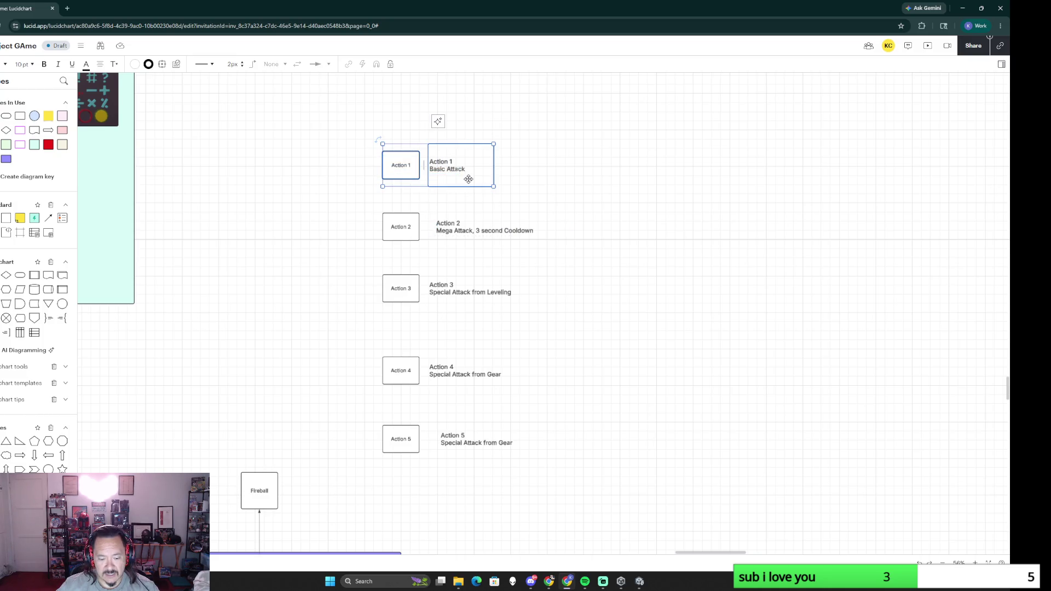
left_click(532, 192)
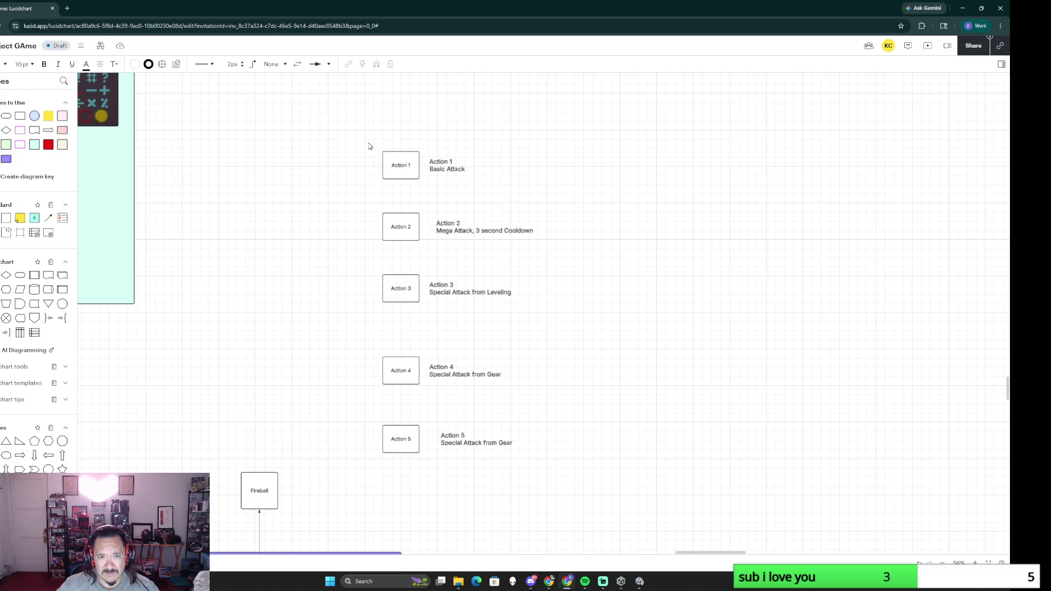
scroll(288, 386, "down", 1)
scroll(335, 370, "down", 5)
scroll(335, 370, "down", 3)
scroll(220, 308, "up", 1)
scroll(494, 345, "up", 1)
scroll(493, 345, "up", 1)
scroll(491, 334, "up", 3)
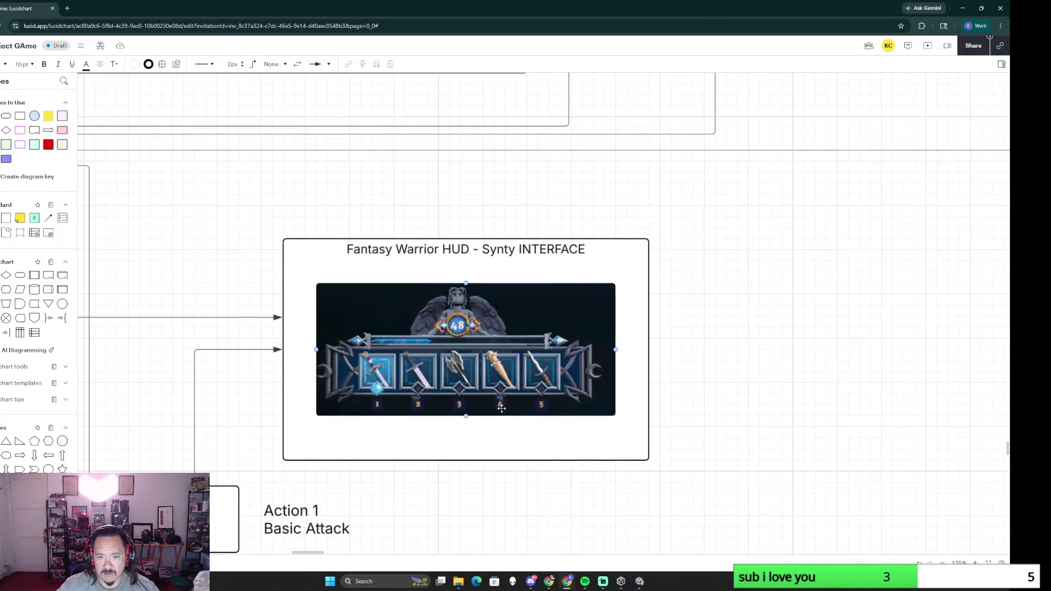
scroll(643, 480, "down", 5)
scroll(657, 329, "up", 3)
scroll(305, 350, "up", 2)
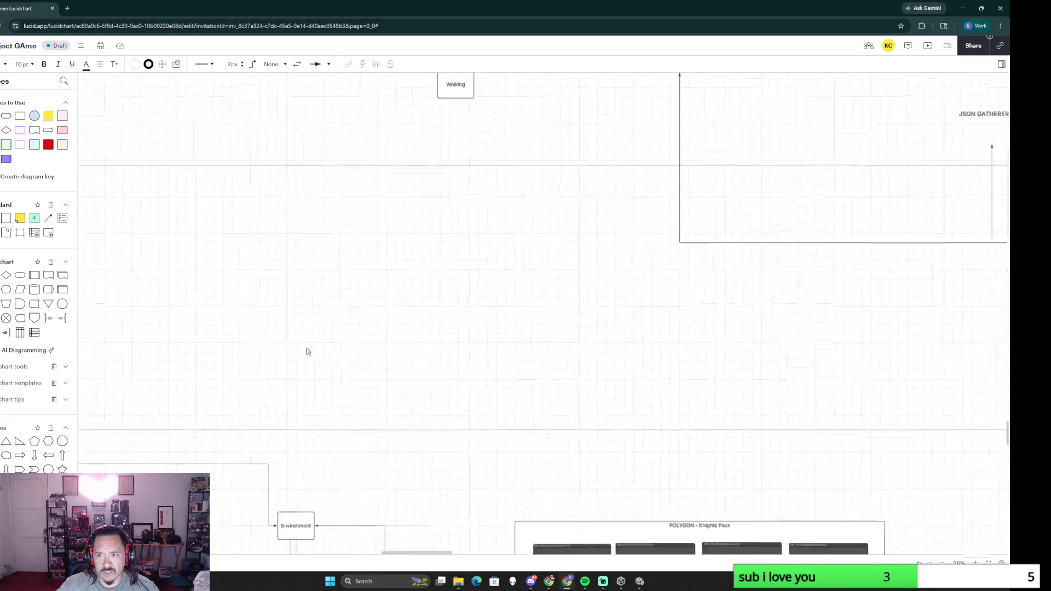
scroll(687, 277, "down", 3)
scroll(440, 369, "down", 2)
scroll(666, 420, "down", 3)
scroll(666, 421, "up", 2)
scroll(616, 411, "up", 1)
scroll(558, 403, "up", 1)
scroll(475, 384, "up", 3)
scroll(475, 384, "up", 2)
scroll(509, 327, "up", 2)
scroll(488, 479, "up", 2)
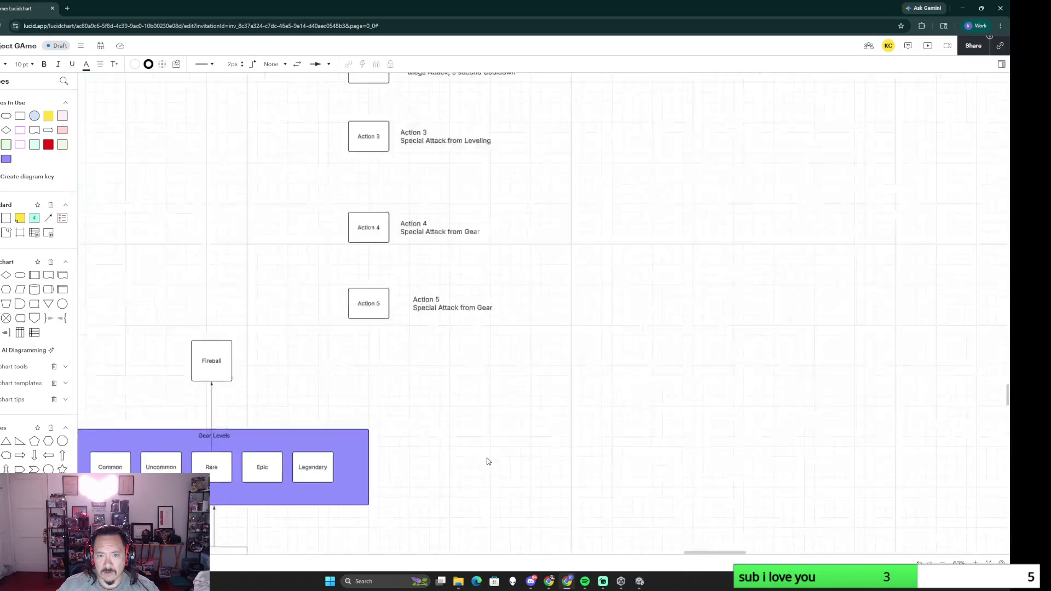
scroll(463, 386, "up", 3)
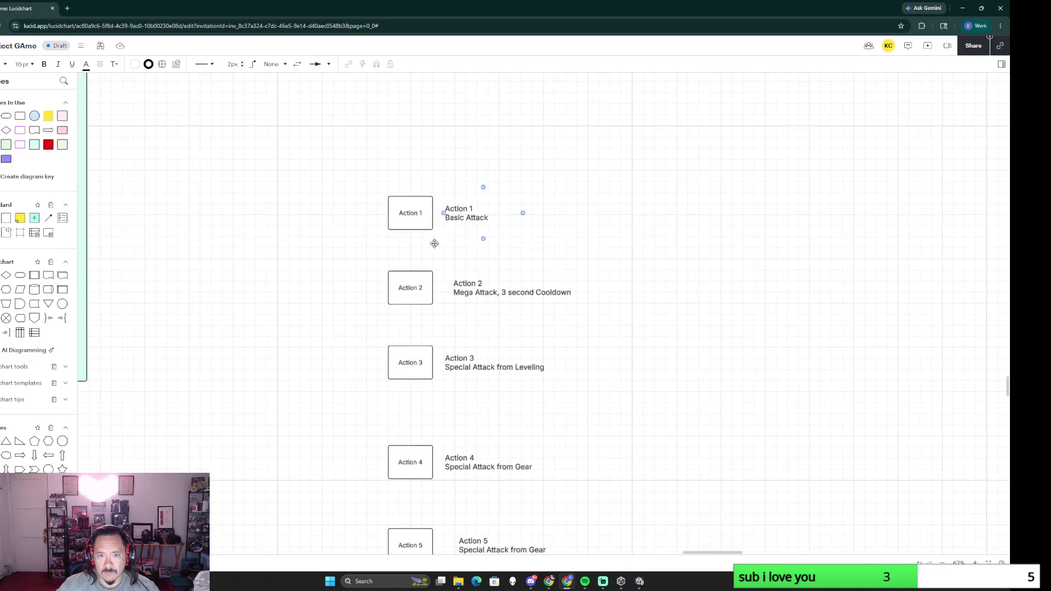
Step: Duplicate the Action 1 box and description and place the copy directly below the original
key("ctrl+v")
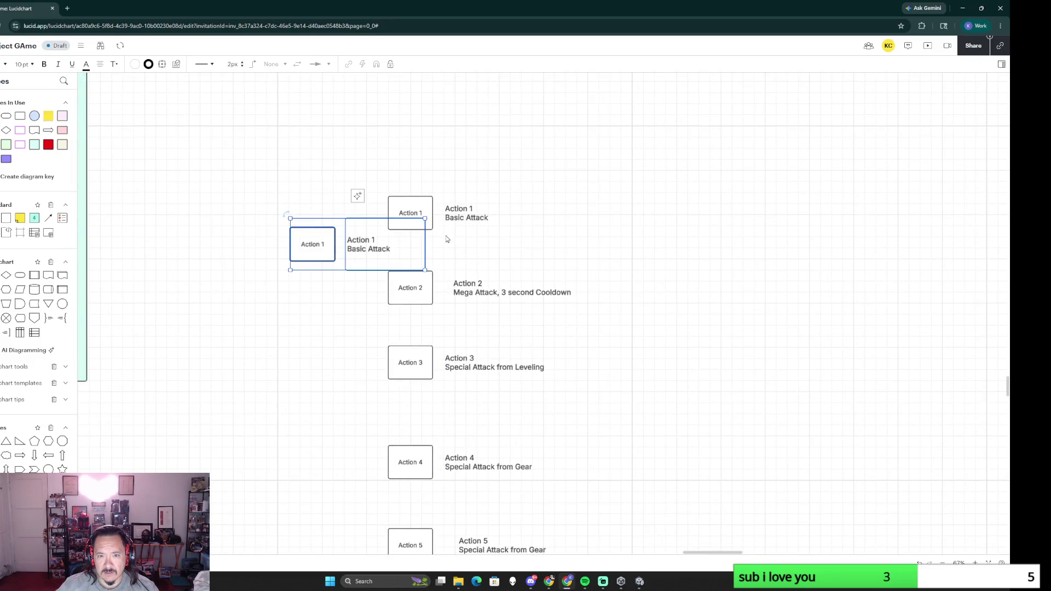
left_click(463, 213)
left_click_drag(473, 207, 473, 180)
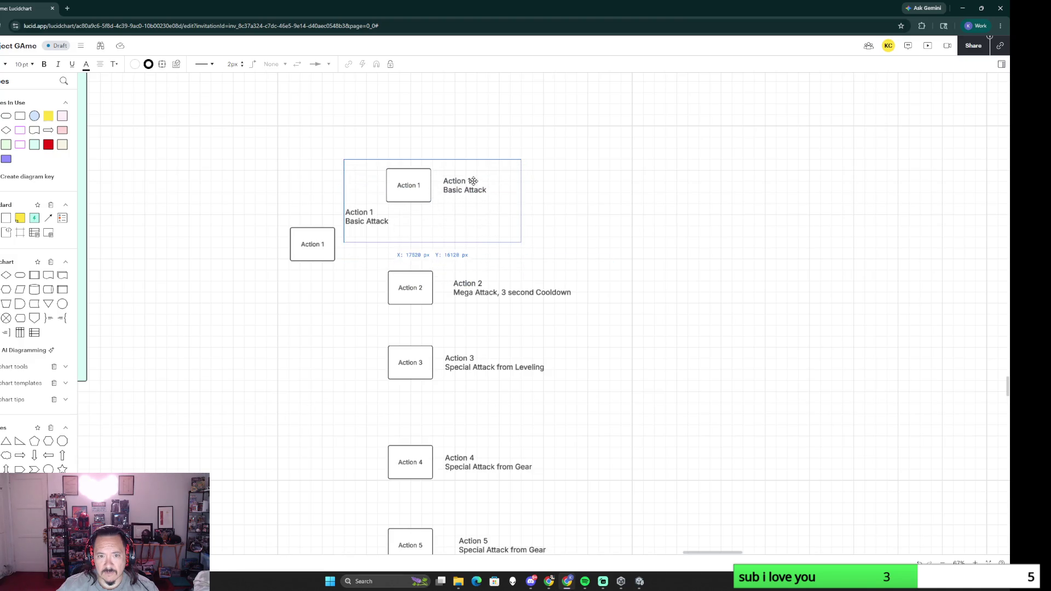
left_click(312, 245)
left_click(356, 233, "shift")
mouse_move(356, 232)
left_mouse_down()
mouse_move(454, 219)
mouse_move(478, 247)
left_mouse_up()
Step: Rename the copied row to Right Click with the description Weapon Special
double_click(408, 236)
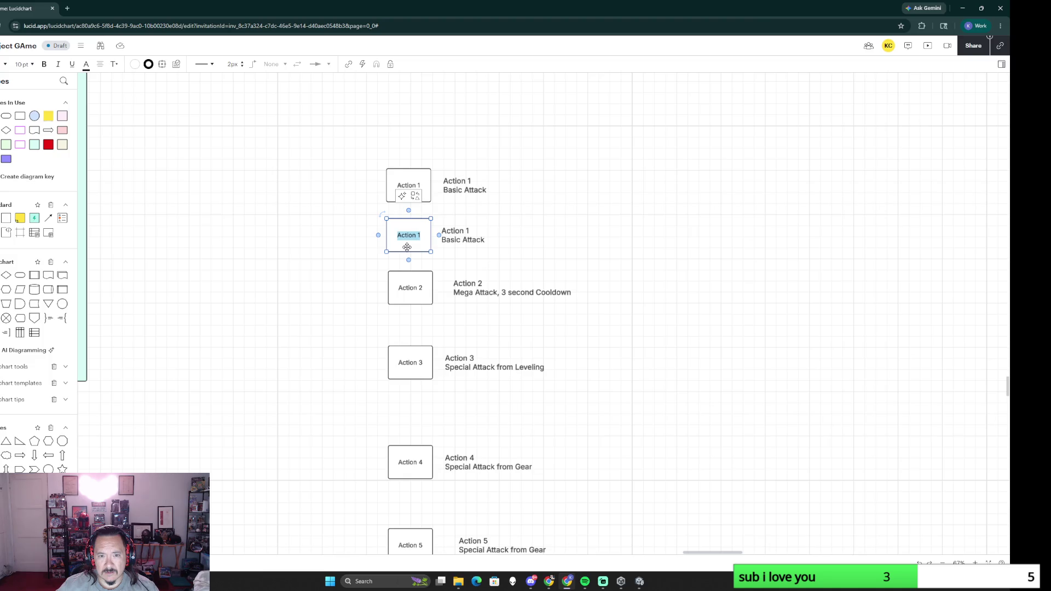
type("Right Click")
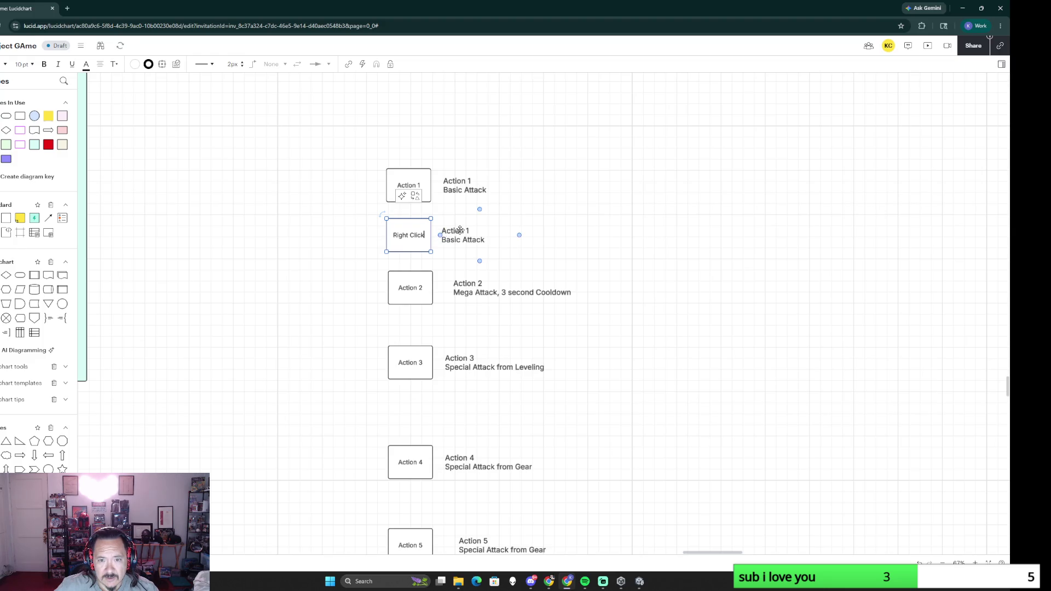
double_click(460, 231)
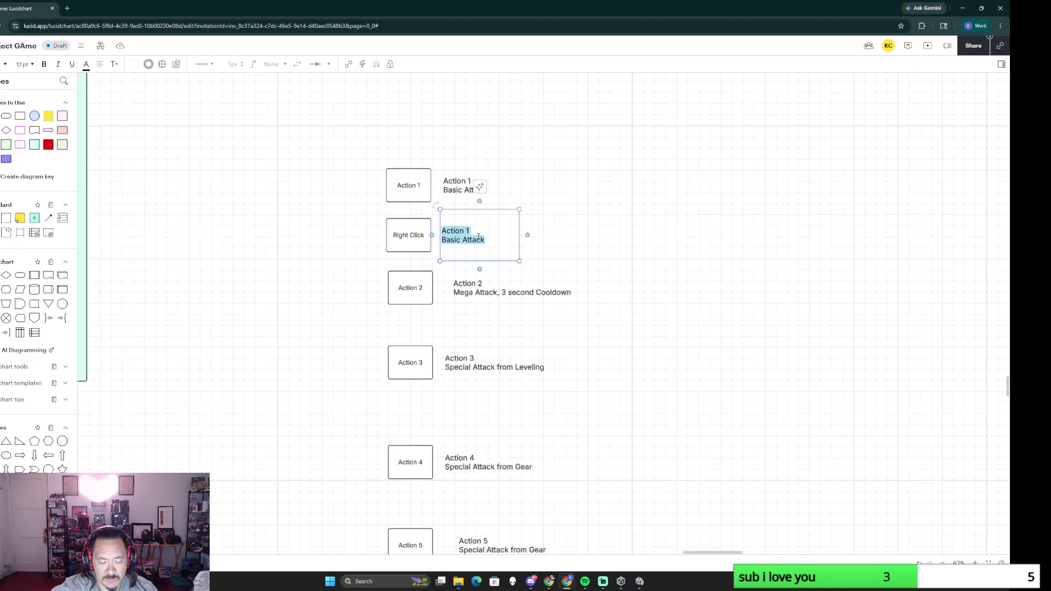
type("Weapon Speical")
key("BackSpace")
key("BackSpace")
key("BackSpace")
type("cial")
Step: Move Actions 2–5 and their descriptions up into an even stack under the new row
left_click_drag(411, 288, 451, 281)
left_click(463, 288)
left_click_drag(410, 354, 409, 317)
mouse_move(463, 367)
left_mouse_down()
mouse_move(451, 329)
mouse_move(461, 326)
left_mouse_up()
left_click(416, 448)
left_click_drag(416, 448, 413, 356)
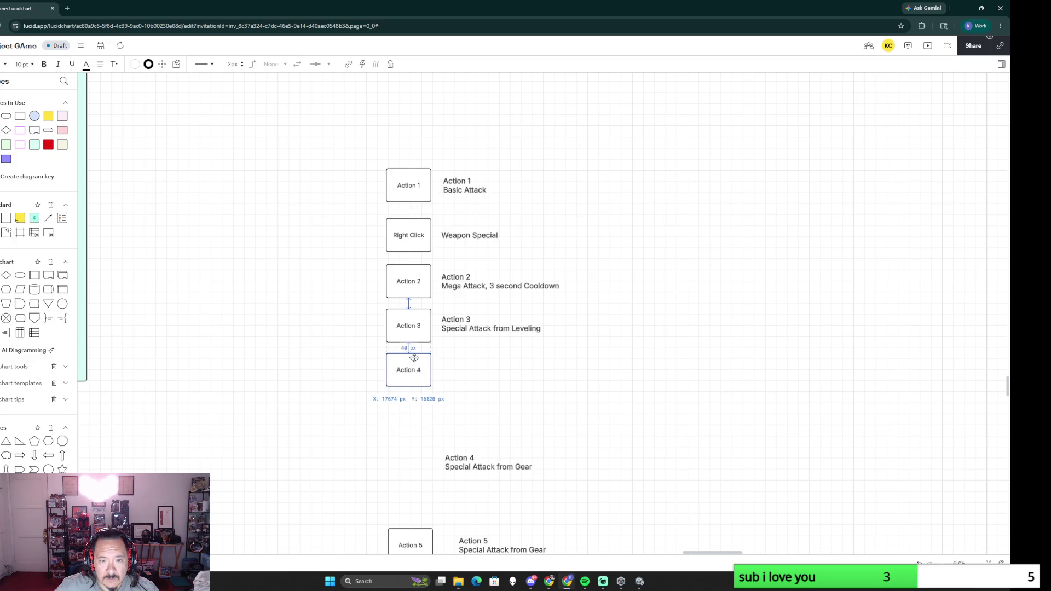
left_click_drag(461, 456, 457, 363)
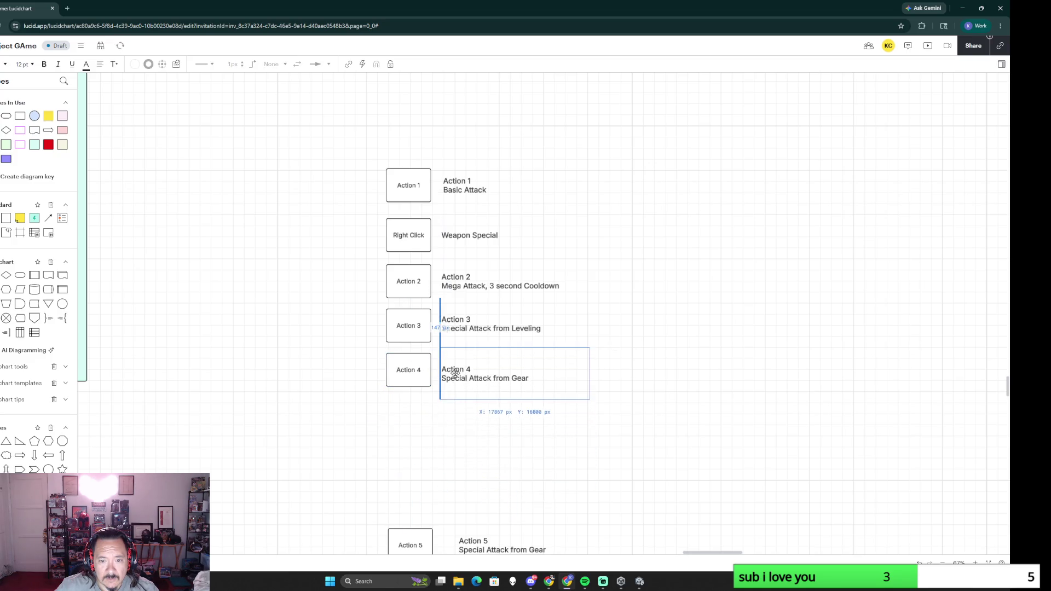
left_click(442, 470)
scroll(435, 476, "down", 2)
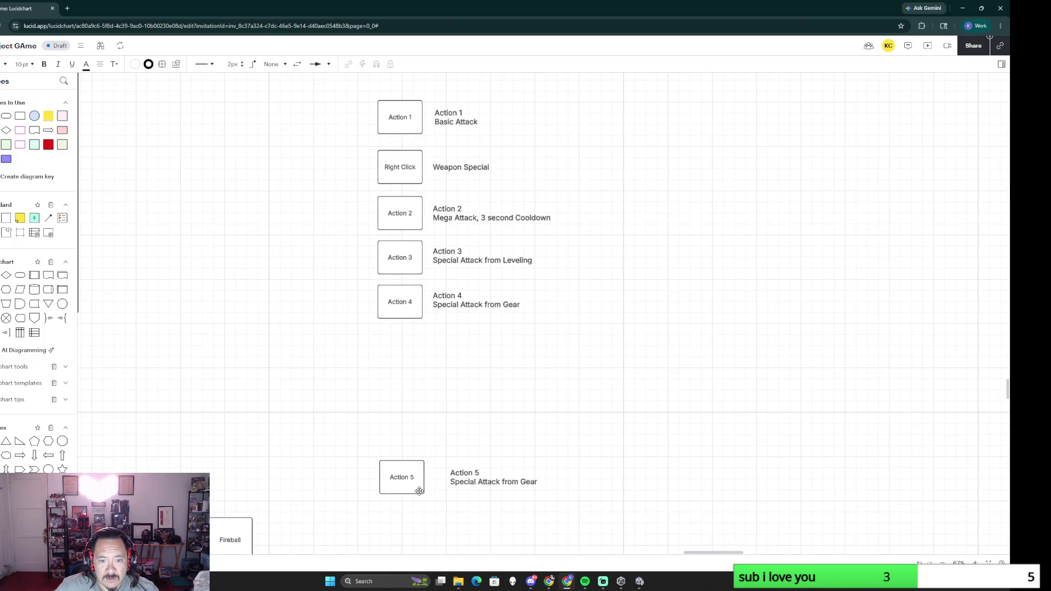
left_click_drag(413, 476, 411, 345)
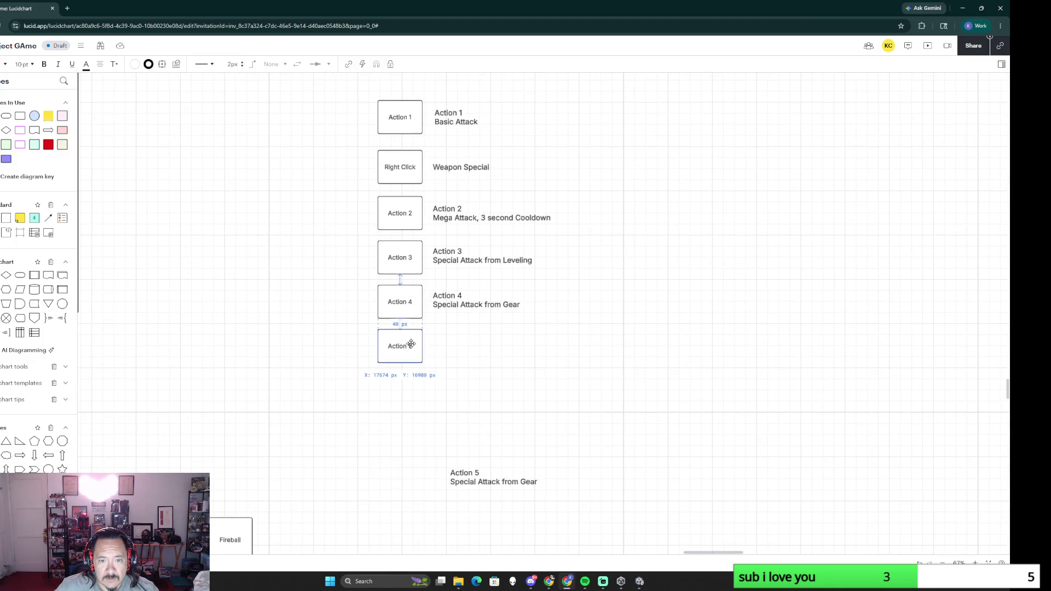
left_click_drag(464, 483, 446, 348)
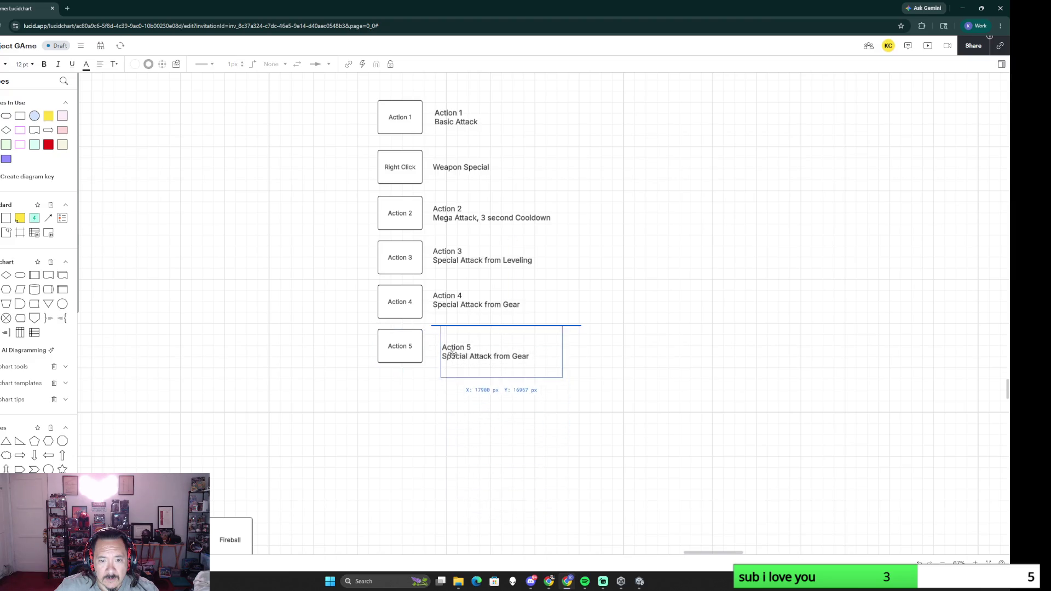
left_click(455, 411)
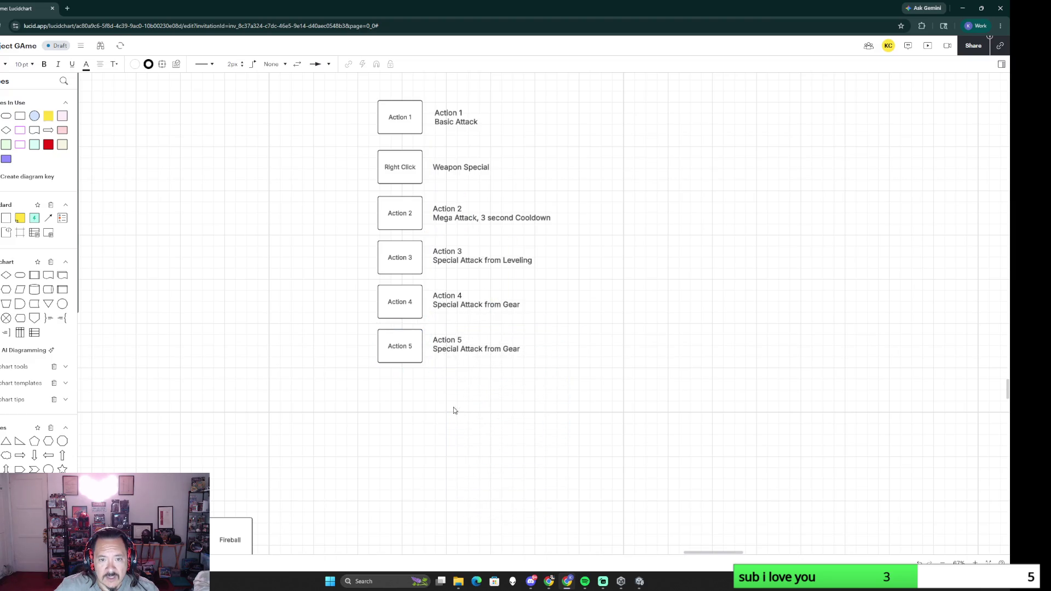
scroll(301, 337, "down", 2)
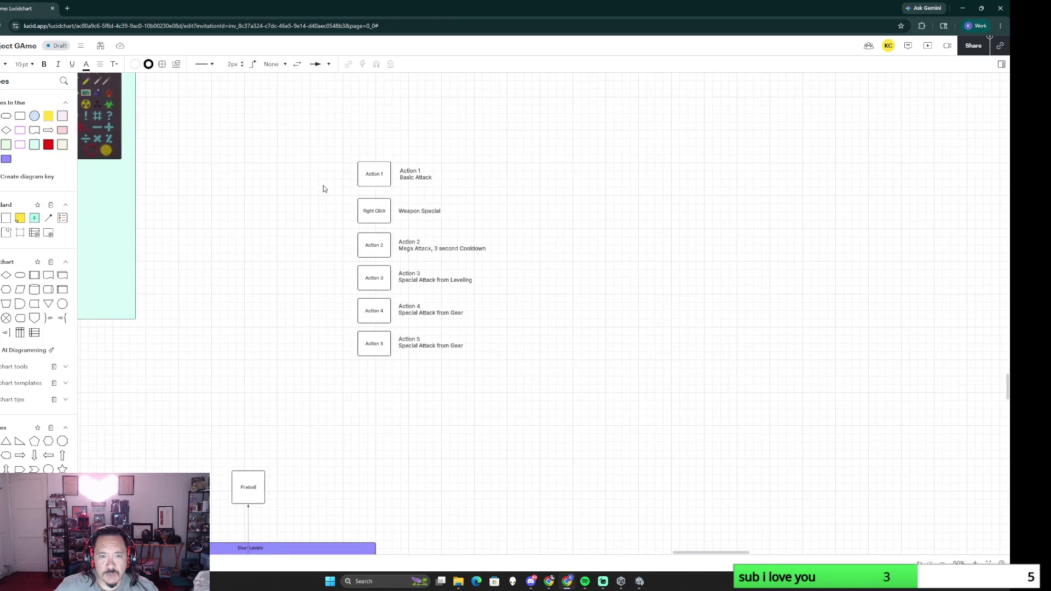
mouse_move(338, 162)
left_mouse_down()
mouse_move(457, 192)
mouse_move(428, 179)
left_mouse_up()
left_click(287, 305)
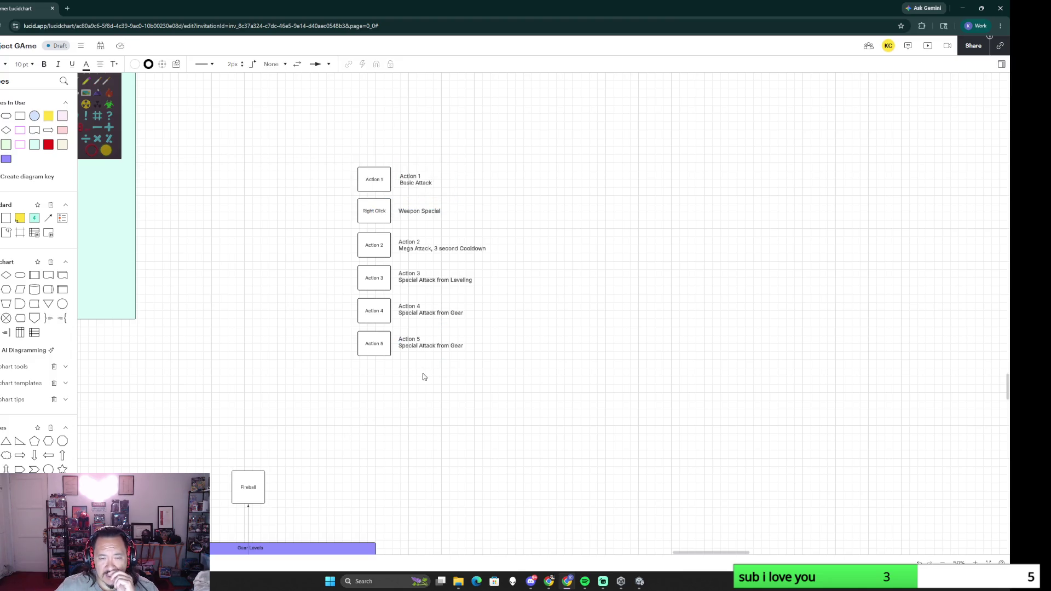
scroll(336, 459, "down", 3)
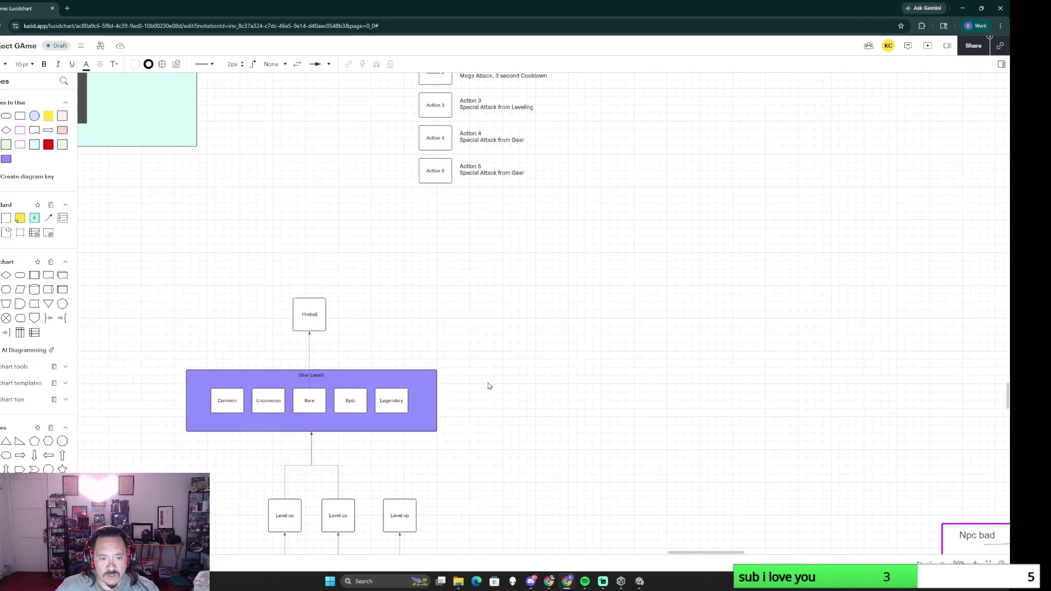
scroll(509, 359, "down", 1)
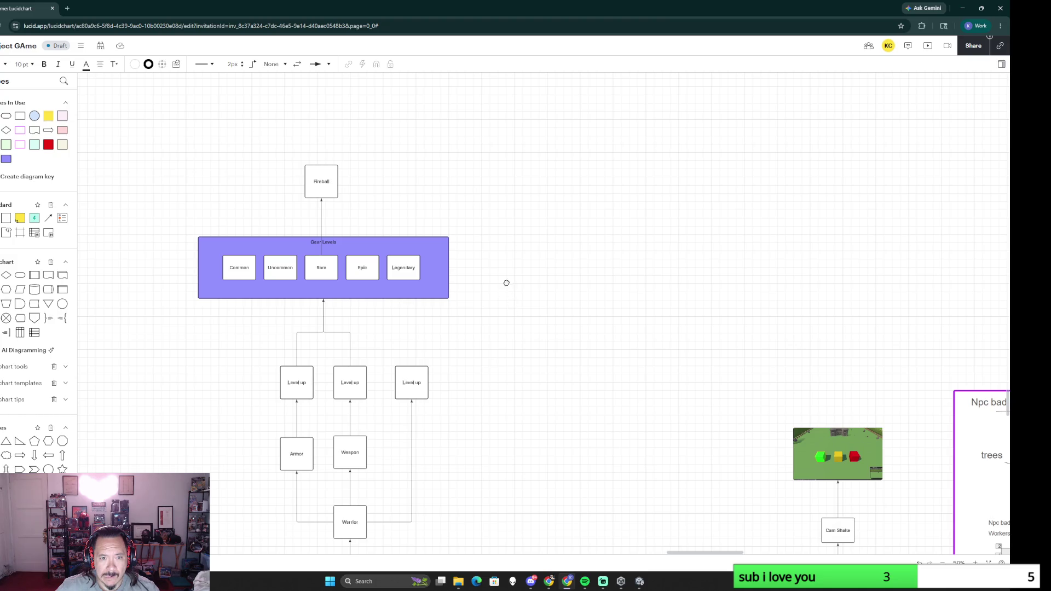
scroll(507, 282, "up", 3)
scroll(600, 279, "down", 1)
Step: Move the Action column to the right of Gear Levels and delete the Fireball box
left_click_drag(473, 109, 586, 275)
left_click_drag(541, 200, 590, 371)
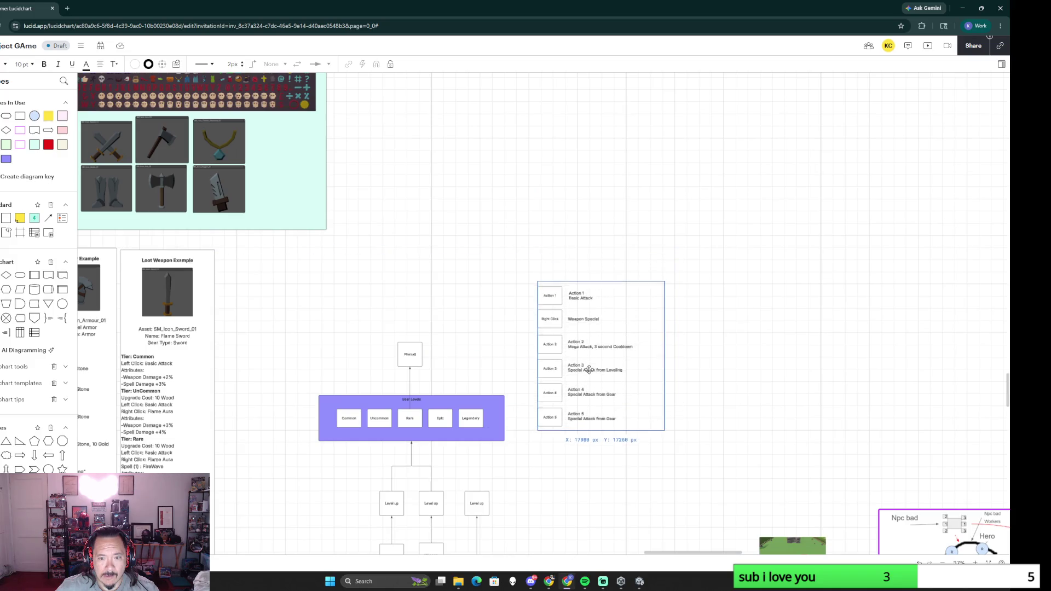
scroll(579, 482, "up", 2)
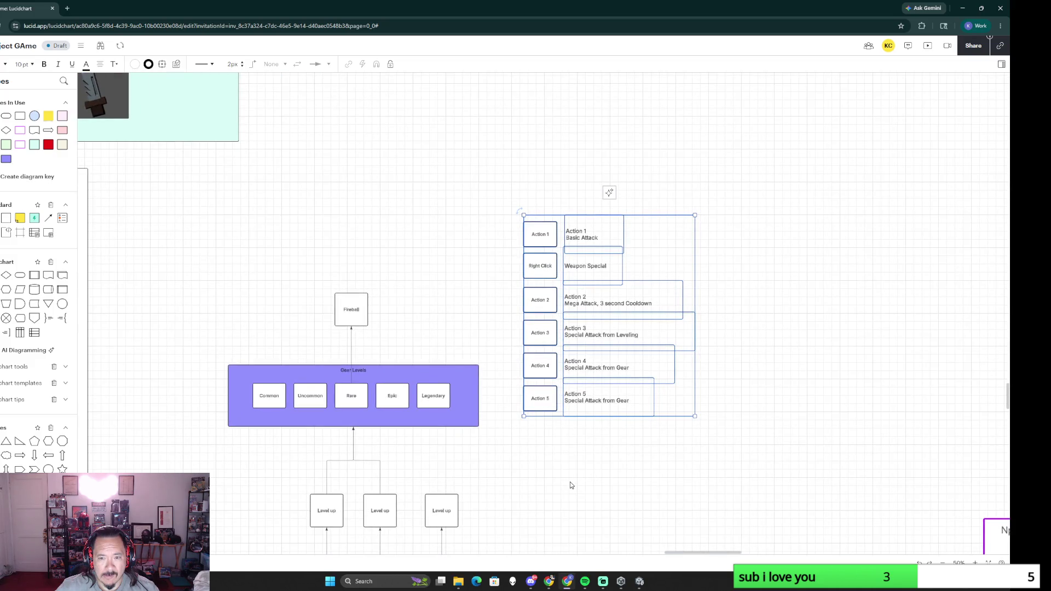
left_click(571, 485)
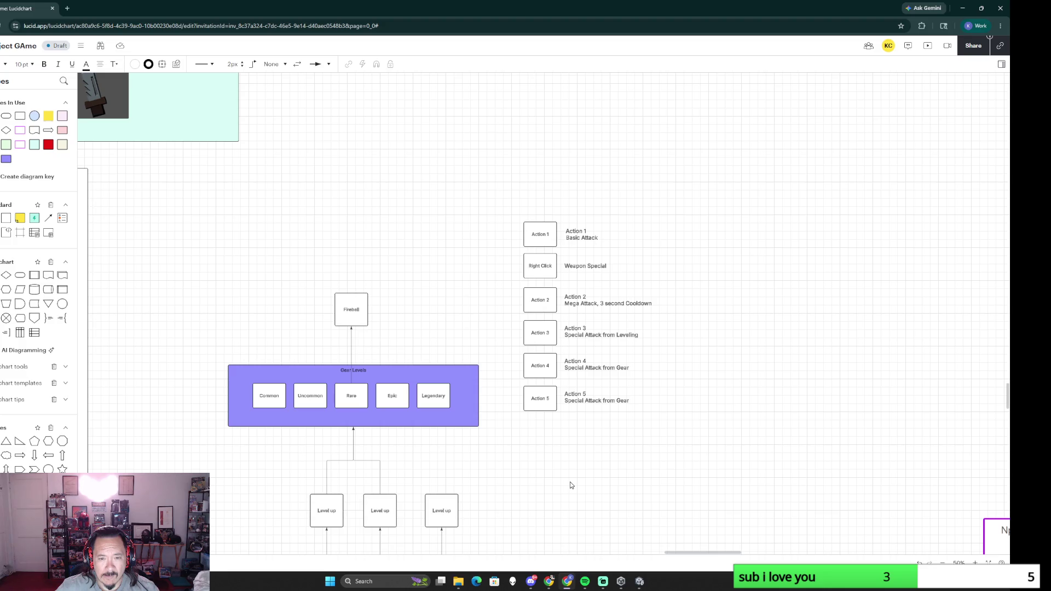
left_click_drag(323, 295, 401, 334)
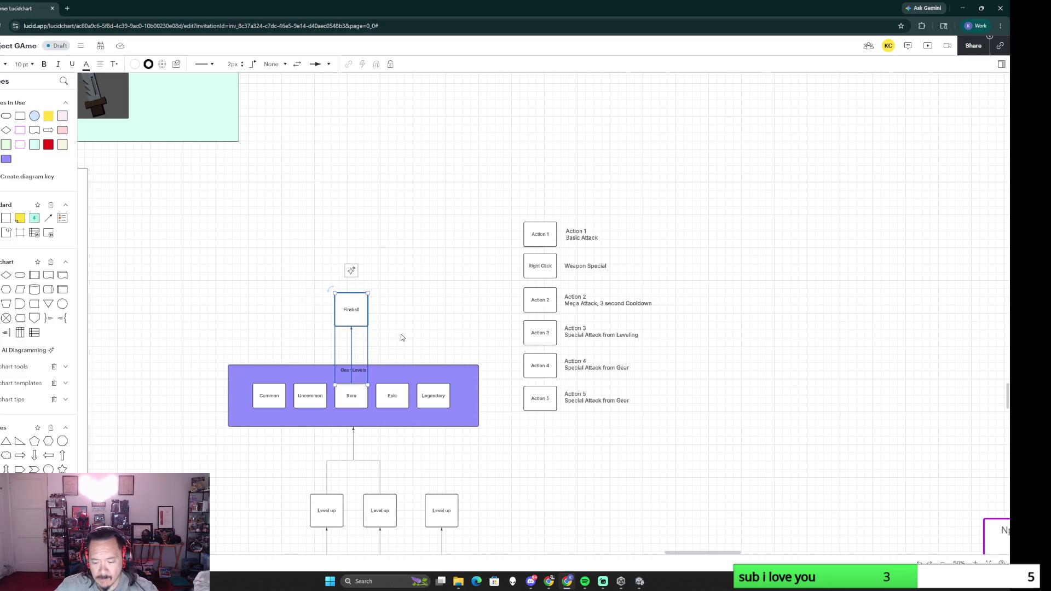
key("Delete")
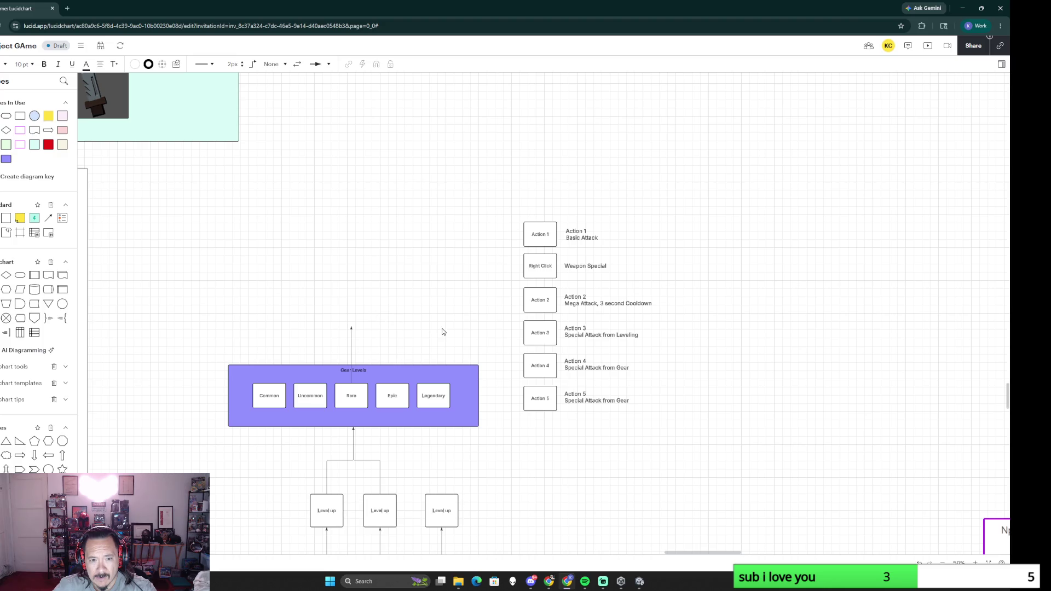
scroll(444, 328, "down", 1)
Step: Shift the Action rows slightly right and down, then start a connector from the third Level up box
left_click(365, 284)
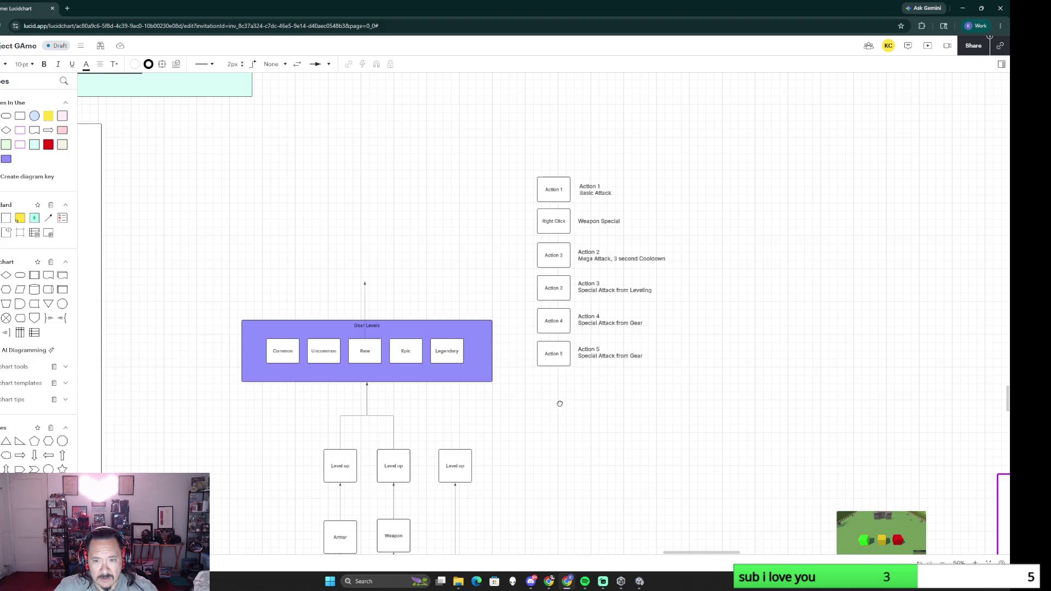
left_click_drag(559, 403, 550, 343)
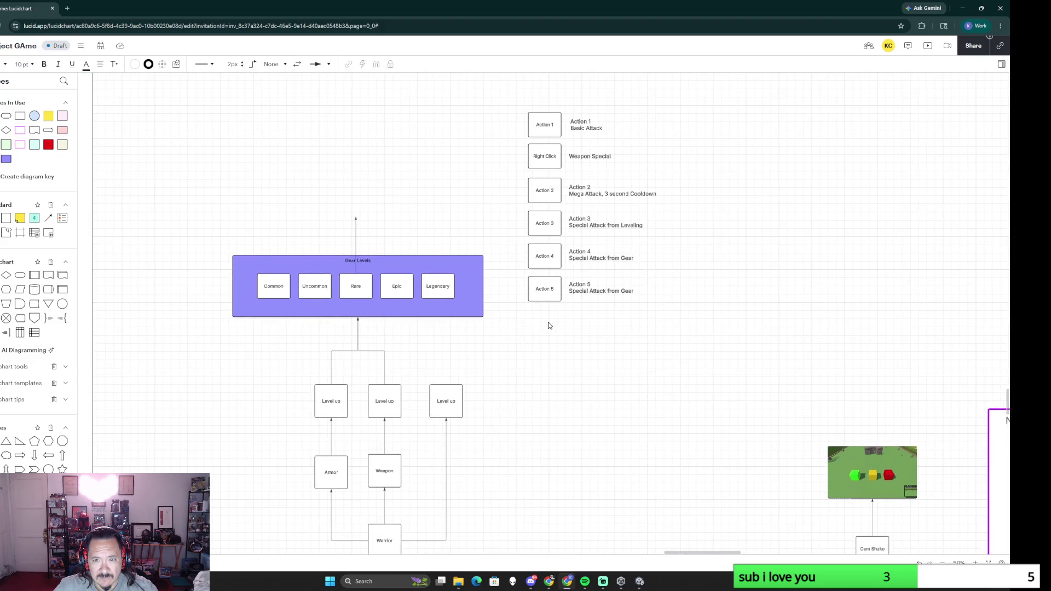
left_click(518, 132)
left_click_drag(513, 121, 660, 346)
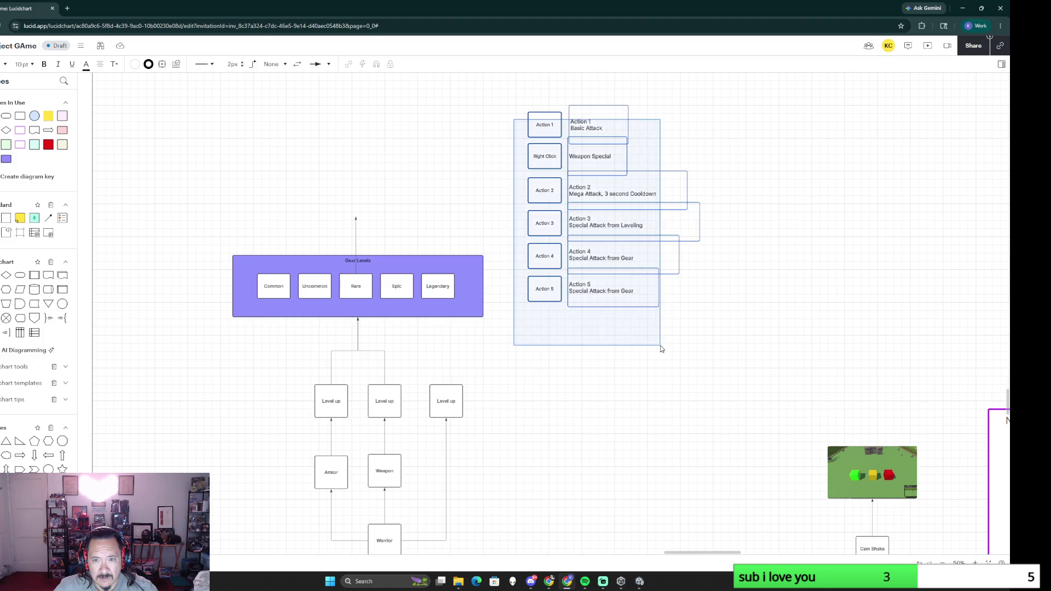
mouse_move(545, 228)
left_mouse_down()
mouse_move(586, 258)
mouse_move(579, 315)
left_mouse_up()
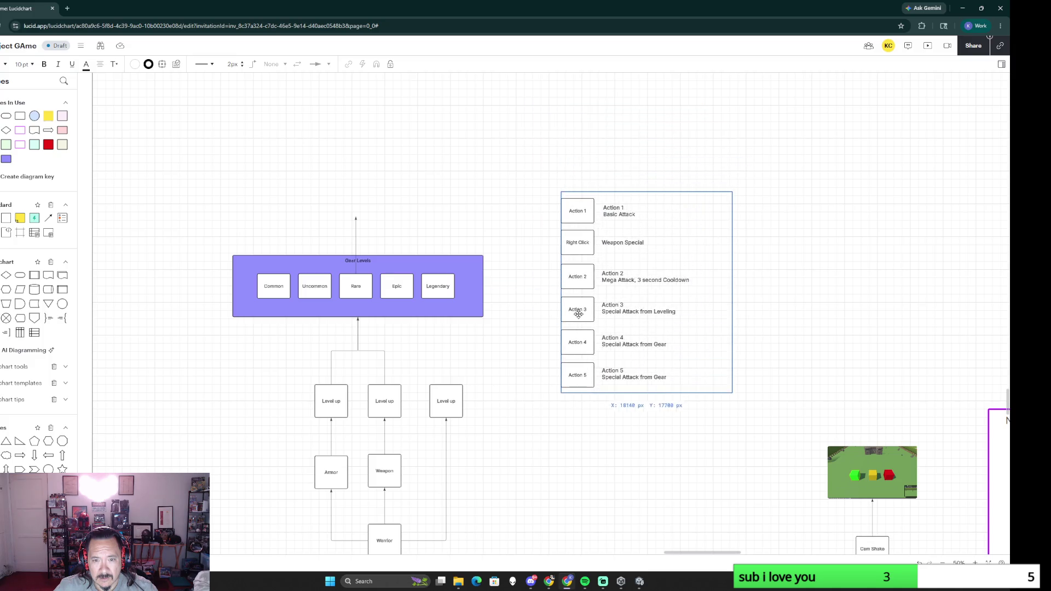
scroll(521, 382, "down", 1)
scroll(500, 258, "down", 2)
scroll(500, 258, "up", 3)
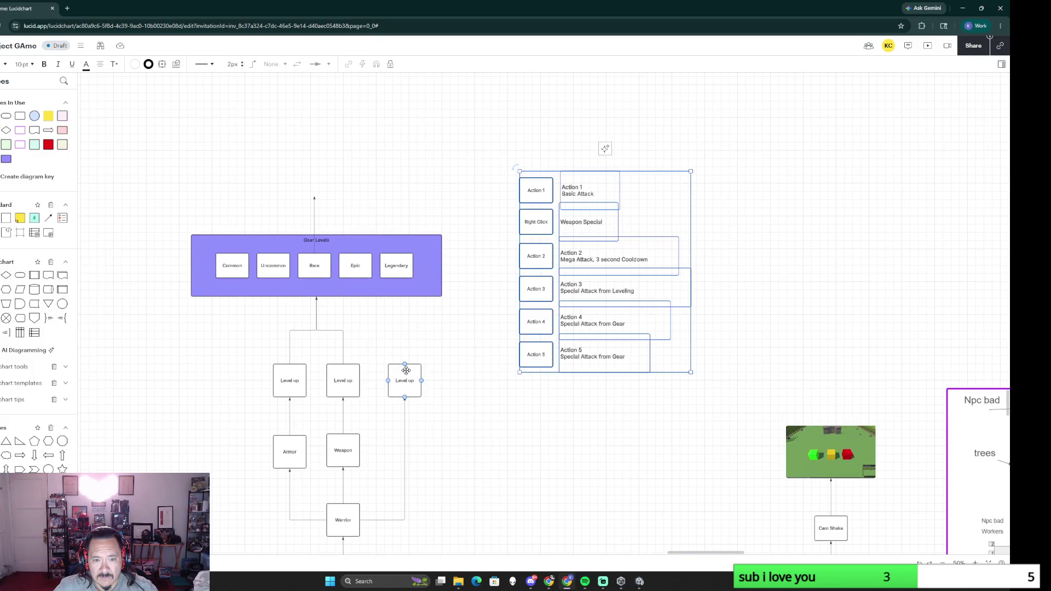
left_click(461, 353)
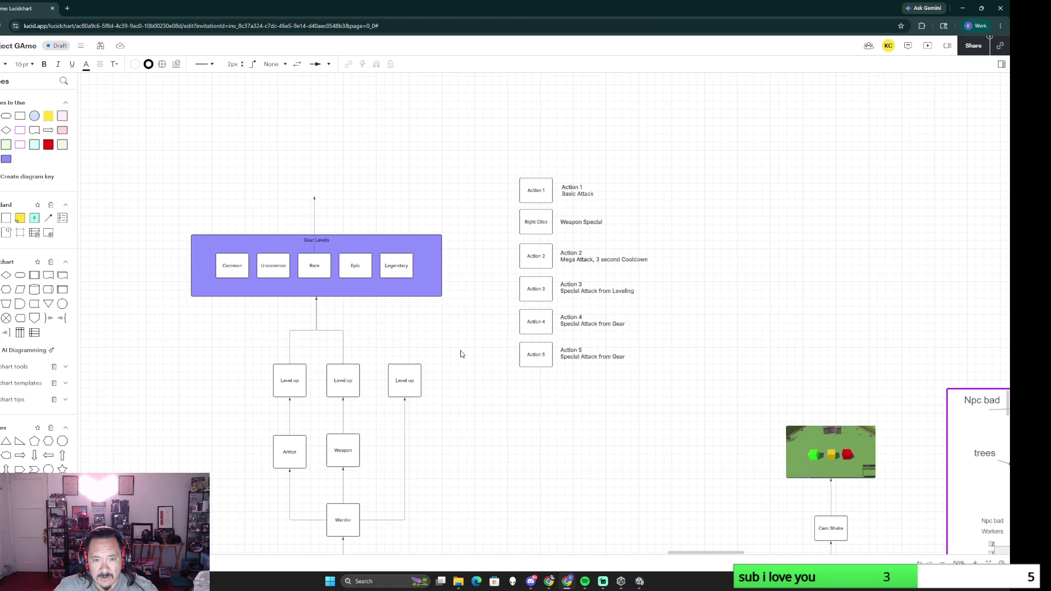
left_click_drag(404, 362, 519, 257)
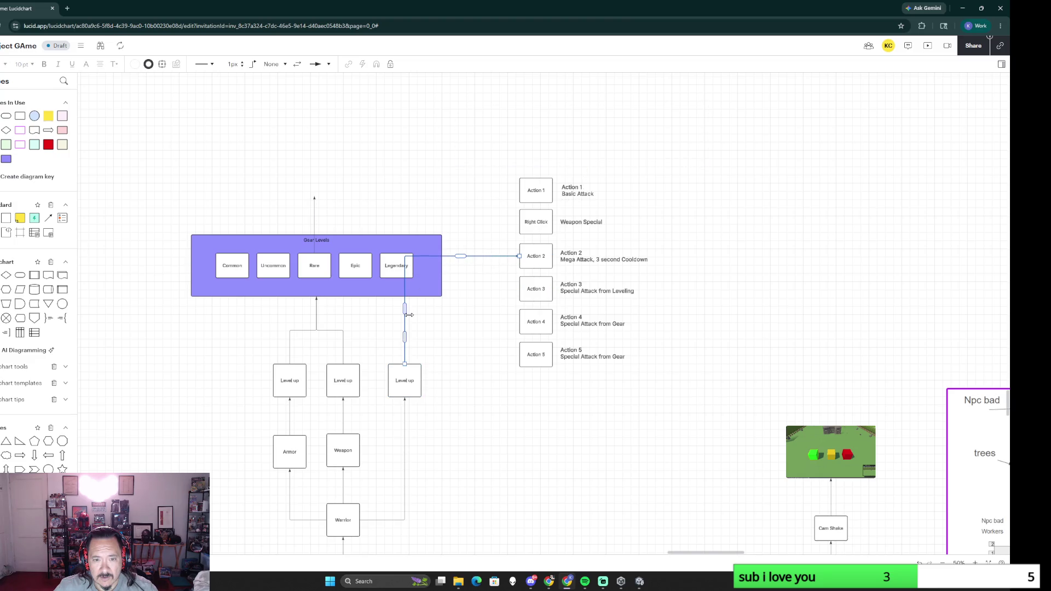
Step: Route the Level up connector to Action 2, start a connector from the gear tiers and raise the action cards
left_click_drag(405, 309, 465, 306)
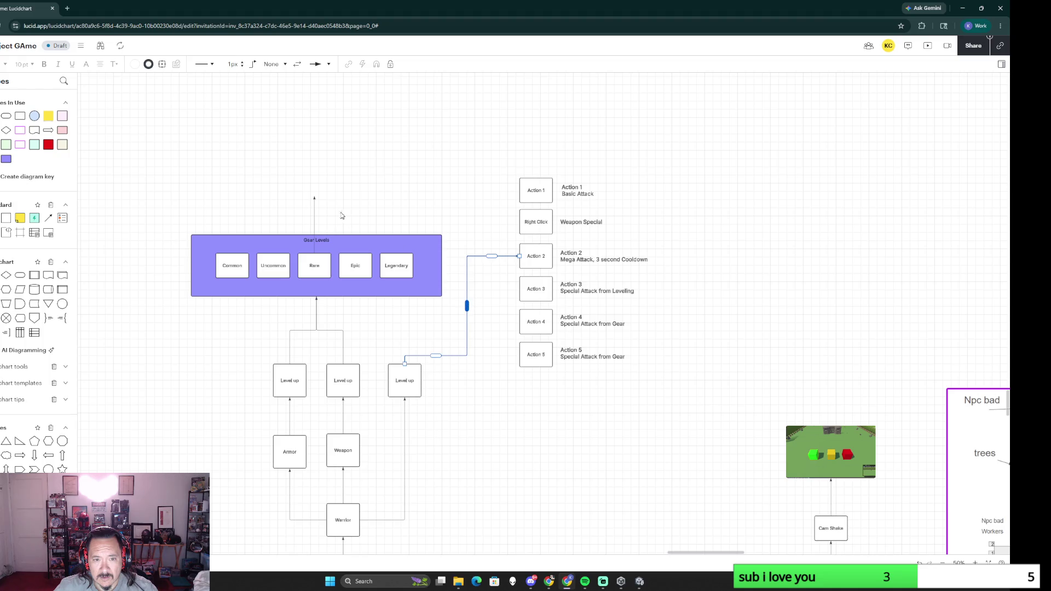
left_click_drag(313, 198, 444, 205)
scroll(329, 320, "left", 5)
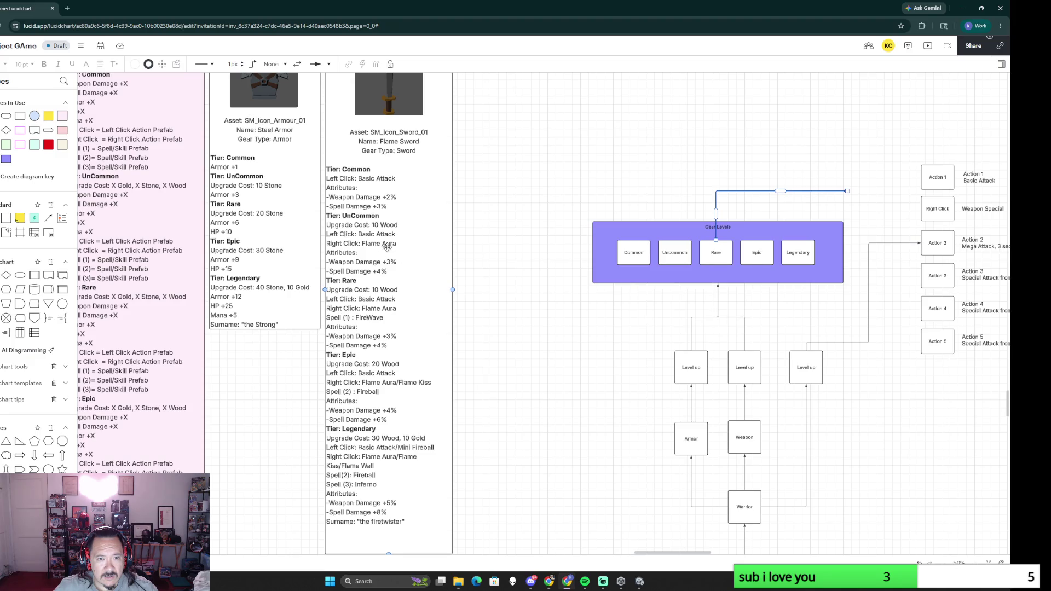
scroll(386, 246, "right", 1)
scroll(460, 246, "right", 4)
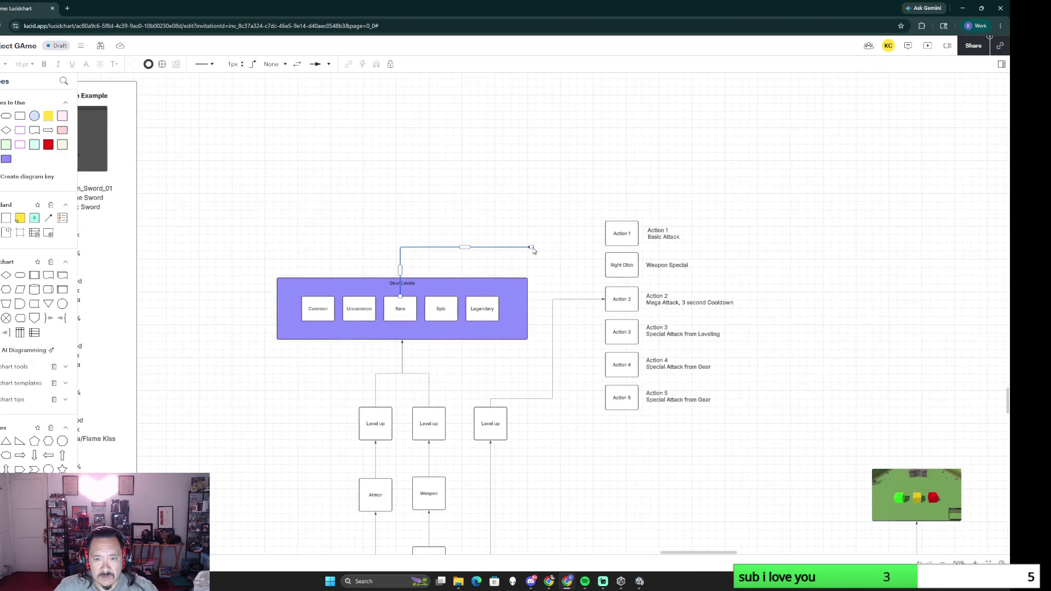
left_click_drag(607, 201, 744, 441)
left_click_drag(698, 352, 702, 295)
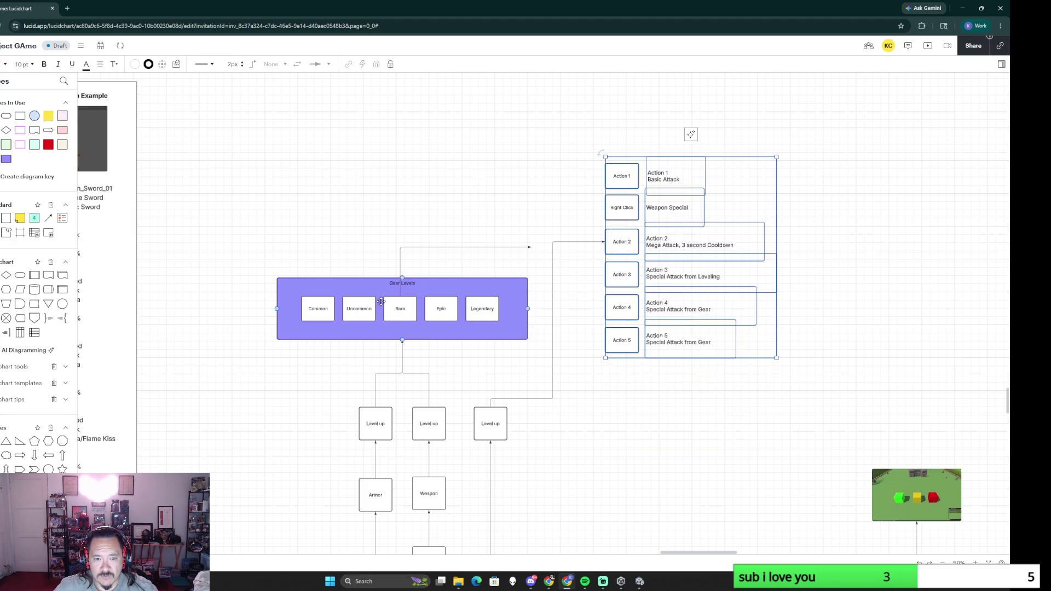
left_click(359, 299)
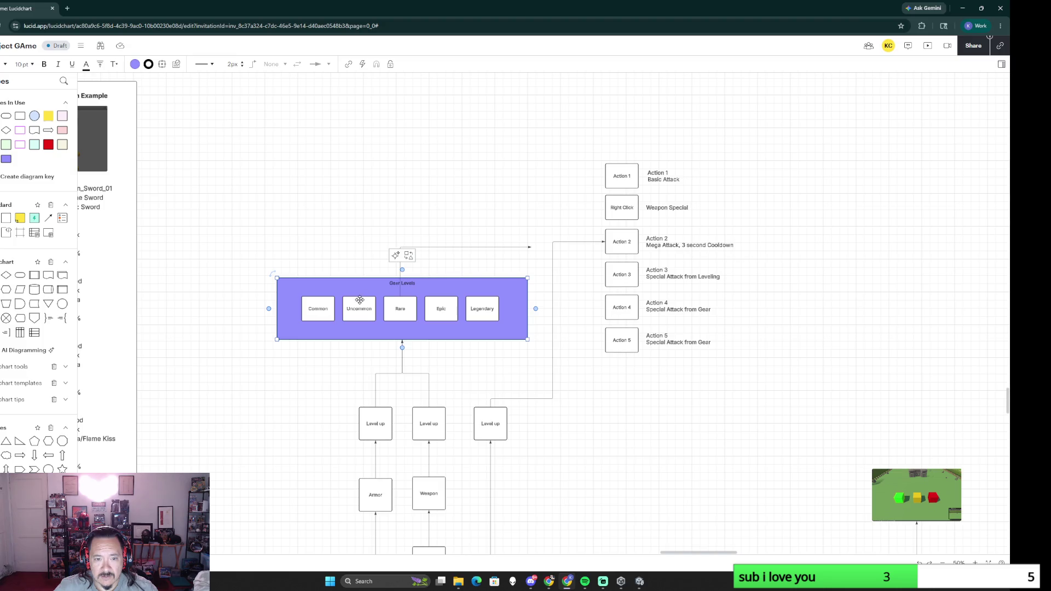
left_click(344, 264)
Step: Connect Uncommon to the Right Click card, attach the Rare connector to Action 4 and raise the cards again
left_click_drag(359, 298, 603, 207)
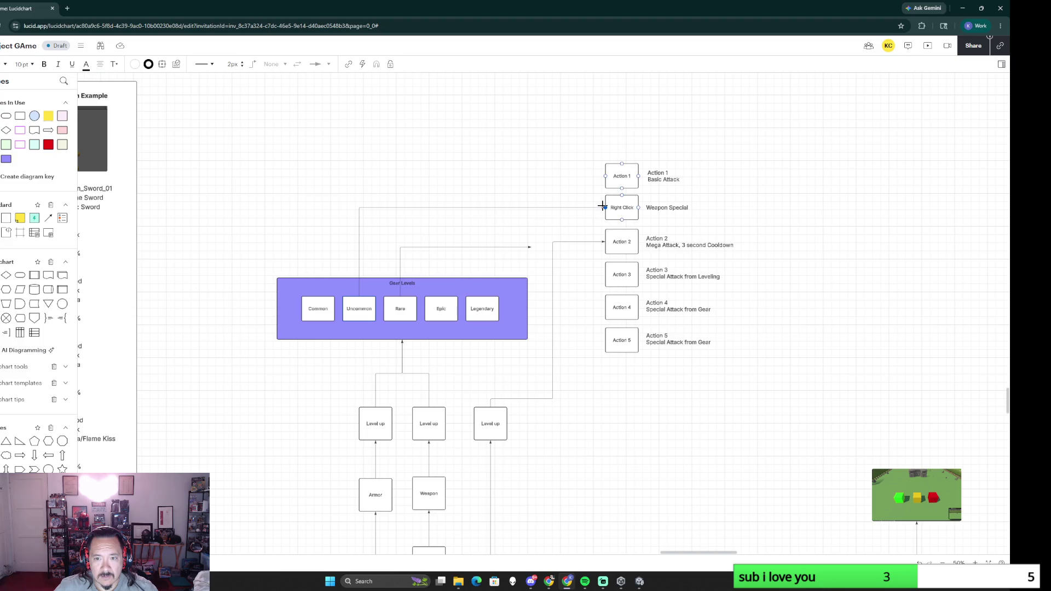
left_click(523, 178)
left_click_drag(531, 247, 530, 247)
key("Escape")
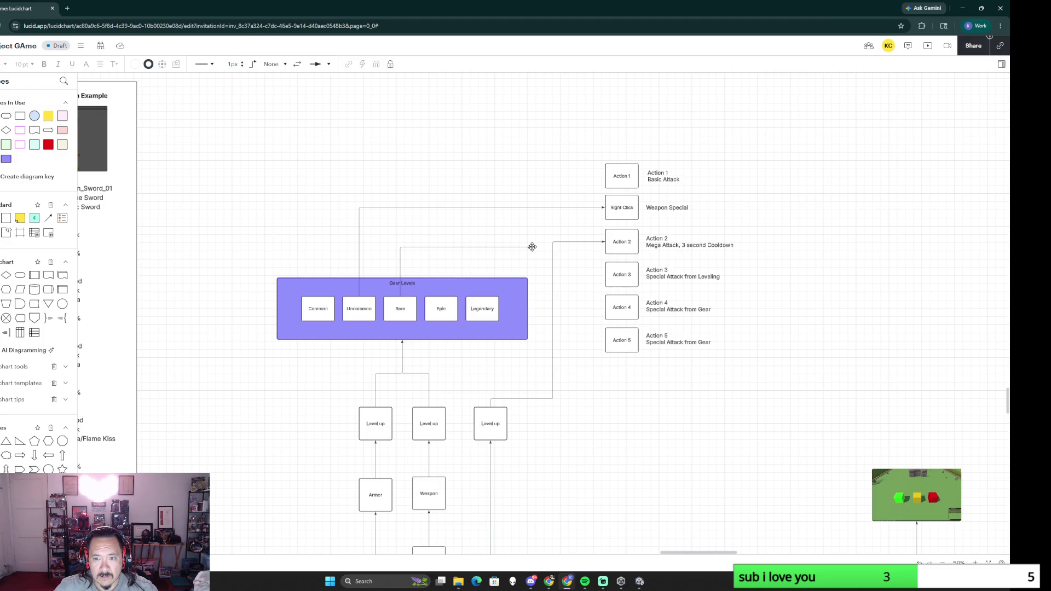
left_click_drag(532, 246, 606, 309)
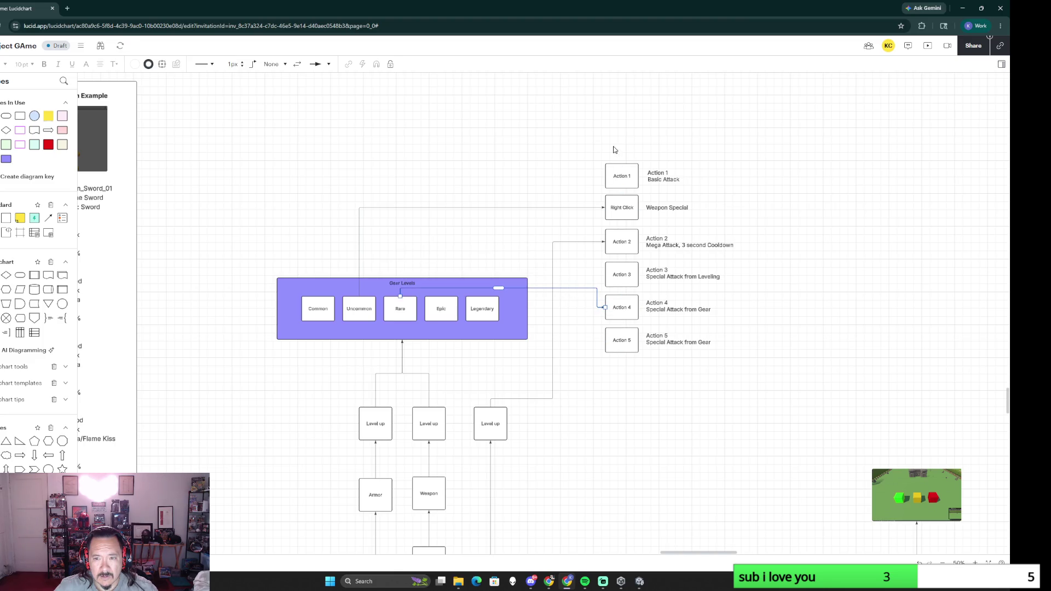
left_click_drag(604, 145, 775, 361)
left_click_drag(695, 276, 693, 218)
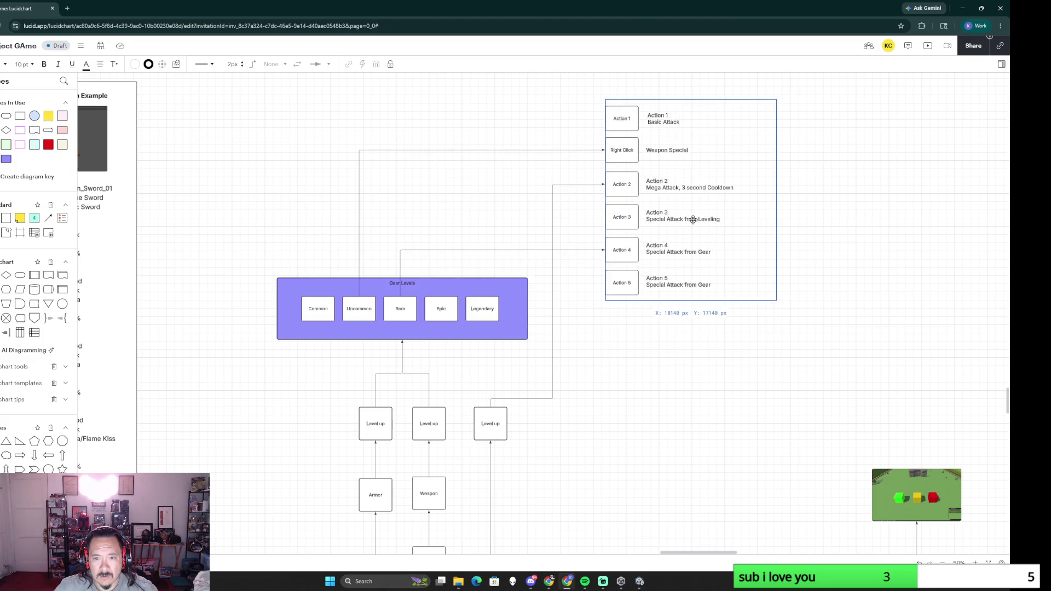
Step: Draw a connector from Epic ending on empty canvas and detach the Rare connector from Action 4
left_click_drag(441, 297, 544, 269)
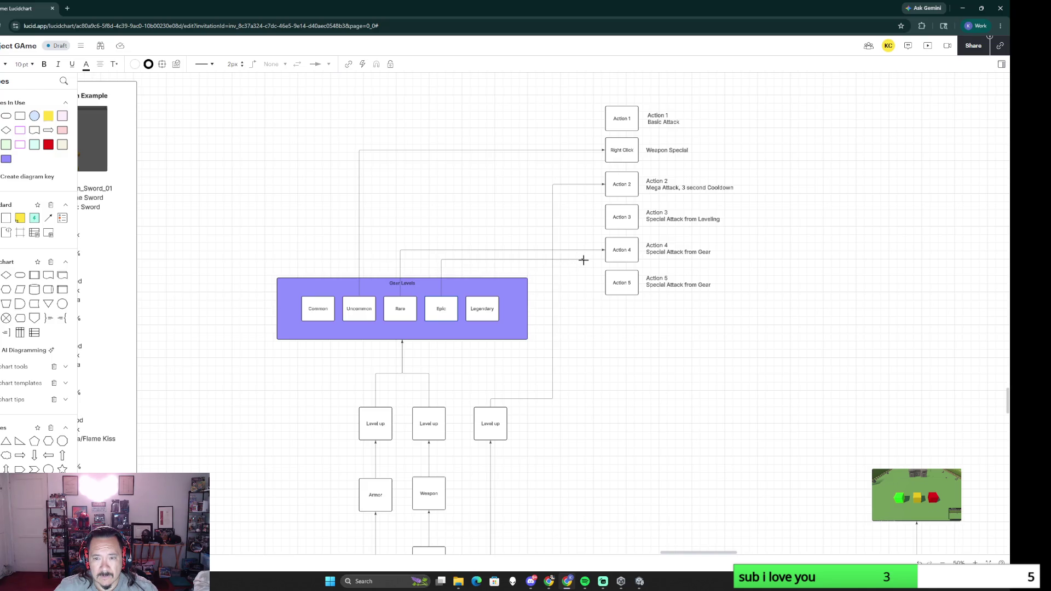
mouse_move(546, 267)
left_mouse_down()
mouse_move(602, 282)
mouse_move(588, 267)
mouse_move(518, 264)
left_mouse_up()
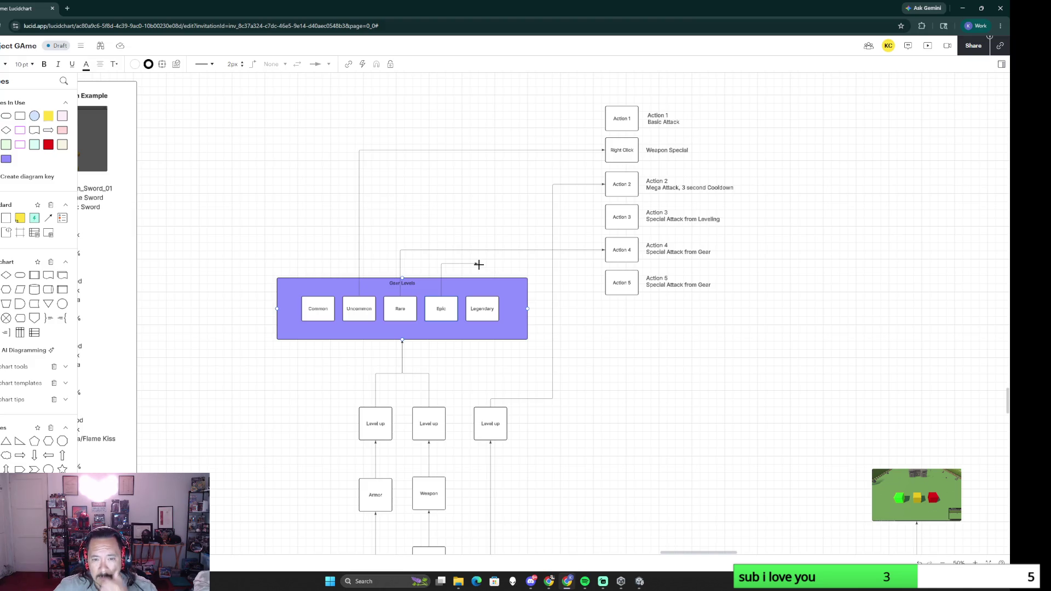
left_click_drag(479, 265, 478, 264)
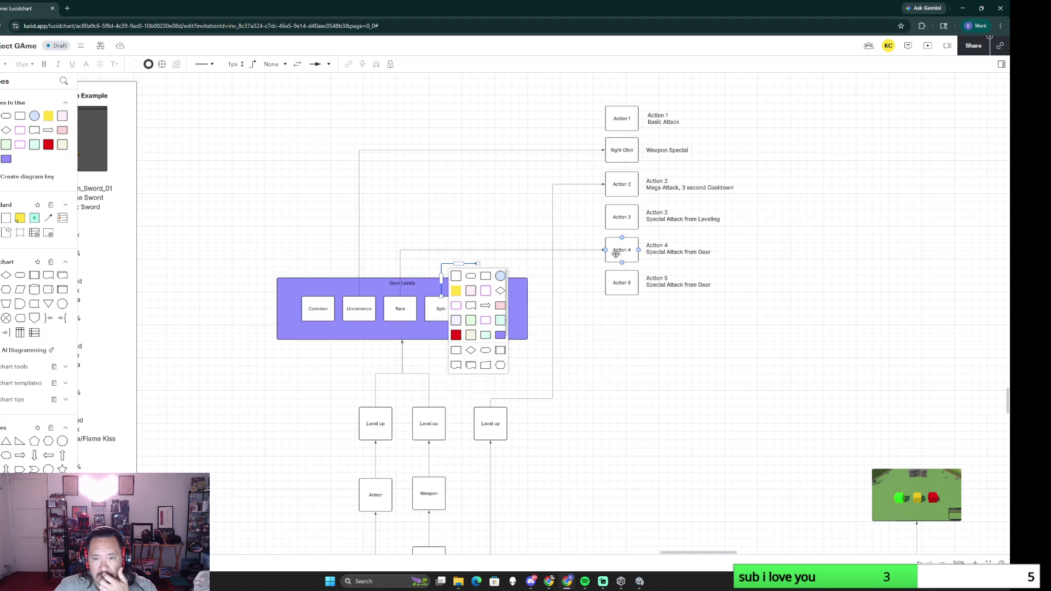
left_click(583, 254)
left_click_drag(605, 249, 458, 244)
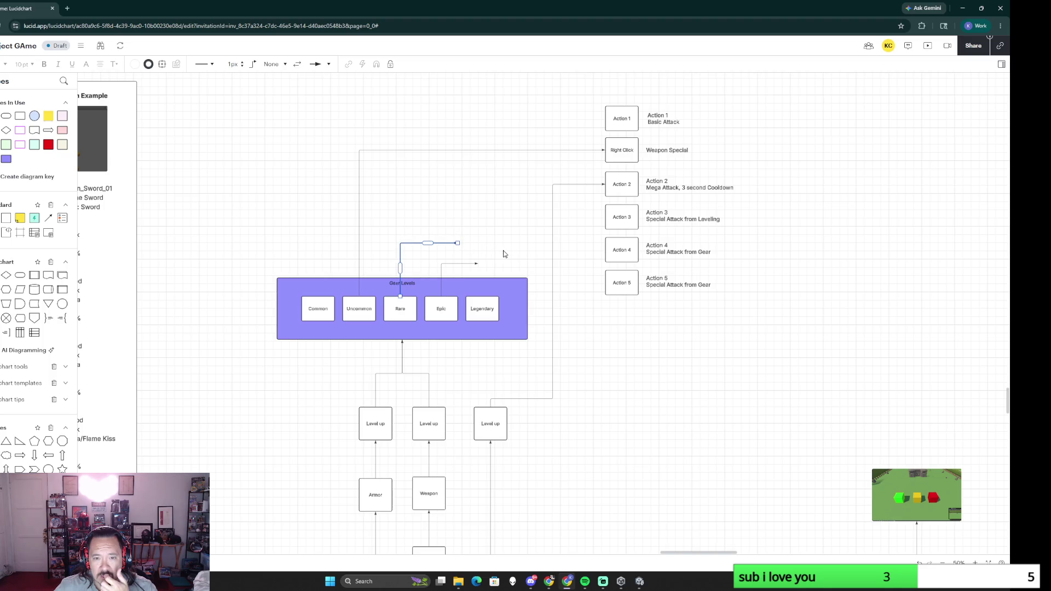
Step: Place a process box named Spells at the Rare arrow and attach the tier connectors to it
left_click_drag(33, 274, 493, 239)
double_click(493, 240)
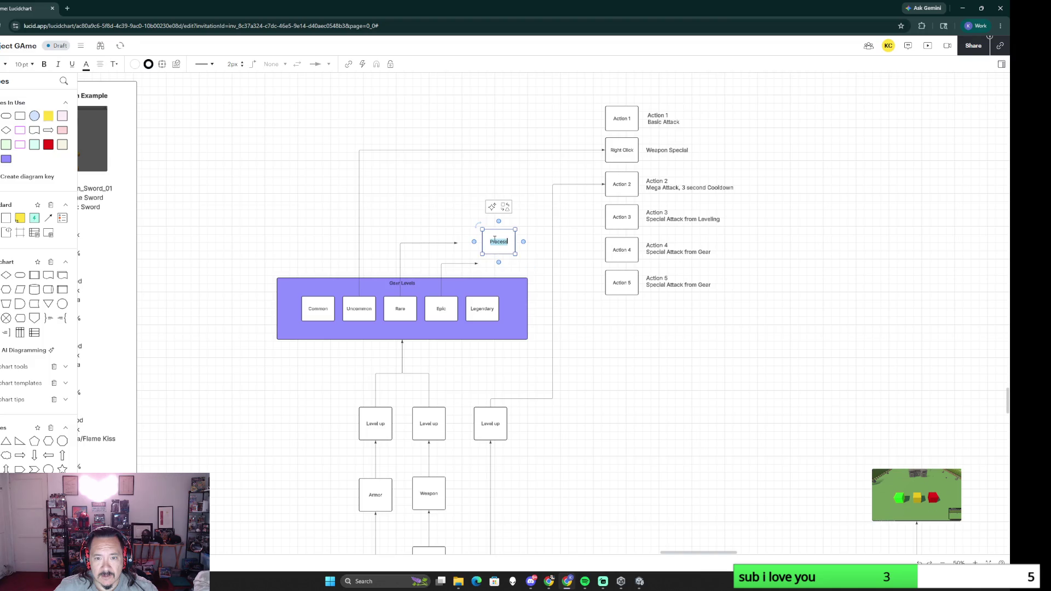
type("s")
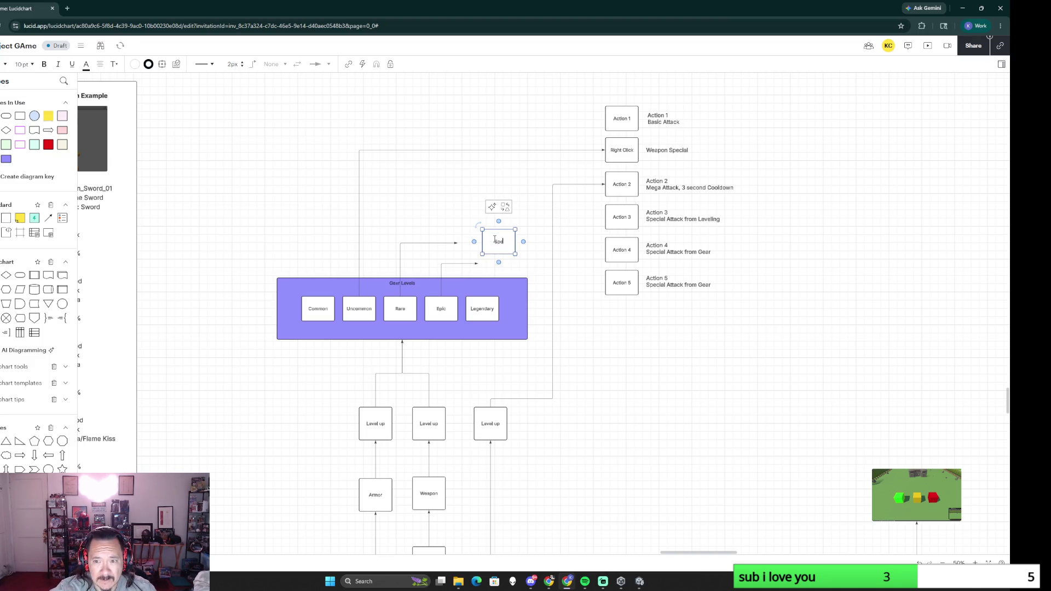
type("s")
left_click(464, 257)
mouse_move(456, 243)
left_mouse_down()
mouse_move(482, 241)
mouse_move(482, 252)
left_mouse_up()
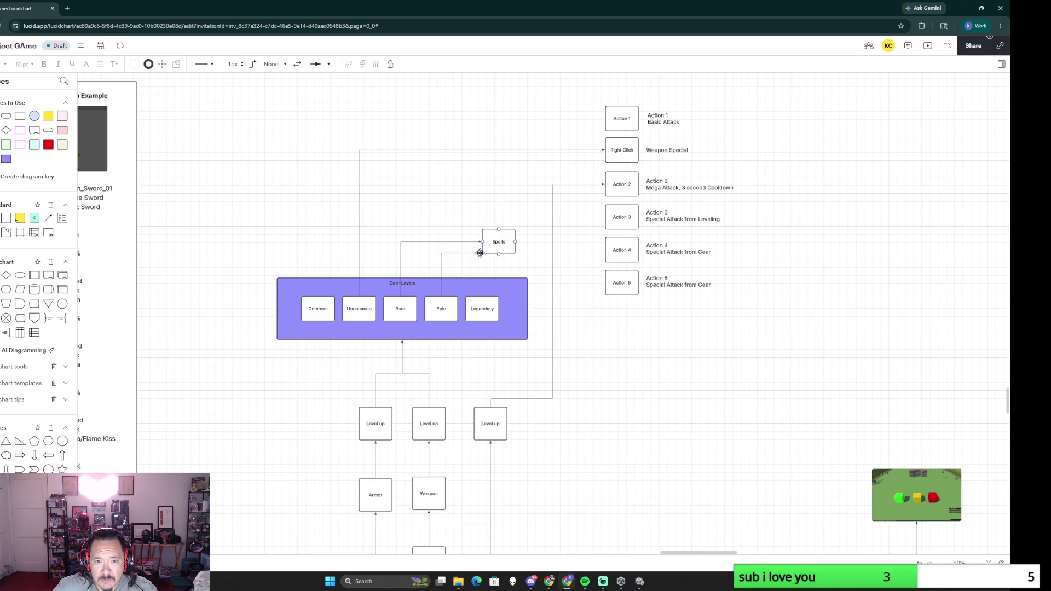
left_click(484, 291)
Step: Connect the Spells box to both the Action 4 and Action 5 cards
left_click_drag(515, 242, 601, 250)
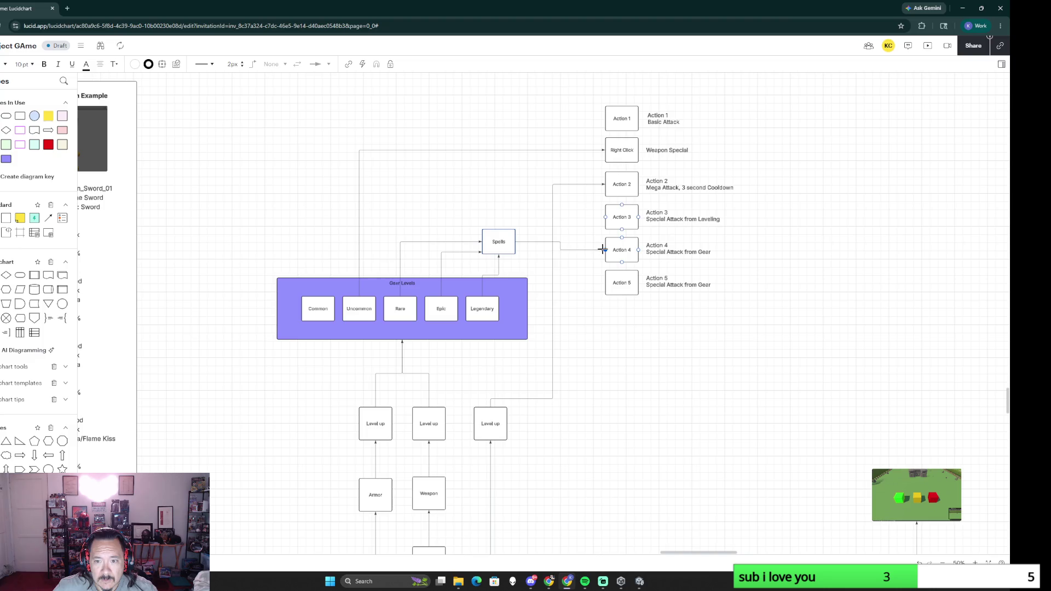
left_click(554, 273)
left_click_drag(515, 241, 606, 283)
left_click(603, 359)
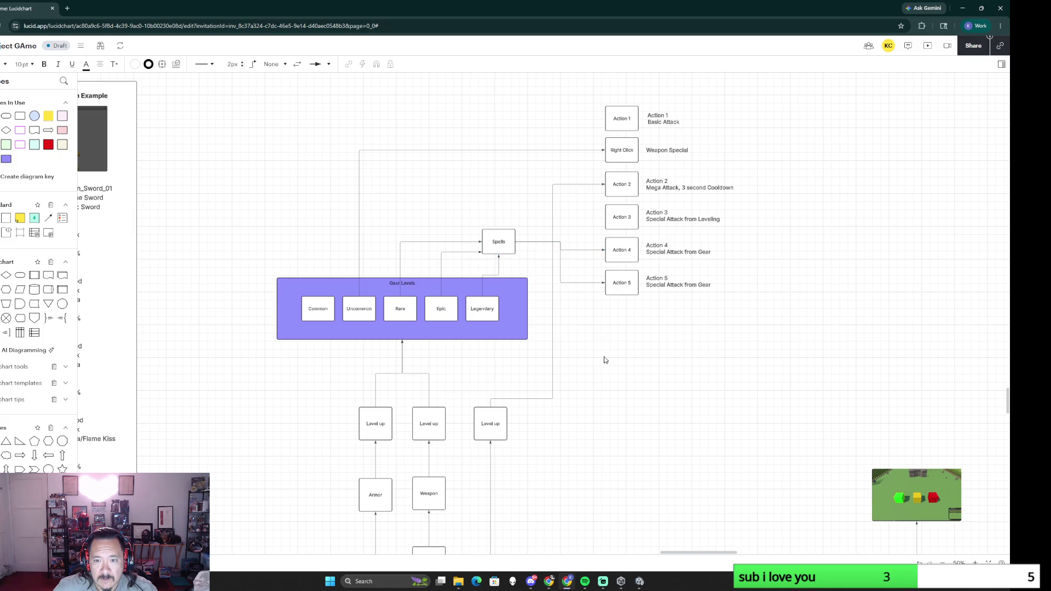
scroll(618, 461, "down", 2)
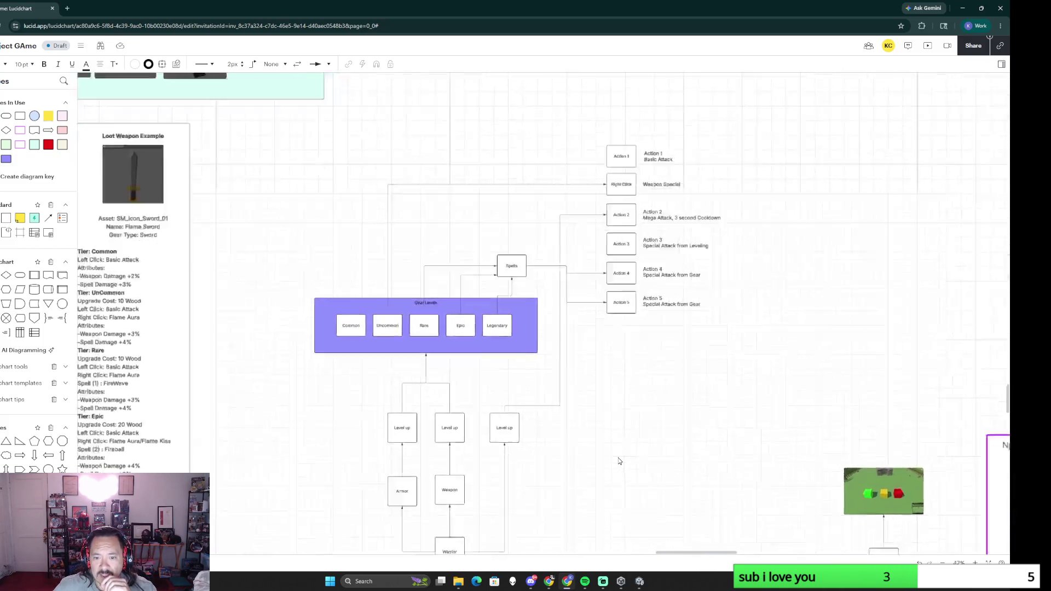
scroll(618, 457, "up", 2)
Step: Connect the third Level up box to Action 3 and shift the connector's vertical run rightward
mouse_move(468, 413)
left_mouse_down()
mouse_move(598, 178)
mouse_move(600, 134)
left_mouse_up()
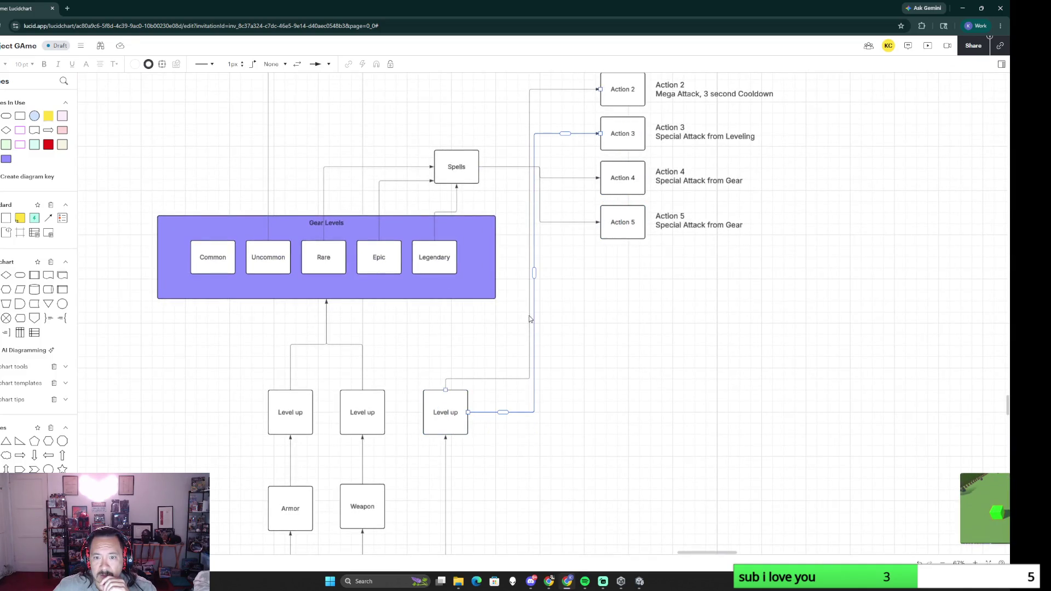
left_click_drag(535, 275, 555, 274)
left_click(674, 403)
scroll(674, 403, "down", 3)
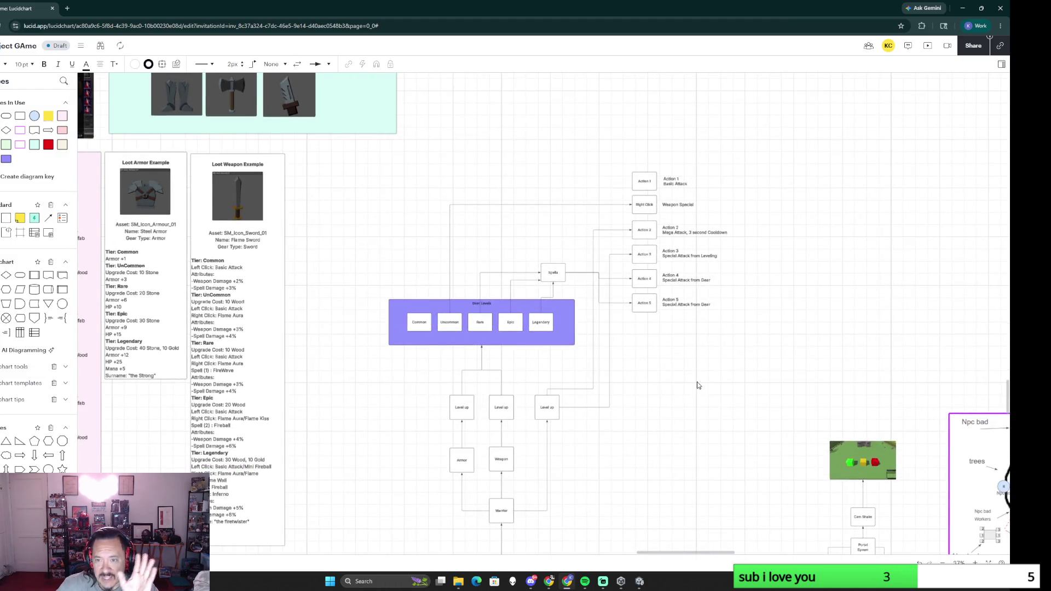
scroll(681, 425, "down", 3)
scroll(681, 424, "up", 3)
scroll(631, 400, "up", 1)
Step: Pan across the diagram to bring the HUD section into view
left_click_drag(632, 400, 584, 324)
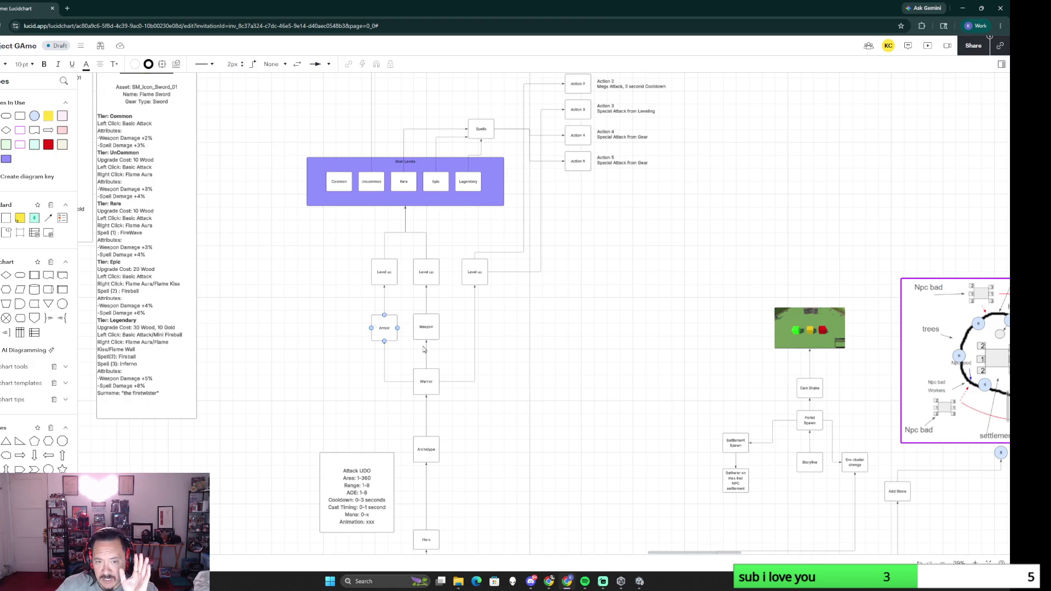
scroll(509, 352, "up", 3)
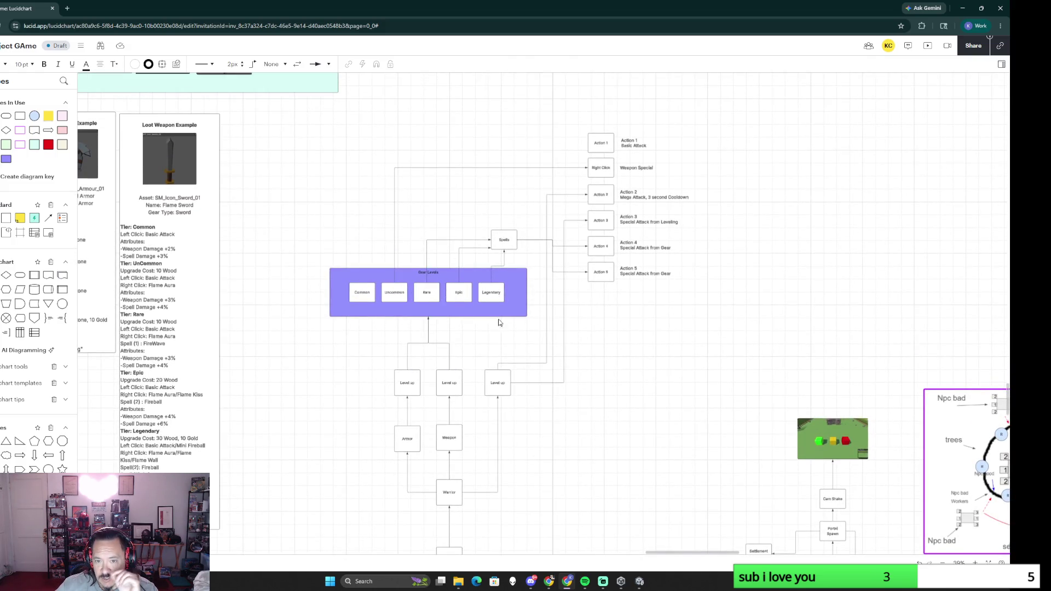
scroll(639, 381, "up", 2, "ctrl")
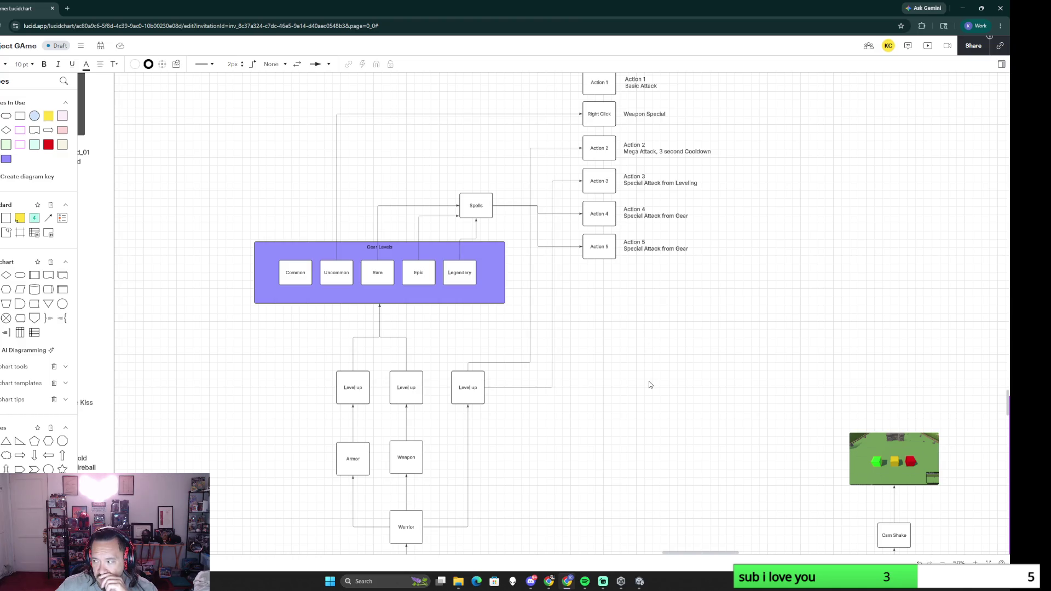
scroll(261, 455, "down", 3, "ctrl")
mouse_move(263, 452)
left_mouse_down()
mouse_move(704, 345)
mouse_move(392, 378)
mouse_move(696, 362)
mouse_move(848, 374)
left_mouse_up()
left_click_drag(320, 363, 624, 367)
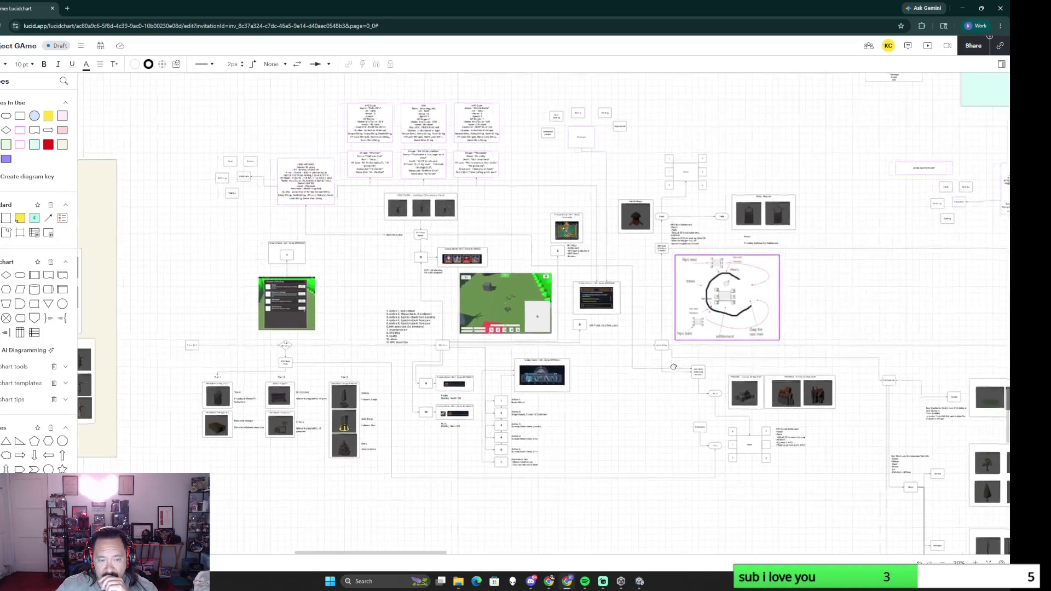
scroll(587, 369, "up", 3, "ctrl")
Step: Add a yellow sticky note beside the HUD action list and delete the stray text shape
left_click_drag(615, 456, 591, 416)
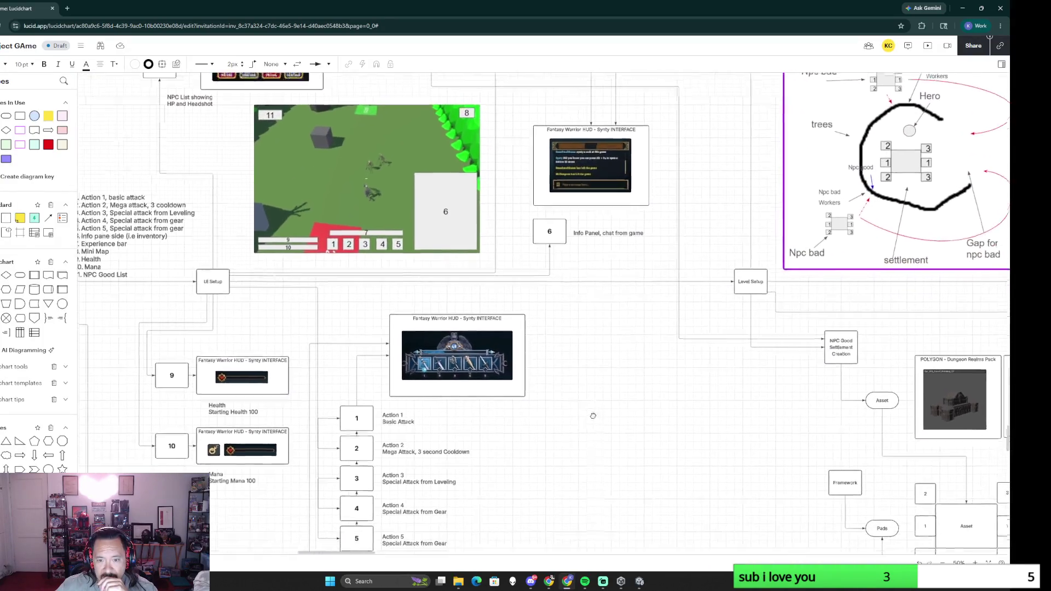
left_click(108, 197)
left_click_drag(20, 144, 563, 355)
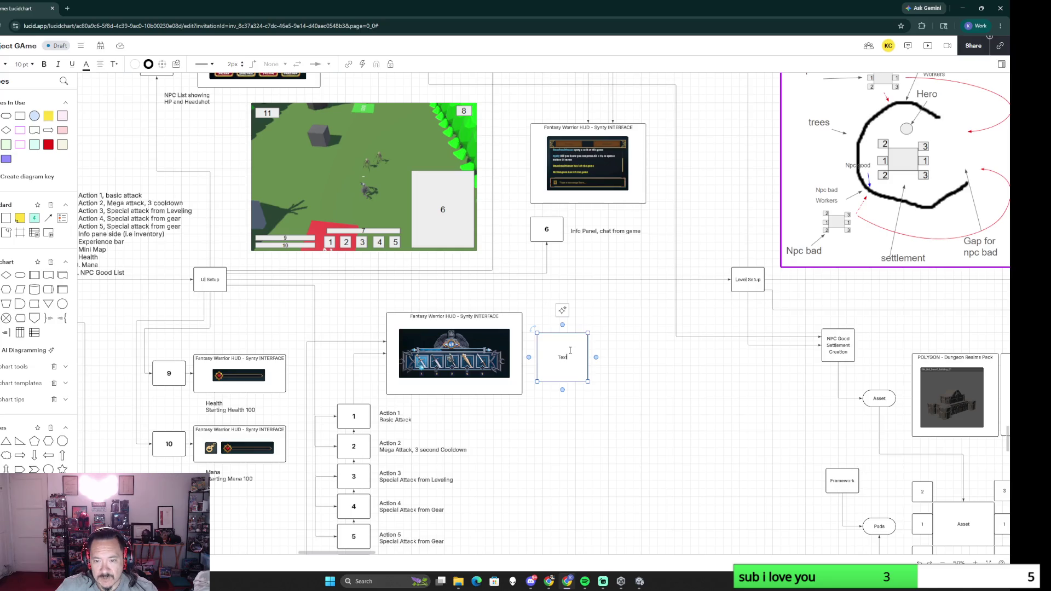
mouse_move(49, 116)
left_mouse_down()
mouse_move(558, 338)
mouse_move(567, 409)
mouse_move(546, 341)
mouse_move(600, 395)
left_mouse_up()
left_click(569, 343)
key("Delete")
type("Right click sk")
Step: Finish the note so it reads Right click skill and survey the overview
key("BackSpace")
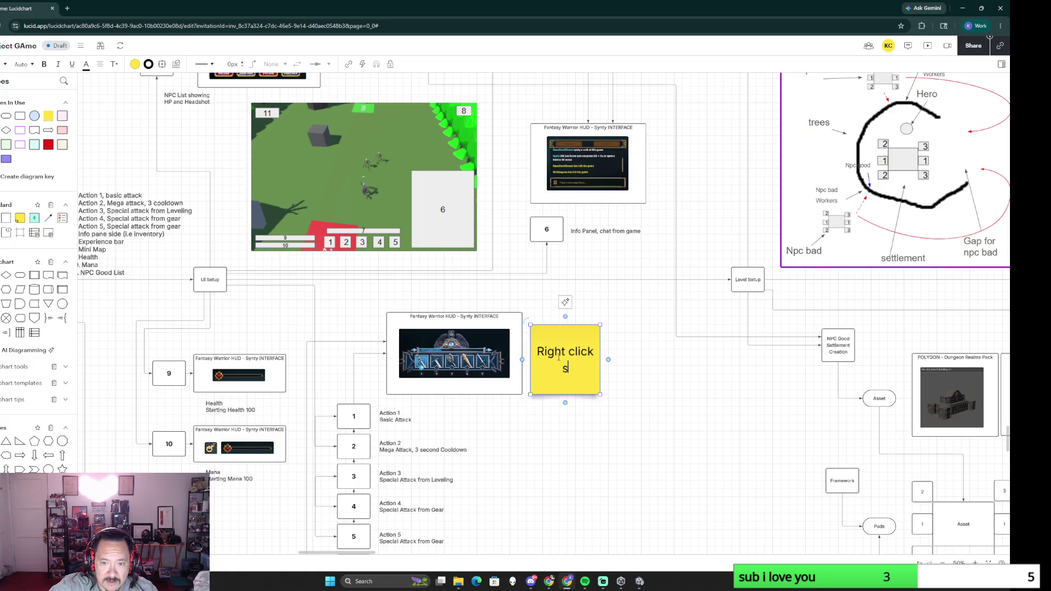
type("kill")
left_click(651, 389)
scroll(650, 390, "down", 10)
scroll(575, 329, "up", 3)
scroll(497, 276, "up", 2)
left_click(670, 329)
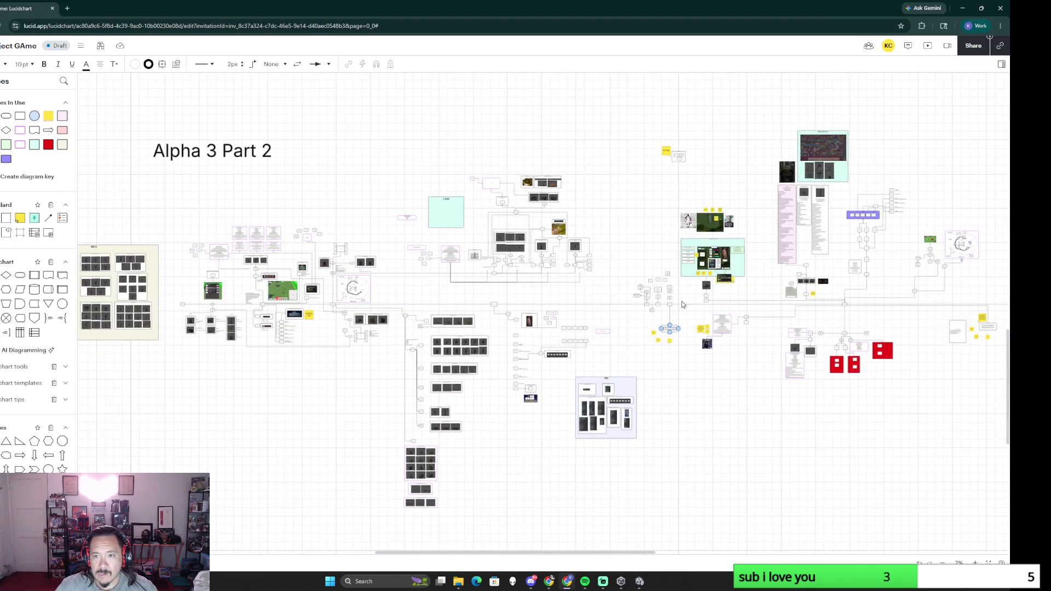
scroll(598, 323, "up", 2)
scroll(598, 323, "up", 2)
scroll(534, 339, "up", 2)
scroll(575, 345, "down", 3)
scroll(575, 345, "right", 4)
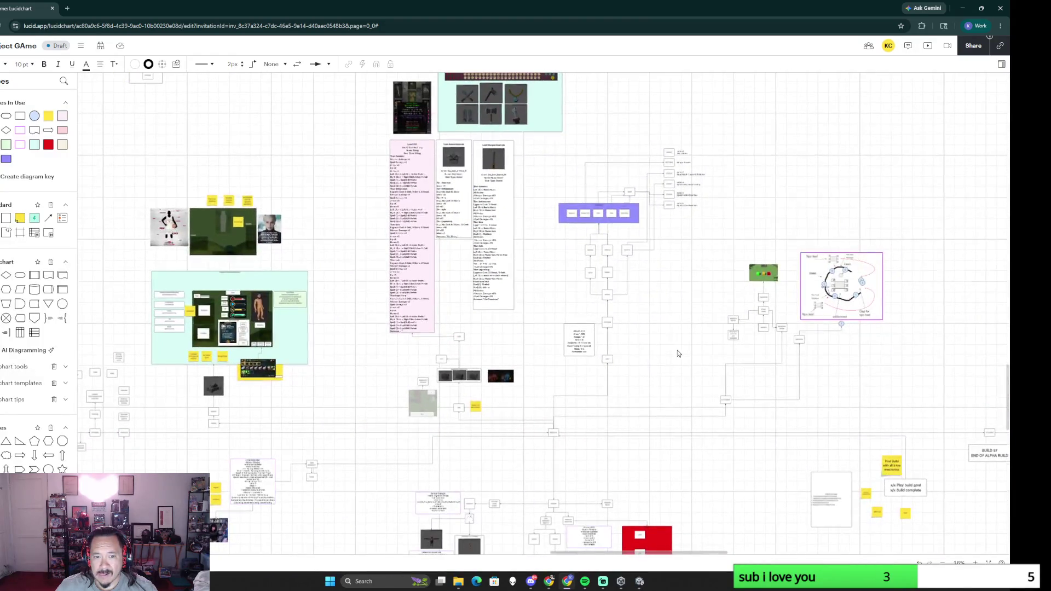
scroll(687, 356, "up", 3)
scroll(600, 252, "up", 1)
scroll(545, 475, "up", 3)
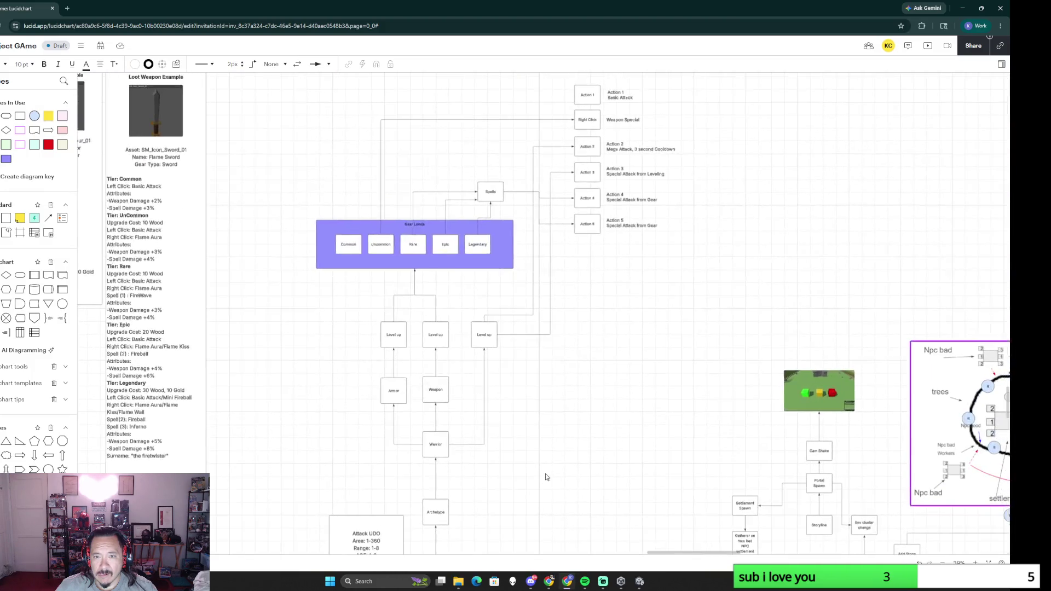
scroll(625, 316, "right", 1)
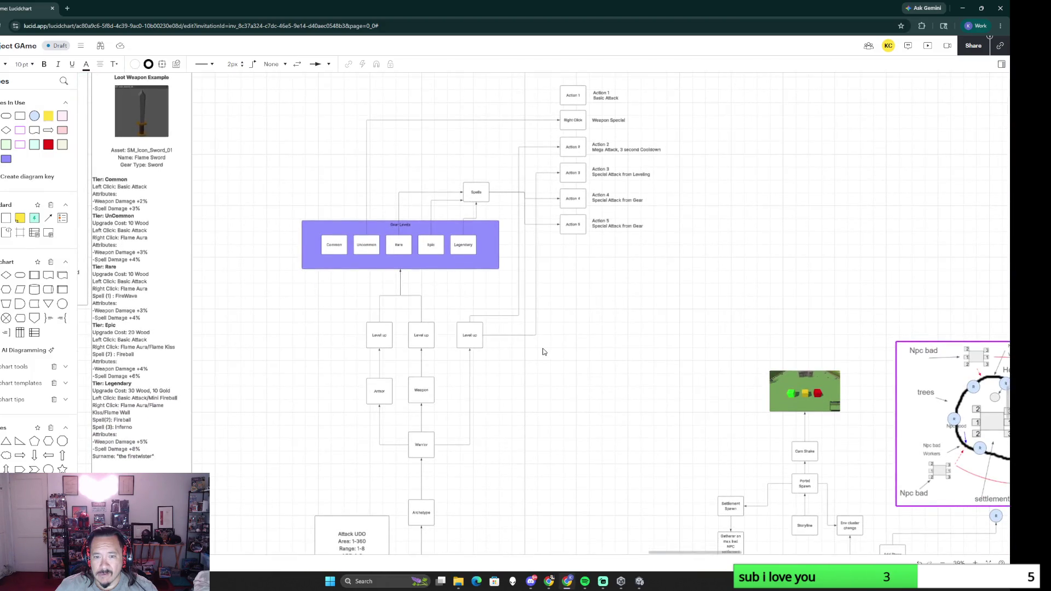
Step: Place a new text block on empty canvas above the action list using the T tool
left_click_drag(557, 350, 577, 368)
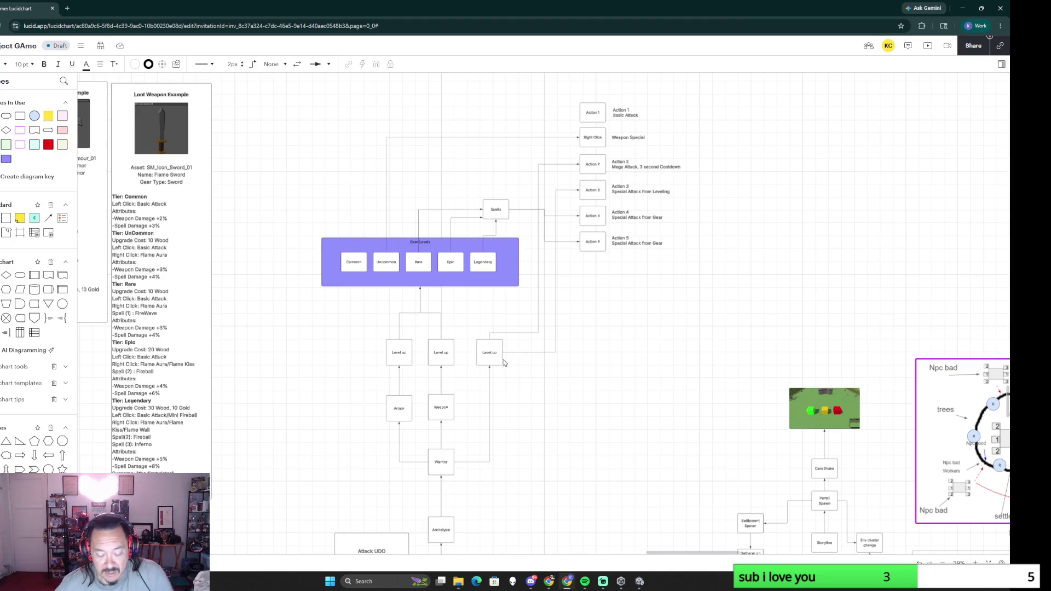
scroll(657, 364, "down", 2)
scroll(657, 364, "down", 3)
scroll(657, 364, "down", 3)
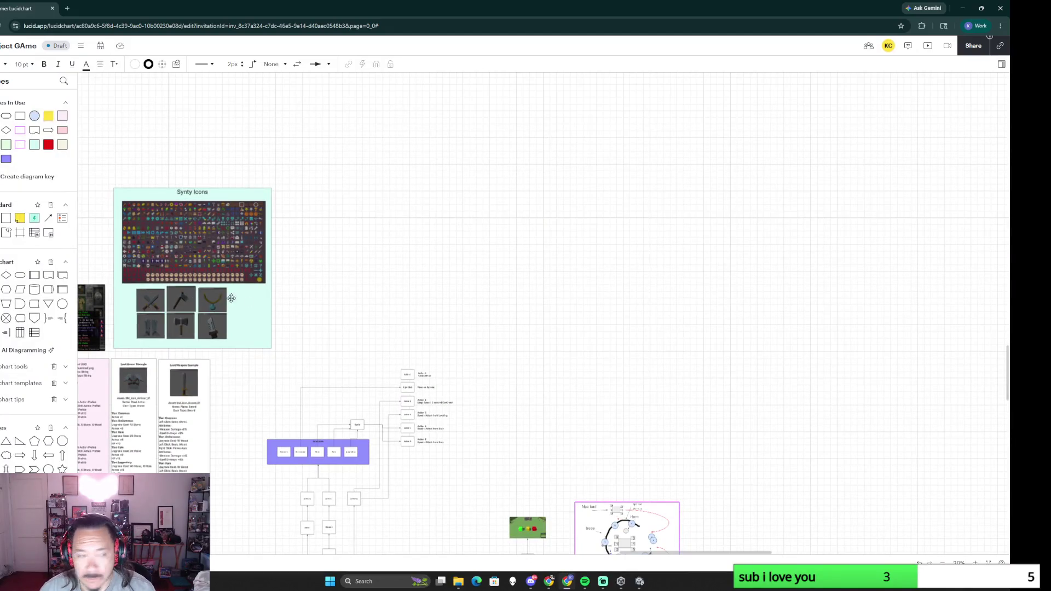
key("t")
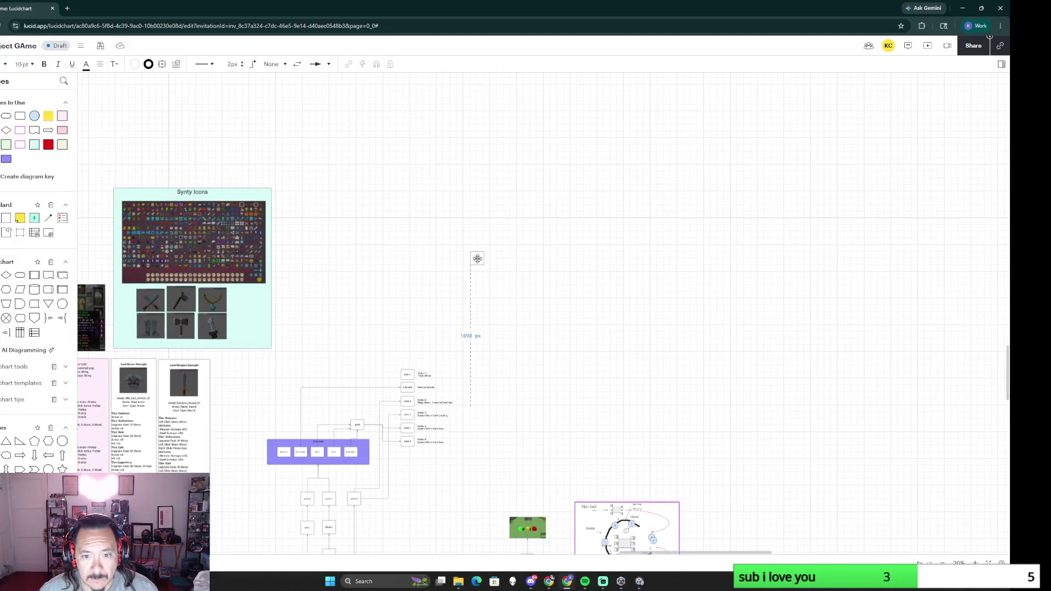
left_click(476, 258)
scroll(469, 364, "up", 2)
scroll(469, 364, "up", 3)
Step: Stretch the text block into a tall box headed Level Up Skill with top vertical alignment
left_click_drag(506, 121, 581, 282)
key("BackSpace")
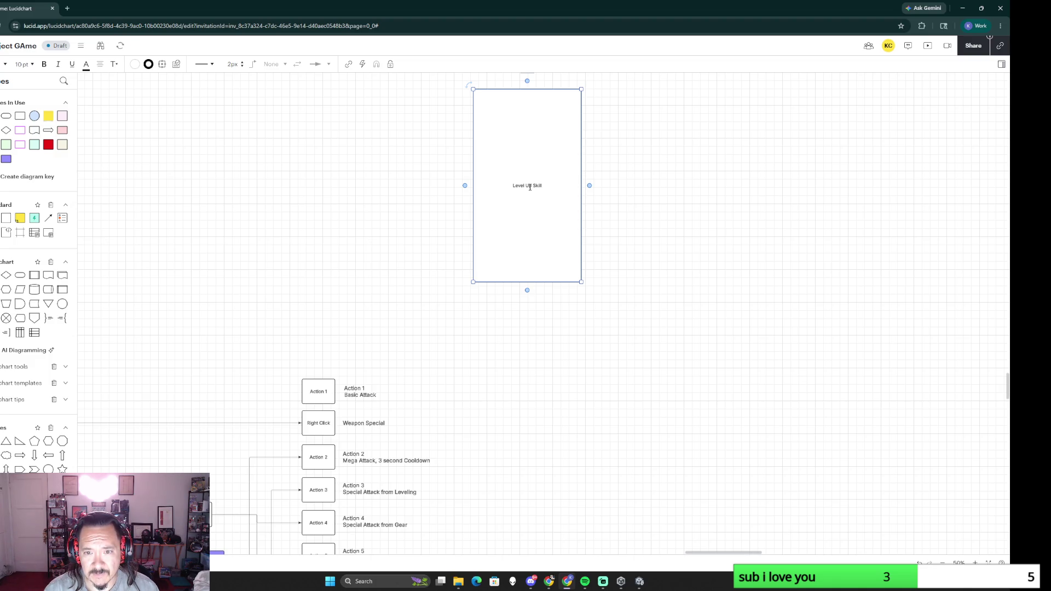
scroll(708, 393, "up", 3, "ctrl")
scroll(589, 261, "up", 4)
scroll(594, 446, "down", 1)
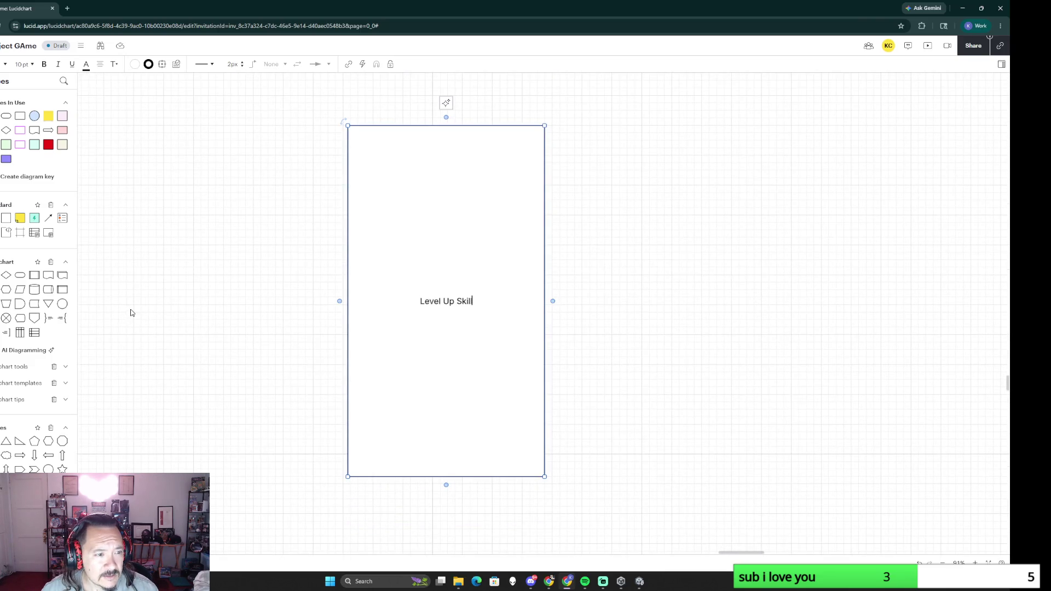
left_click(99, 65)
left_click(100, 91)
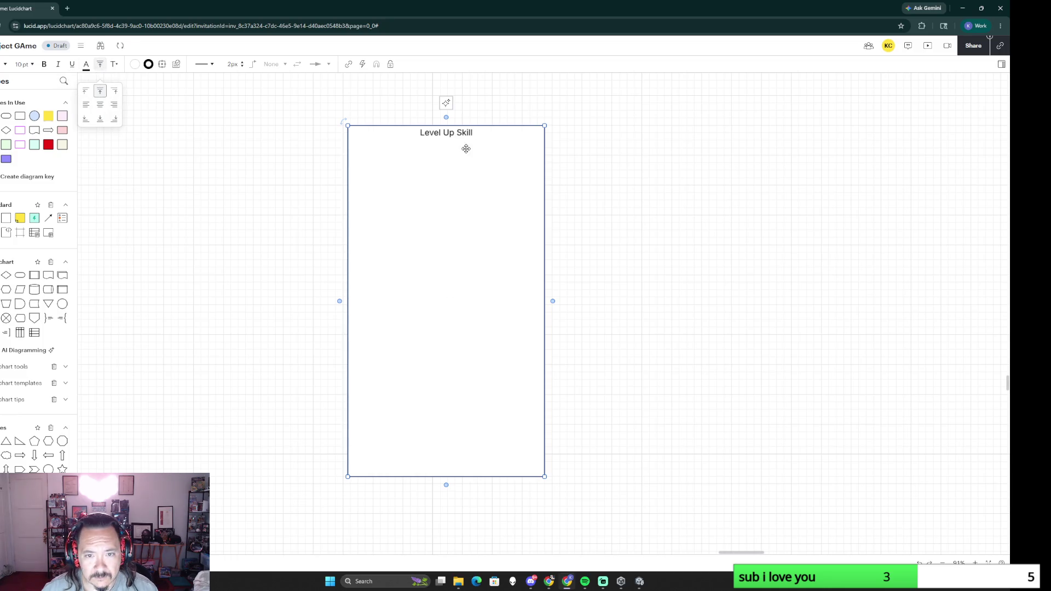
left_click(472, 132)
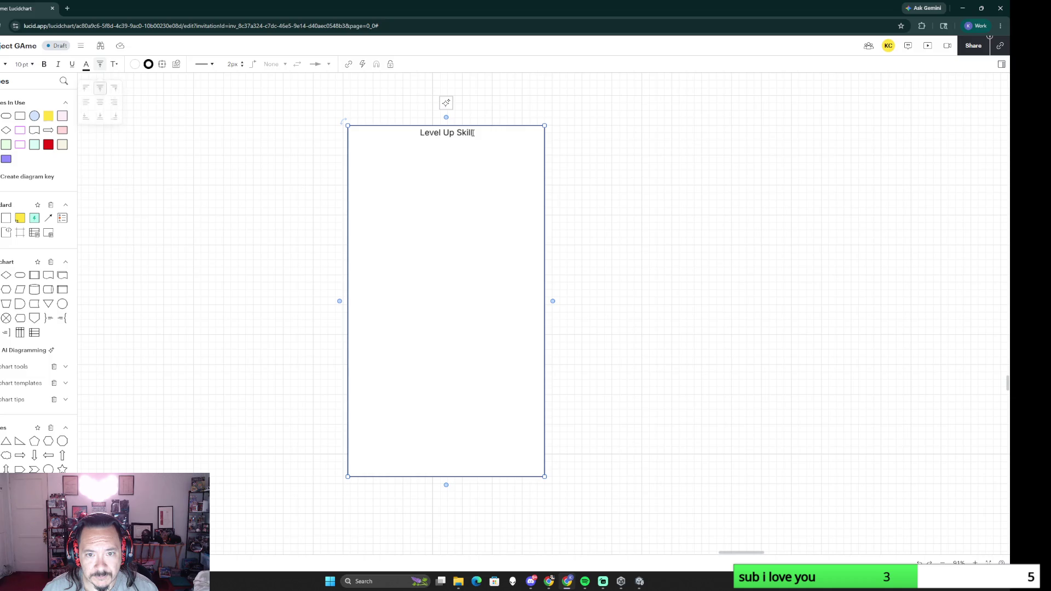
Step: Start a new left-aligned line under the heading ready for the 0-3 entry
key("Return")
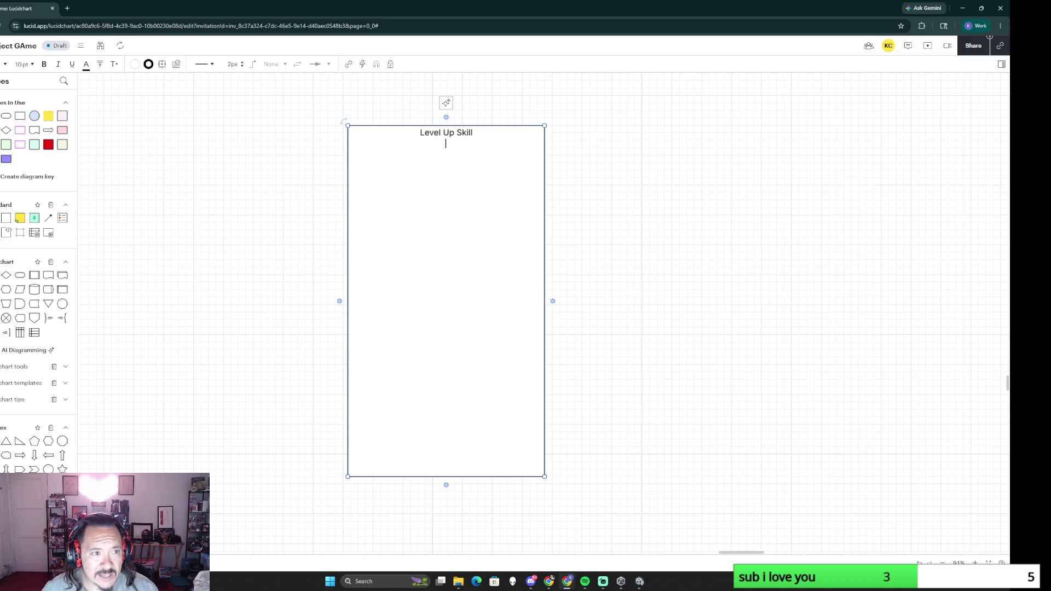
left_click(100, 64)
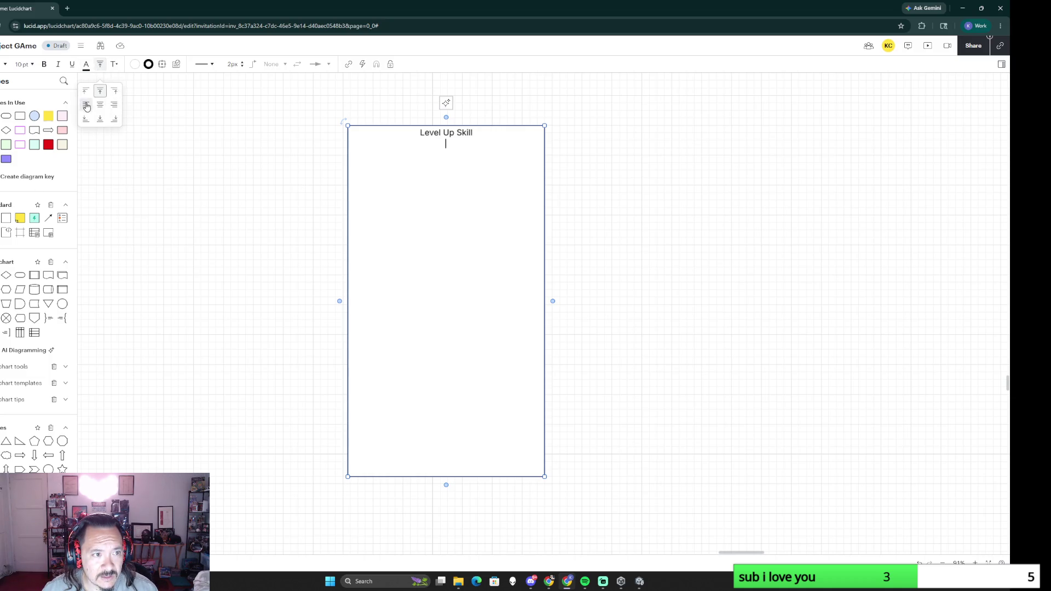
left_click(99, 91)
left_click(444, 310)
type("0-3: Nothin")
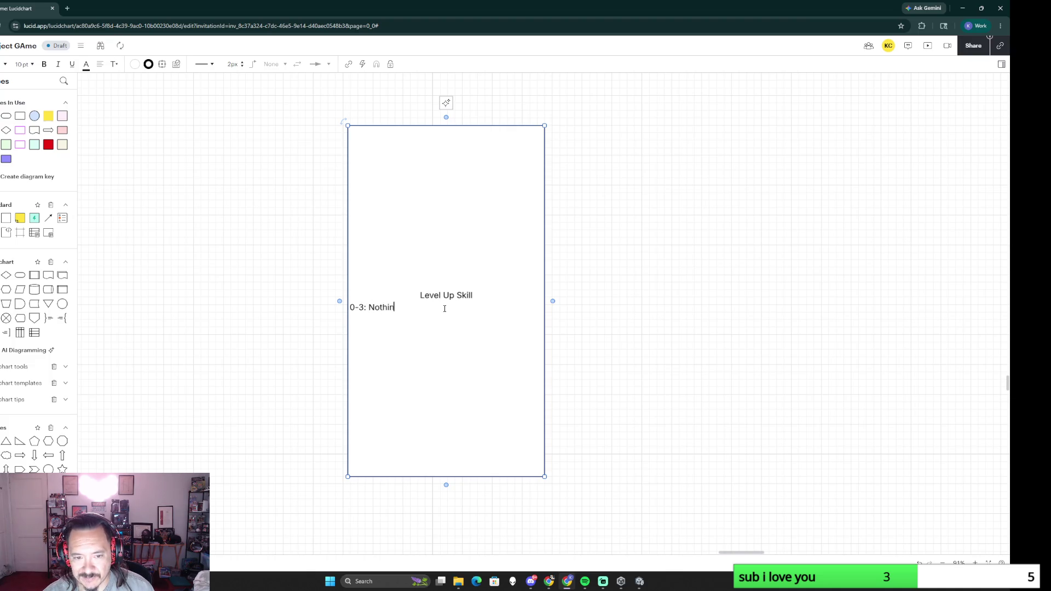
type("g")
Step: Enter the six lines: 0-3 Nothing, 4 Shield bash, 5-6 Nothing, 7 Spell, 8-9 Nothing, 10 Spell 2
key("Return")
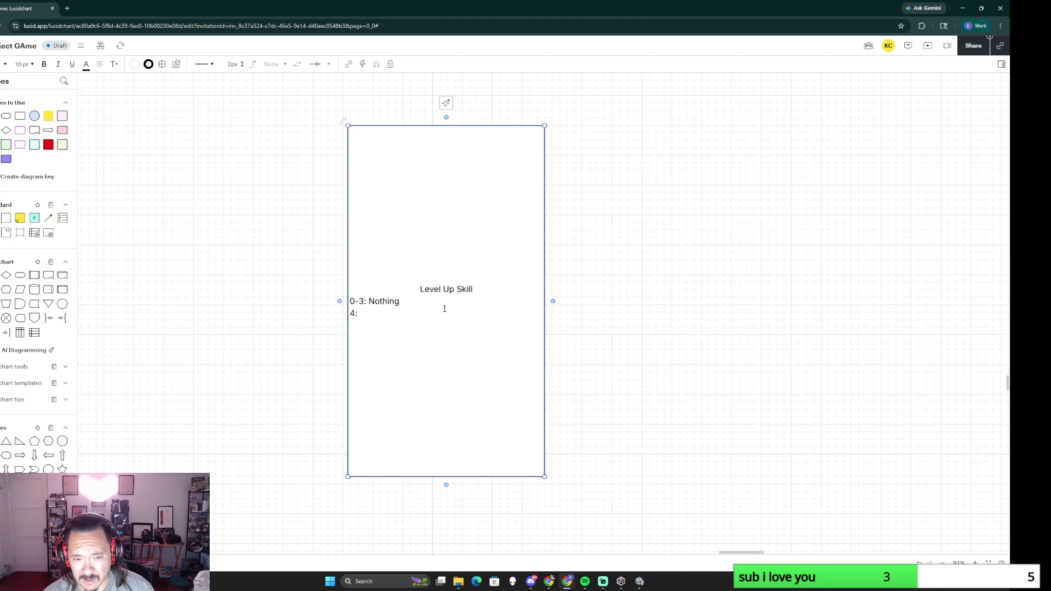
type(" Shield bash")
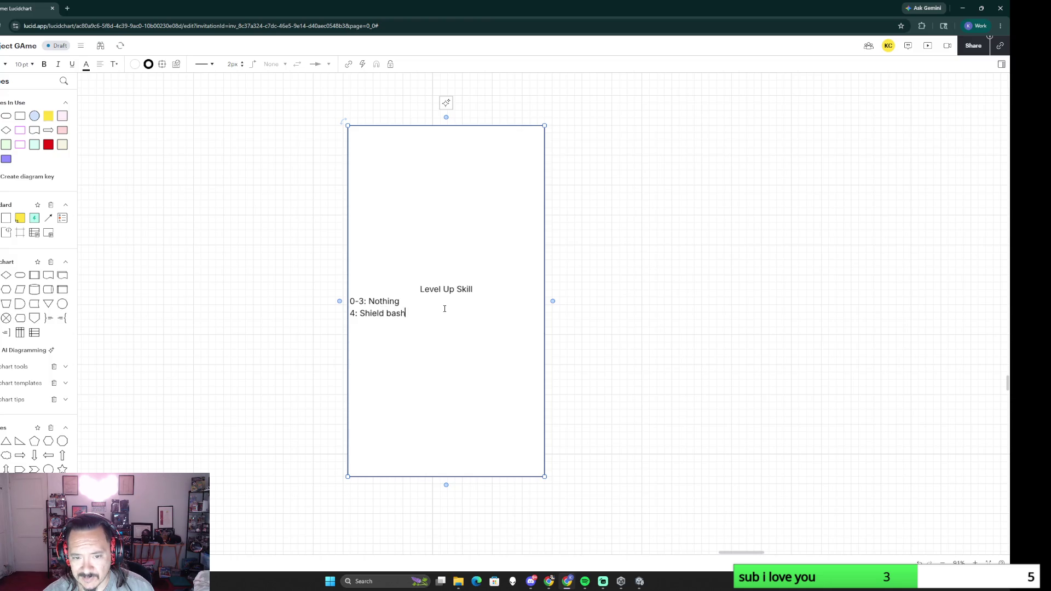
key("Return")
type("5-6: Nothing")
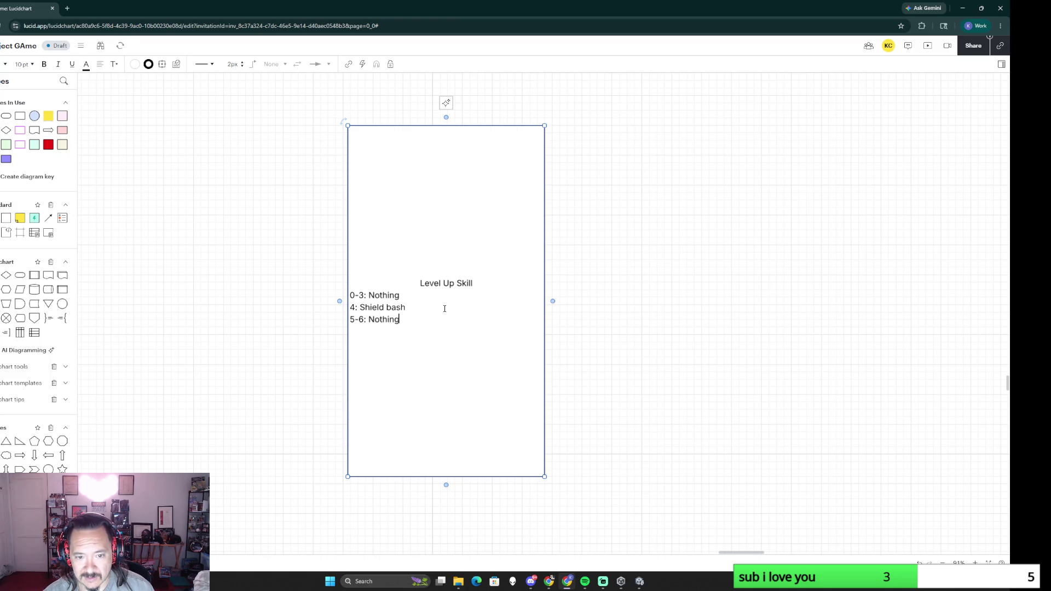
type("Nothing")
key("Return")
type("7: Spell")
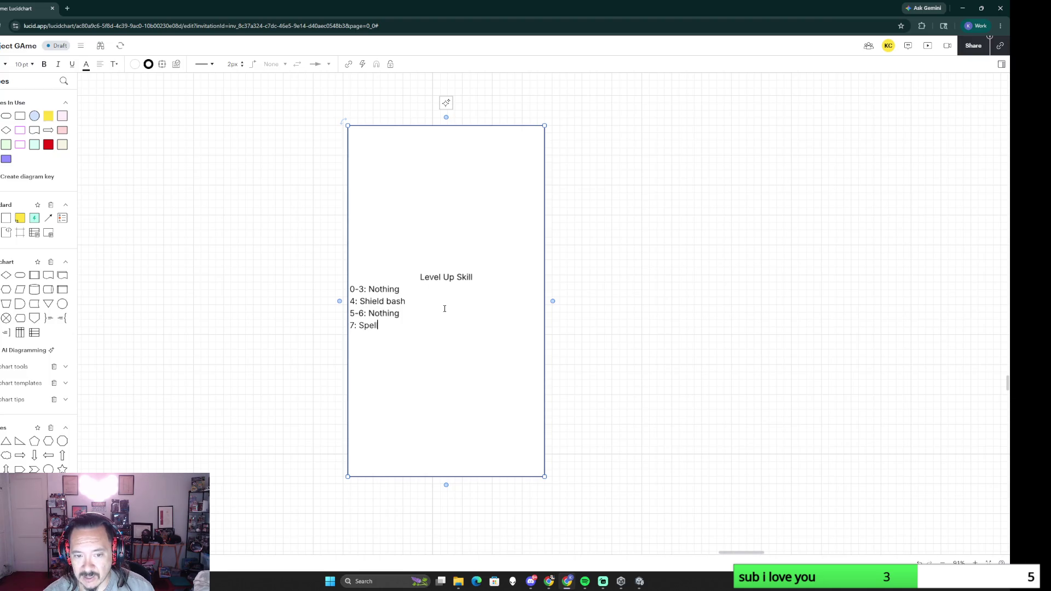
key("Return")
type("8-9: Nothing")
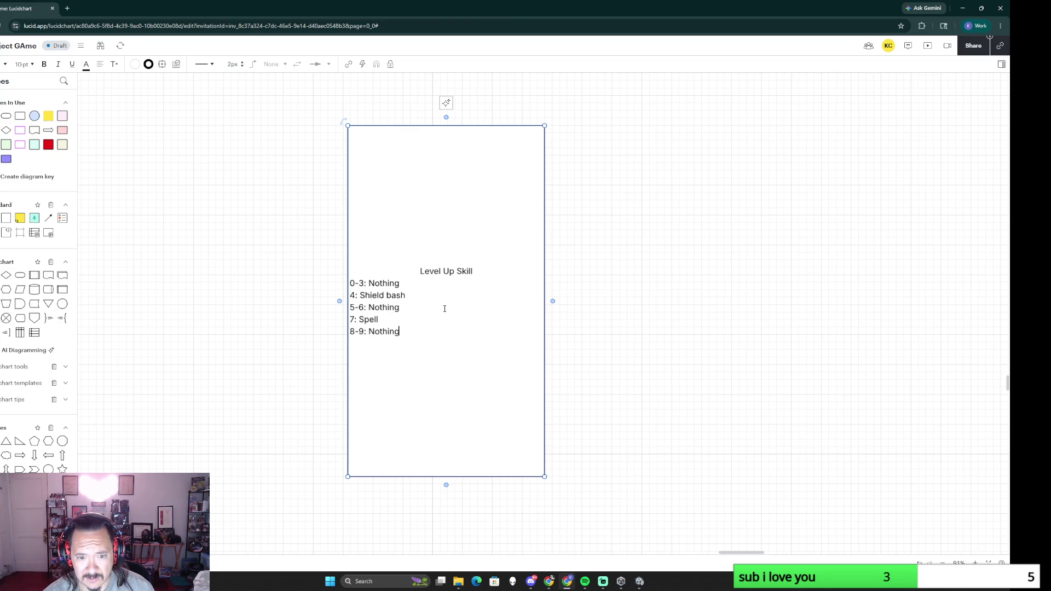
key("Return")
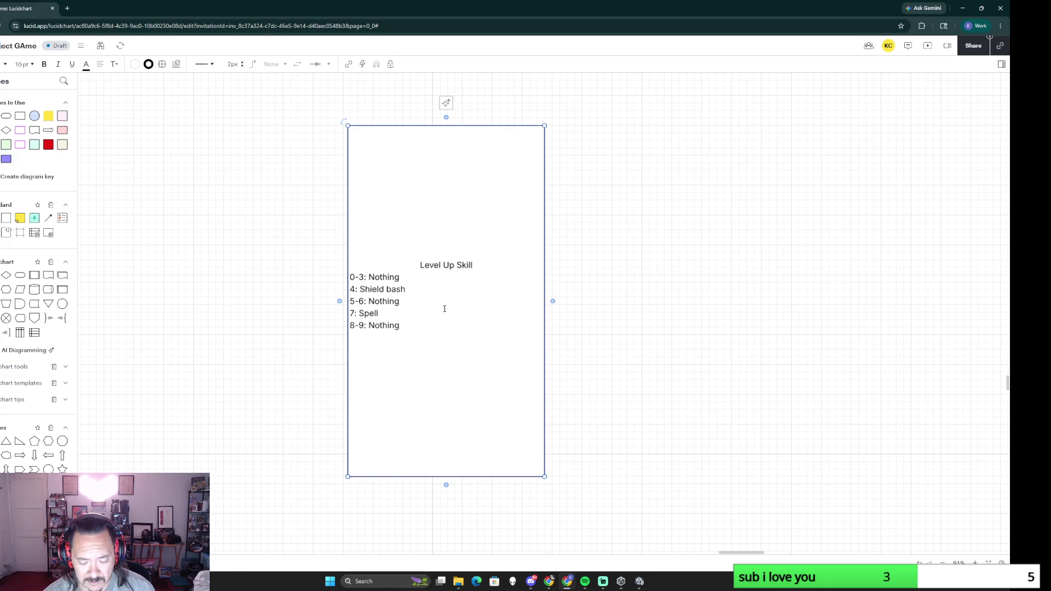
type("10: Spel 2")
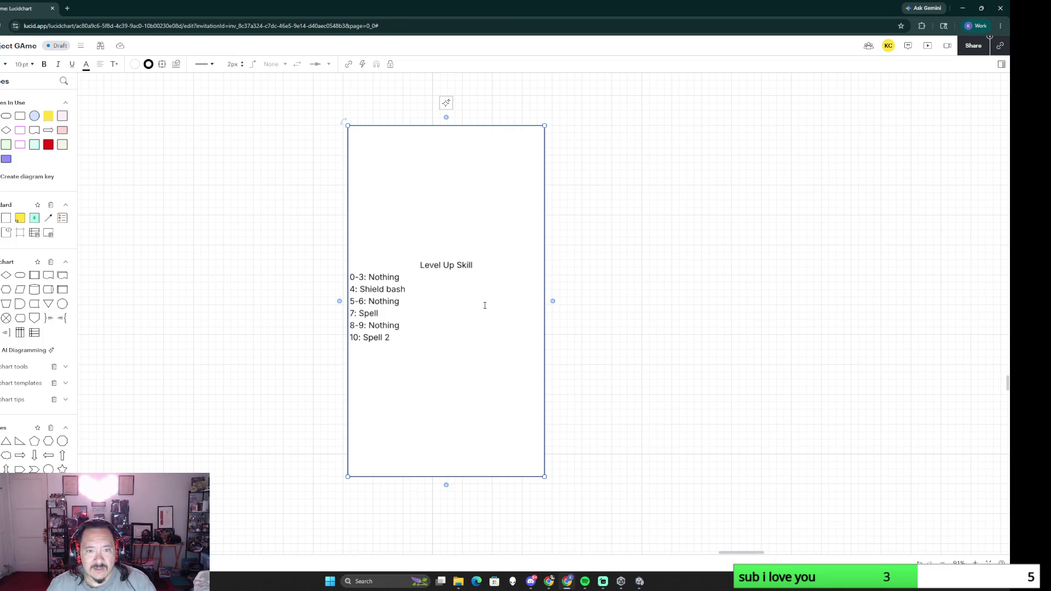
Step: Shorten the Level Up Skill box from its top edge and fill it green
left_click_drag(481, 127, 486, 334)
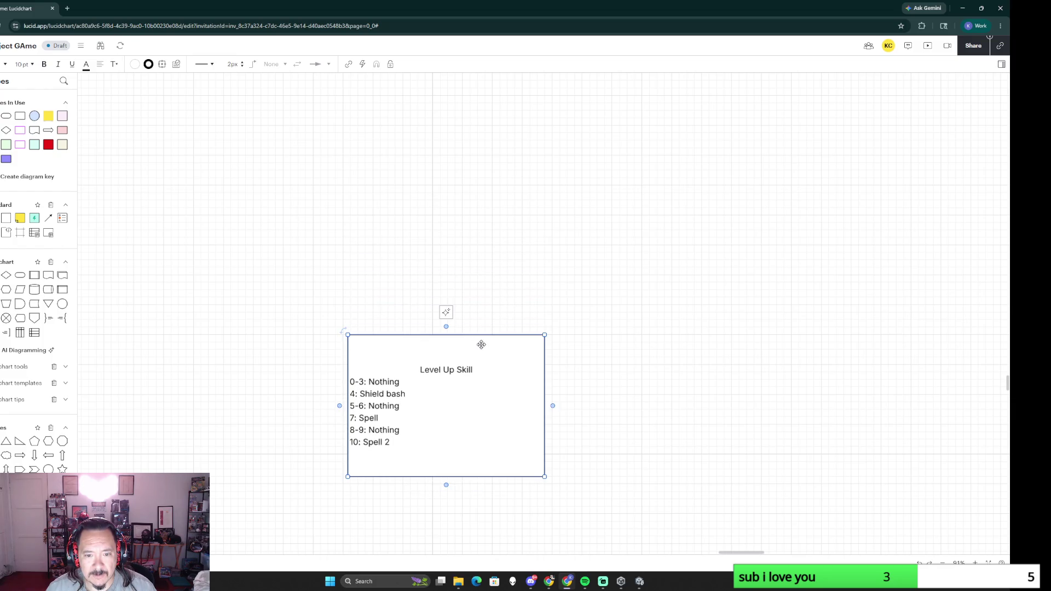
left_click(135, 64)
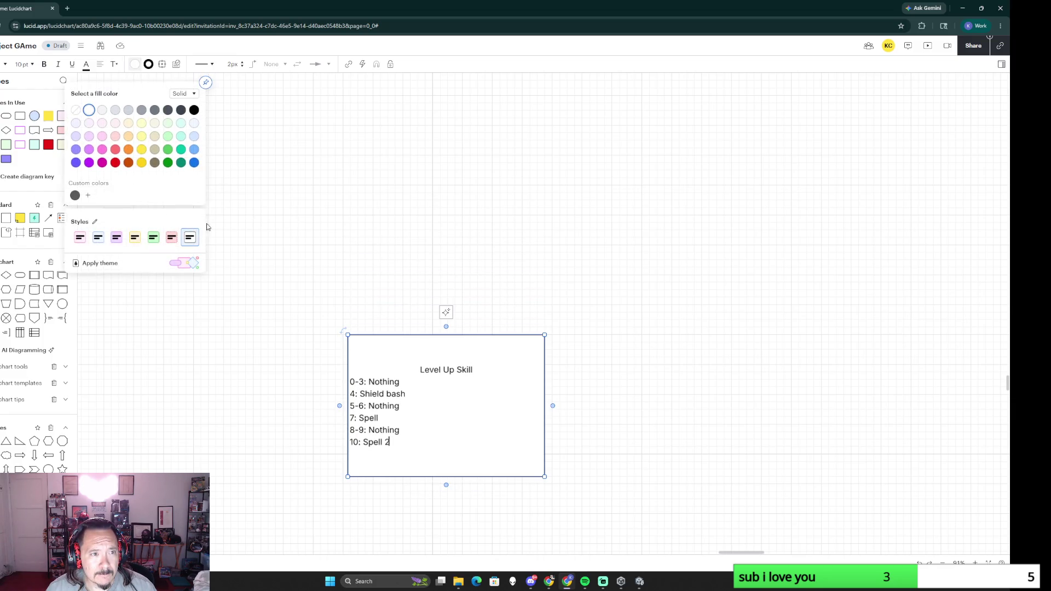
left_click(167, 162)
left_click(235, 382)
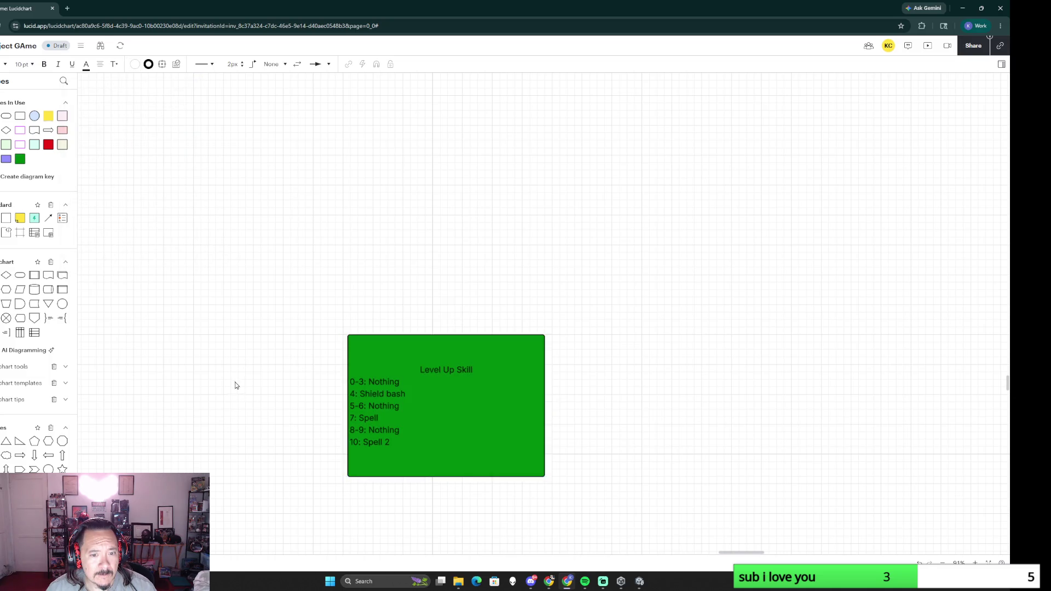
scroll(261, 483, "down", 3, "ctrl")
scroll(280, 472, "down", 3)
scroll(270, 261, "down", 2)
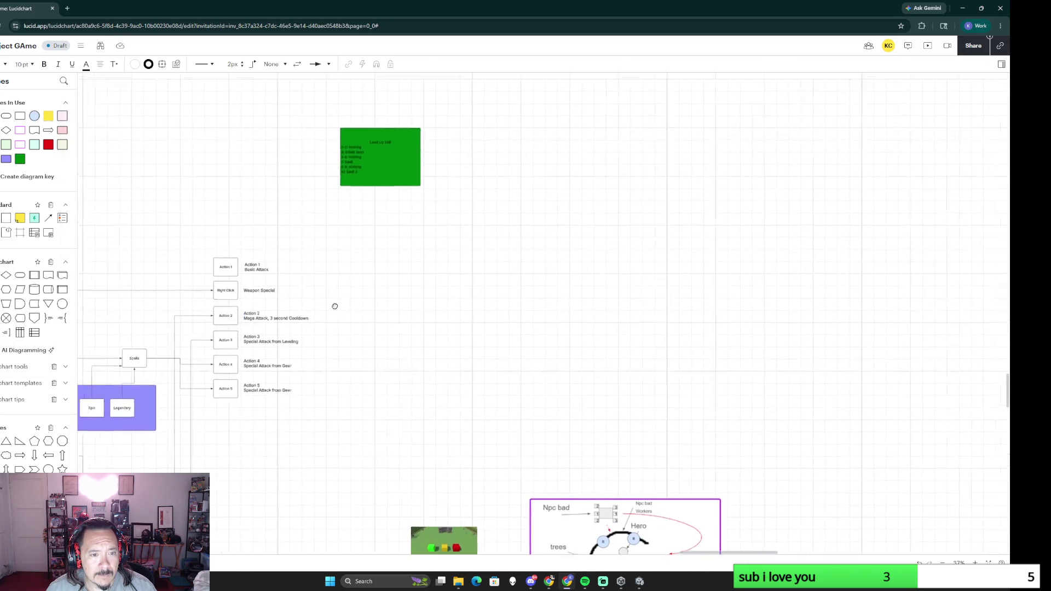
scroll(333, 305, "left", 3)
Step: Move the green box above the Action 1 card in the action list
left_click_drag(534, 176, 437, 196)
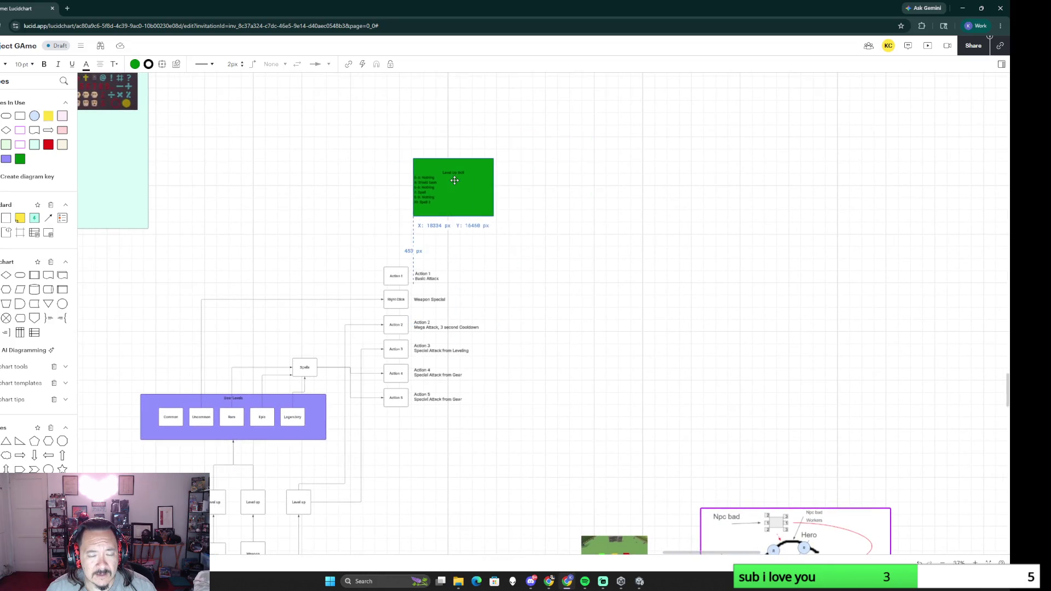
scroll(426, 428, "down", 4)
scroll(425, 429, "left", 1)
right_click(509, 327)
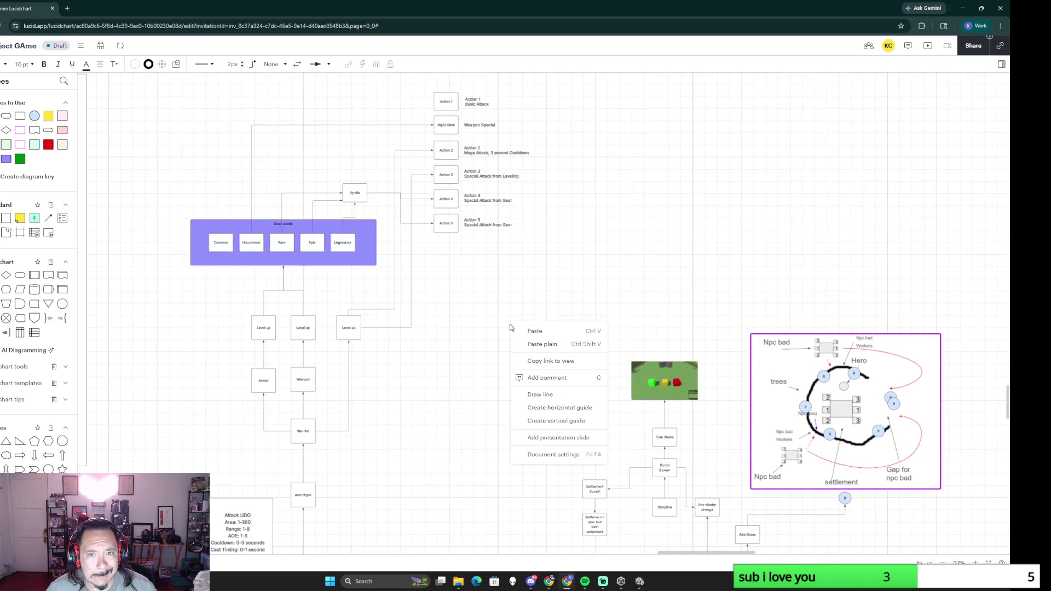
left_click(426, 463)
scroll(498, 317, "up", 3)
scroll(498, 317, "right", 1)
mouse_move(478, 138)
left_mouse_down()
mouse_move(447, 478)
mouse_move(494, 364)
left_mouse_up()
scroll(447, 479, "down", 3)
scroll(448, 479, "left", 2)
scroll(493, 308, "up", 3)
type("Need to finali")
key("BackSpace")
type("ze")
left_click(546, 416)
scroll(545, 417, "down", 3)
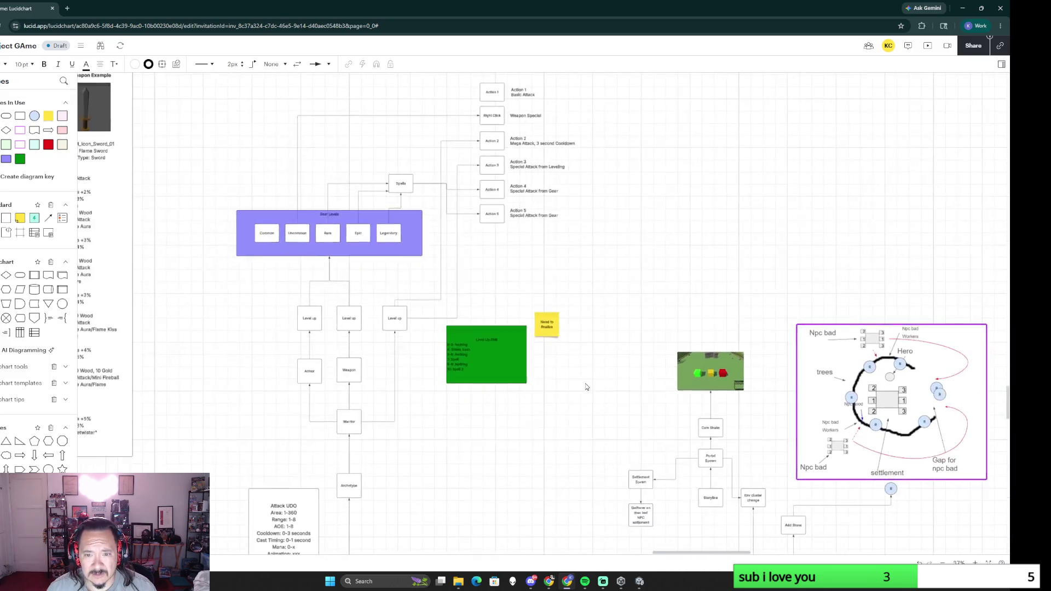
left_click(550, 320)
left_click_drag(560, 337, 576, 355)
left_click(564, 424)
scroll(534, 420, "down", 2)
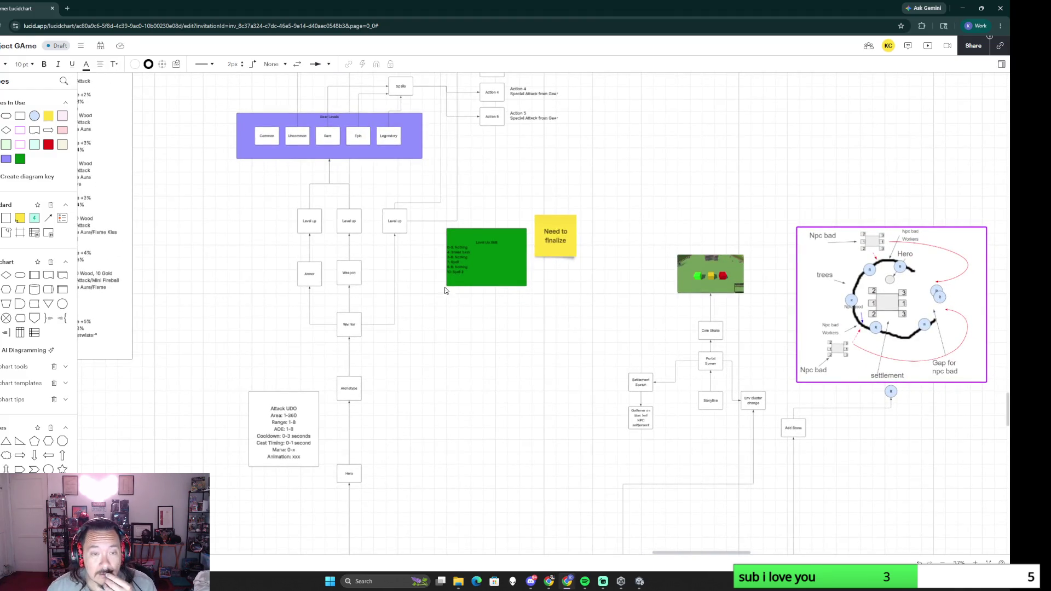
scroll(460, 293, "down", 3, "ctrl")
scroll(505, 270, "up", 3, "ctrl")
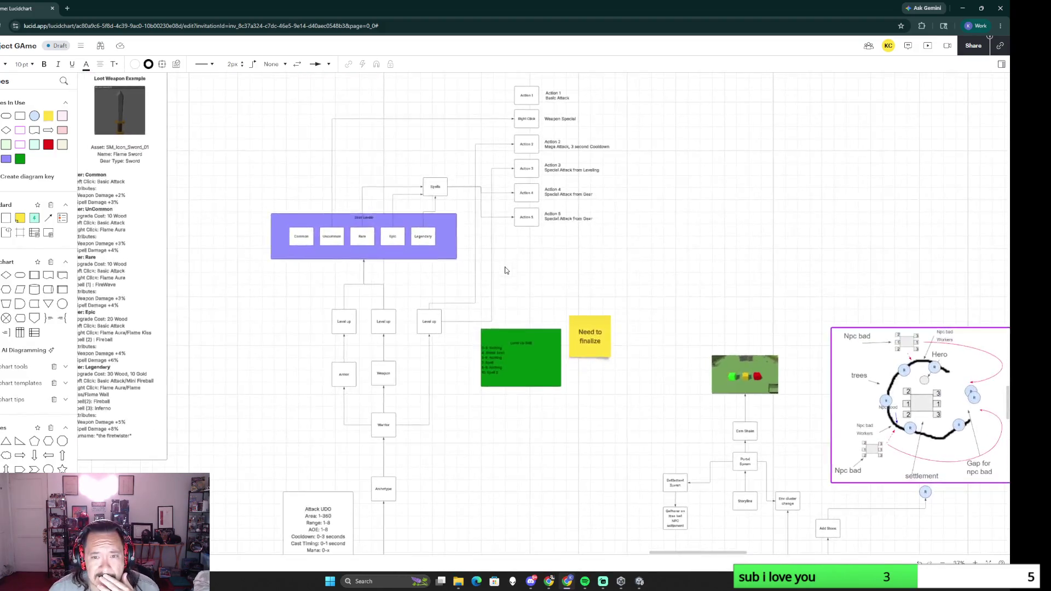
scroll(519, 271, "up", 3, "ctrl")
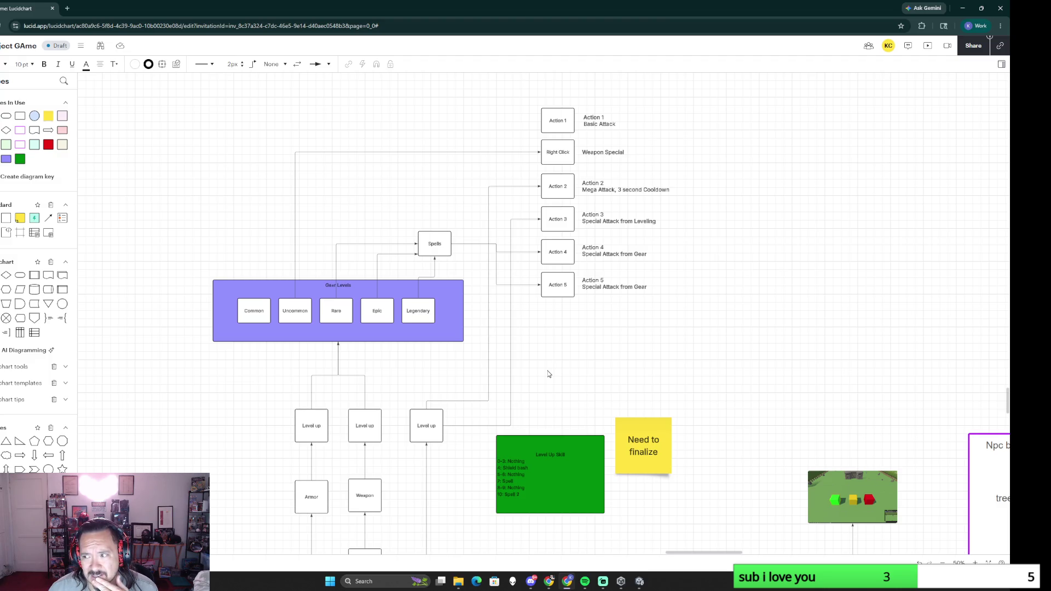
scroll(549, 374, "down", 2)
scroll(549, 374, "down", 1)
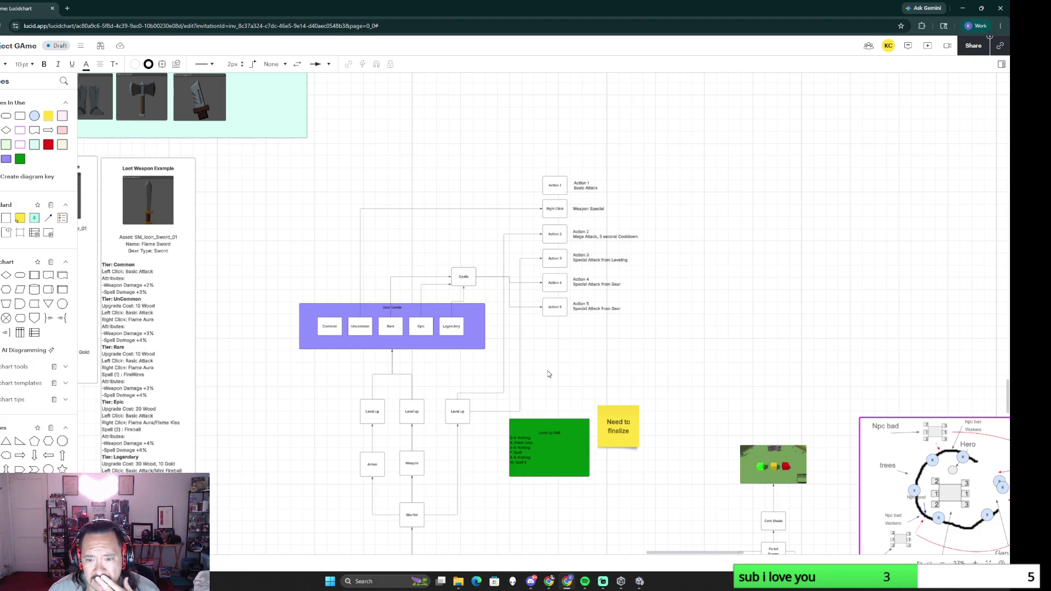
scroll(549, 378, "up", 2)
scroll(550, 375, "down", 1)
scroll(550, 376, "down", 1)
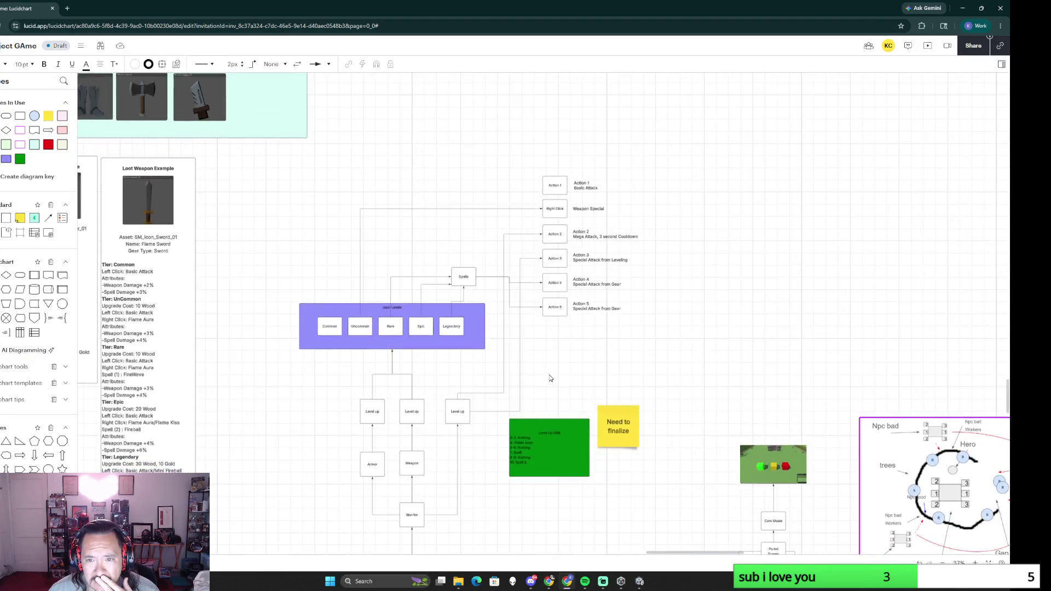
scroll(556, 341, "down", 3)
scroll(559, 158, "up", 1)
scroll(566, 247, "up", 1)
Step: Place the Attack UDO box beside the Level up boxes and regroup the green box and finalize note leftward
left_click(393, 468)
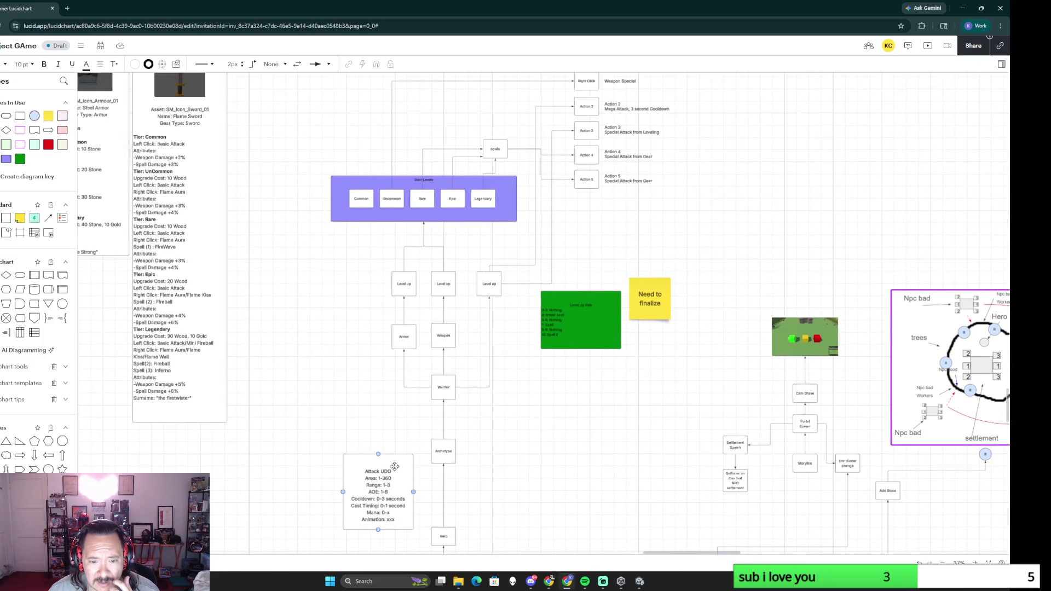
left_click_drag(394, 467, 368, 285)
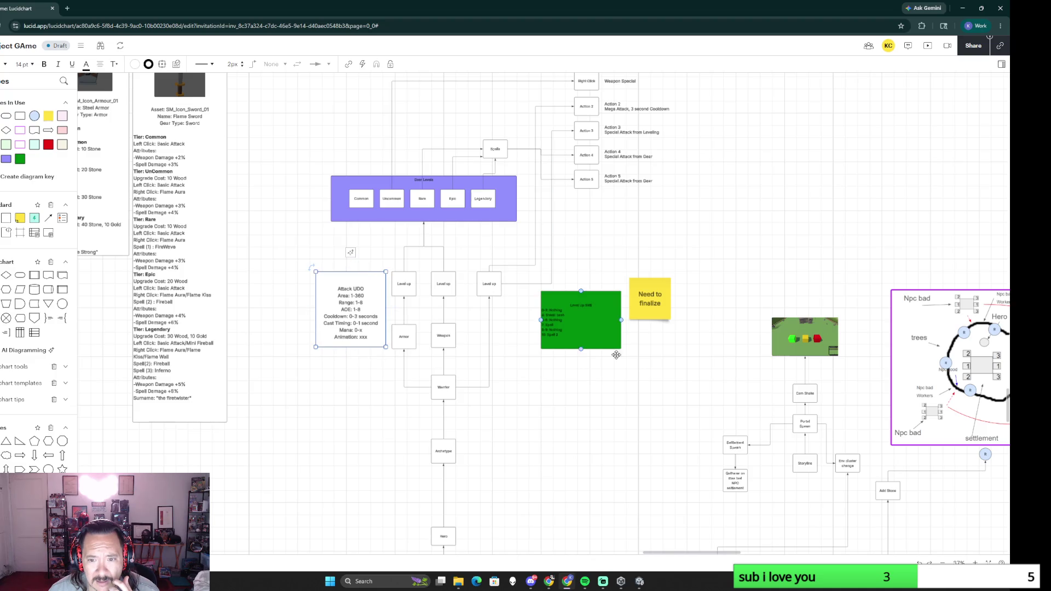
left_click_drag(595, 328, 558, 329)
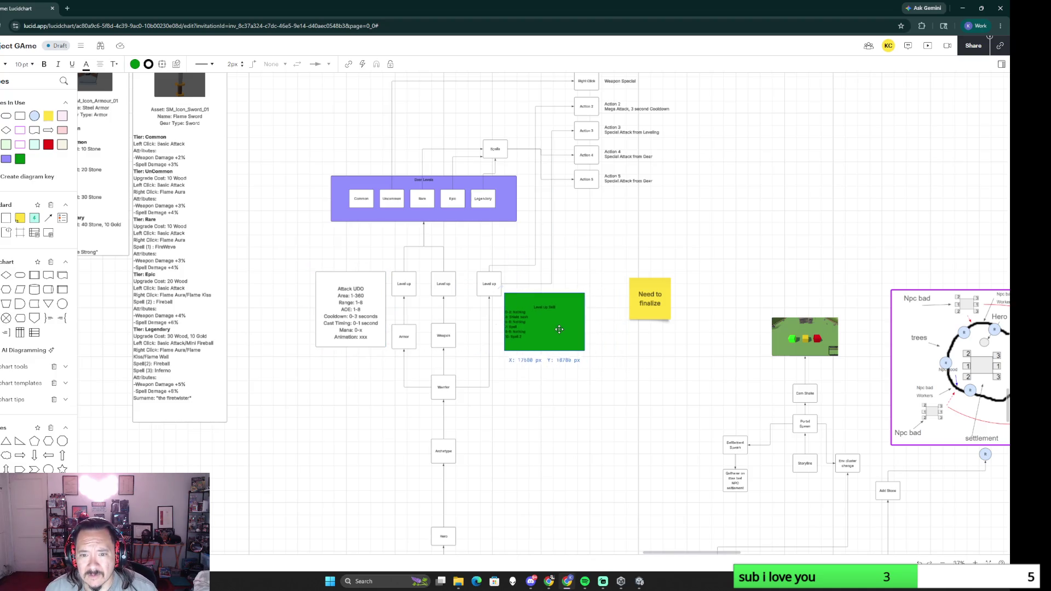
left_click_drag(637, 298, 597, 316)
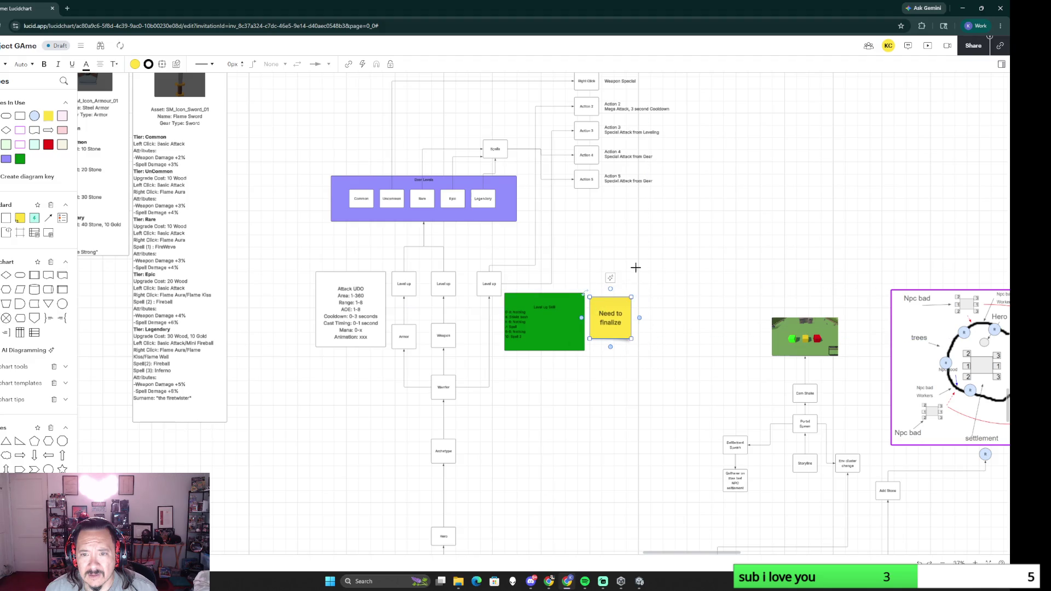
scroll(687, 271, "up", 2)
left_click_drag(661, 270, 720, 353)
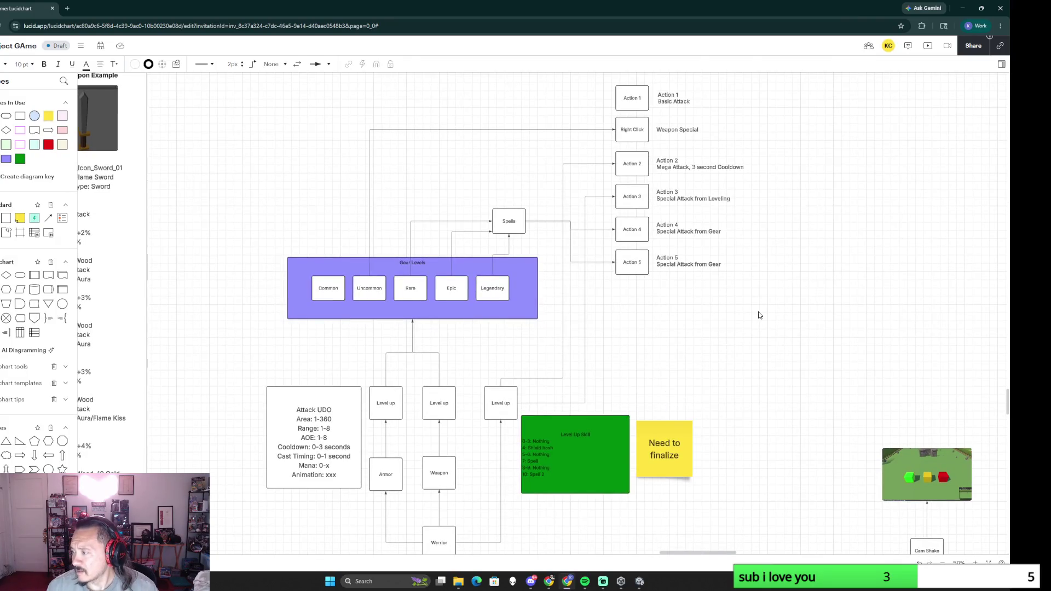
Step: Search Google for database UDO, expand the AI Overview, then return to the diagram
left_click(67, 8)
type("database udo")
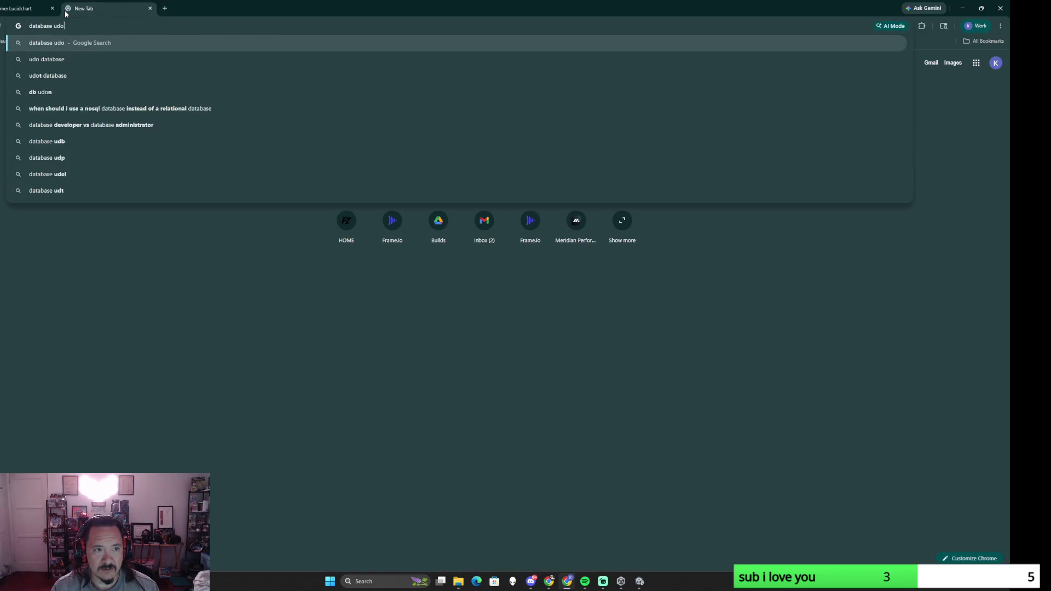
key("Return")
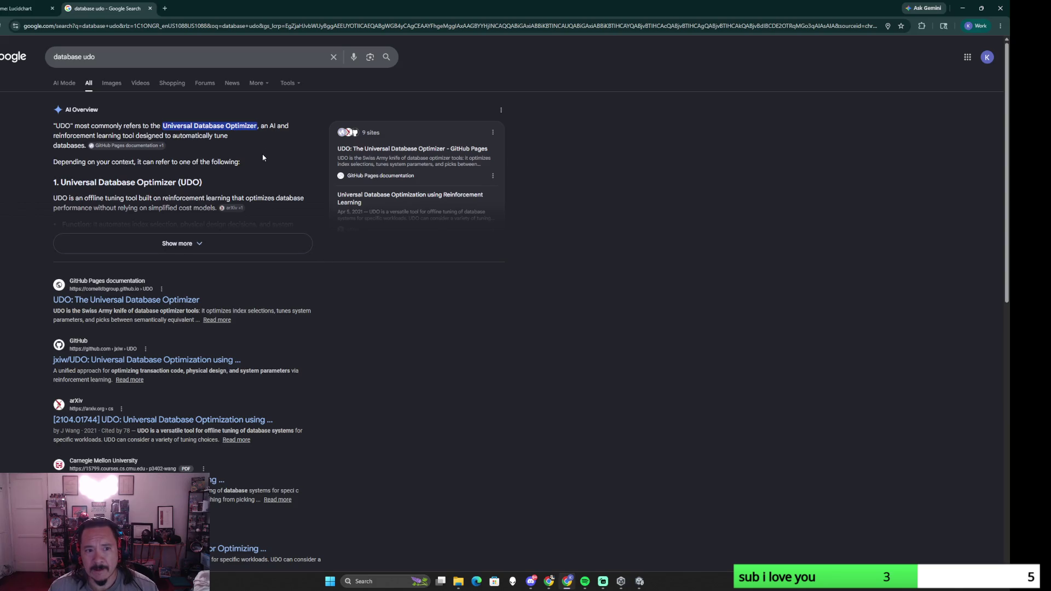
left_click(252, 243)
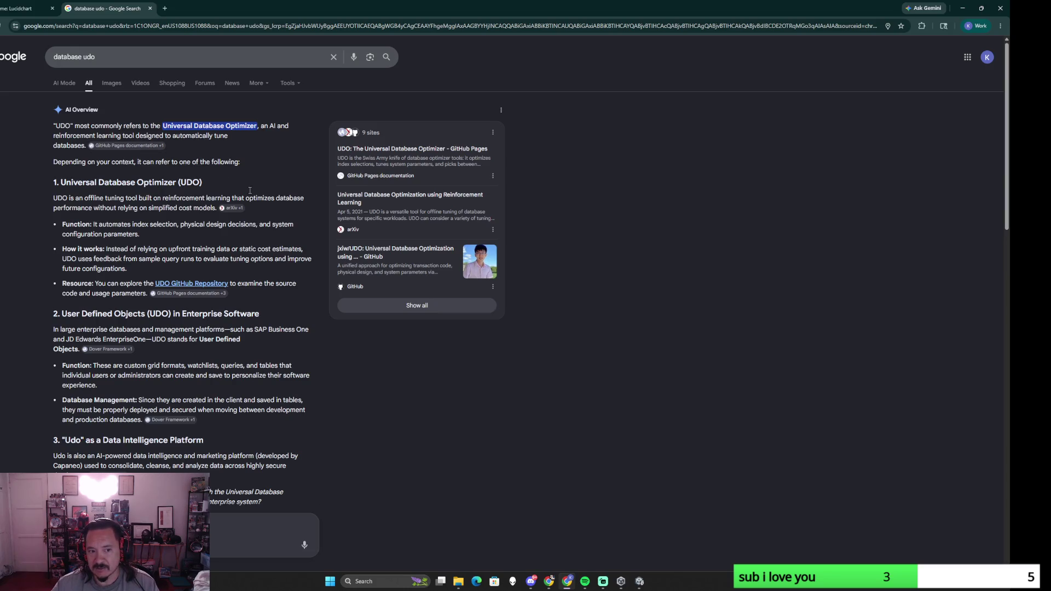
left_click(150, 9)
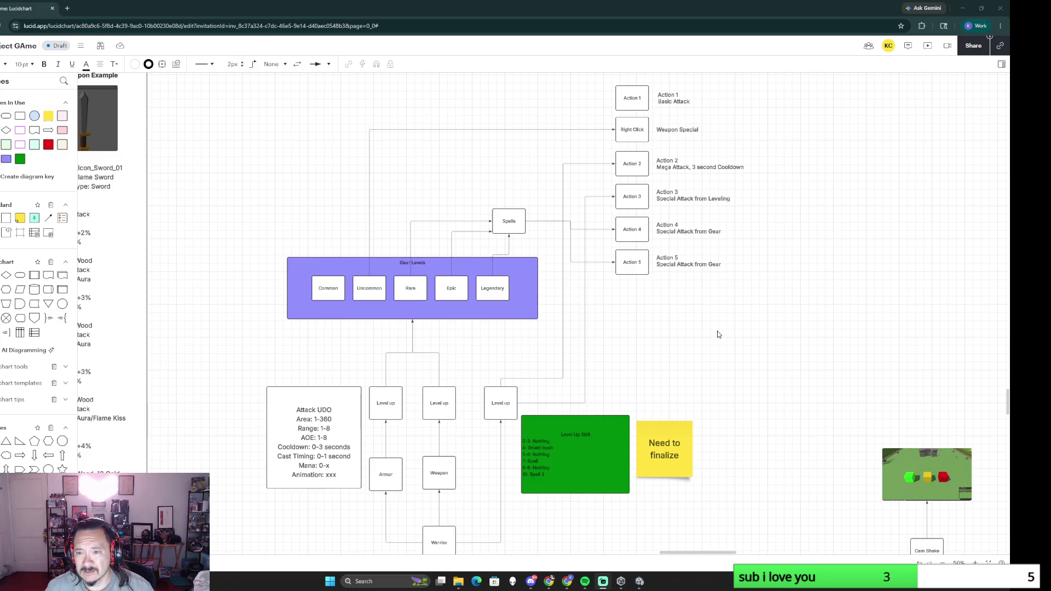
scroll(717, 335, "down", 2)
scroll(716, 335, "up", 1)
scroll(715, 336, "up", 1)
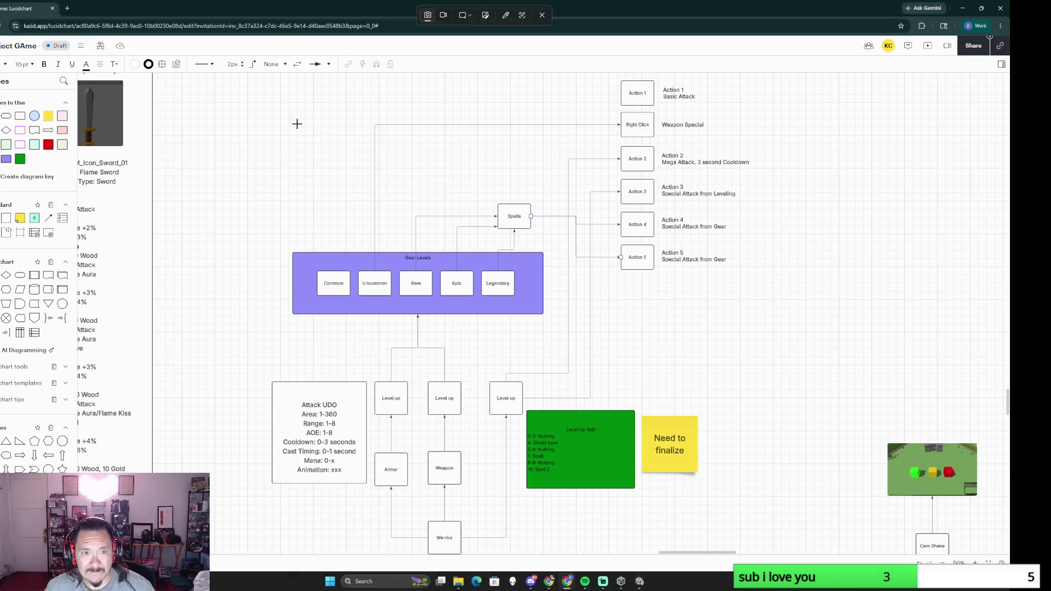
Step: Capture the gear levels and actions diagram area with the Snipping Tool
key("super+shift+s")
left_click_drag(247, 74, 756, 557)
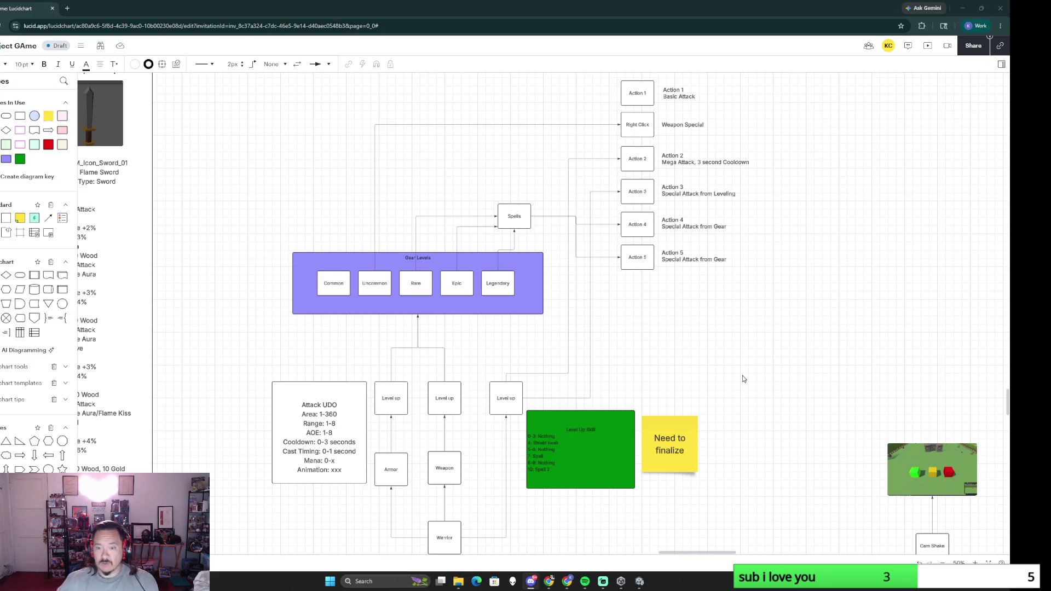
scroll(725, 516, "down", 3)
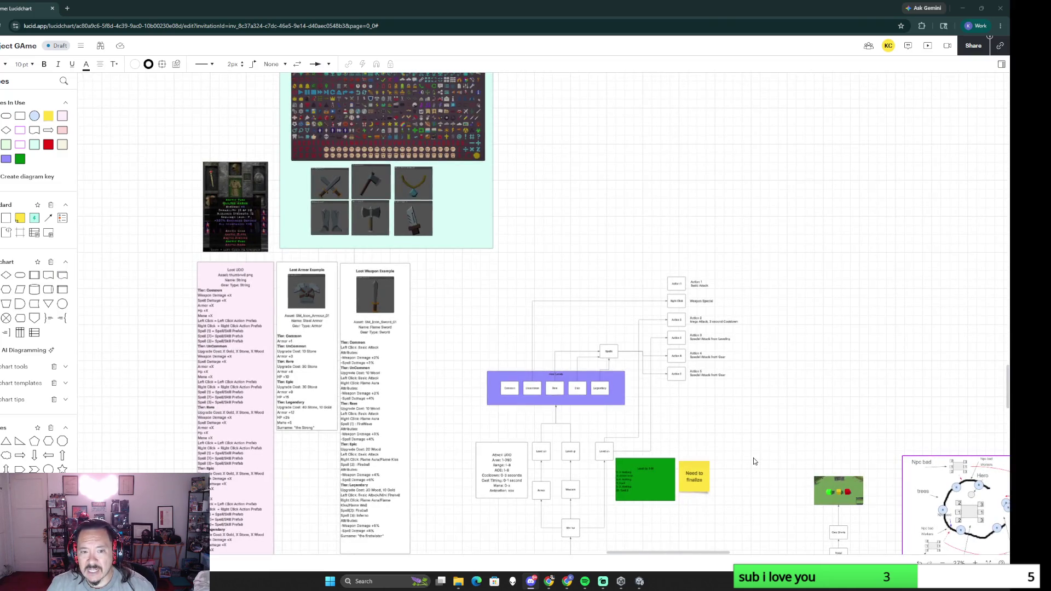
scroll(763, 400, "down", 3)
scroll(698, 392, "down", 3)
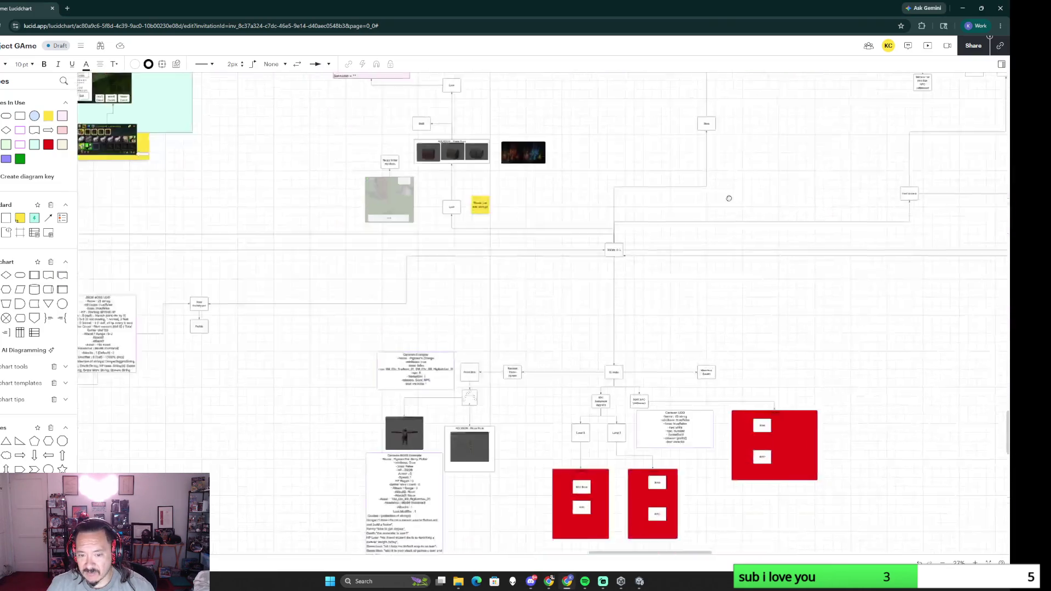
scroll(559, 345, "down", 2)
scroll(534, 387, "up", 2)
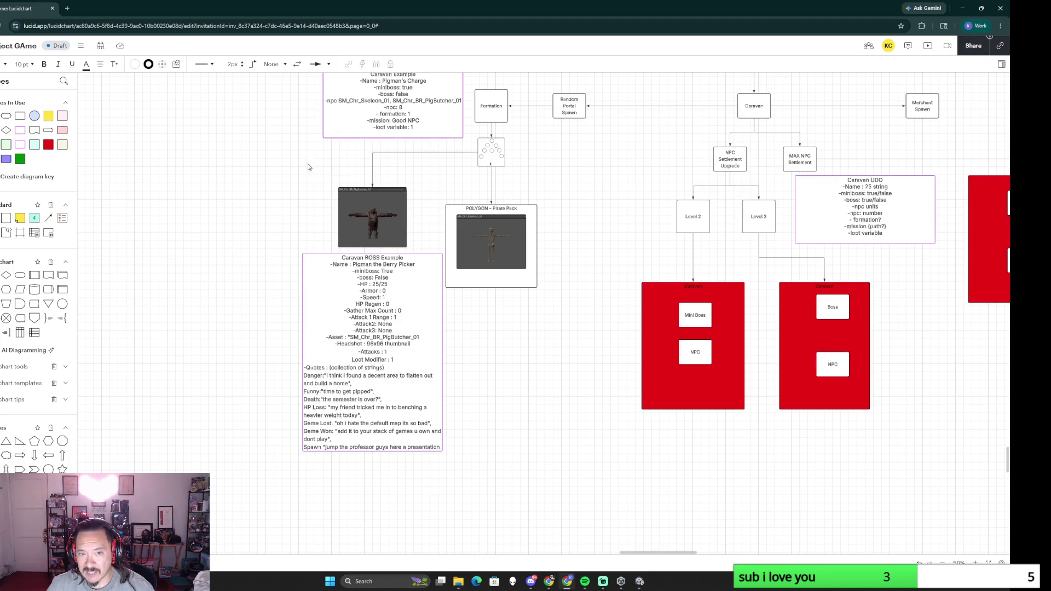
left_click_drag(313, 170, 372, 425)
scroll(372, 427, "down", 5)
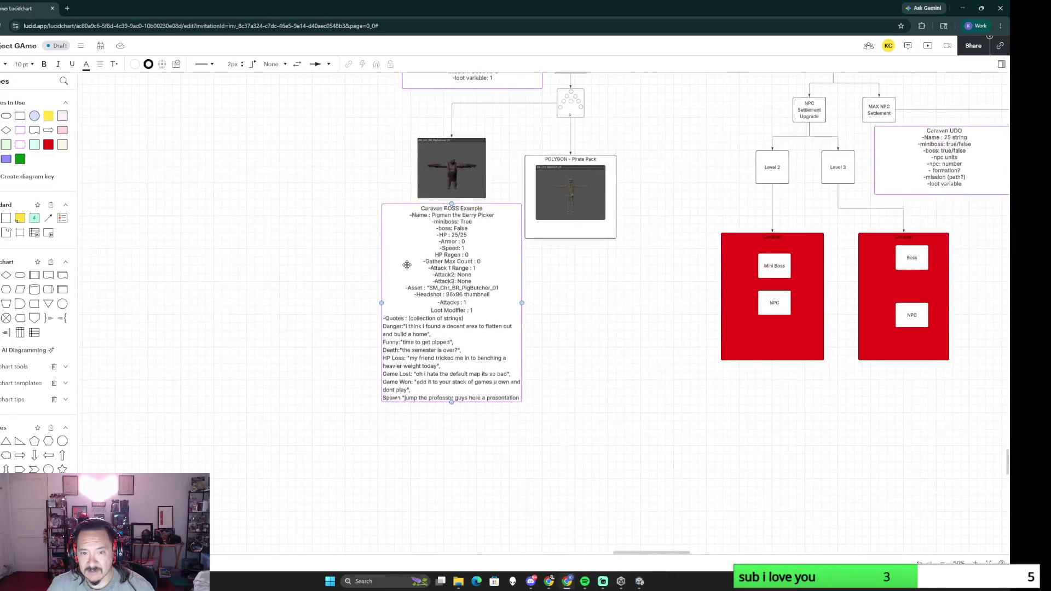
scroll(470, 426, "down", 2)
scroll(470, 426, "up", 3)
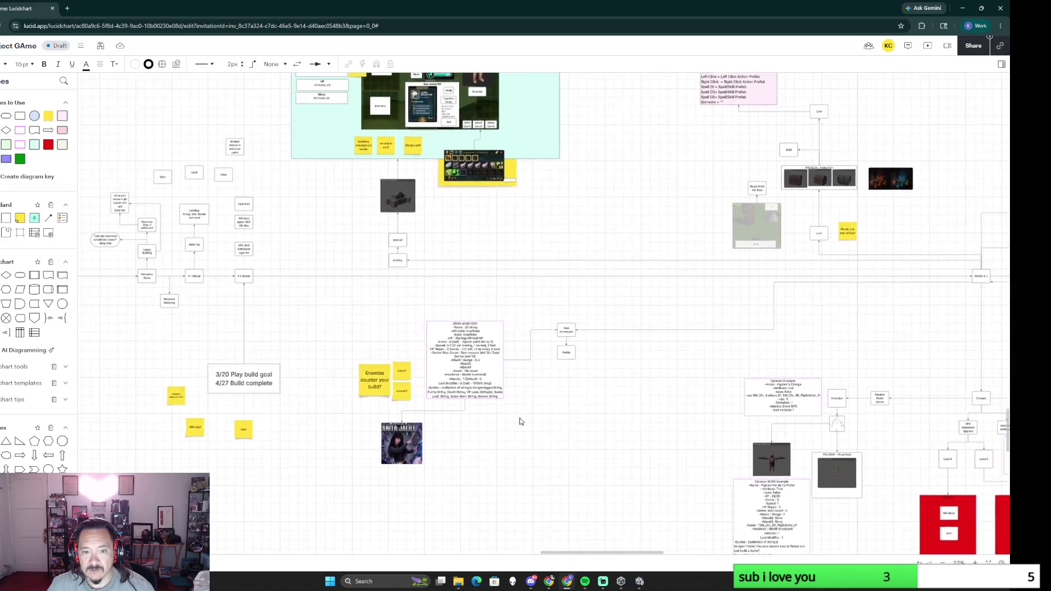
scroll(520, 422, "up", 3)
scroll(485, 356, "up", 2)
scroll(606, 361, "up", 2)
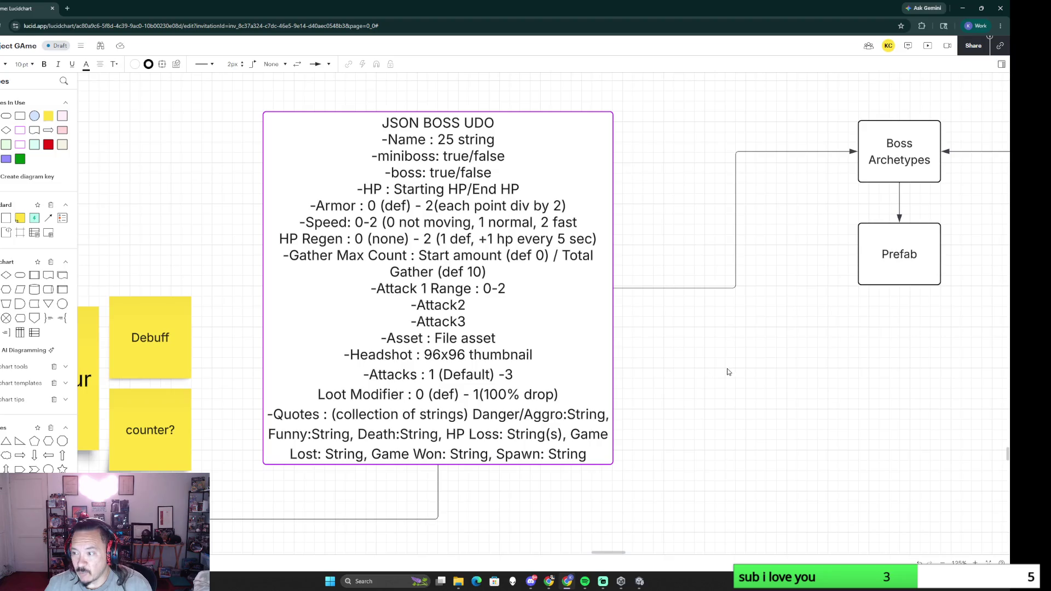
left_click_drag(957, 408, 657, 360)
scroll(713, 390, "down", 3)
left_click_drag(713, 390, 411, 282)
scroll(647, 286, "up", 2)
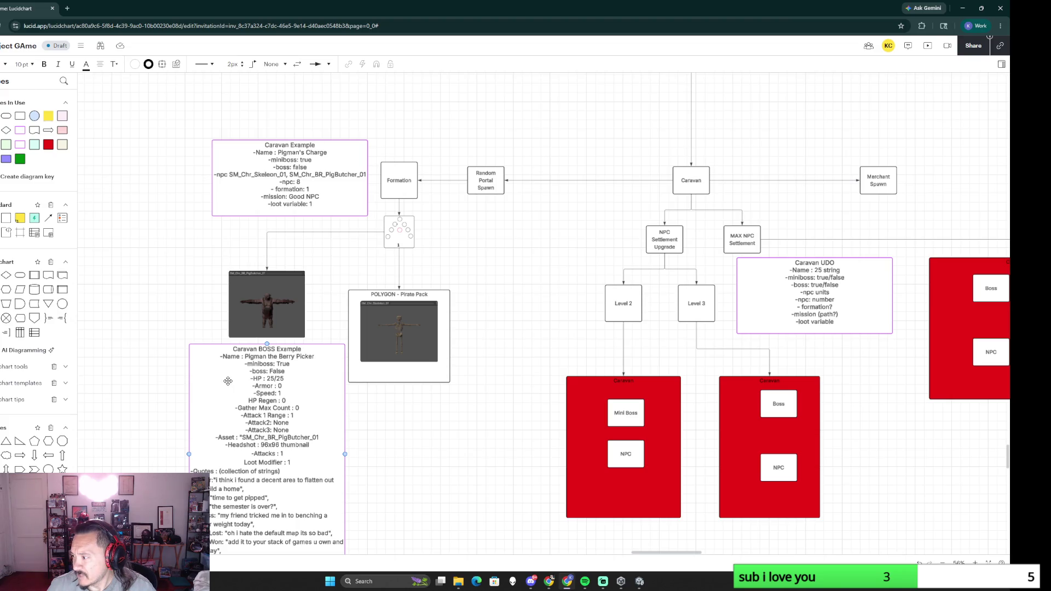
scroll(228, 380, "down", 3)
scroll(164, 353, "down", 3)
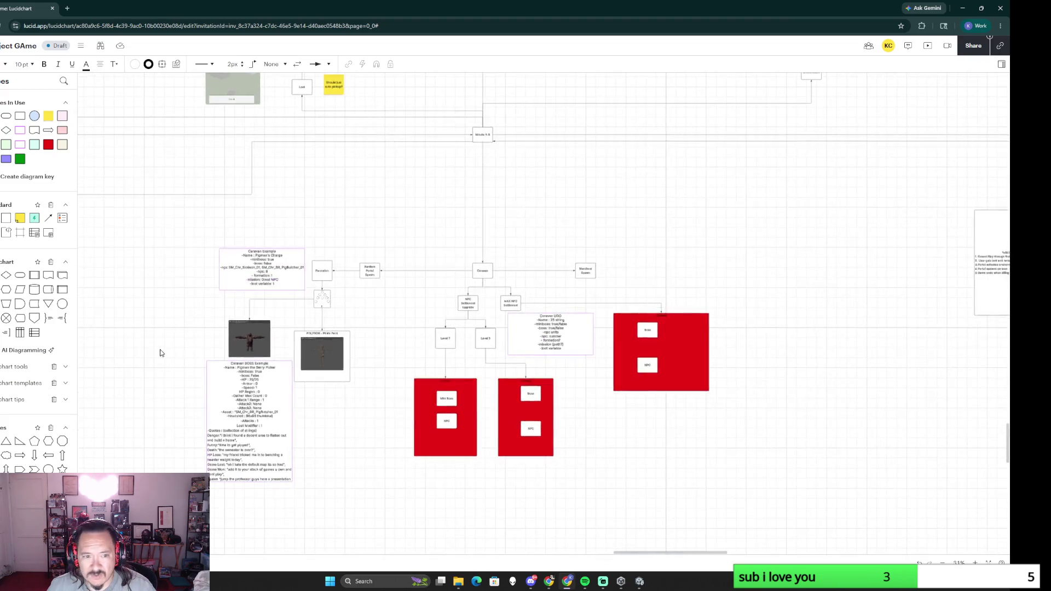
left_click_drag(159, 352, 551, 357)
scroll(466, 301, "up", 3)
left_click_drag(432, 266, 495, 315)
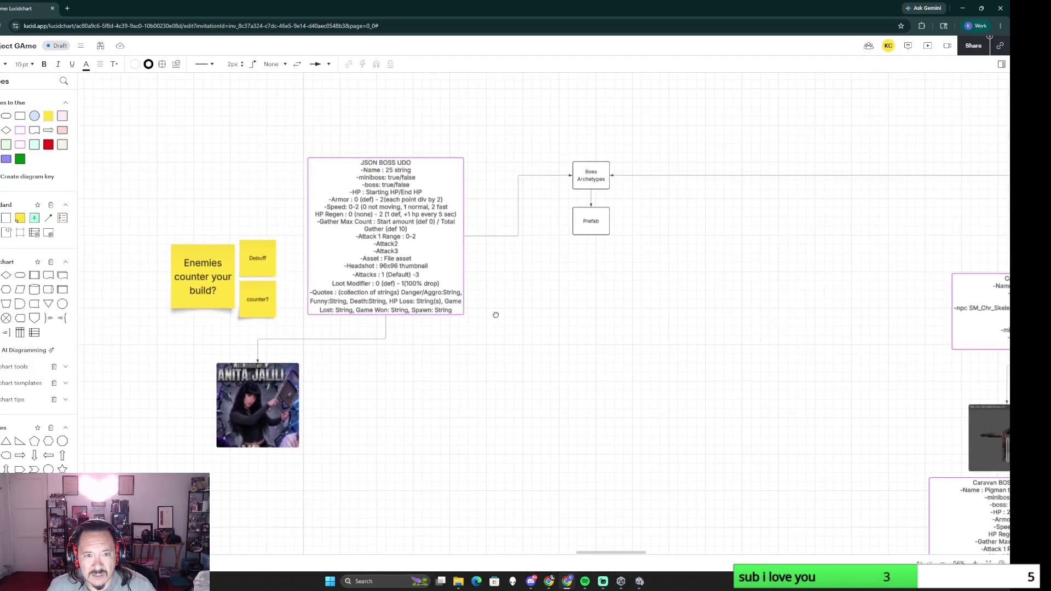
left_click(372, 163)
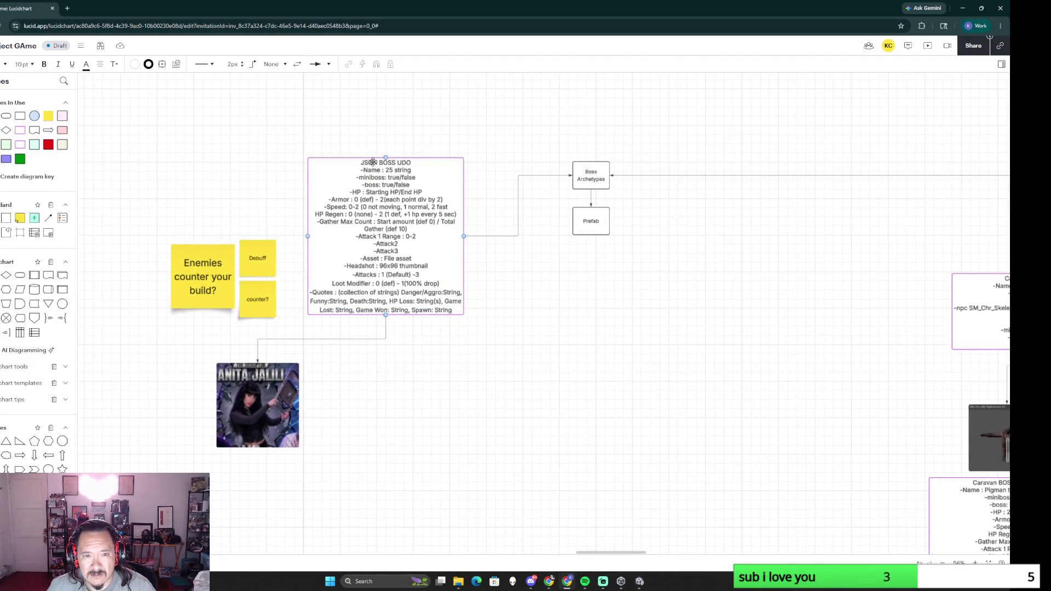
left_click(666, 399)
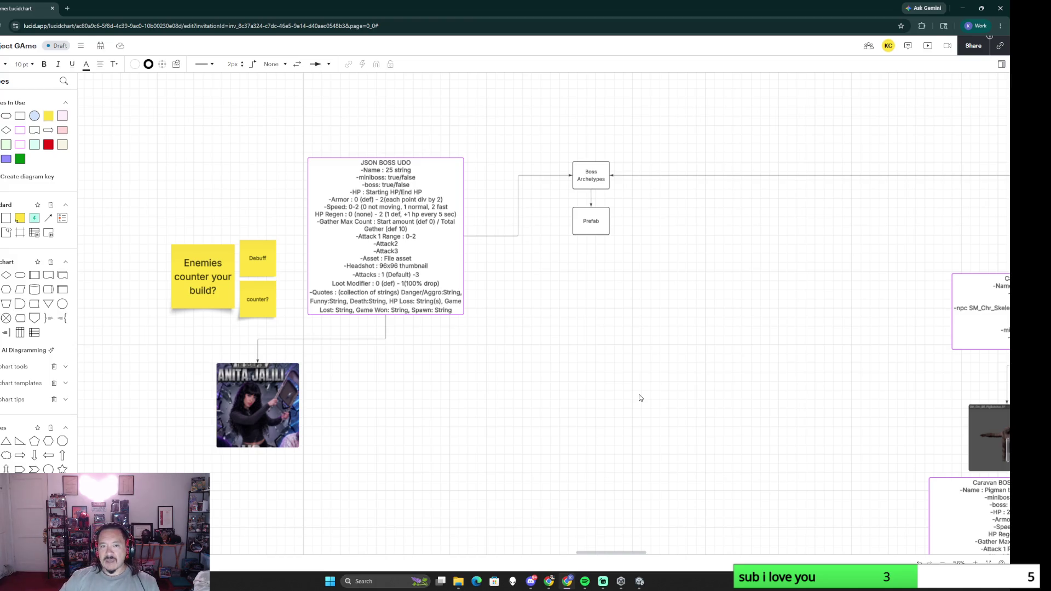
left_click_drag(861, 486, 889, 490)
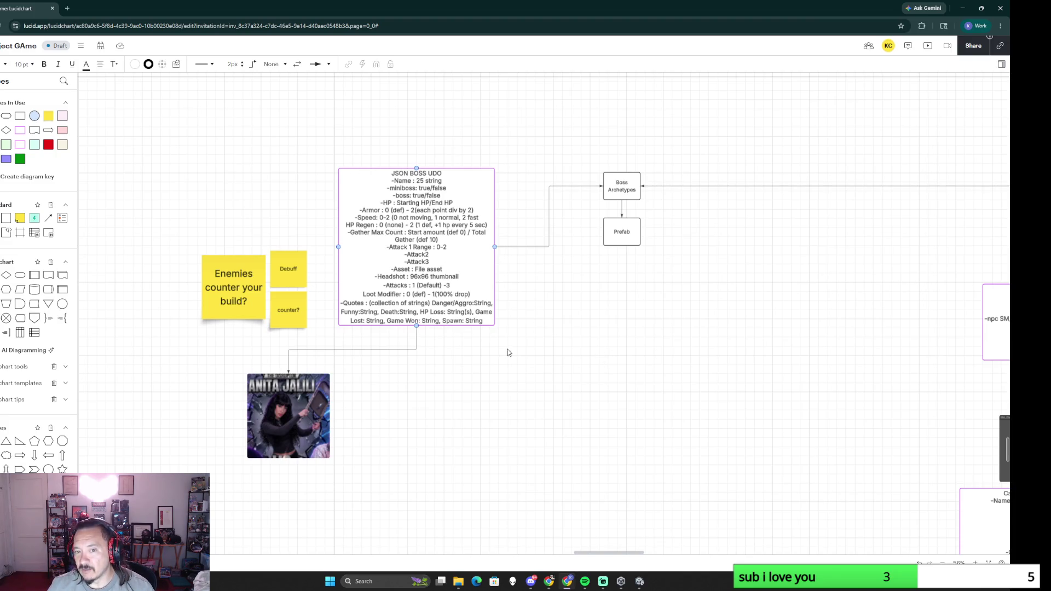
scroll(512, 364, "down", 2)
scroll(512, 364, "down", 3)
scroll(612, 330, "down", 3)
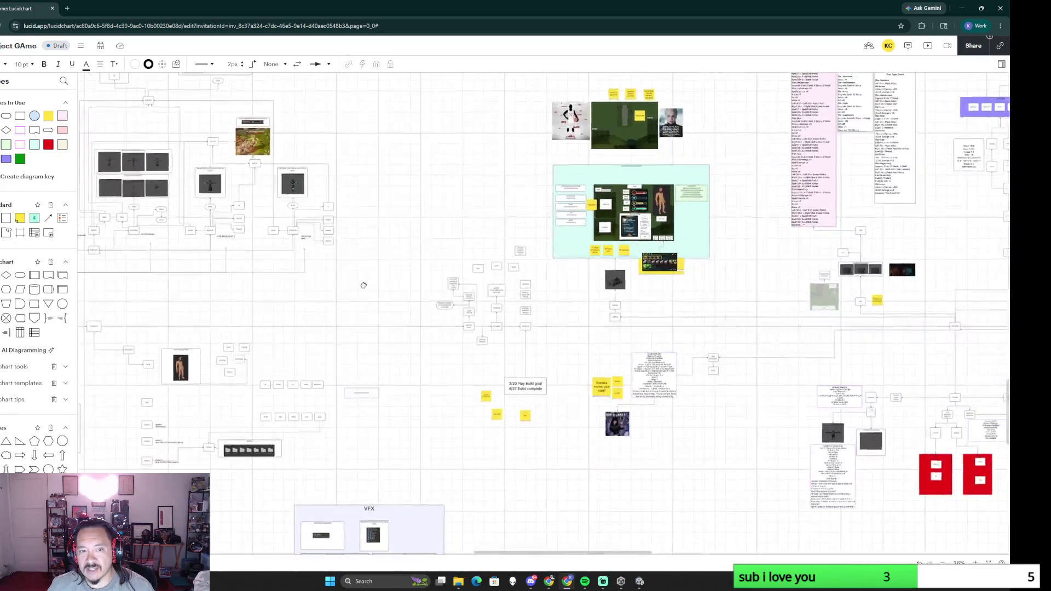
scroll(612, 330, "up", 2)
scroll(556, 324, "up", 2)
scroll(535, 333, "right", 3)
scroll(660, 327, "right", 2)
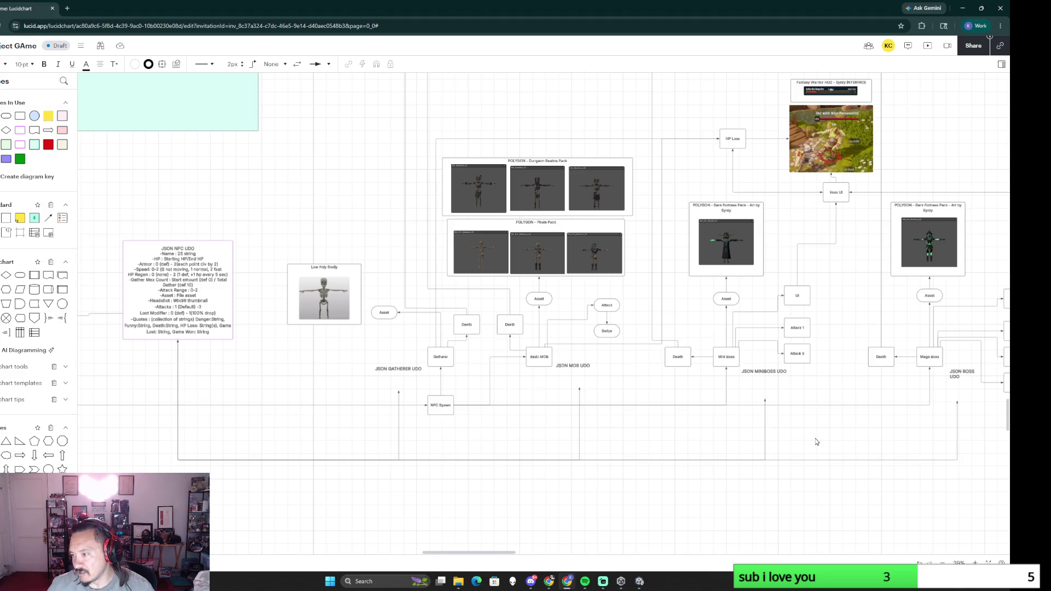
scroll(881, 449, "down", 3)
scroll(641, 406, "up", 2)
scroll(629, 411, "up", 2)
scroll(631, 411, "up", 2)
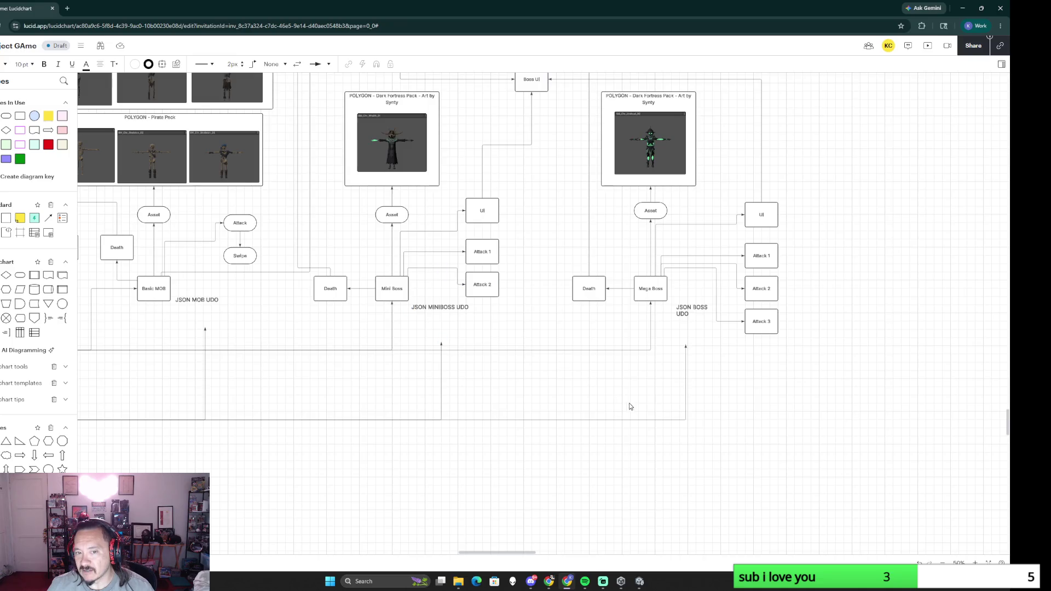
scroll(627, 405, "down", 3)
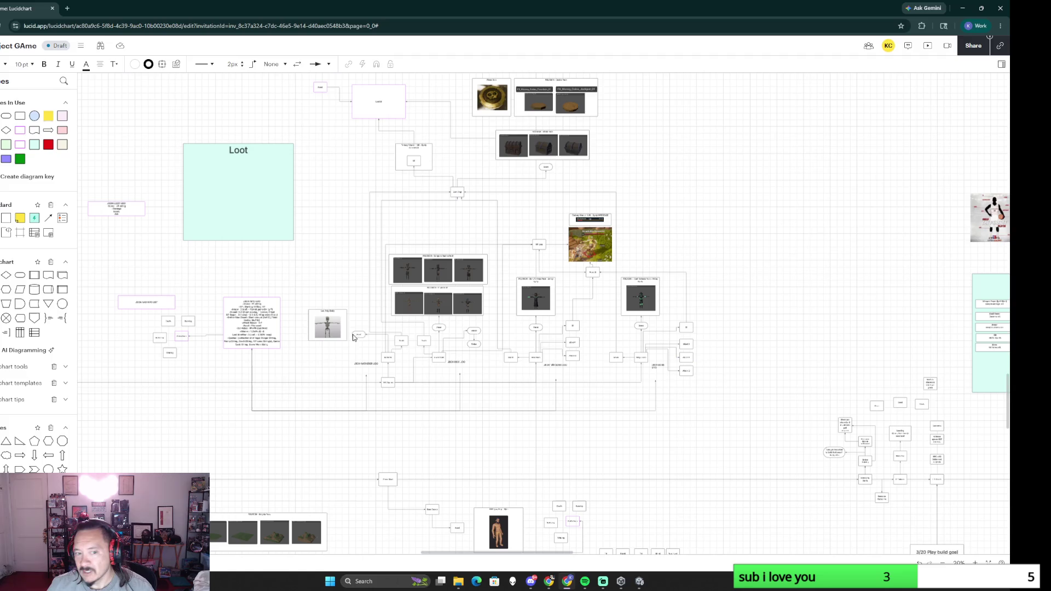
scroll(622, 392, "up", 5)
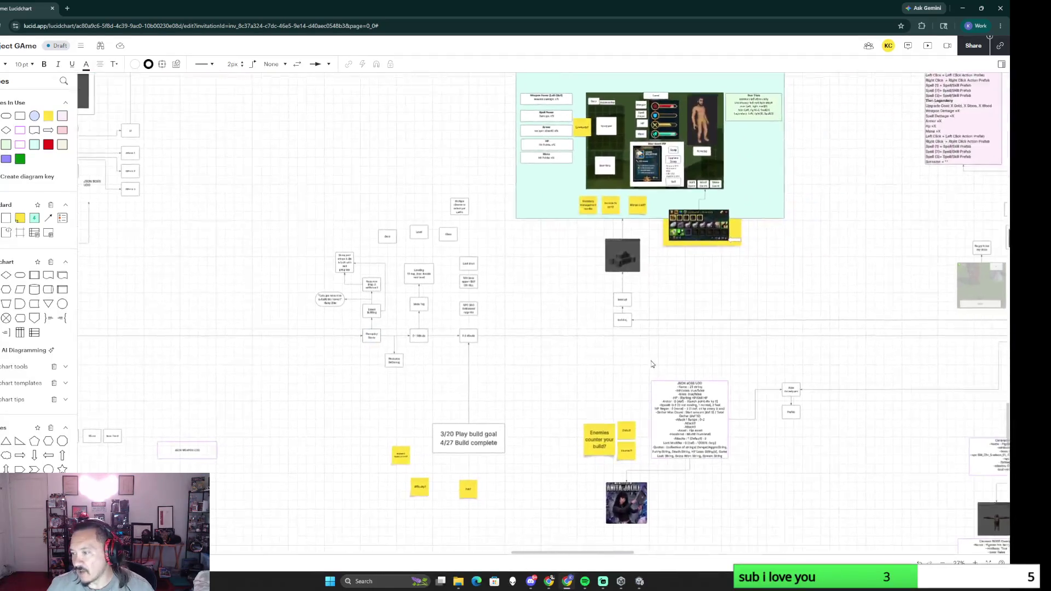
scroll(789, 357, "down", 2)
scroll(682, 422, "up", 3)
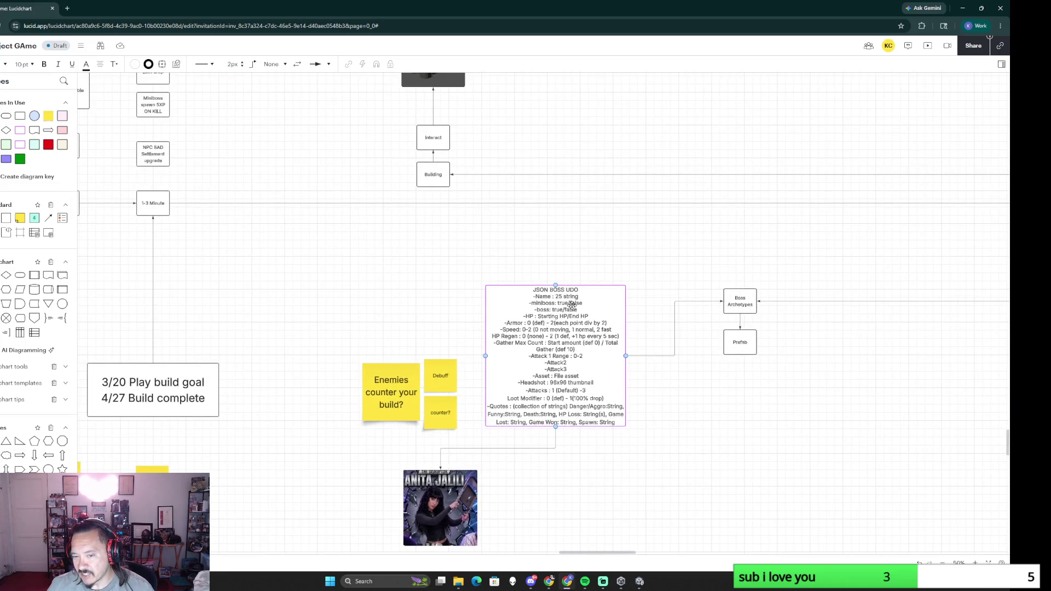
scroll(571, 304, "up", 3)
scroll(725, 398, "down", 5)
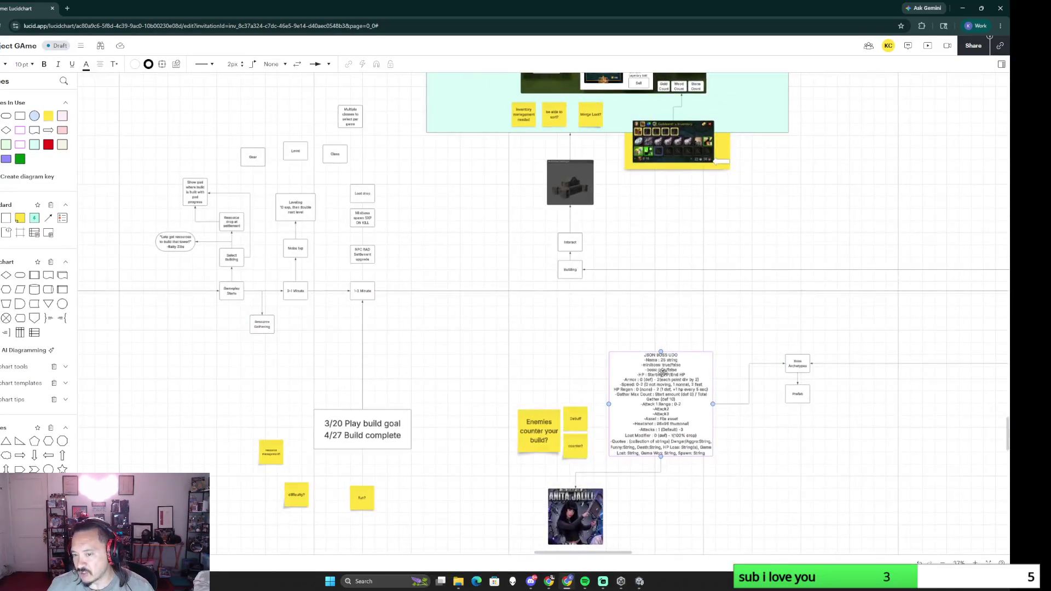
scroll(823, 495, "down", 2)
mouse_move(818, 490)
left_mouse_down()
mouse_move(751, 347)
mouse_move(578, 354)
left_mouse_up()
left_click(771, 433)
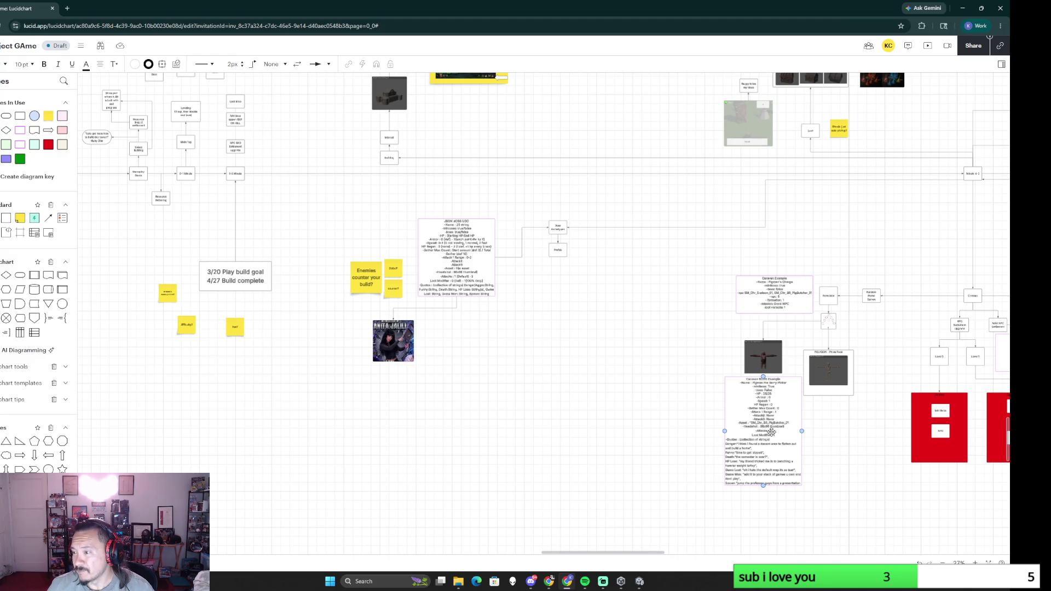
left_click(891, 503)
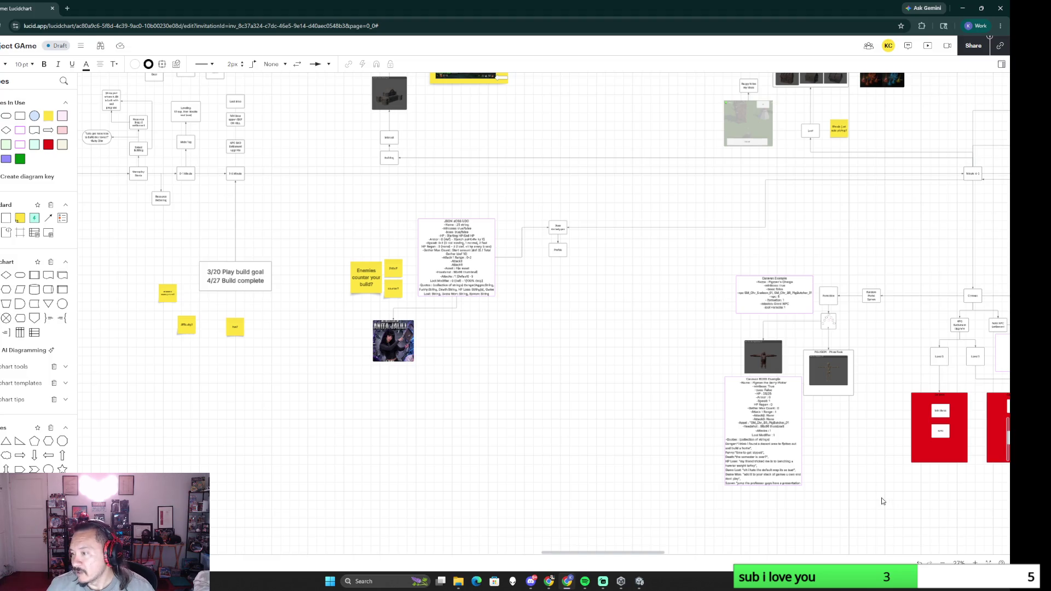
scroll(878, 498, "up", 2)
scroll(634, 403, "up", 1)
scroll(739, 378, "up", 3)
scroll(852, 348, "left", 3)
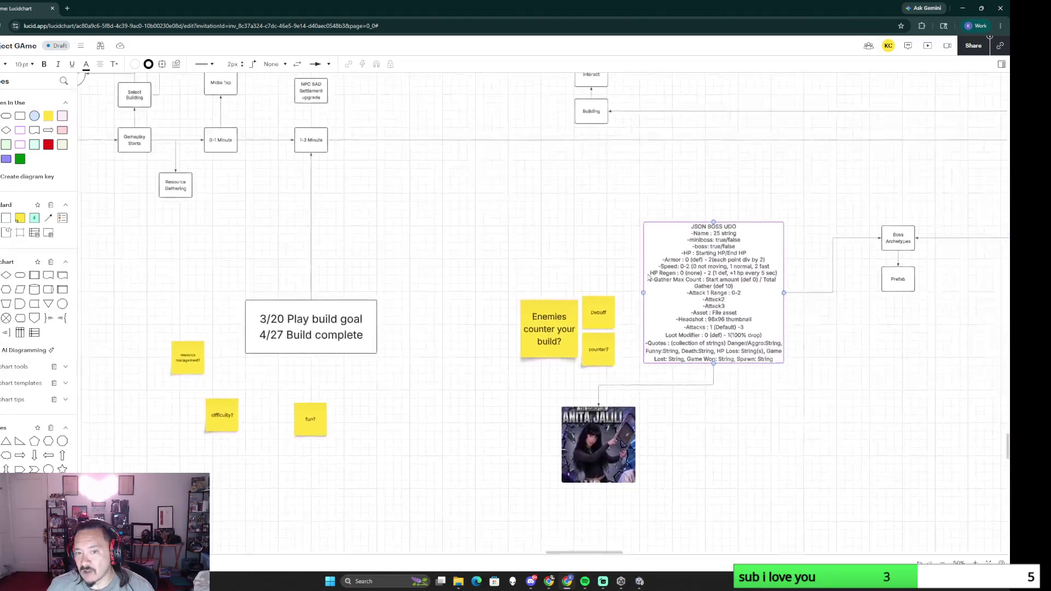
scroll(852, 348, "right", 3)
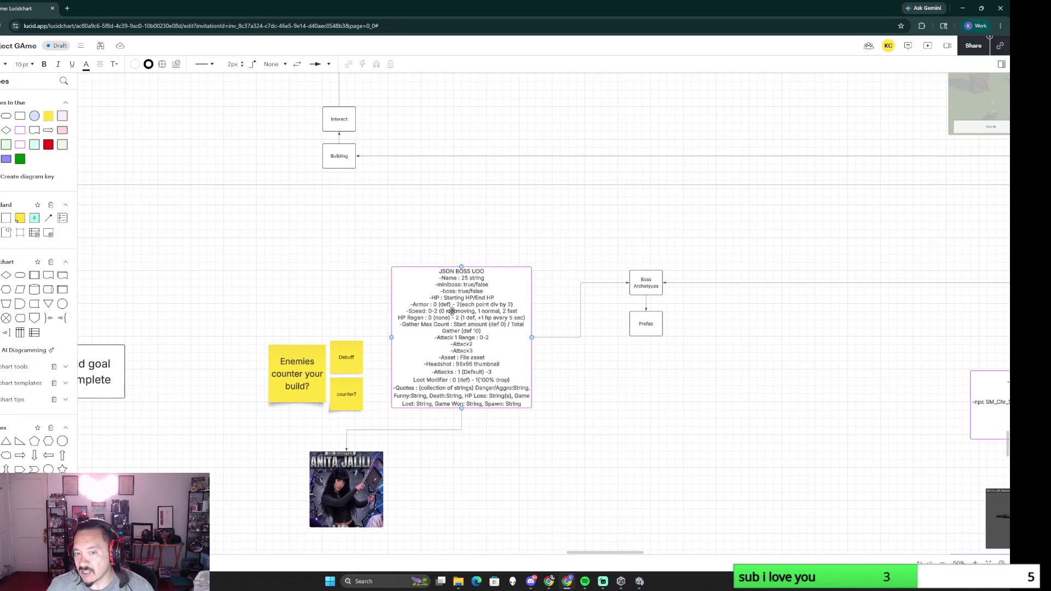
scroll(849, 419, "down", 3)
scroll(570, 372, "up", 2)
scroll(570, 371, "right", 5)
scroll(606, 381, "right", 4)
scroll(526, 385, "right", 3)
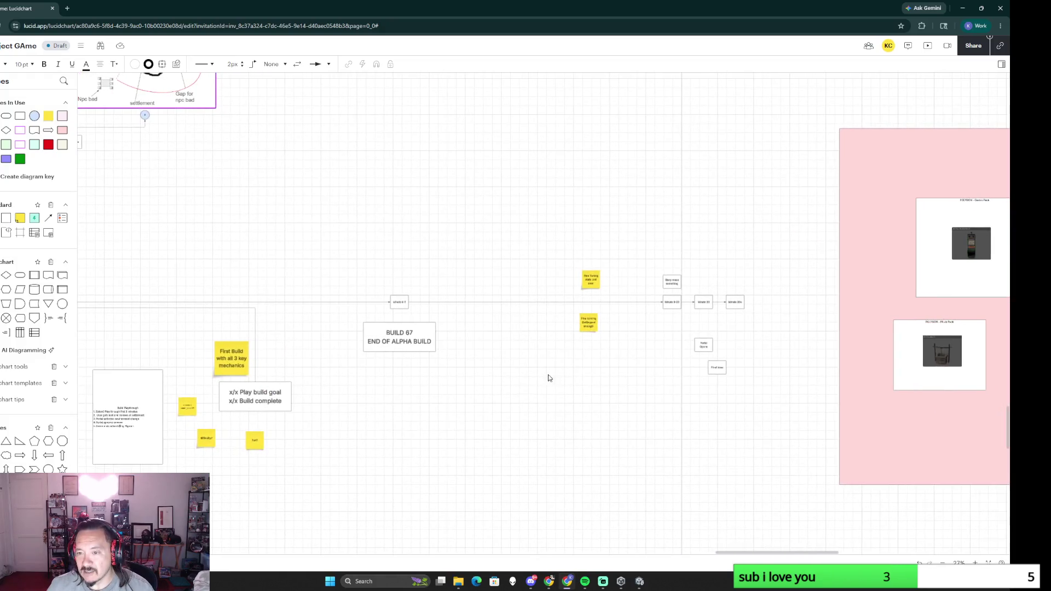
scroll(645, 373, "up", 1)
scroll(645, 373, "up", 2)
left_click(696, 249)
left_click(751, 247)
left_click(813, 245)
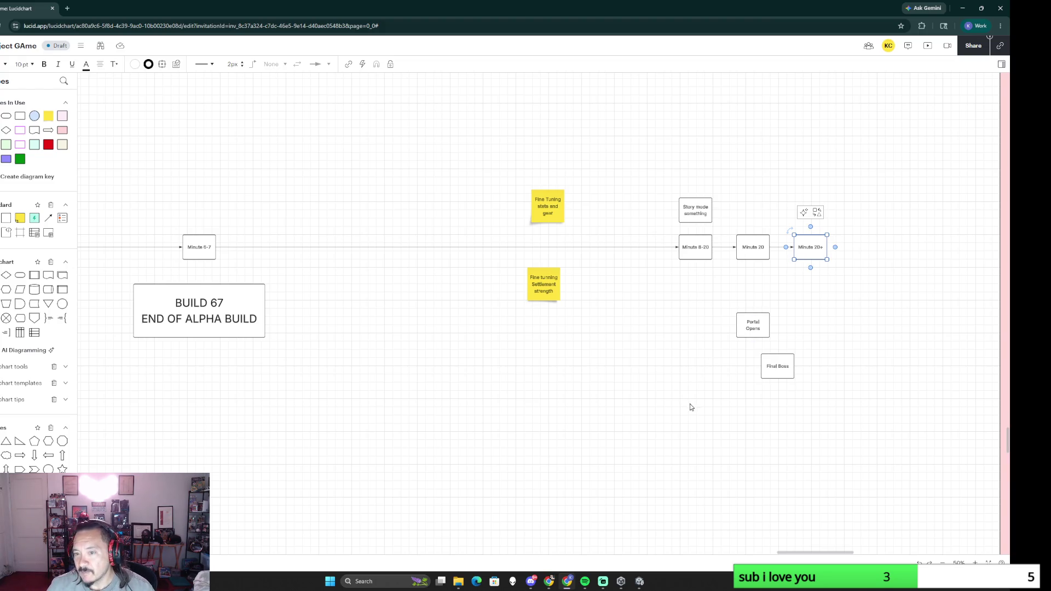
left_click(699, 251)
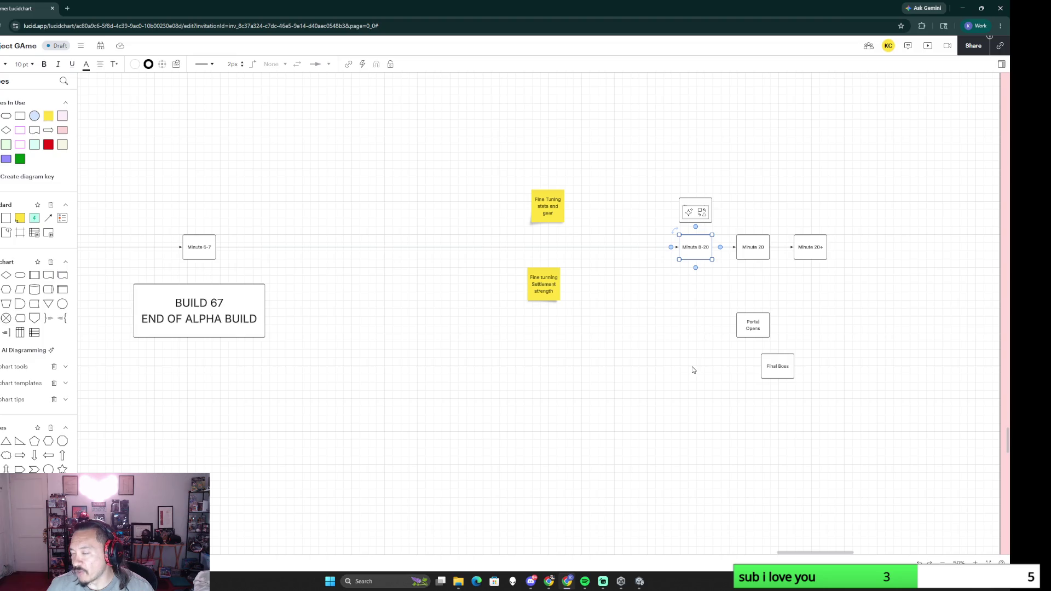
left_click(747, 247)
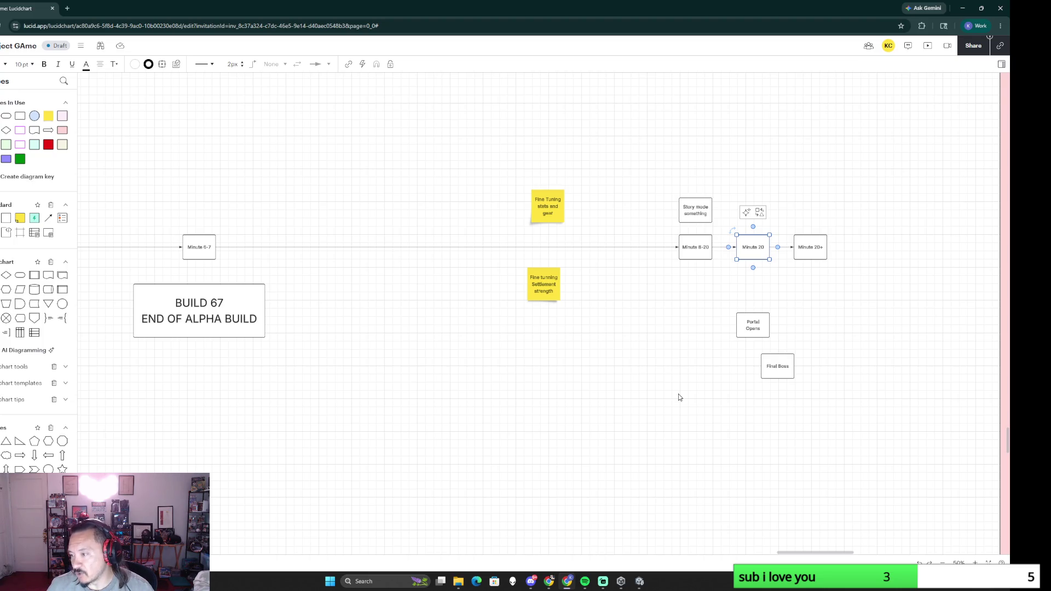
left_click(821, 244)
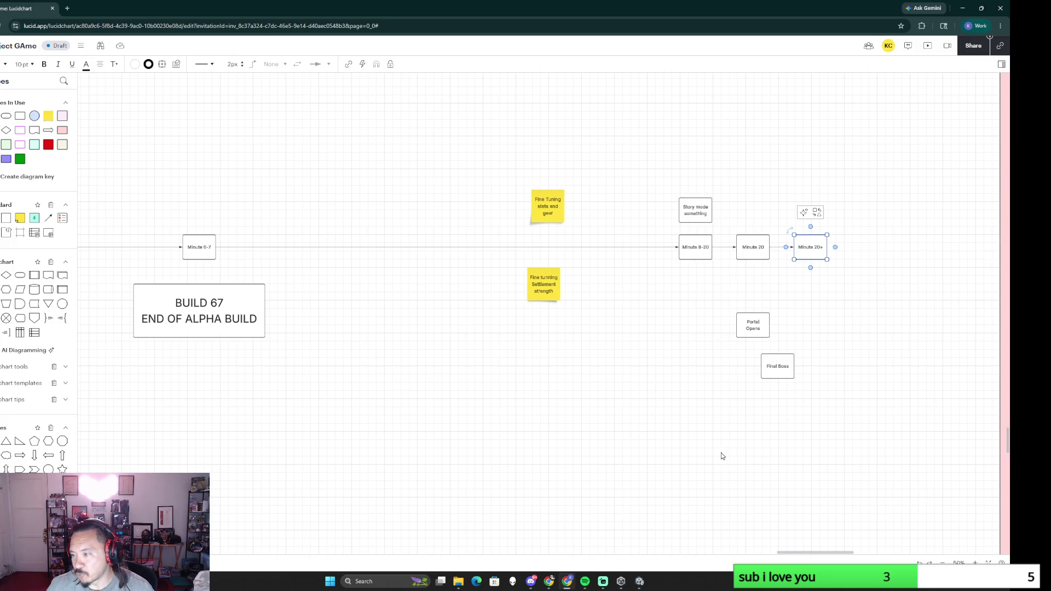
scroll(477, 457, "left", 5)
scroll(371, 422, "left", 10)
scroll(705, 382, "down", 5)
scroll(575, 394, "down", 2)
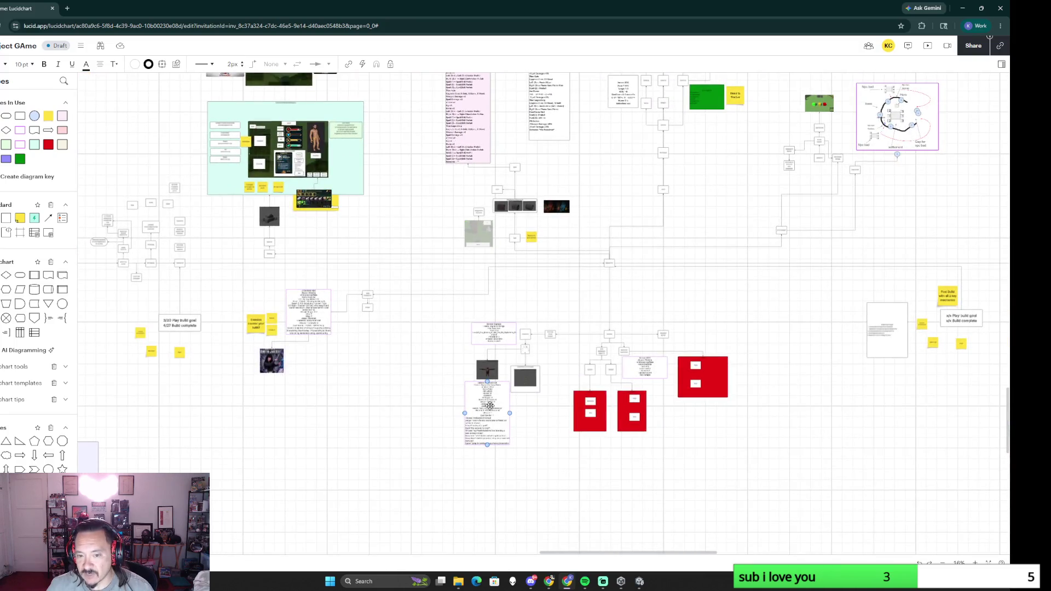
scroll(429, 356, "up", 3)
scroll(429, 357, "up", 3)
scroll(689, 307, "left", 5)
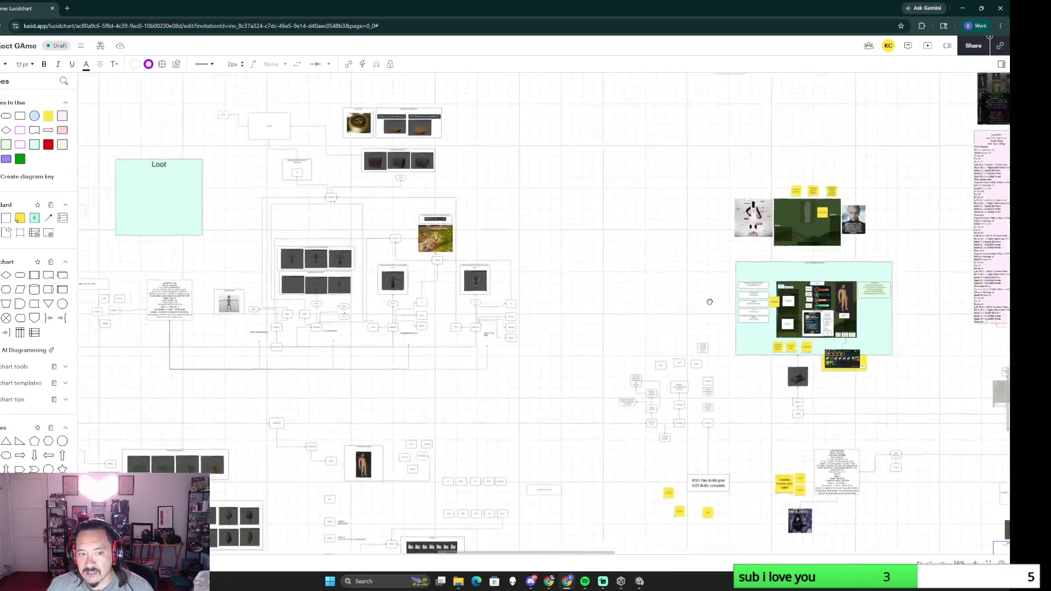
scroll(688, 306, "left", 3)
left_click(930, 255)
scroll(609, 352, "right", 8)
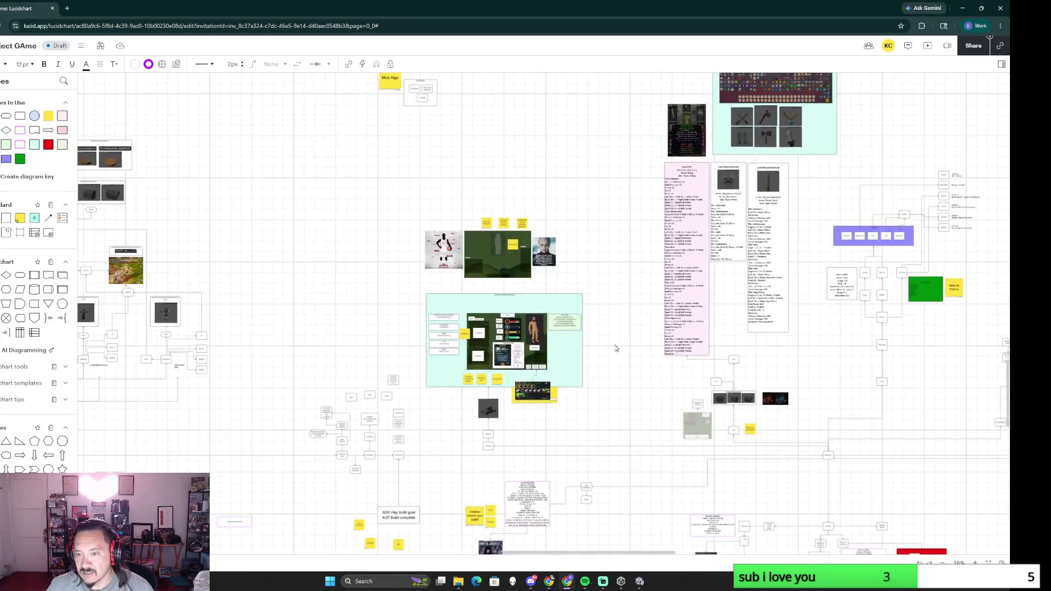
scroll(609, 352, "up", 2)
scroll(622, 346, "up", 3)
scroll(666, 236, "right", 5)
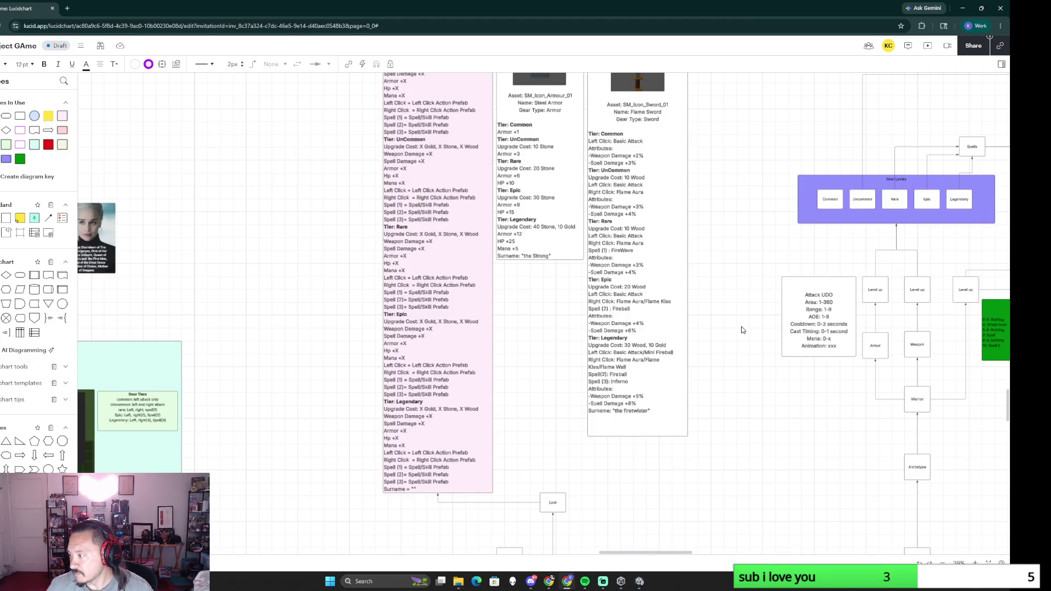
scroll(741, 330, "down", 2)
scroll(748, 353, "down", 2)
scroll(750, 375, "down", 5)
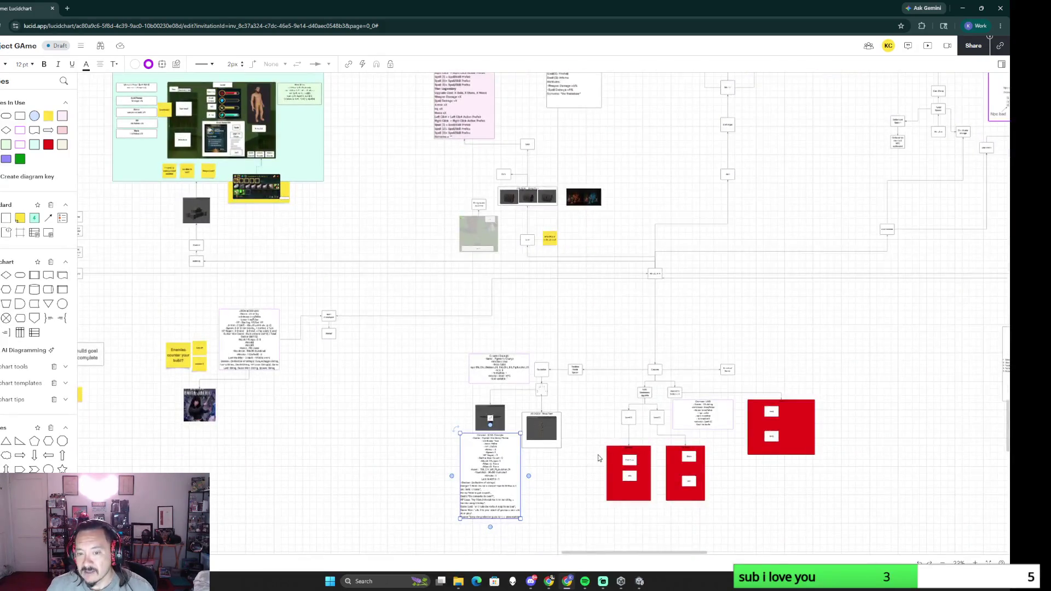
scroll(648, 352, "up", 2)
scroll(634, 347, "up", 2)
scroll(632, 349, "up", 2)
scroll(633, 349, "up", 2)
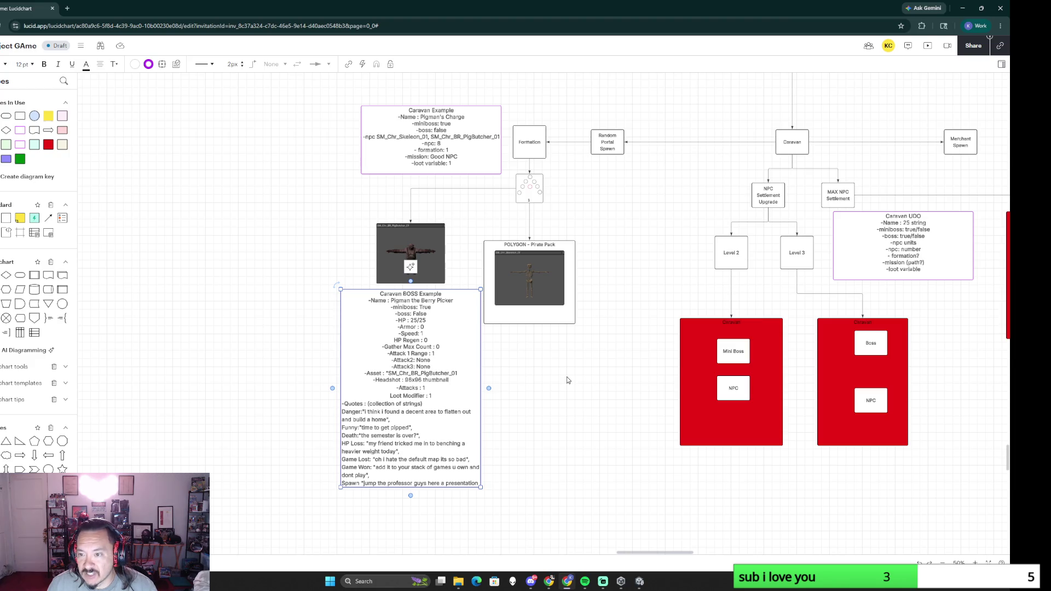
left_click_drag(645, 303, 491, 359)
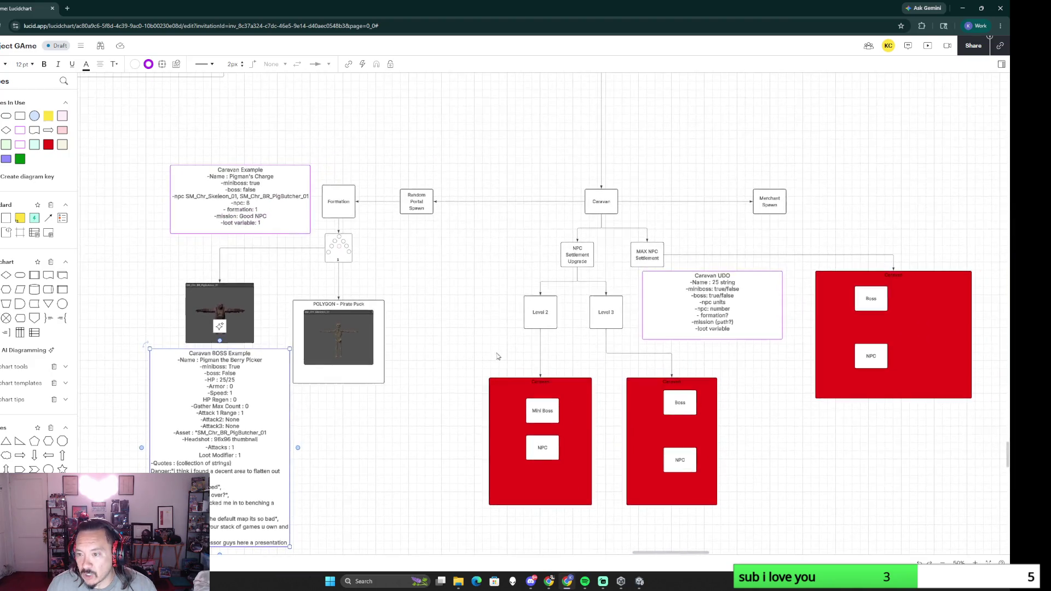
scroll(523, 340, "down", 5)
left_click_drag(517, 207, 525, 464)
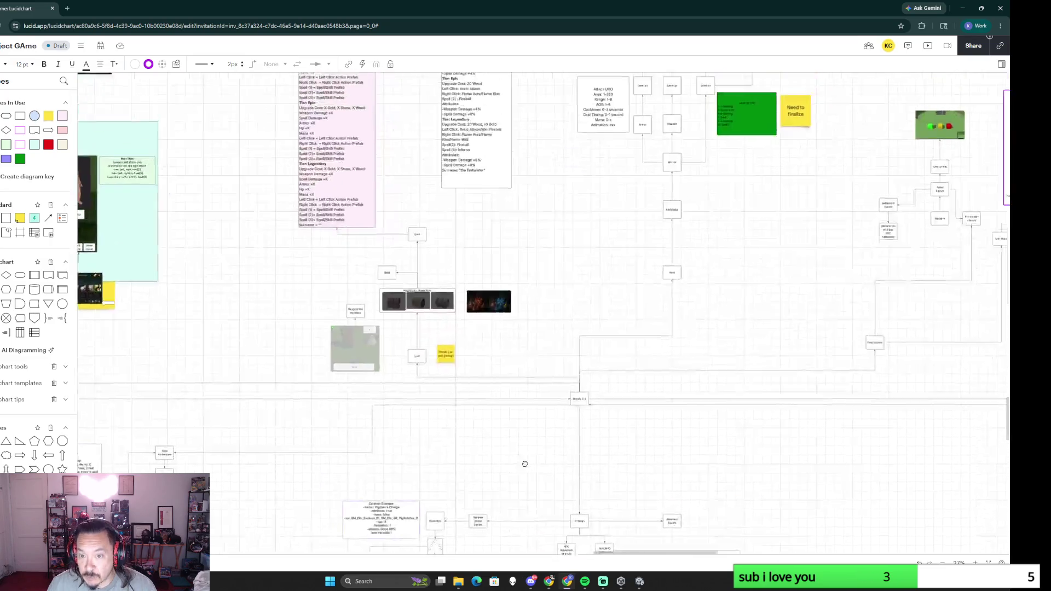
scroll(608, 319, "up", 2)
scroll(545, 485, "up", 2)
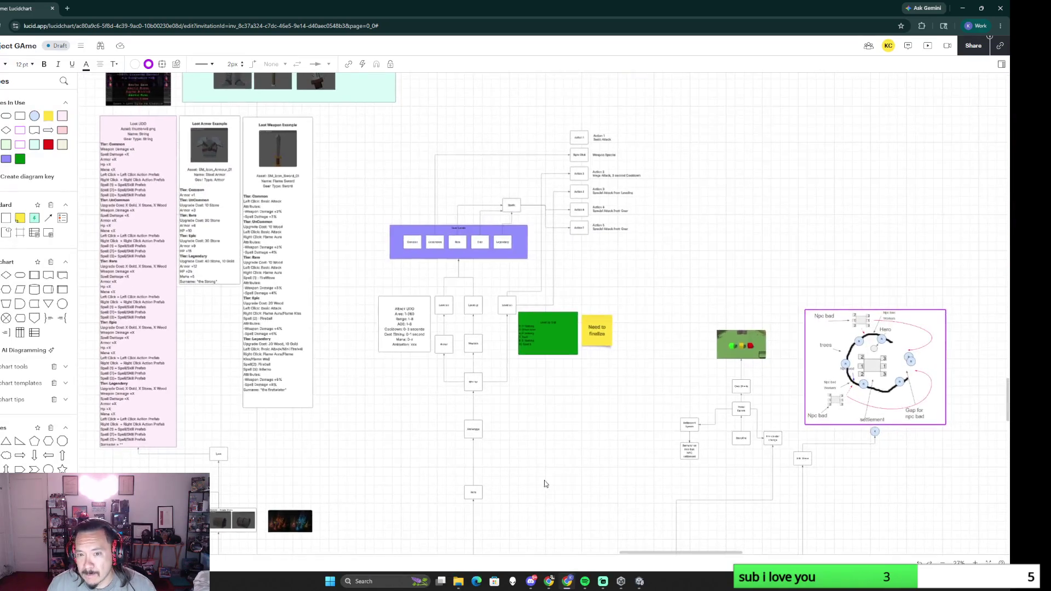
scroll(622, 432, "up", 3)
mouse_move(608, 164)
left_mouse_down()
mouse_move(728, 412)
mouse_move(712, 352)
left_mouse_up()
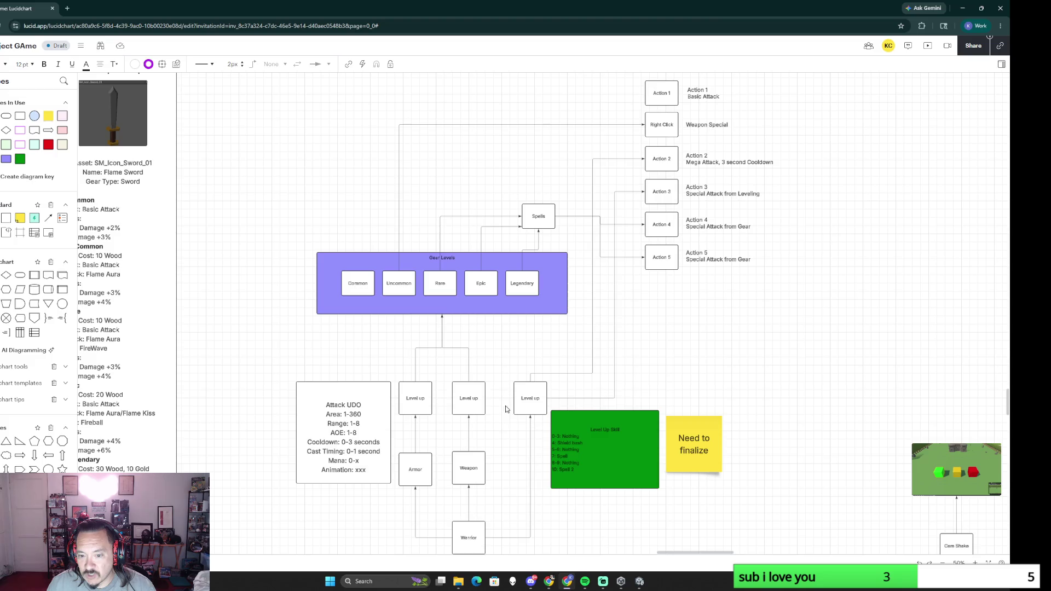
scroll(351, 461, "down", 3)
left_click_drag(293, 459, 638, 432)
scroll(500, 383, "up", 2)
scroll(500, 383, "up", 1)
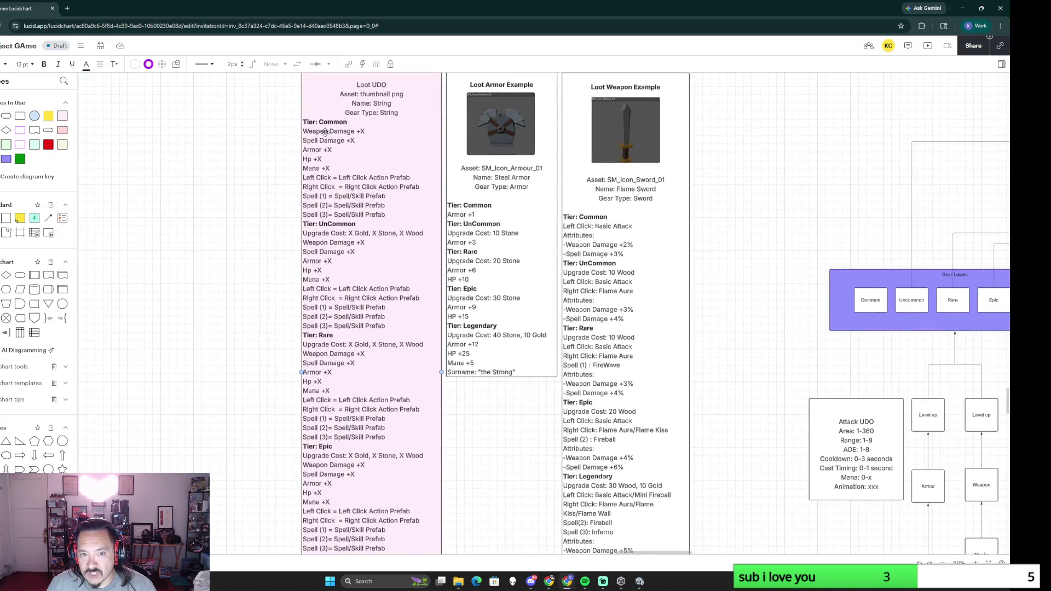
scroll(248, 389, "down", 2)
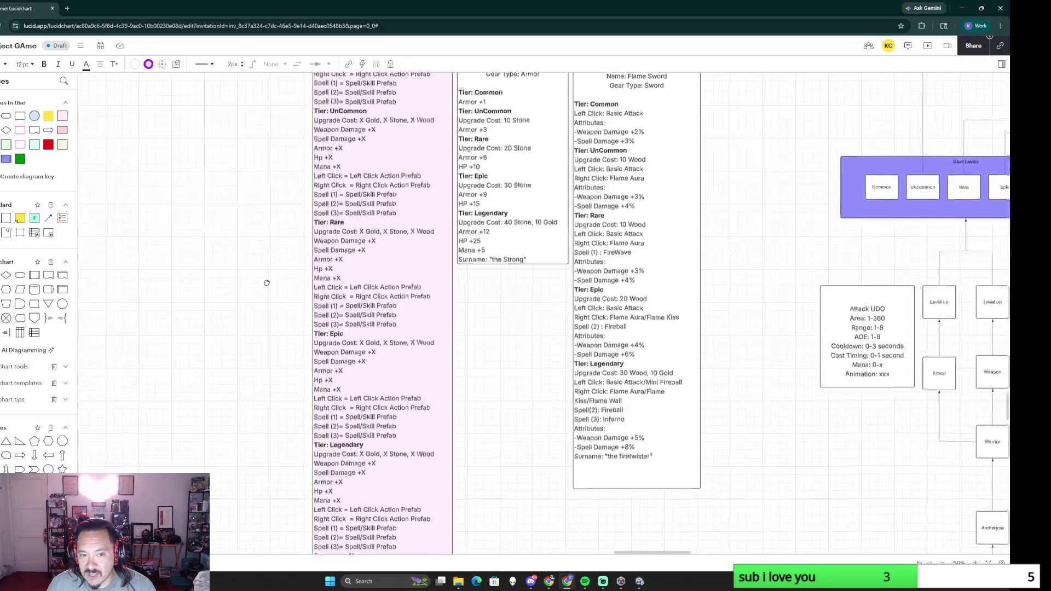
scroll(465, 351, "down", 1)
left_click_drag(465, 351, 501, 505)
scroll(411, 320, "up", 2)
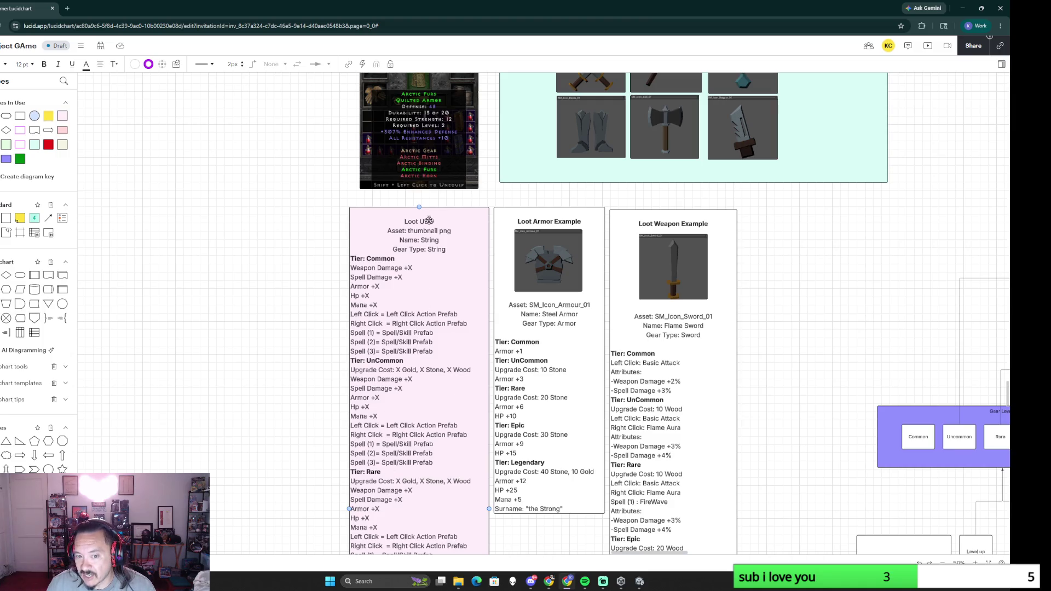
left_click_drag(894, 275, 703, 259)
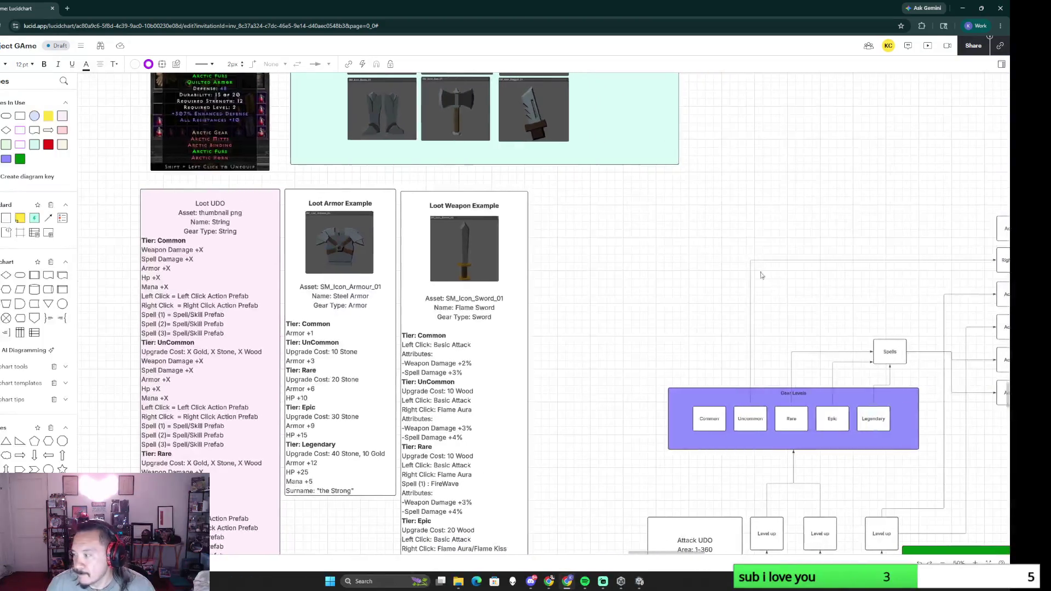
left_click_drag(911, 240, 659, 233)
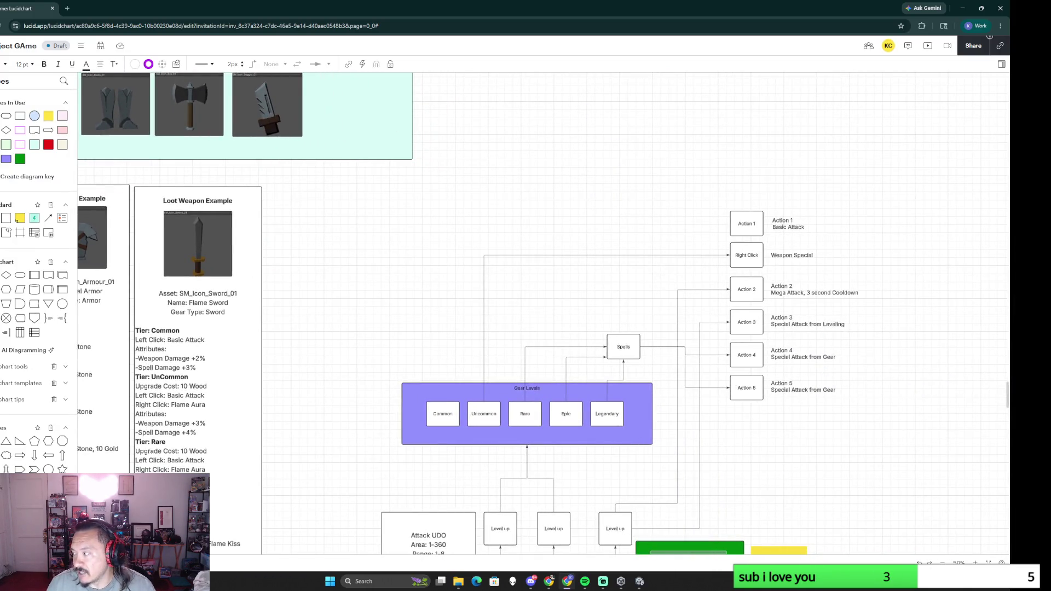
scroll(954, 403, "down", 5)
scroll(956, 403, "right", 5)
scroll(849, 477, "right", 2)
scroll(872, 497, "down", 2, "ctrl")
left_click_drag(872, 496, 633, 305)
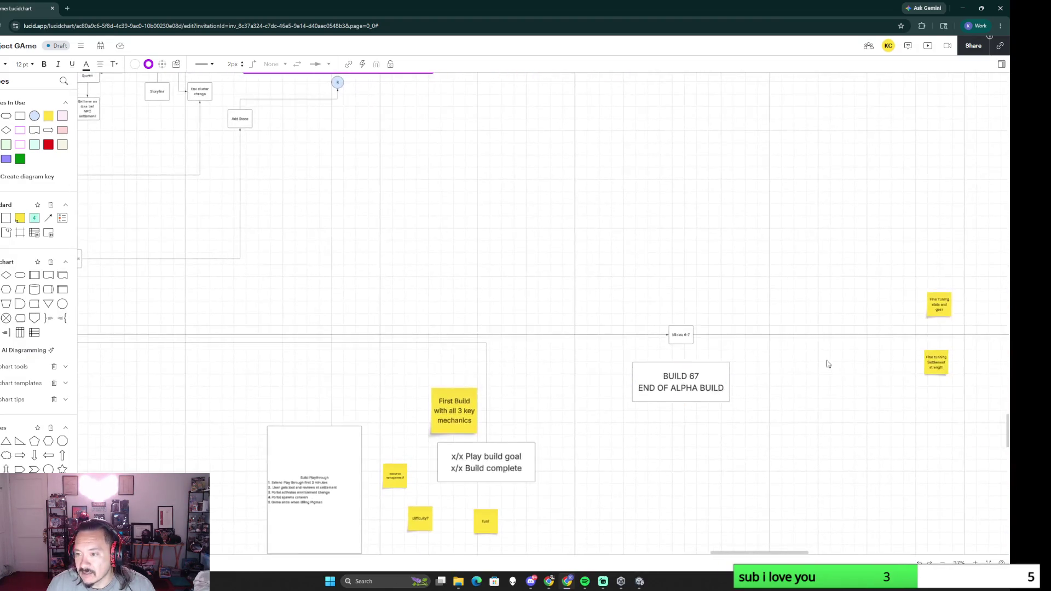
left_click_drag(826, 363, 587, 359)
left_click(850, 331)
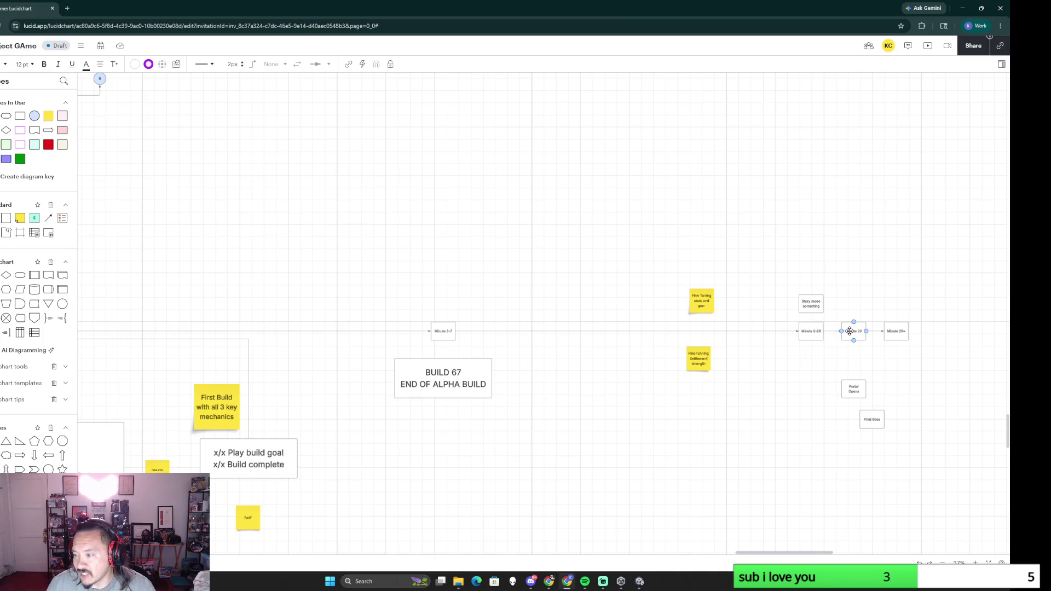
left_click(870, 344)
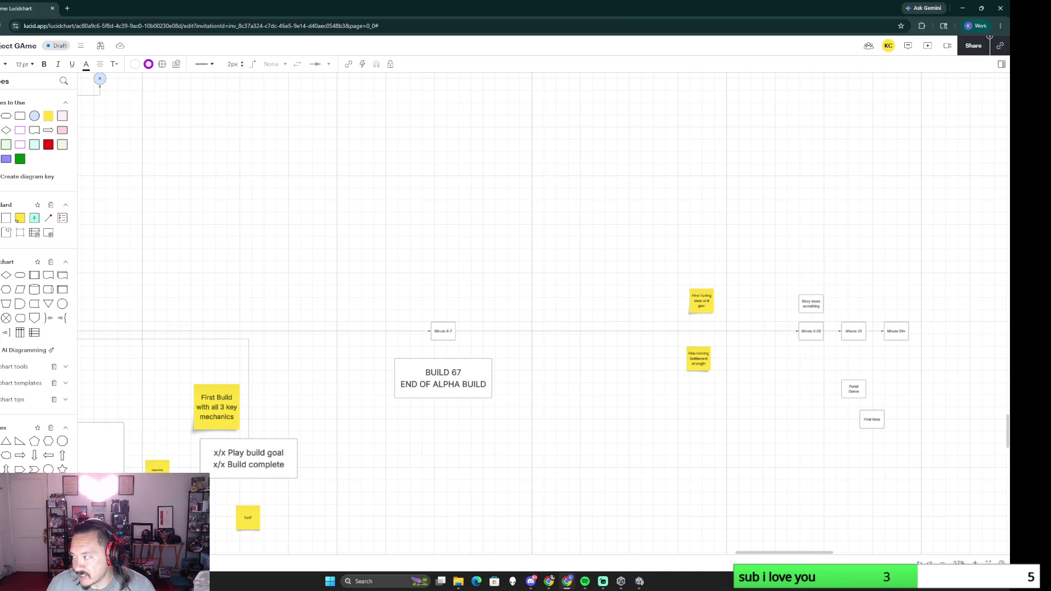
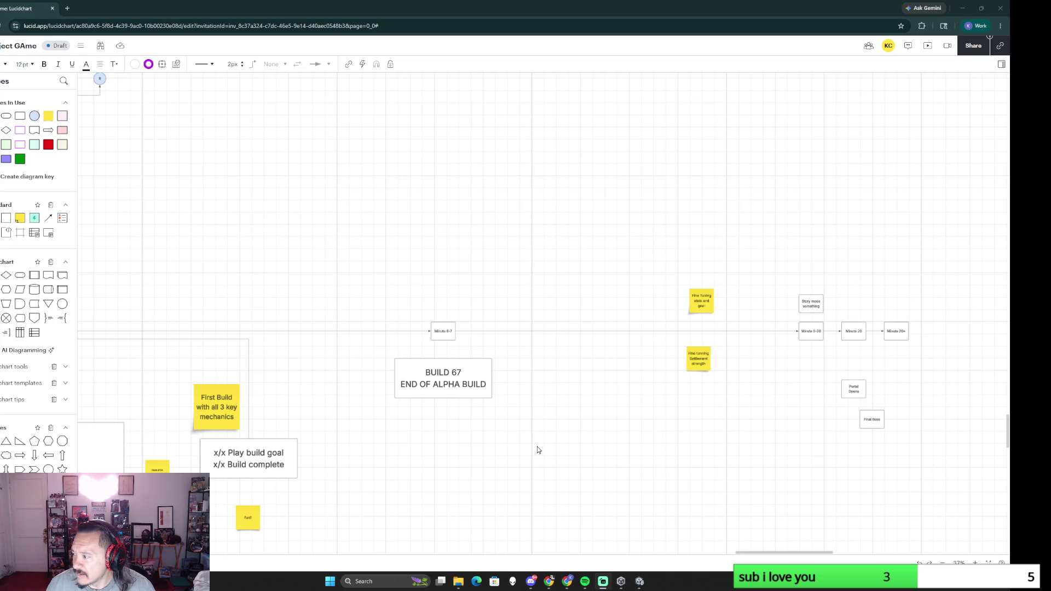
scroll(539, 450, "down", 2)
scroll(475, 441, "left", 5)
scroll(476, 442, "left", 5)
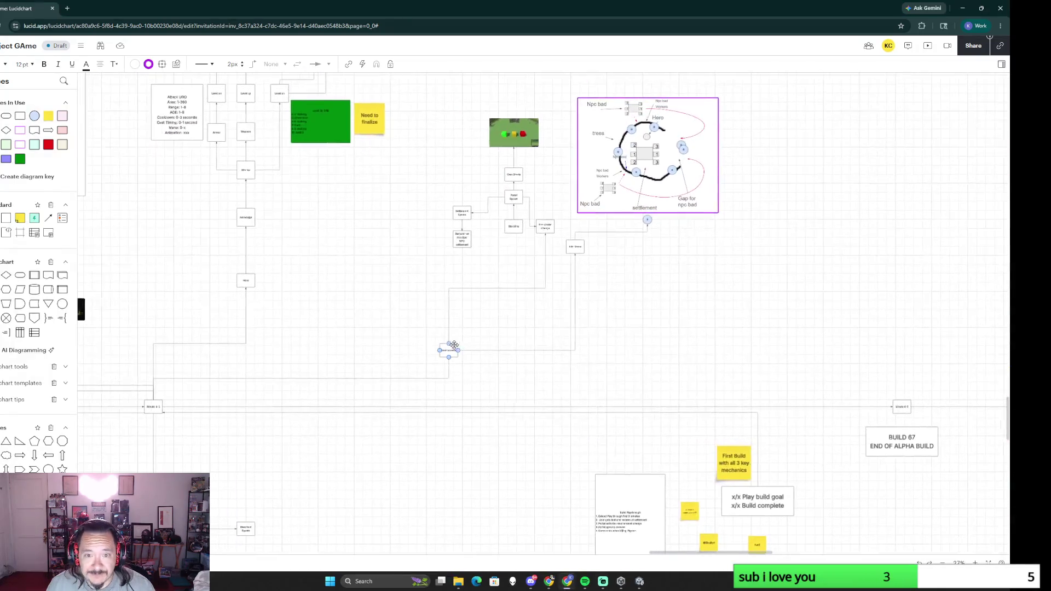
Step: Delete the two stray sticky notes on the timeline near the pink box
left_click_drag(418, 252, 324, 431)
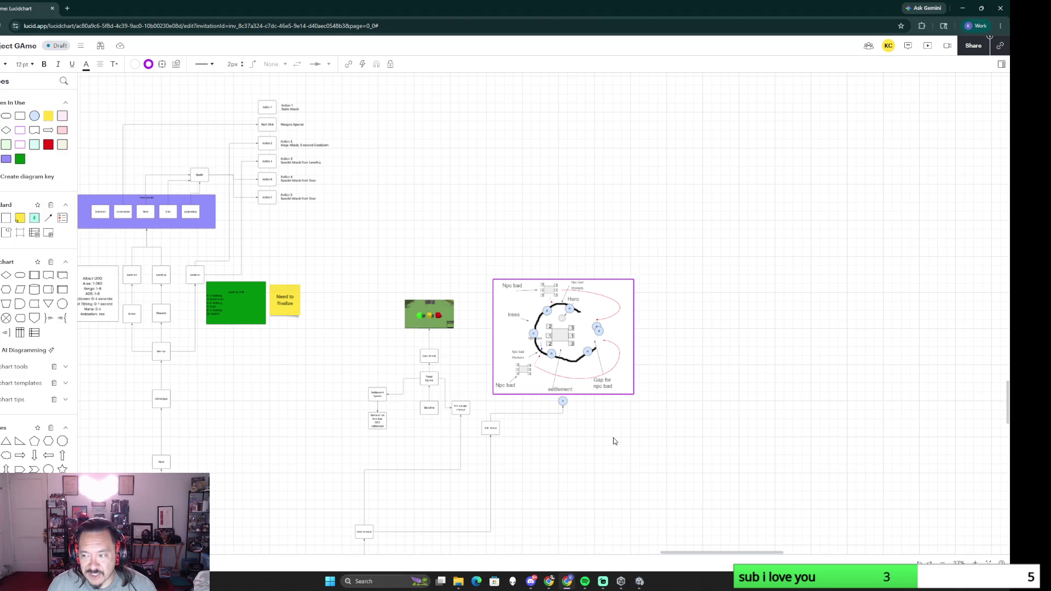
scroll(410, 373, "left", 2)
scroll(425, 381, "left", 4)
scroll(424, 381, "up", 1)
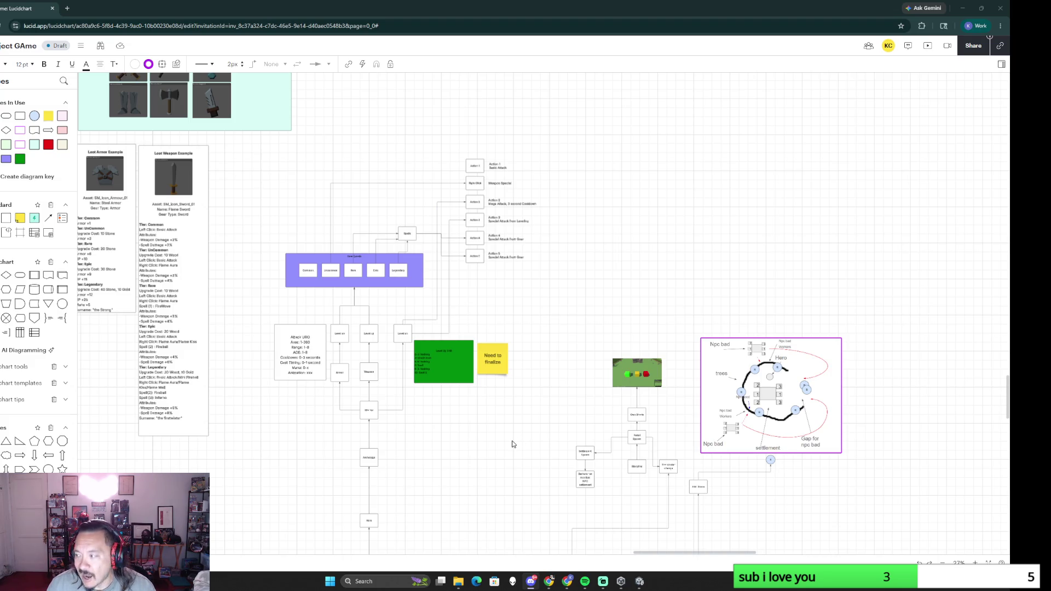
scroll(512, 442, "up", 3, "ctrl")
scroll(460, 370, "up", 2, "ctrl")
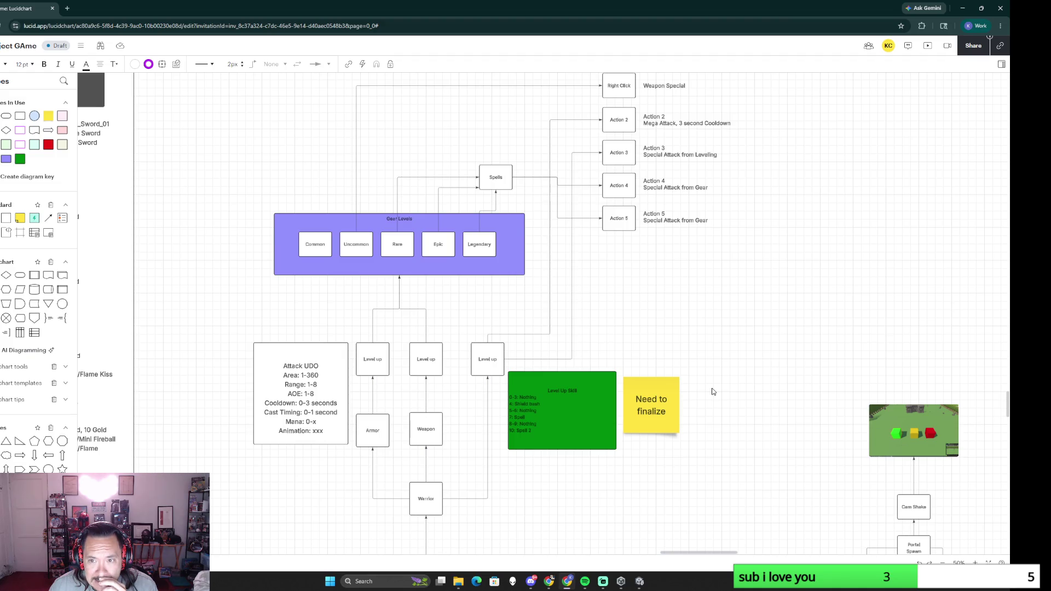
scroll(713, 394, "down", 2, "ctrl")
scroll(712, 397, "down", 1, "ctrl")
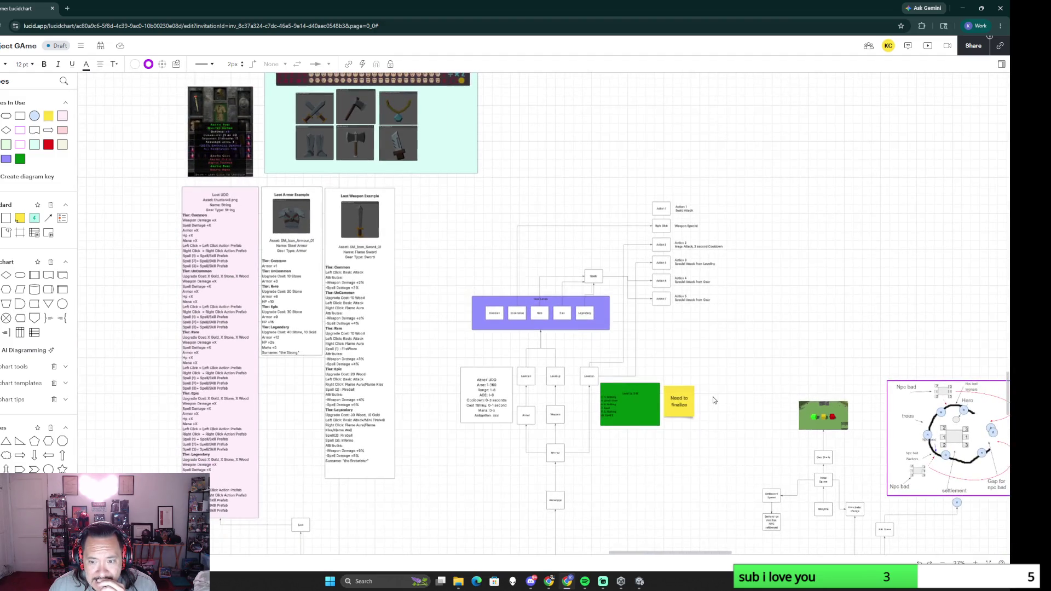
scroll(713, 397, "up", 2, "ctrl")
scroll(713, 396, "down", 3, "ctrl")
scroll(713, 397, "down", 4, "ctrl")
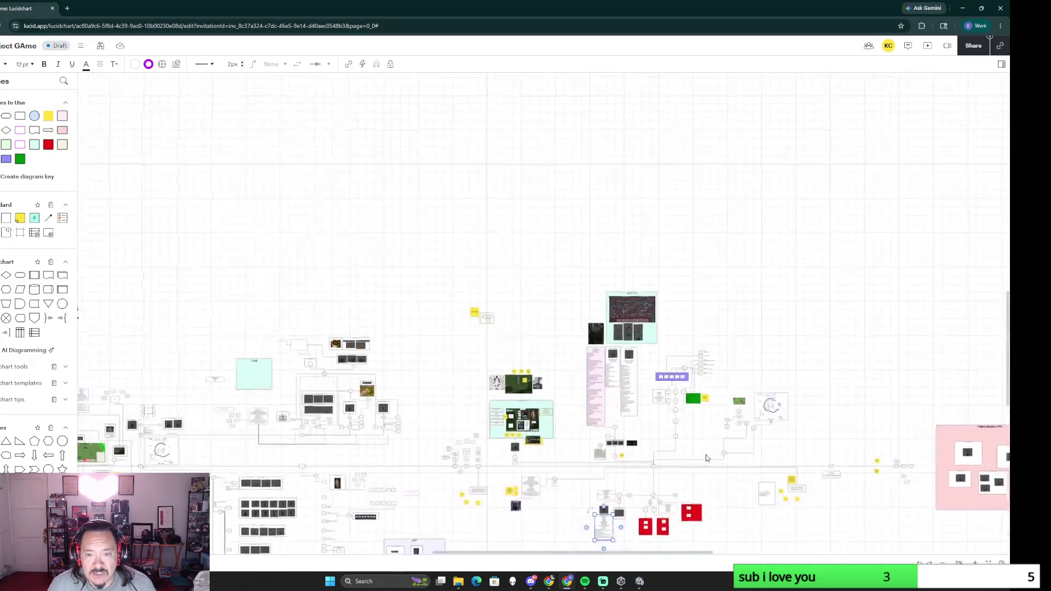
mouse_move(710, 438)
left_mouse_down()
mouse_move(621, 318)
mouse_move(788, 326)
left_mouse_up()
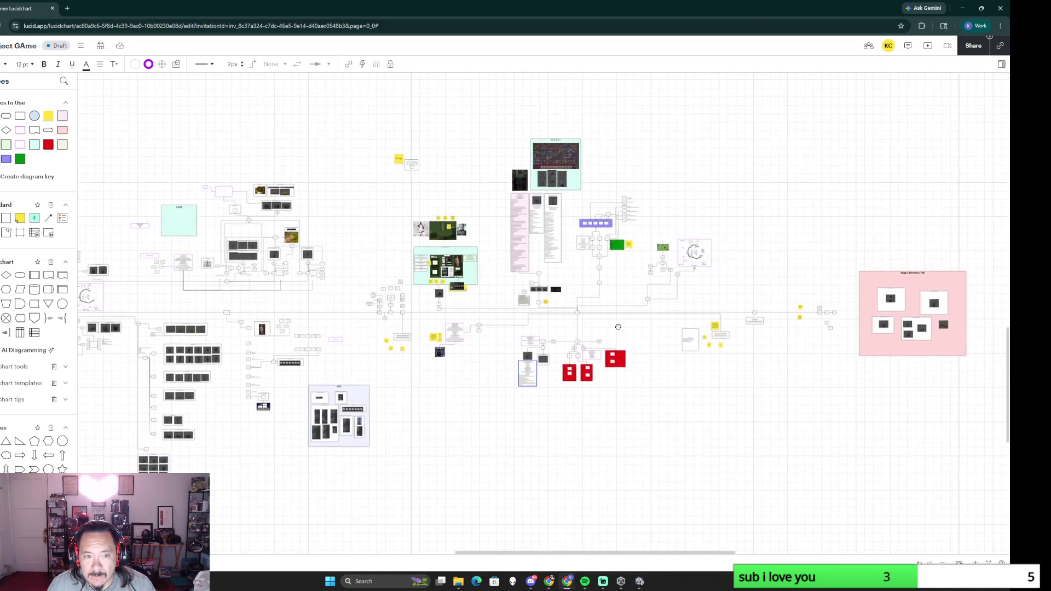
left_click_drag(787, 327, 537, 324)
scroll(616, 363, "up", 1, "ctrl")
scroll(616, 363, "up", 1, "ctrl")
scroll(704, 375, "up", 3, "ctrl")
scroll(822, 357, "up", 1, "ctrl")
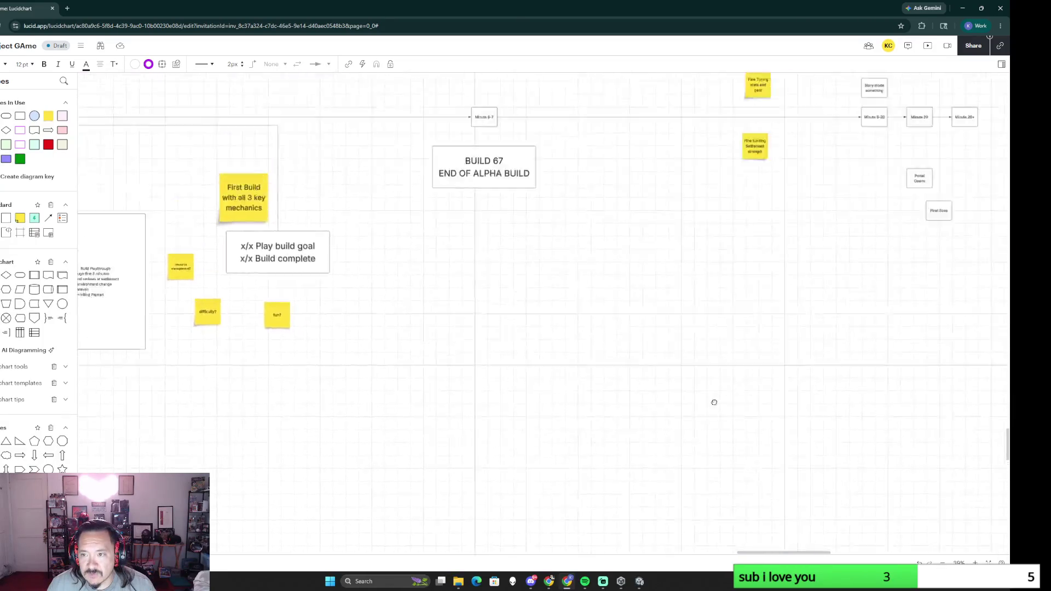
scroll(718, 383, "up", 3)
left_click(630, 275)
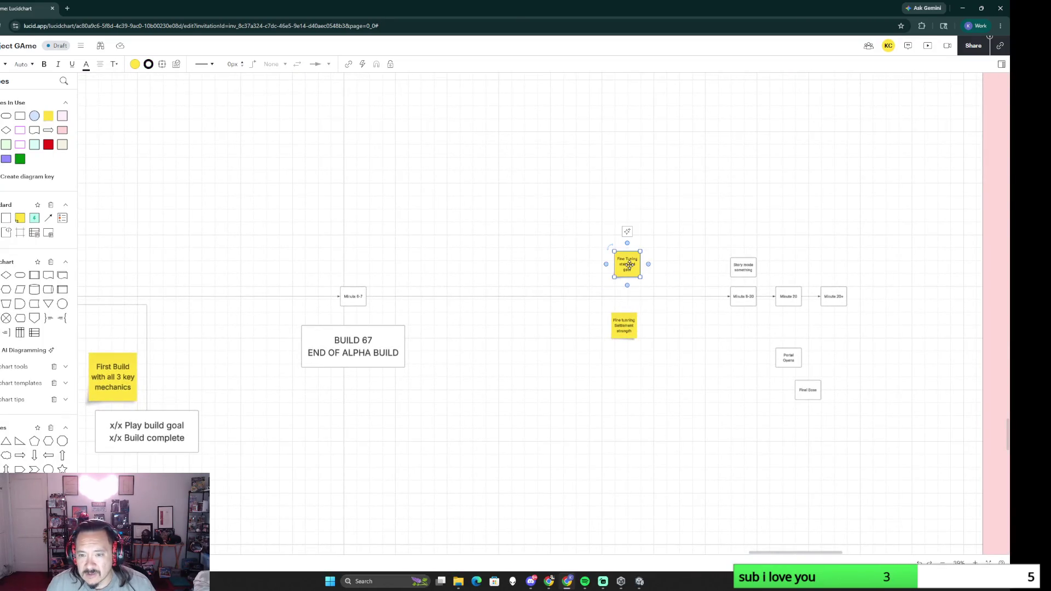
key("Delete")
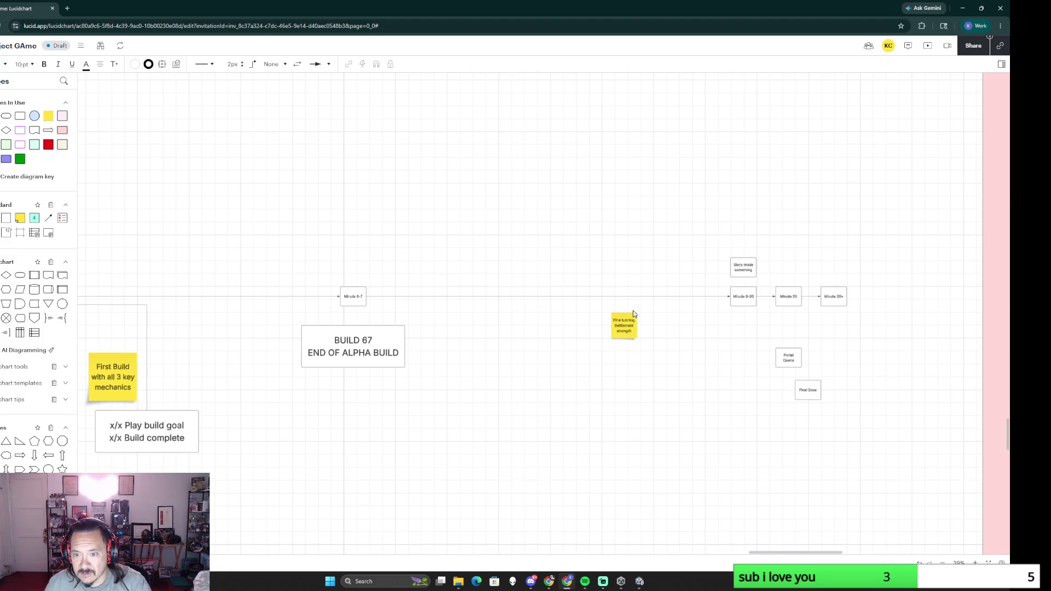
left_click(625, 325)
key("Delete")
Step: Delete the First Build, fun?, difficulty? and remaining stray sticky notes
left_click_drag(438, 415, 757, 351)
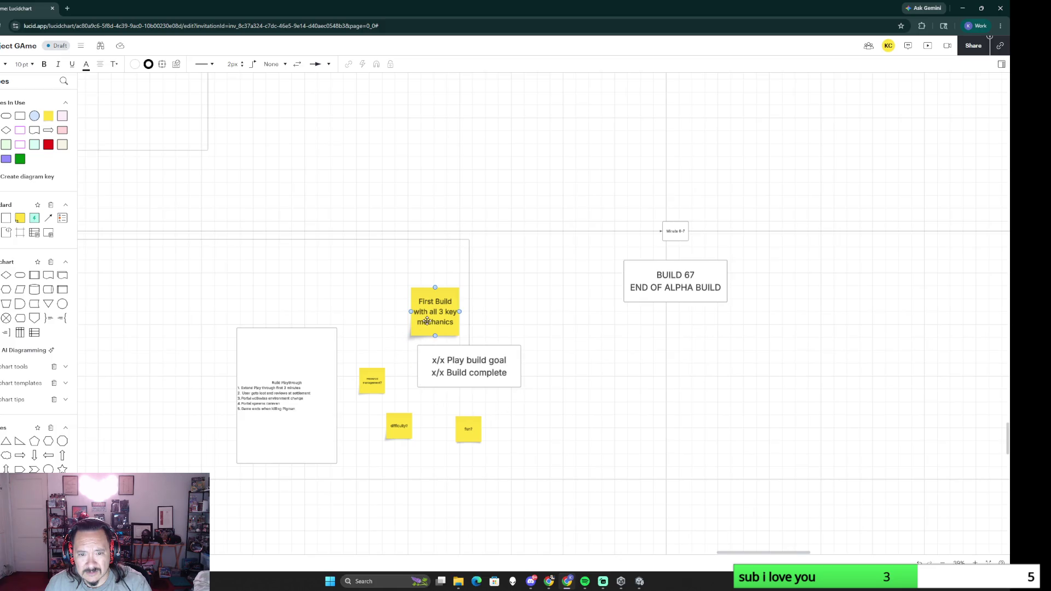
key("Delete")
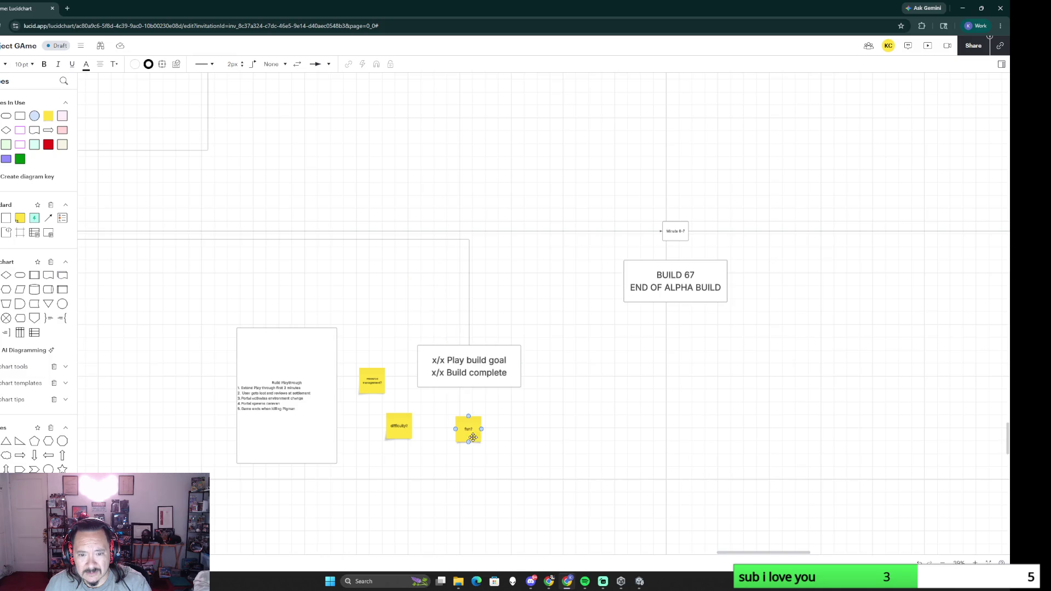
left_click(469, 430)
key("Delete")
left_click(400, 428)
key("Delete")
left_click(372, 381)
key("Delete")
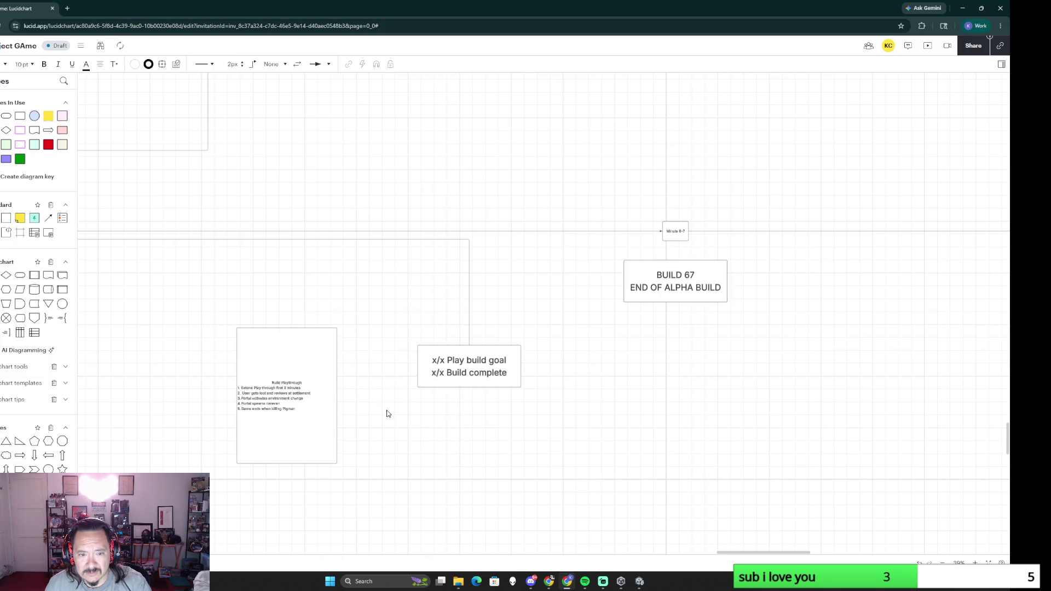
scroll(387, 413, "left", 2)
Step: Move the Build Playthrough box right and add a new line under its title for the first-build note
left_click(392, 365)
left_click_drag(392, 365, 442, 358)
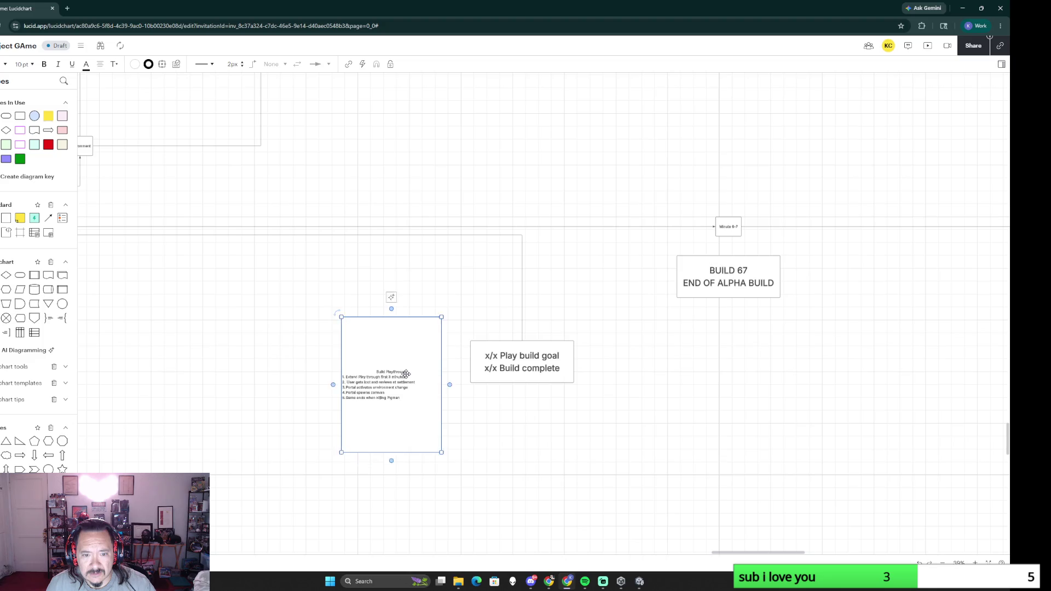
double_click(403, 373)
left_click(411, 377)
scroll(430, 425, "up", 1)
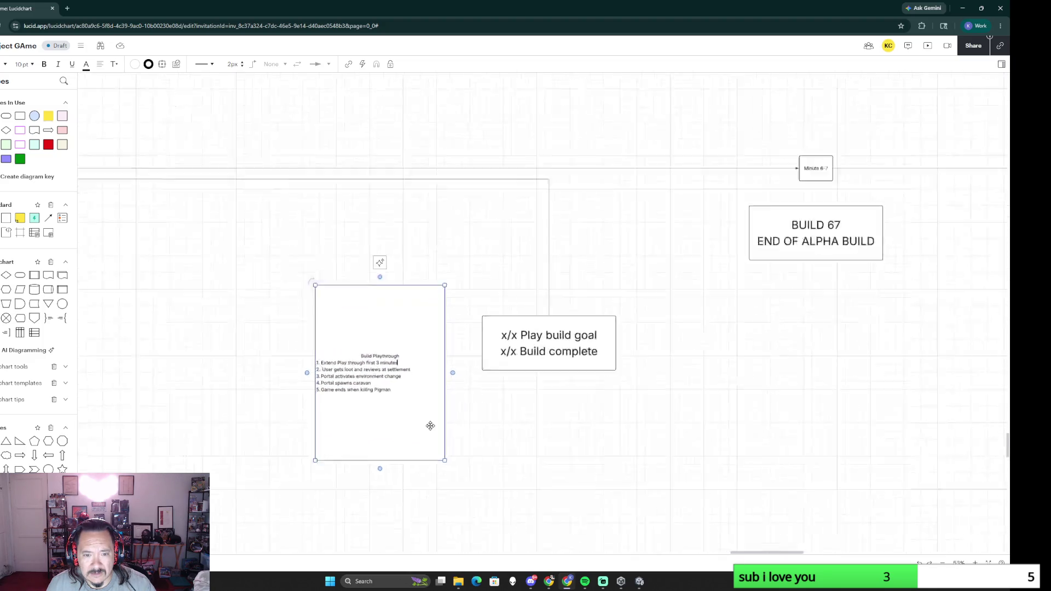
scroll(430, 424, "up", 2)
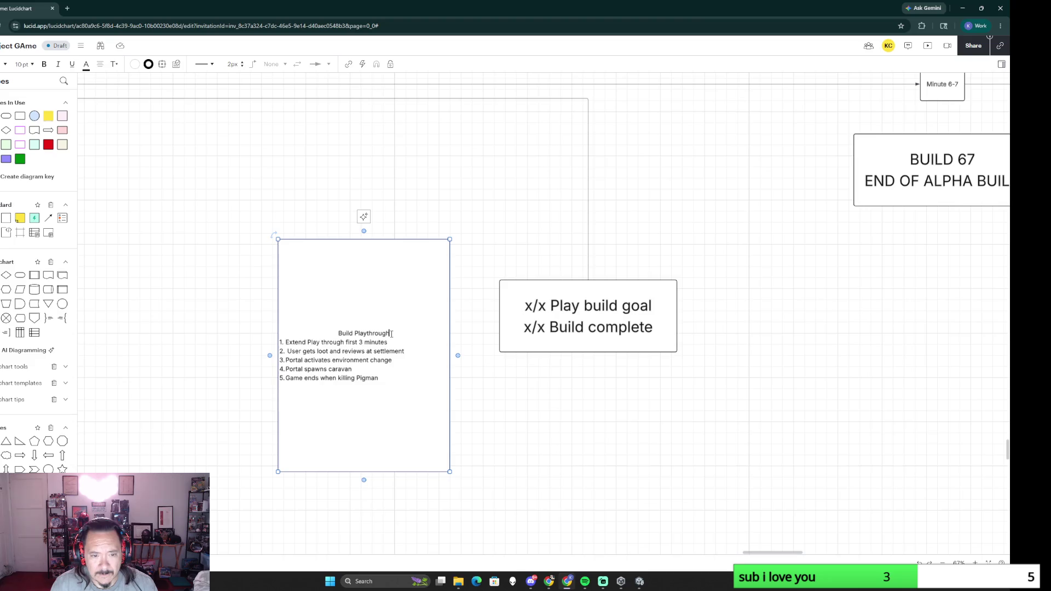
key("Return")
type("FIRST BUILD W")
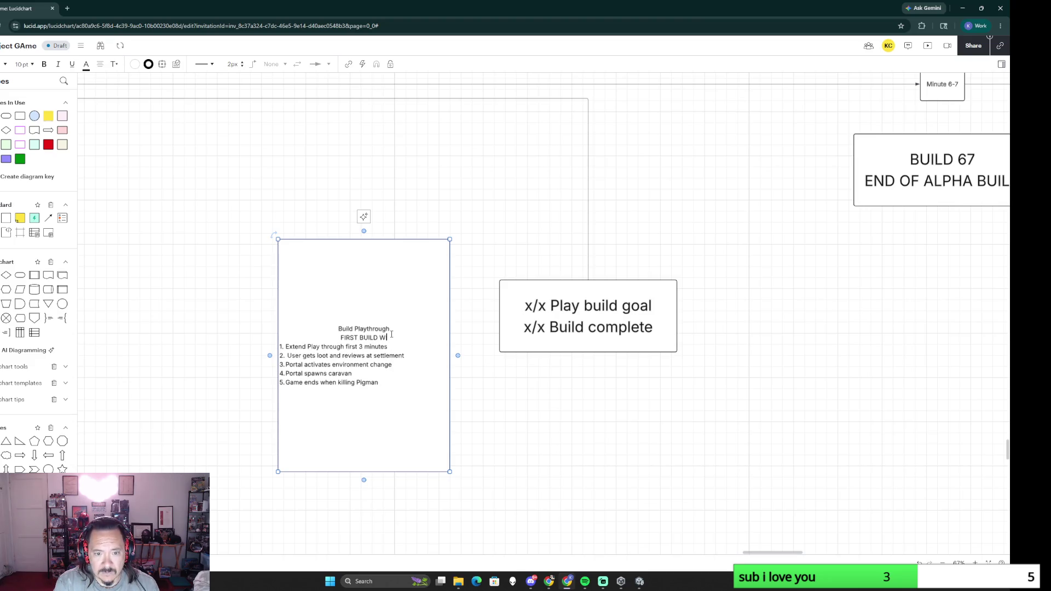
type("ITH ALL 3")
type(" KEY MECHANICS")
left_click_drag(414, 303, 452, 270)
Step: Delete the three sticky notes above the green inventory mockup and the Accessories note on it
left_click(301, 322)
scroll(280, 426, "down", 3)
scroll(279, 425, "down", 3)
scroll(381, 217, "down", 2)
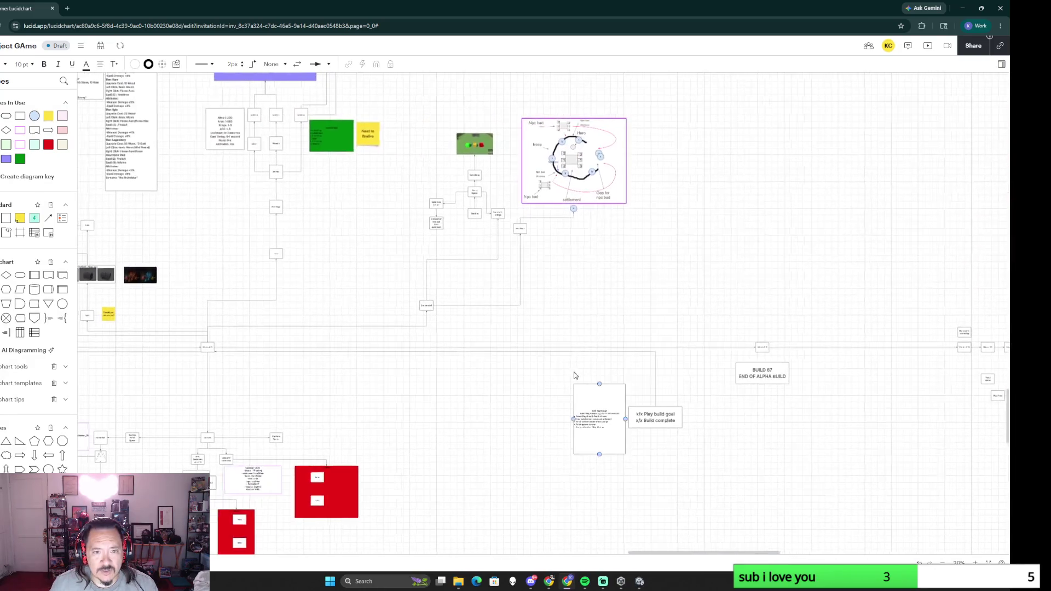
left_click_drag(382, 217, 518, 411)
scroll(485, 401, "down", 3)
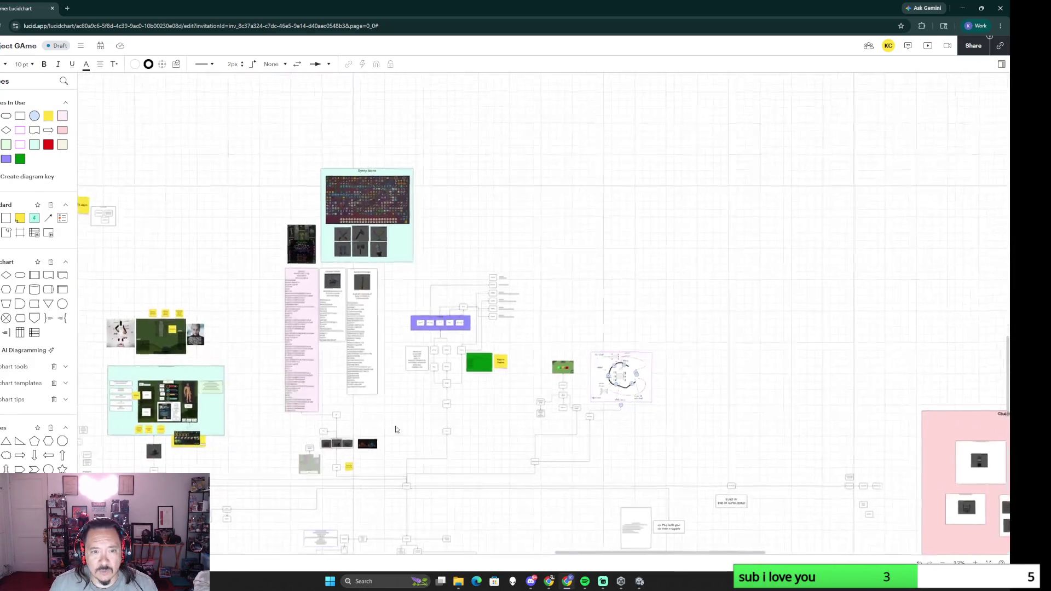
left_click_drag(398, 437, 587, 365)
scroll(444, 305, "up", 5)
scroll(613, 329, "up", 3)
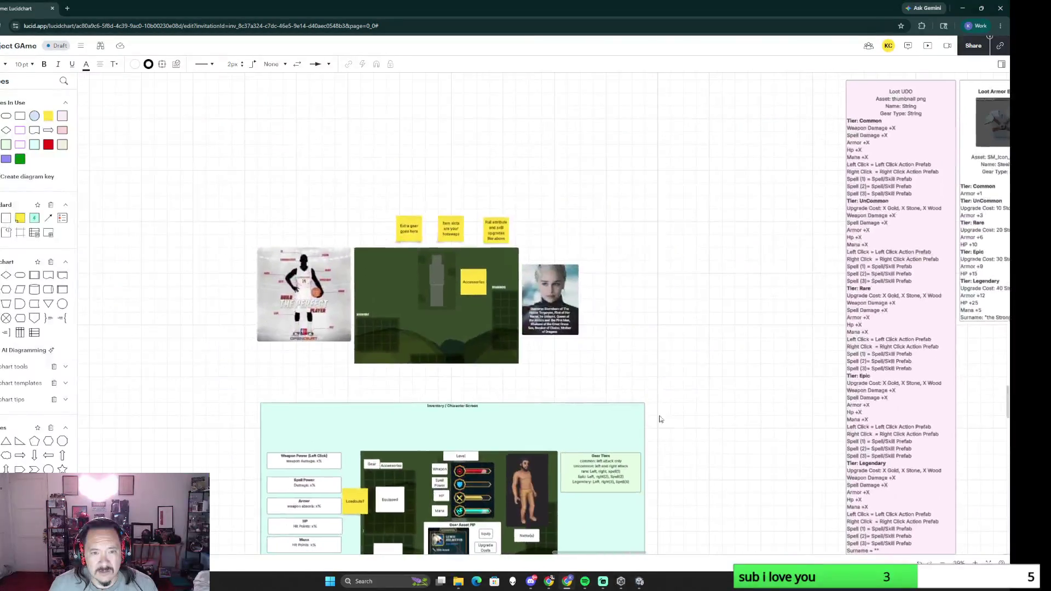
scroll(613, 306, "up", 1)
left_click_drag(314, 168, 501, 221)
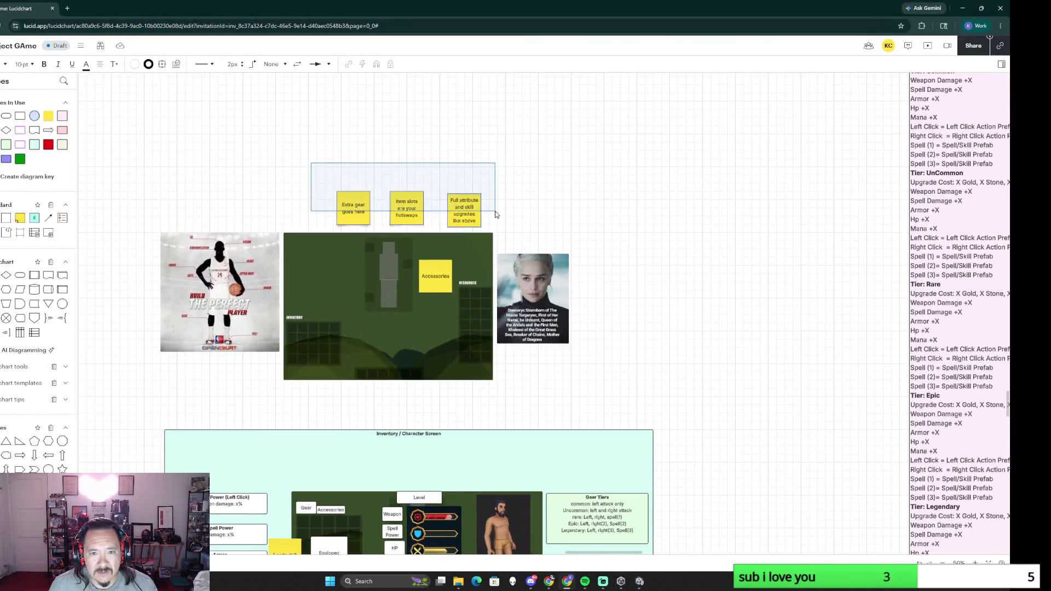
key("Delete")
left_click(439, 283)
key("Delete")
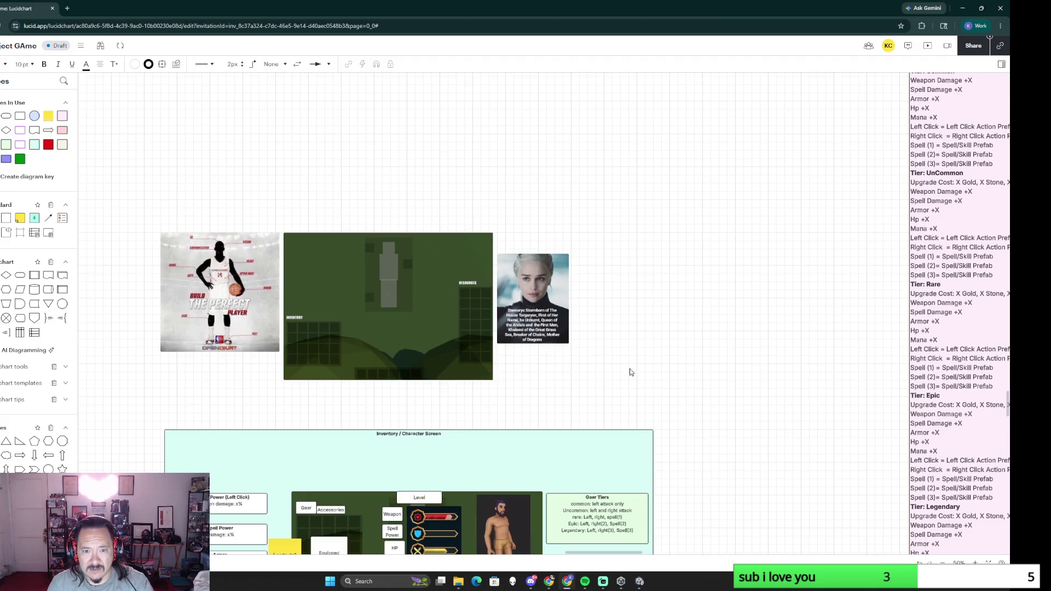
scroll(690, 447, "down", 2)
scroll(669, 233, "down", 3)
left_click(386, 372)
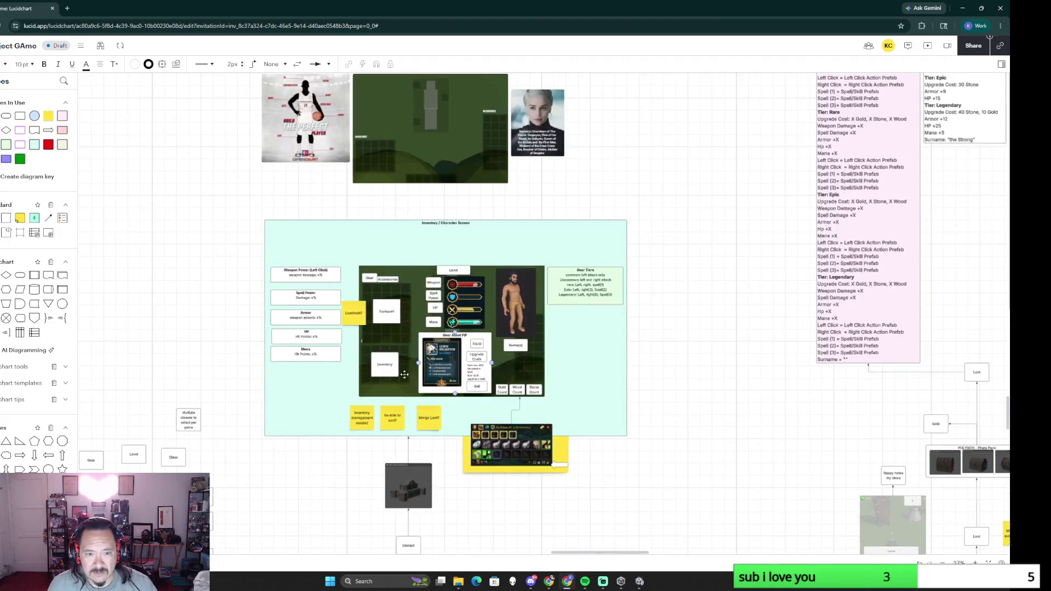
scroll(354, 360, "up", 2)
left_click(339, 302)
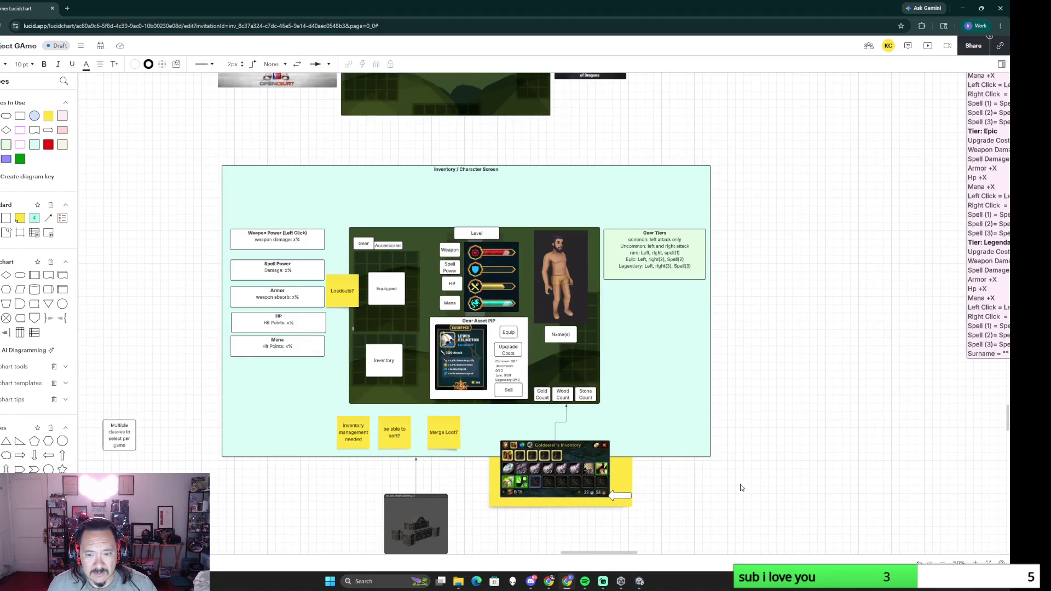
scroll(736, 491, "down", 3)
scroll(730, 487, "up", 2)
scroll(652, 474, "up", 1)
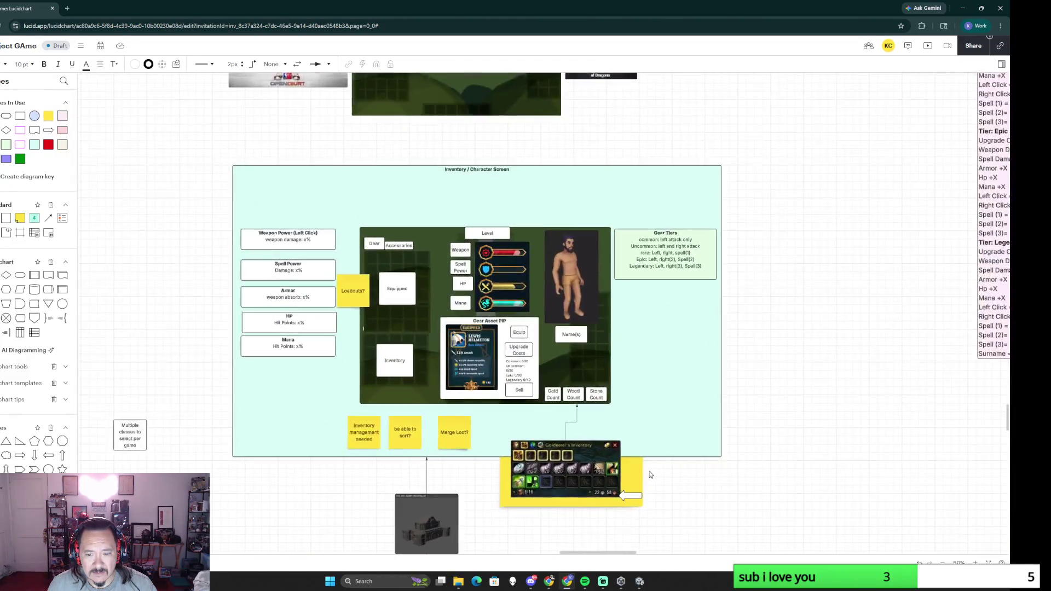
scroll(748, 513, "down", 2)
scroll(669, 370, "down", 3)
scroll(669, 371, "down", 3)
scroll(583, 358, "down", 2)
scroll(582, 358, "up", 3)
scroll(558, 350, "up", 1)
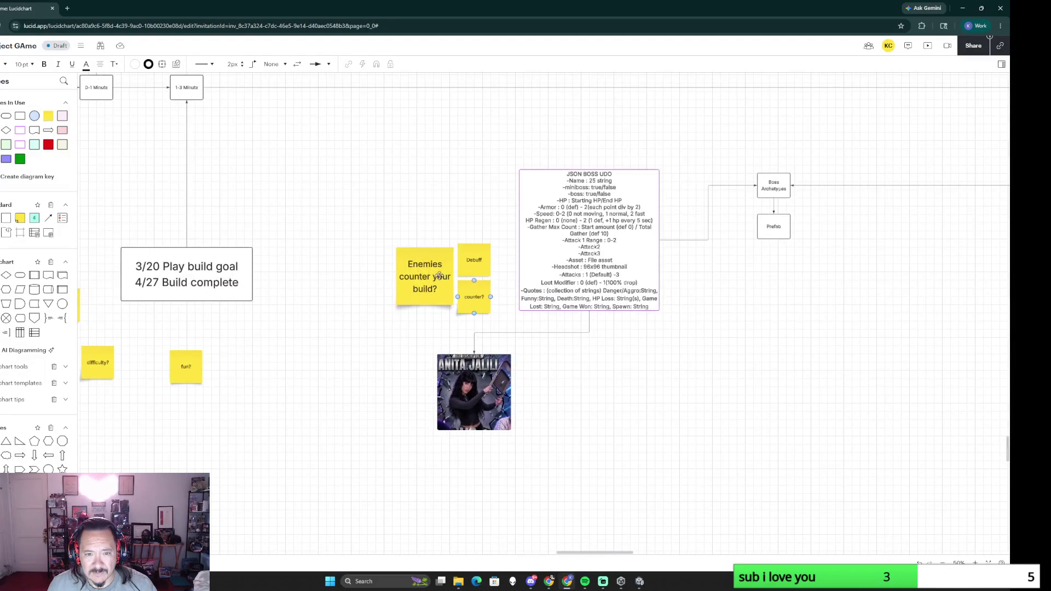
Step: Delete the Enemies, Debuff, counter?, difficulty?, fun? and leftover yellow sticky notes
left_click(414, 257)
key("Delete")
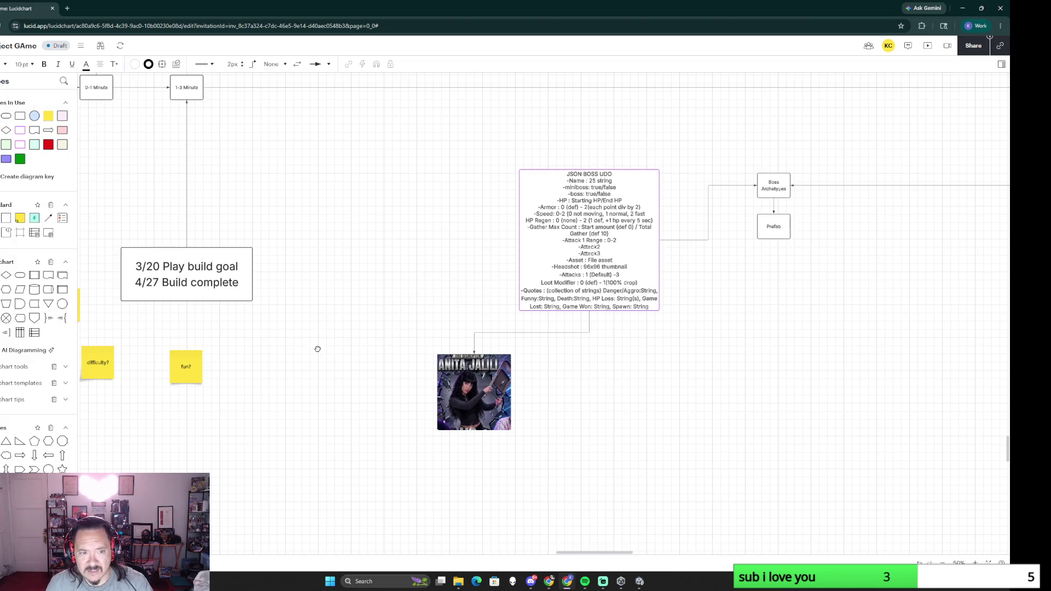
left_click_drag(311, 348, 556, 326)
left_click_drag(299, 320, 518, 381)
key("Delete")
left_click(310, 280)
key("Delete")
scroll(448, 396, "down", 3)
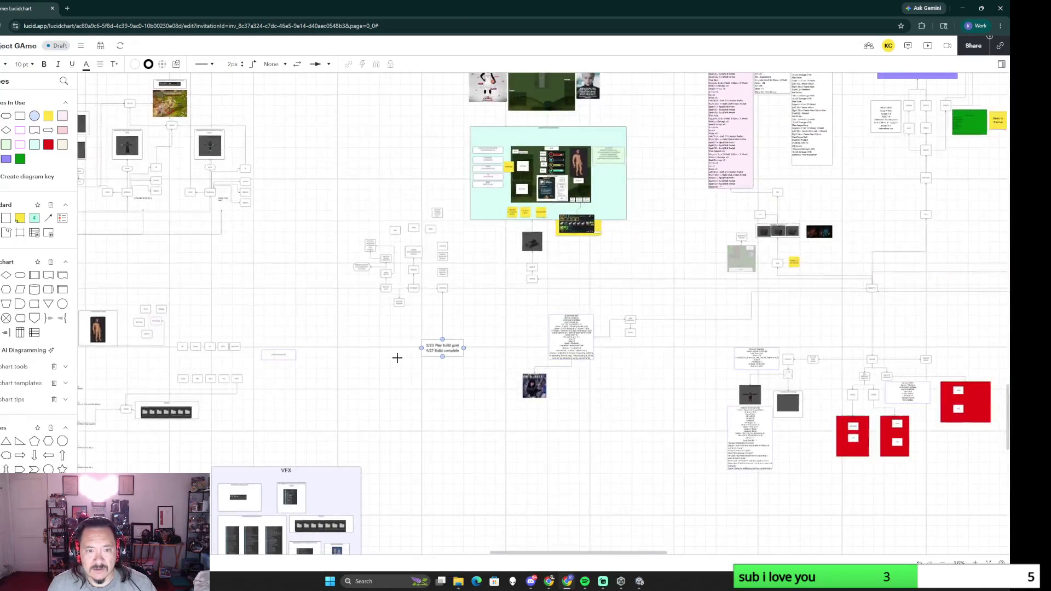
scroll(406, 357, "up", 5)
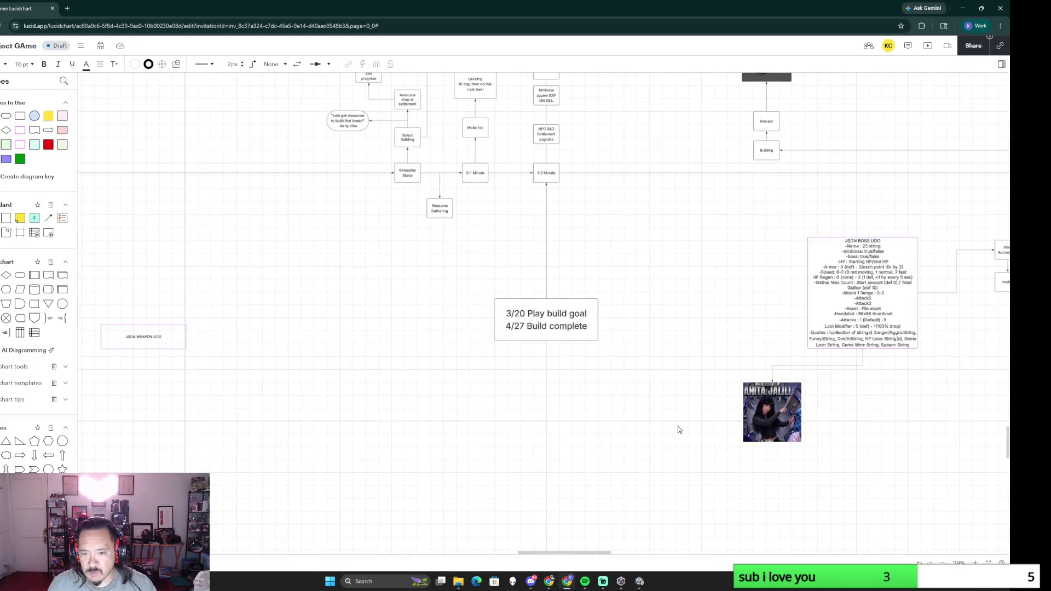
mouse_move(678, 429)
left_mouse_down()
mouse_move(388, 412)
mouse_move(540, 358)
left_mouse_up()
scroll(374, 430, "down", 3)
scroll(523, 409, "down", 3)
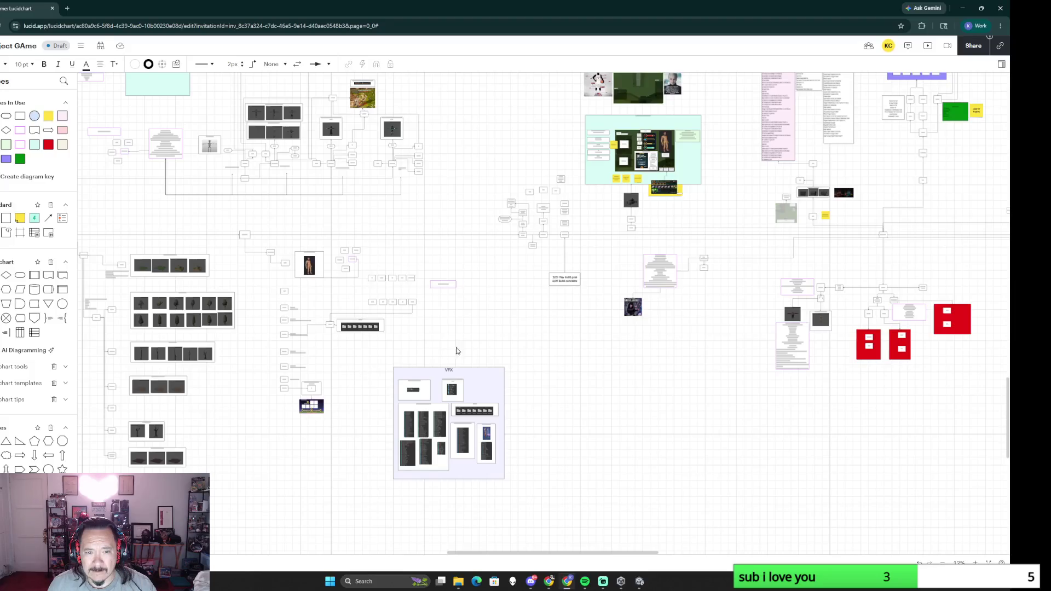
scroll(471, 320, "down", 3)
scroll(535, 316, "up", 3)
scroll(575, 312, "right", 3)
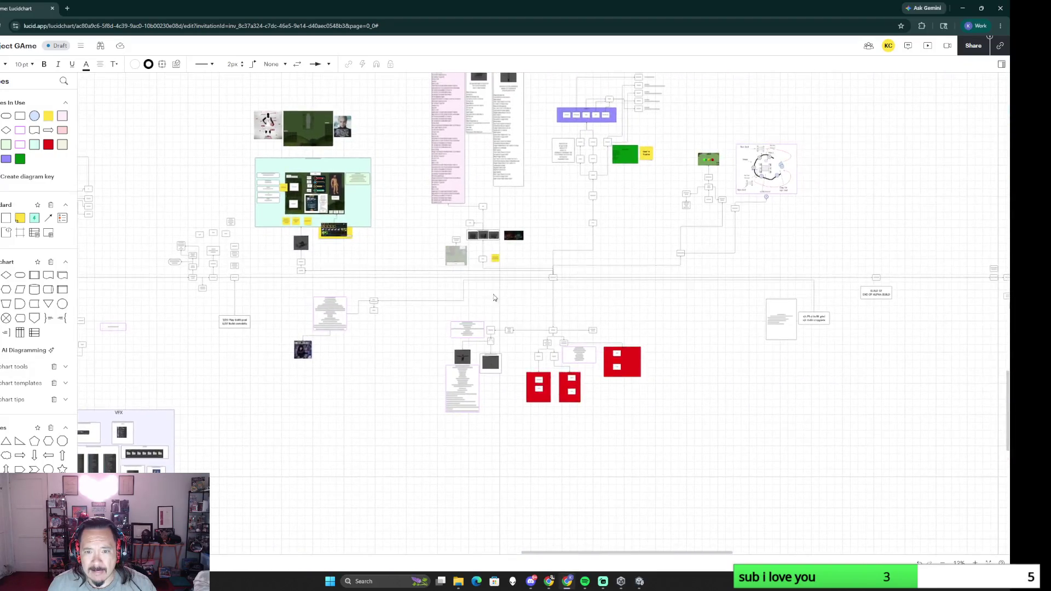
scroll(593, 309, "right", 3)
scroll(369, 391, "up", 5)
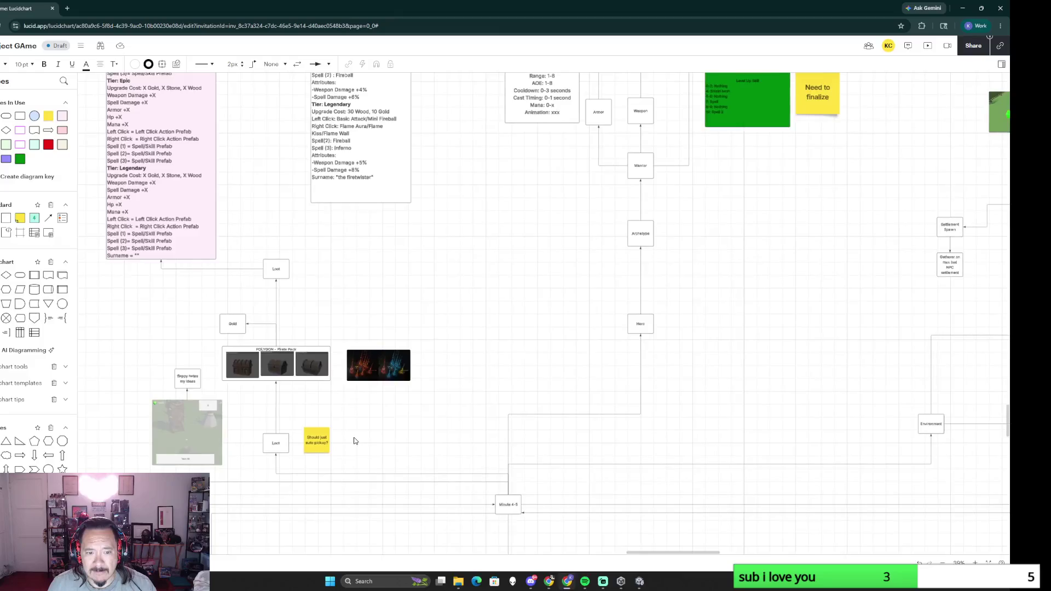
scroll(353, 439, "up", 2)
scroll(436, 393, "up", 3)
Step: Move the 'Should just auto pickup?' note slightly closer to Loot, then pan to the boss section
left_click(393, 379)
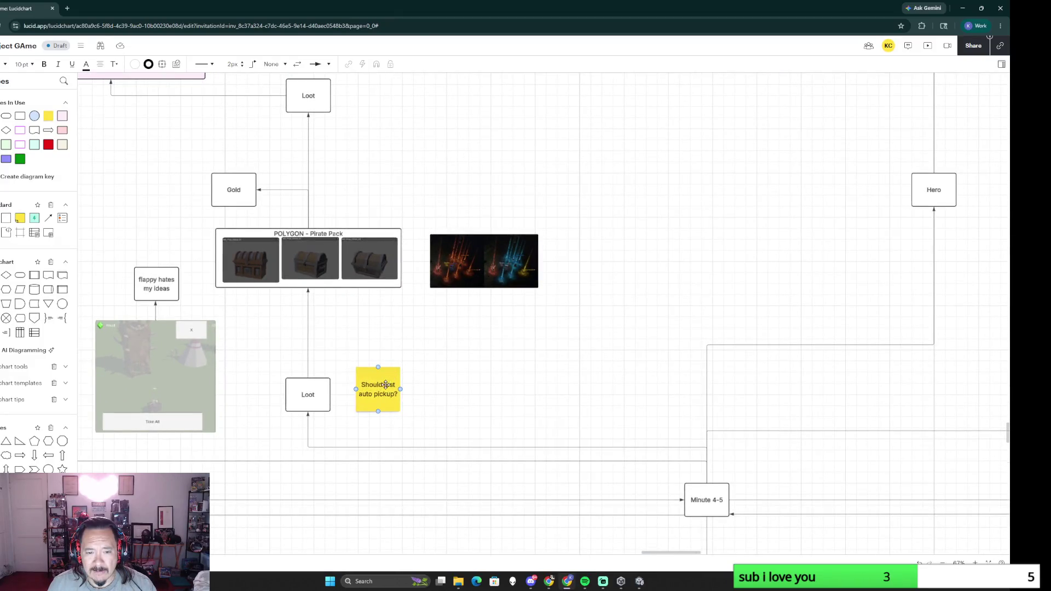
left_click_drag(385, 384, 373, 386)
scroll(464, 387, "down", 3)
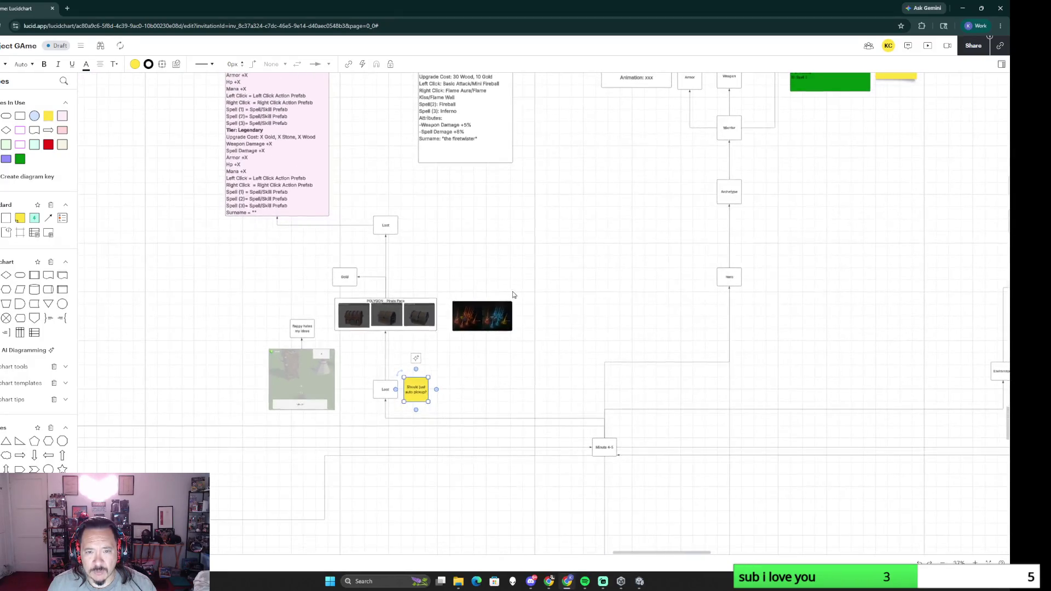
scroll(526, 295, "down", 3)
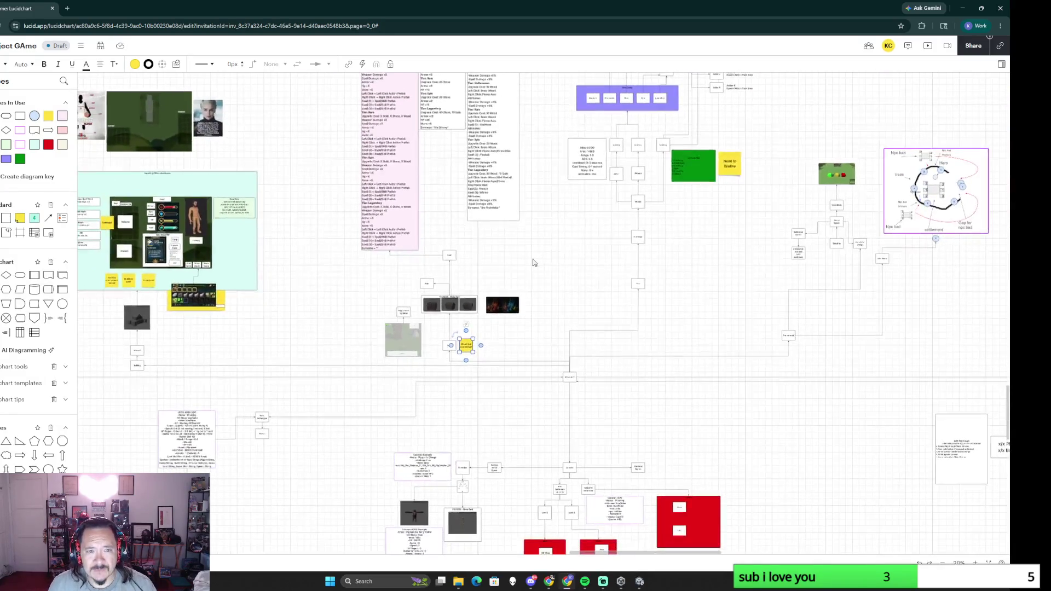
left_click_drag(541, 255, 393, 345)
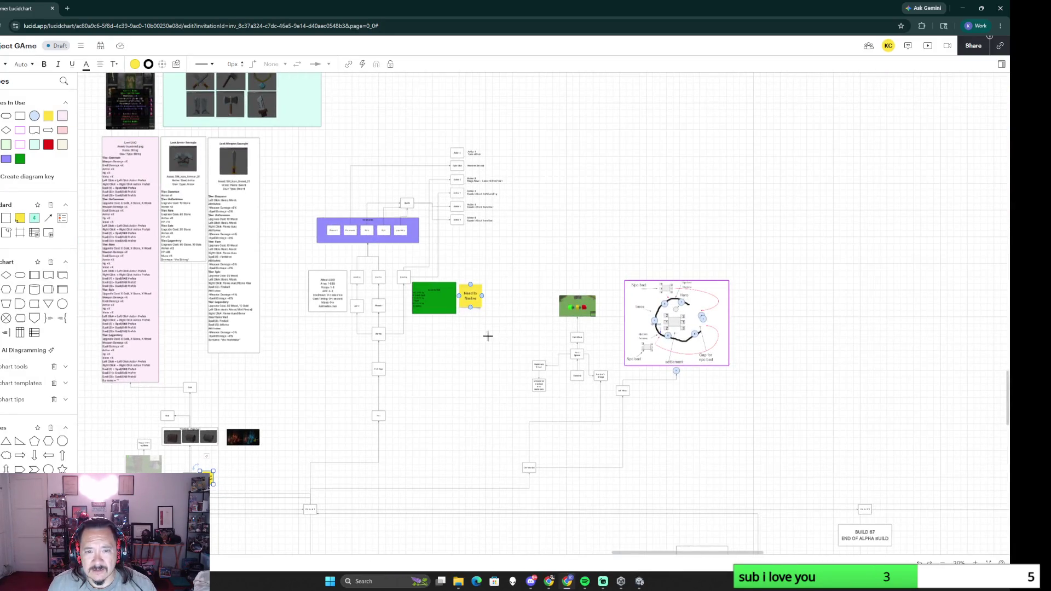
scroll(491, 238, "down", 5)
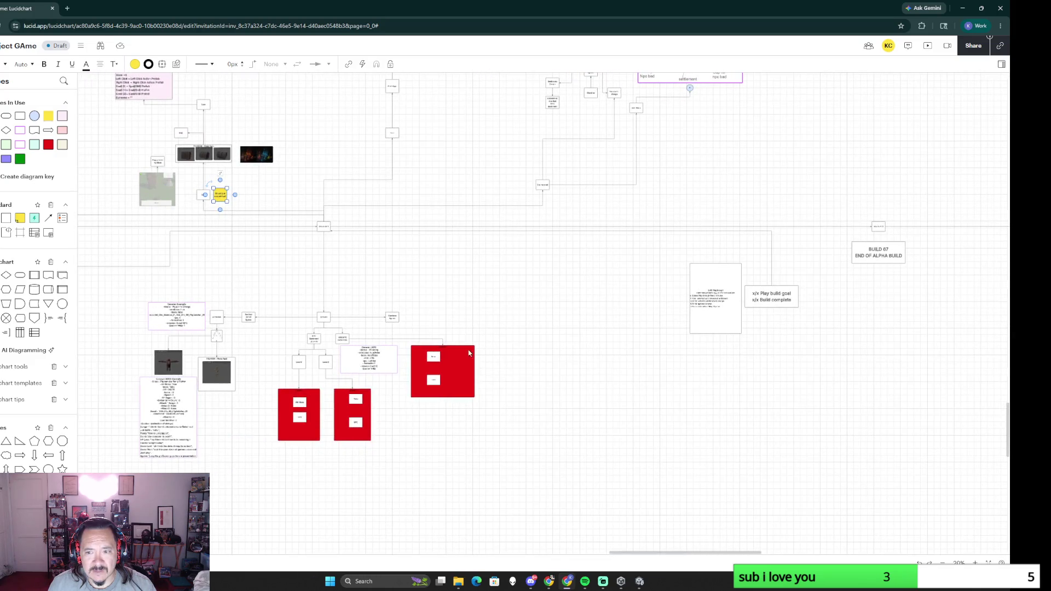
left_click_drag(452, 331, 712, 257)
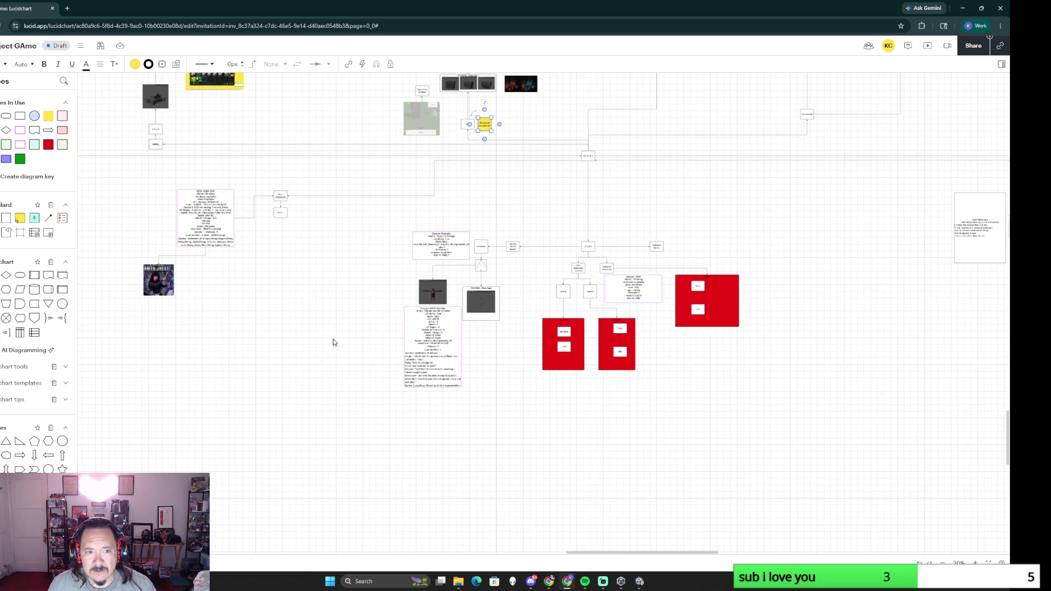
scroll(458, 351, "up", 5)
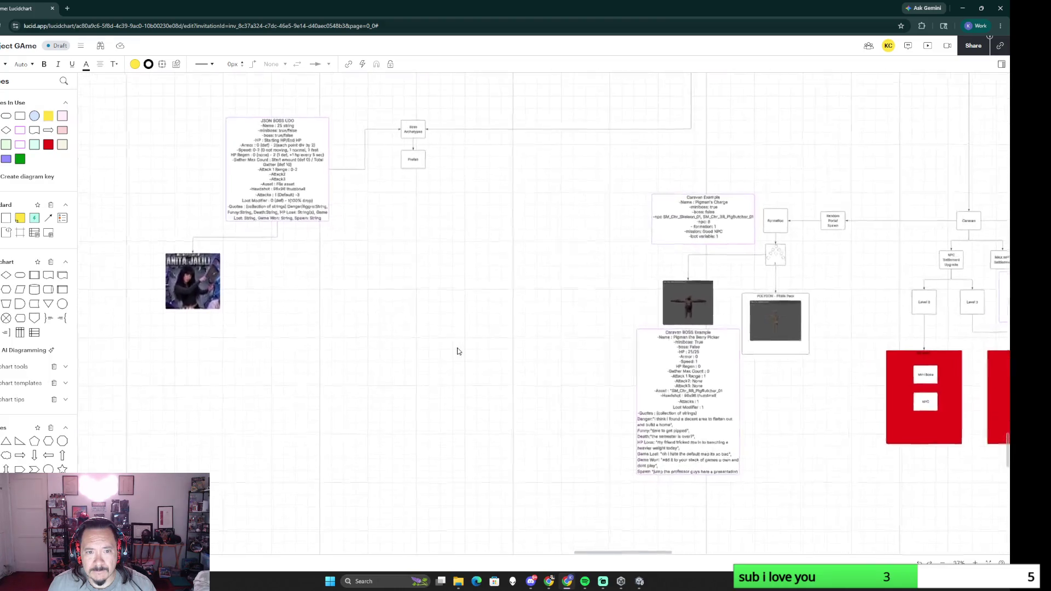
left_click_drag(425, 240, 453, 322)
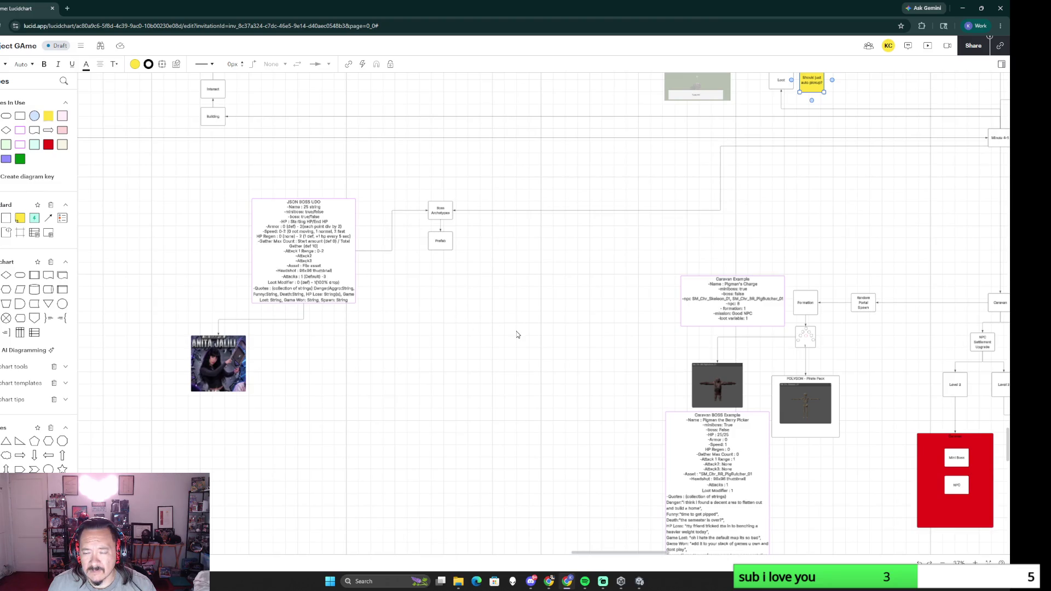
scroll(517, 335, "up", 2)
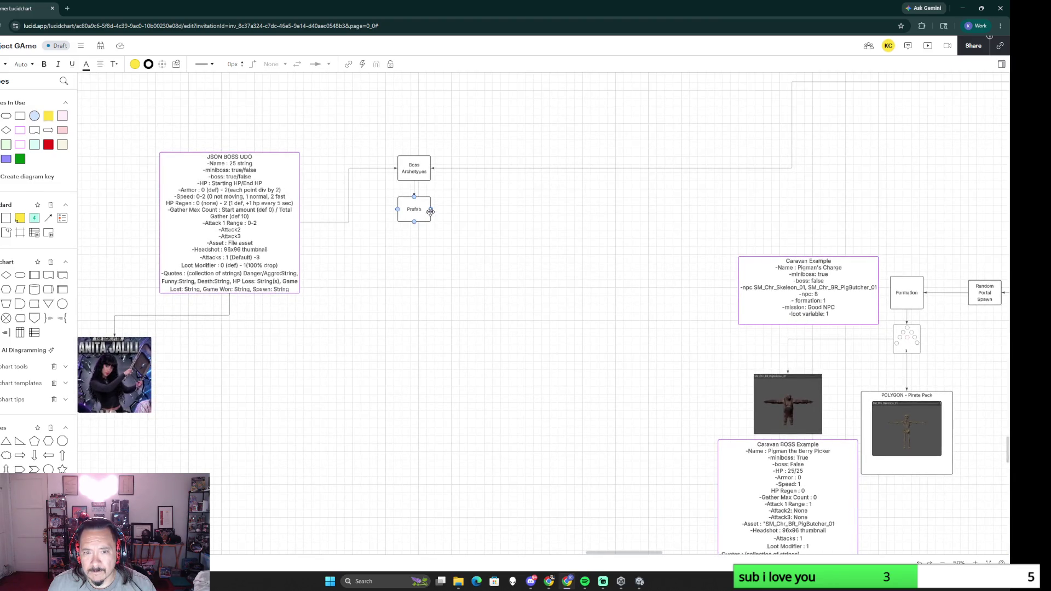
Step: Connect the Prefab box to the Formation box
mouse_move(430, 209)
left_mouse_down()
mouse_move(530, 255)
mouse_move(907, 276)
left_mouse_up()
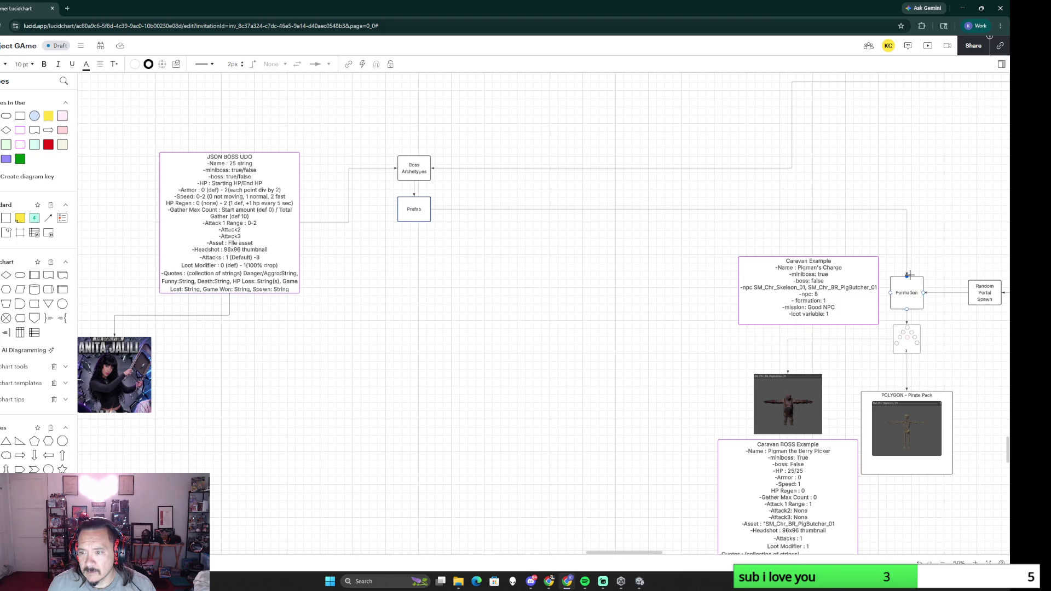
left_click(661, 333)
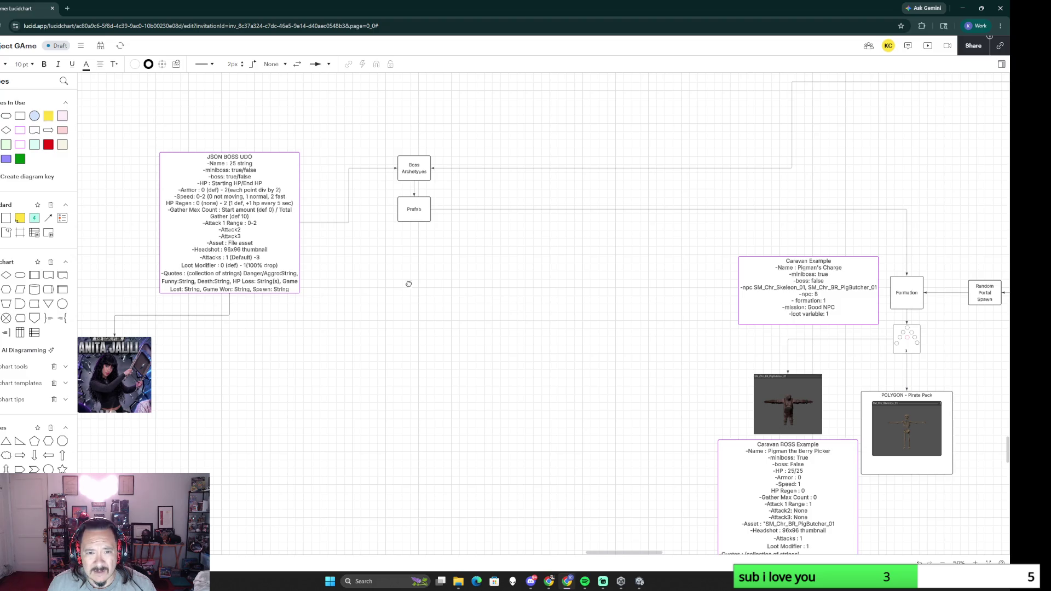
left_click_drag(408, 283, 451, 283)
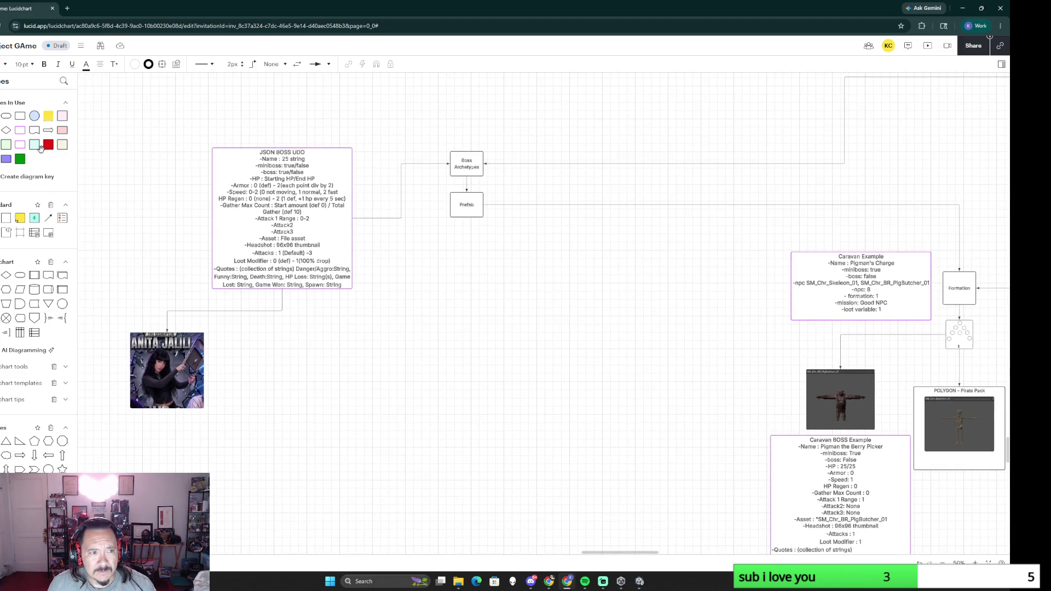
Step: Add a yellow 'boss CSV?' sticky note beside the JSON BOSS UDO box
mouse_move(49, 119)
left_mouse_down()
mouse_move(428, 301)
mouse_move(496, 355)
left_mouse_up()
type("ss CSV?")
left_click(595, 371)
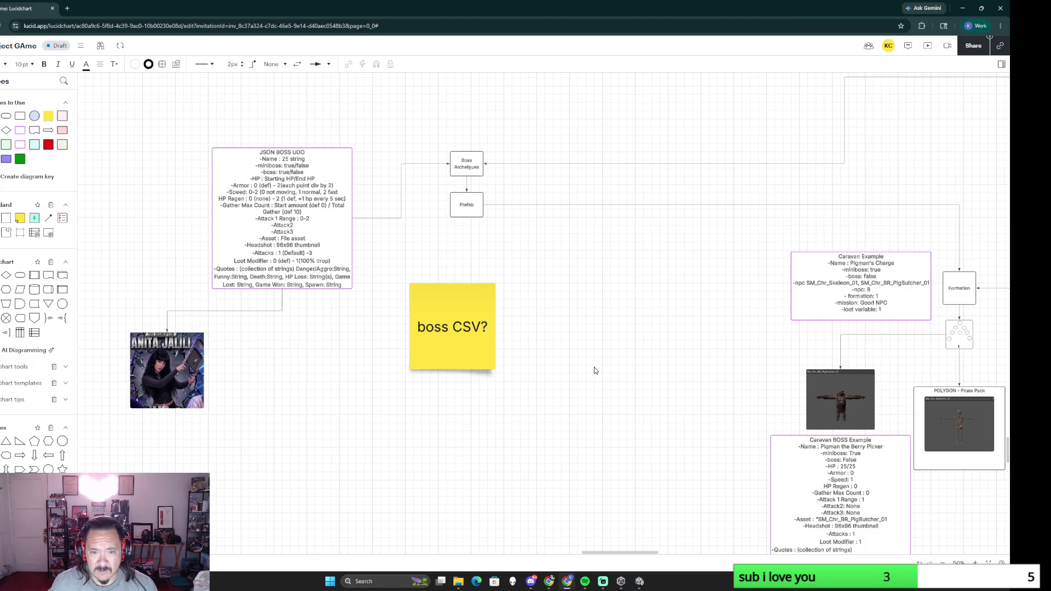
scroll(596, 371, "down", 5)
left_click_drag(533, 350, 526, 335)
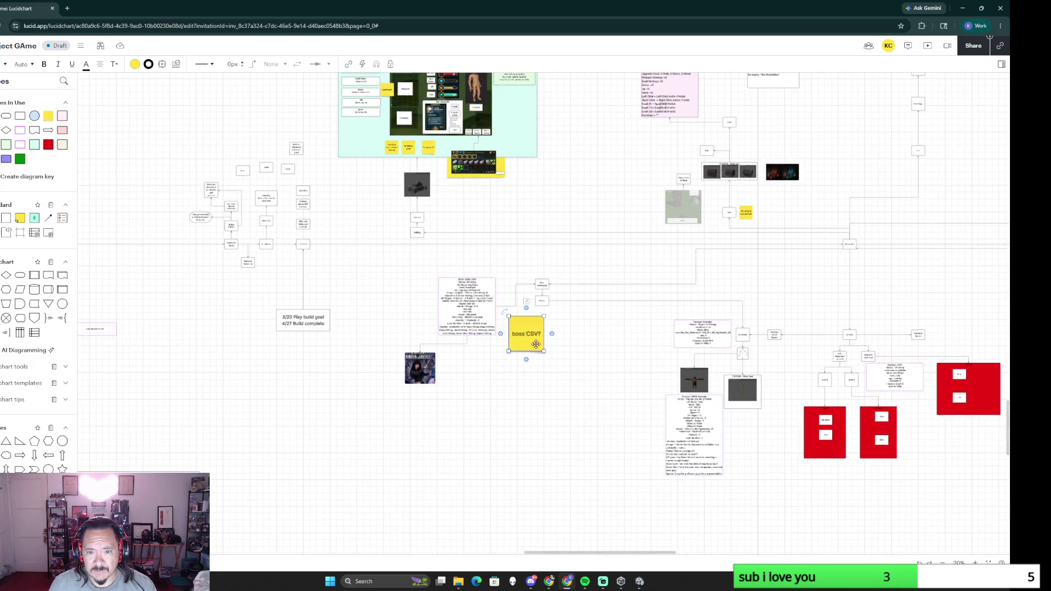
scroll(526, 335, "down", 5)
scroll(611, 397, "down", 3)
scroll(515, 261, "left", 2)
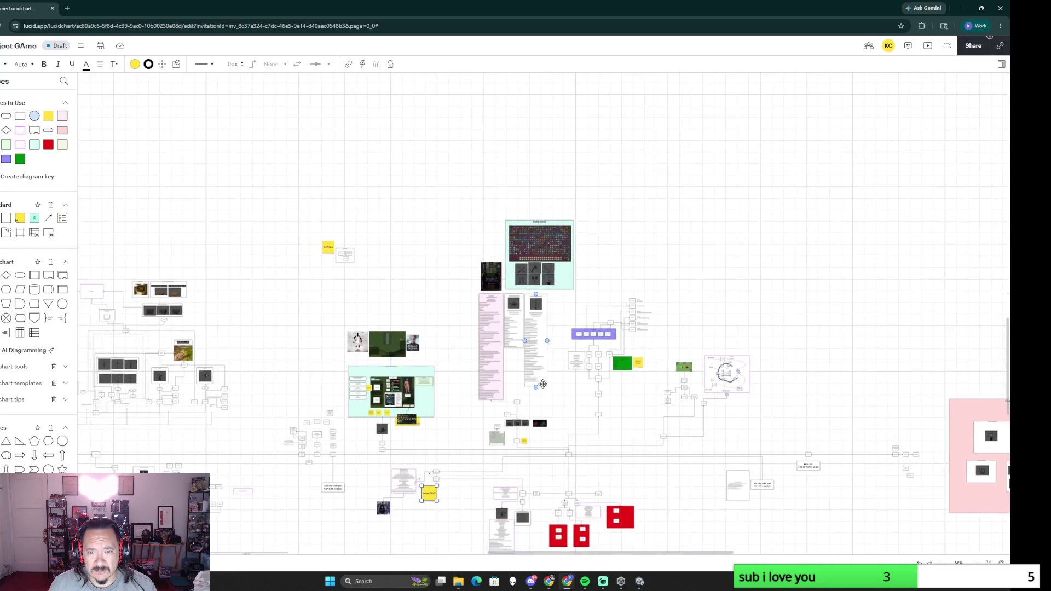
scroll(497, 394, "up", 2)
scroll(534, 387, "up", 2)
scroll(570, 383, "up", 2)
scroll(569, 383, "down", 2)
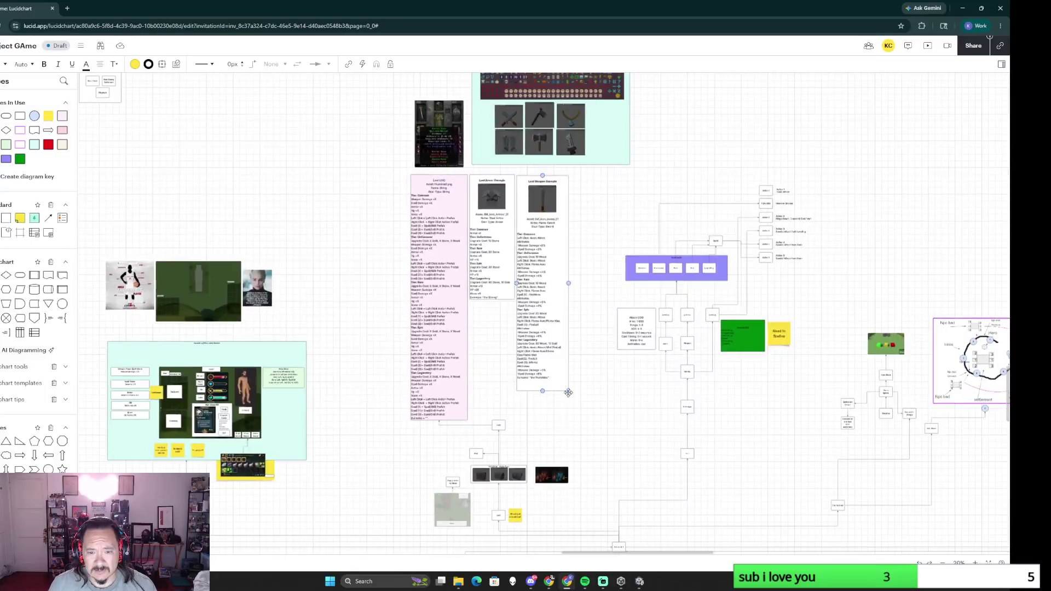
scroll(569, 384, "up", 2)
scroll(485, 342, "down", 2)
scroll(485, 342, "down", 1)
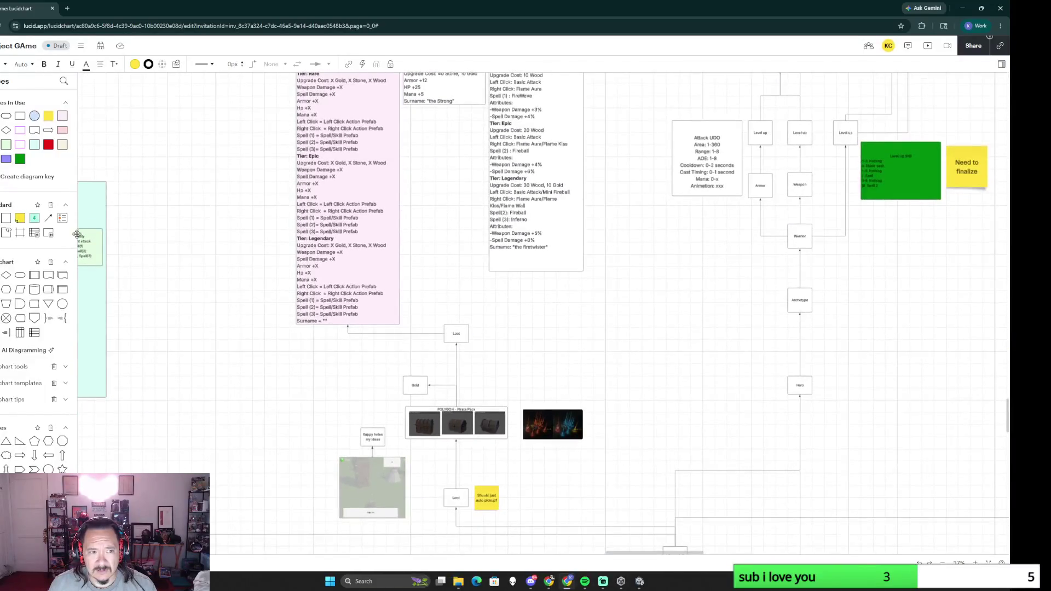
Step: Place an enlarged 'Loot CSV!?!' sticky note beside the upper Loot box
left_click_drag(18, 218, 496, 327)
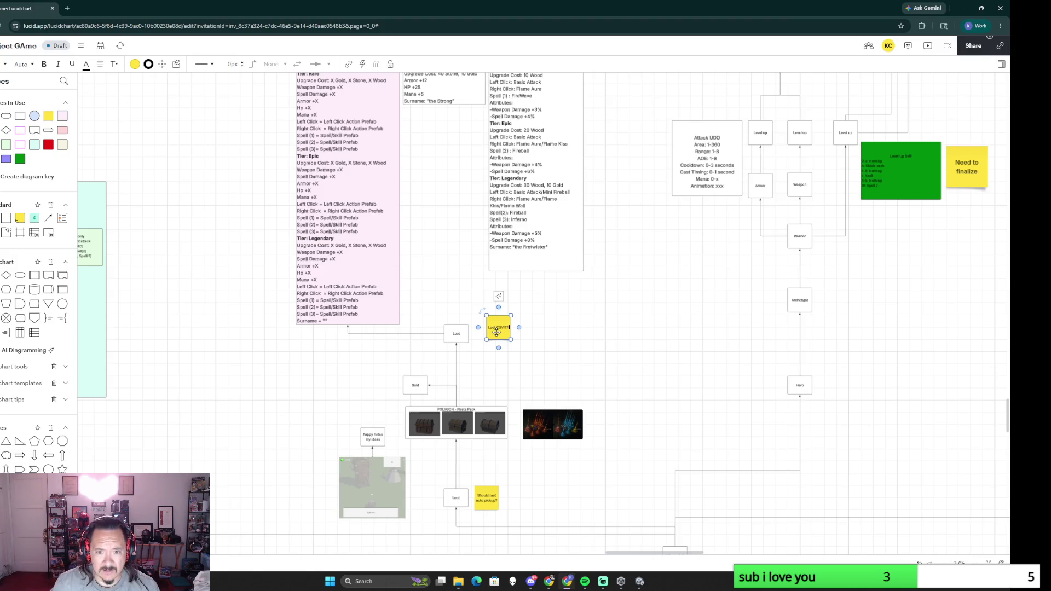
left_click_drag(511, 341, 523, 351)
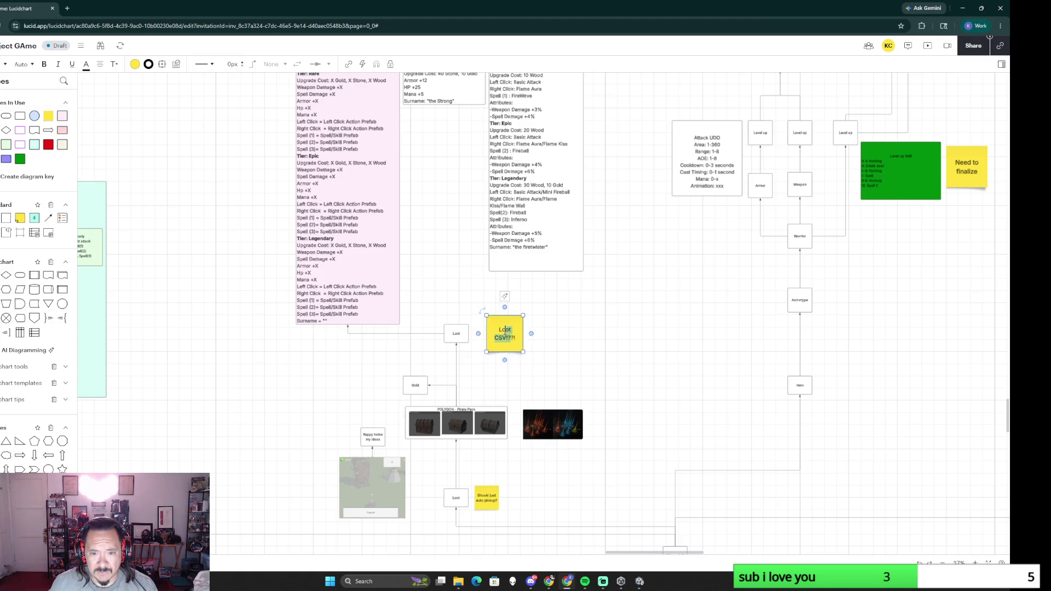
left_click(575, 352)
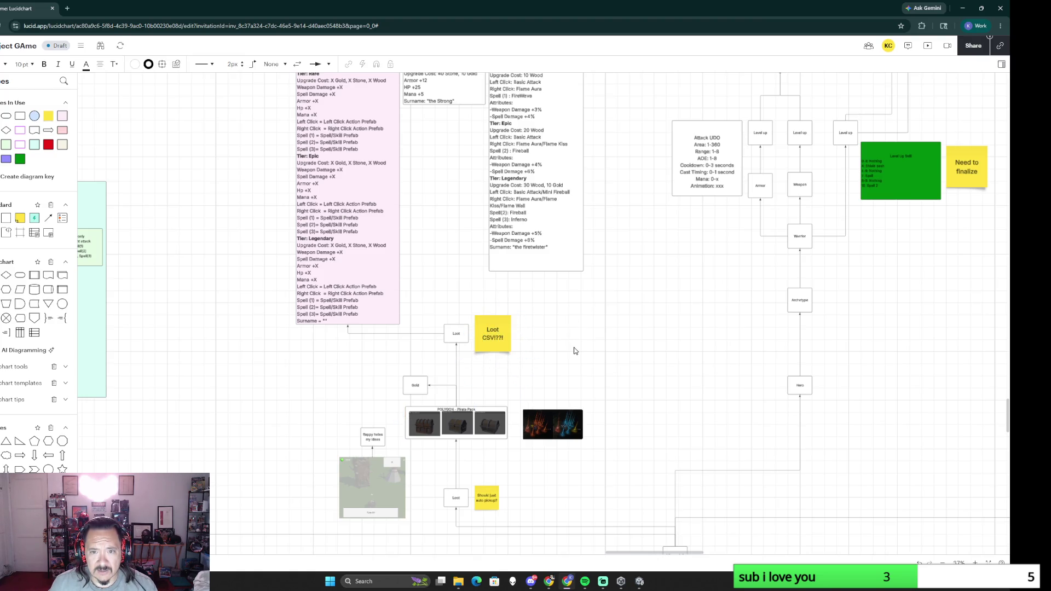
scroll(575, 353, "down", 5)
scroll(647, 247, "up", 3)
scroll(640, 288, "down", 2)
scroll(635, 332, "down", 1)
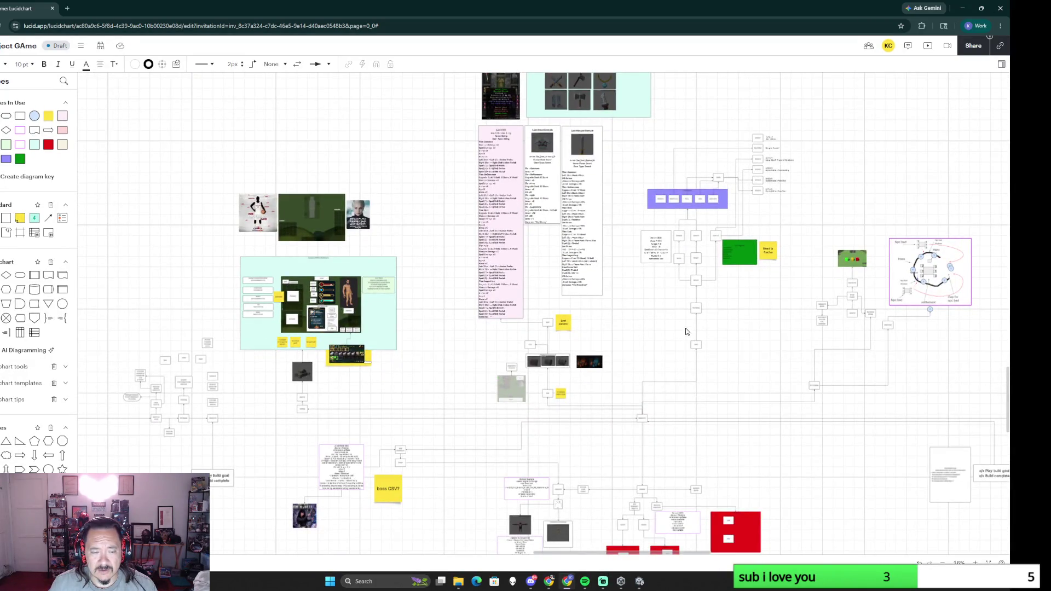
scroll(687, 332, "down", 5)
scroll(868, 148, "left", 5)
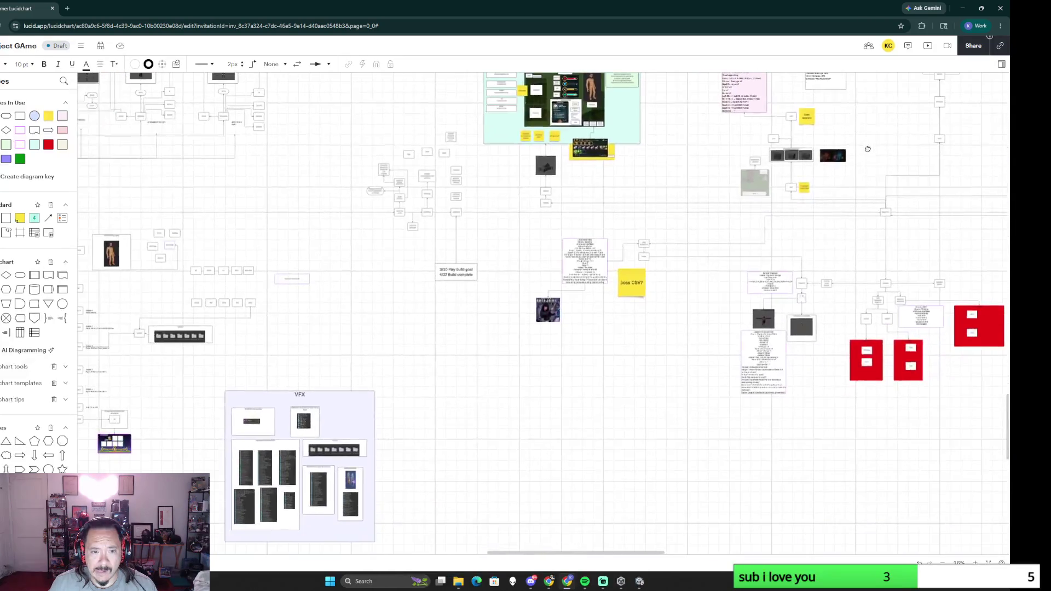
scroll(378, 339, "right", 3)
scroll(379, 340, "left", 4)
scroll(395, 379, "left", 2)
scroll(394, 379, "up", 1)
scroll(395, 379, "up", 5)
scroll(462, 315, "down", 5)
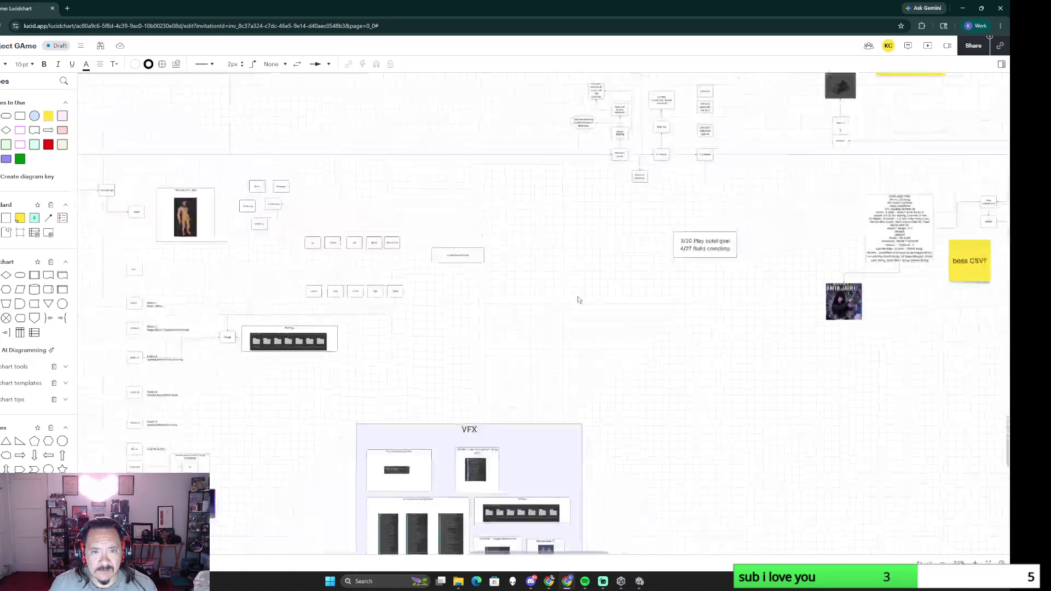
scroll(555, 303, "up", 2)
scroll(566, 183, "up", 1)
scroll(305, 339, "up", 1)
scroll(280, 362, "up", 1)
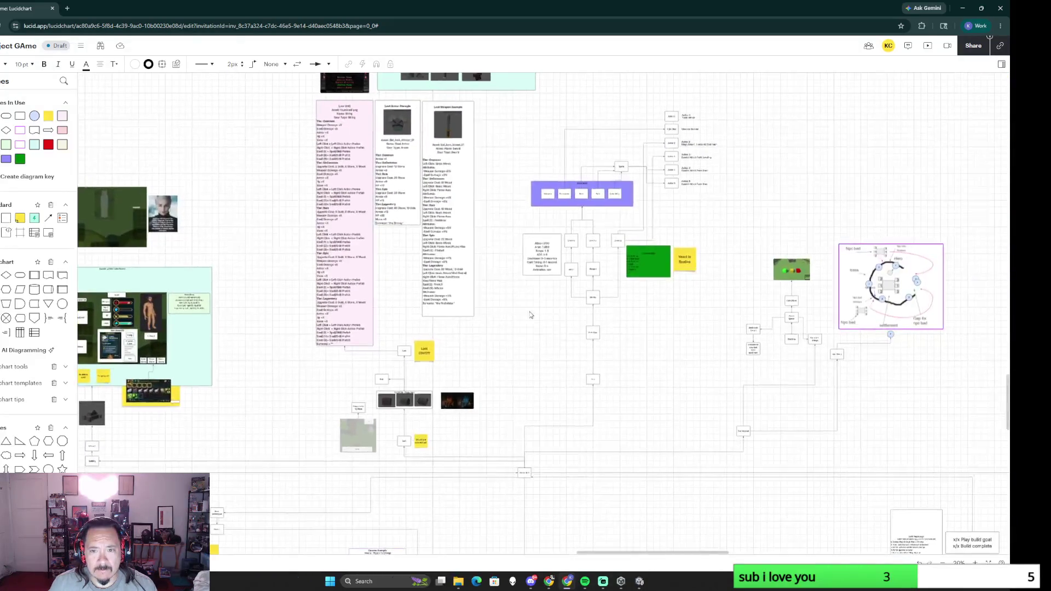
scroll(568, 316, "up", 1)
scroll(378, 363, "up", 1)
scroll(499, 351, "up", 2)
scroll(531, 354, "up", 1)
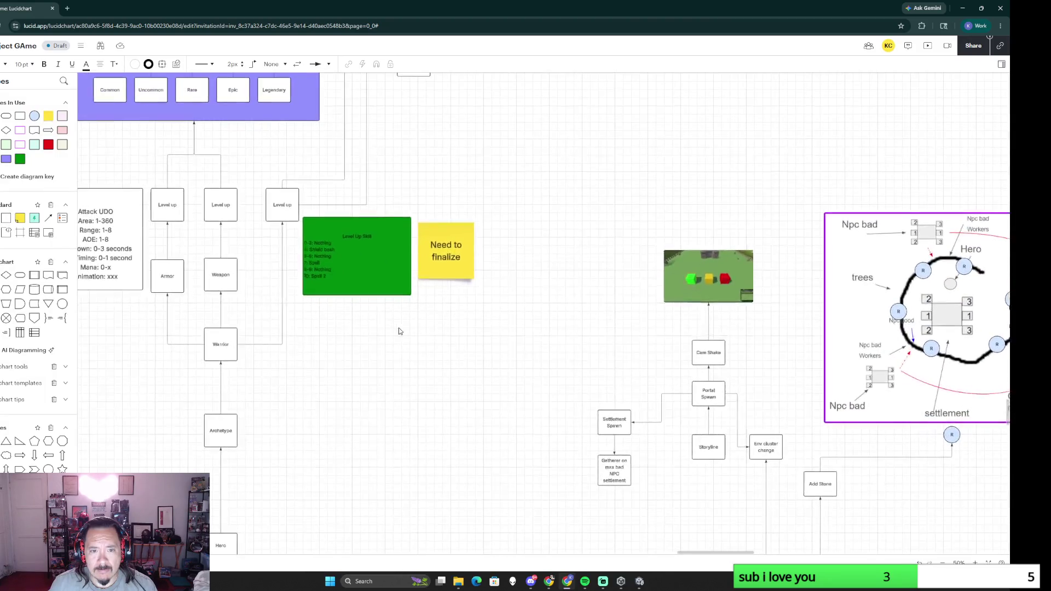
Step: Pan to the warrior skill tree showing Gear Levels, action slots and the Level Up Skill box
left_click_drag(781, 225, 680, 333)
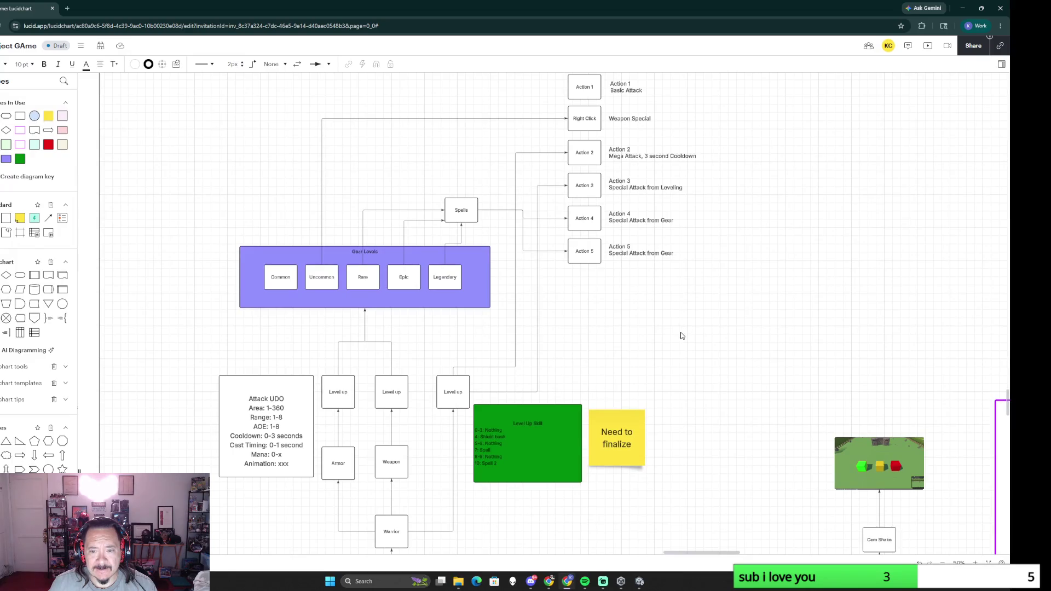
left_click_drag(694, 385, 726, 177)
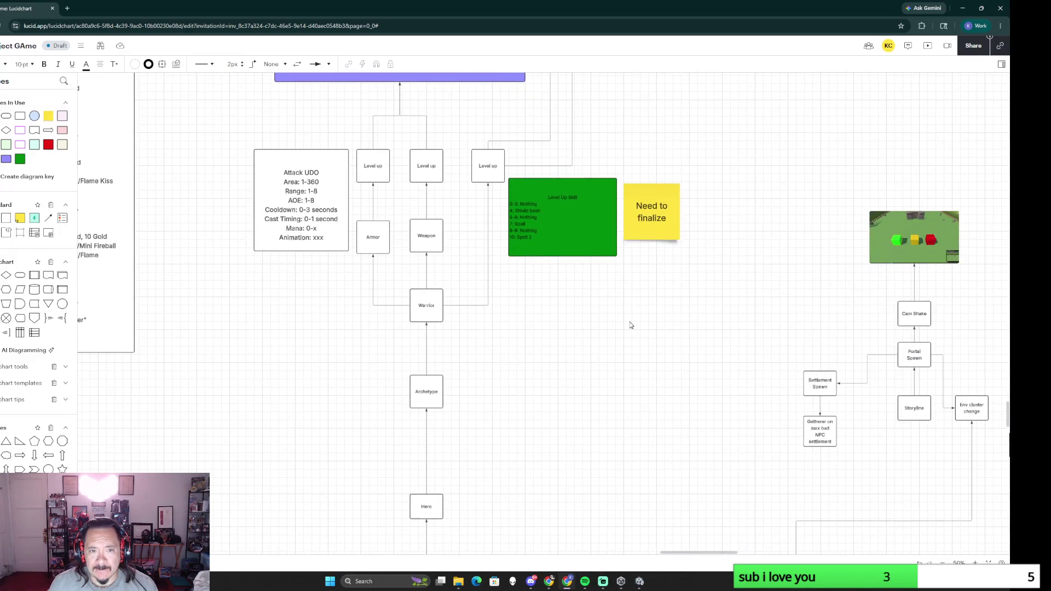
scroll(555, 301, "up", 3)
left_click(505, 386)
left_click_drag(550, 274, 616, 371)
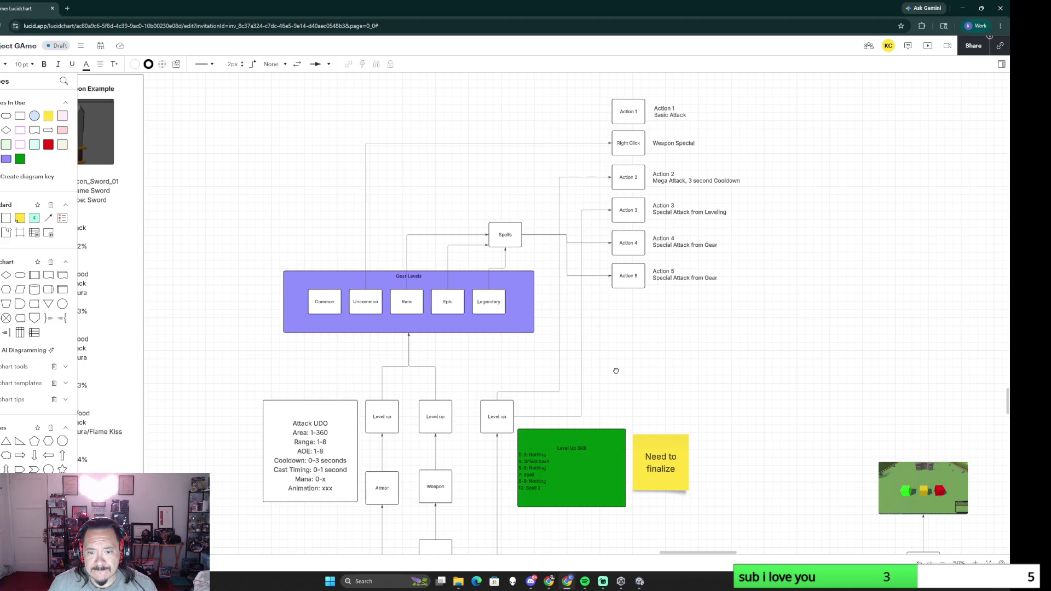
Step: Finish with the Level Up Skill box and deselect it
left_click_drag(616, 370, 626, 319)
left_click(553, 425)
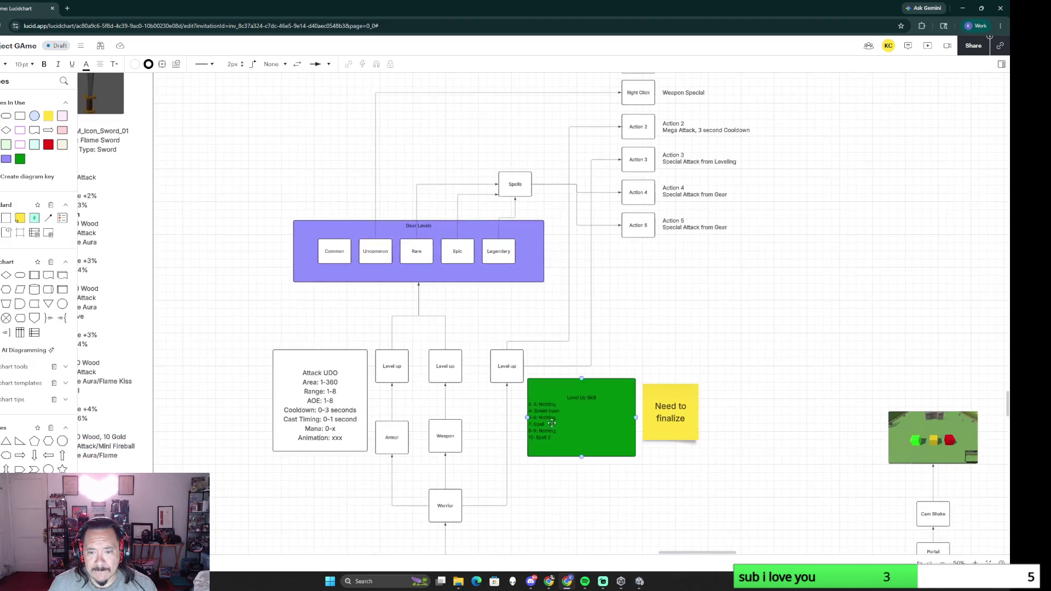
key("Escape")
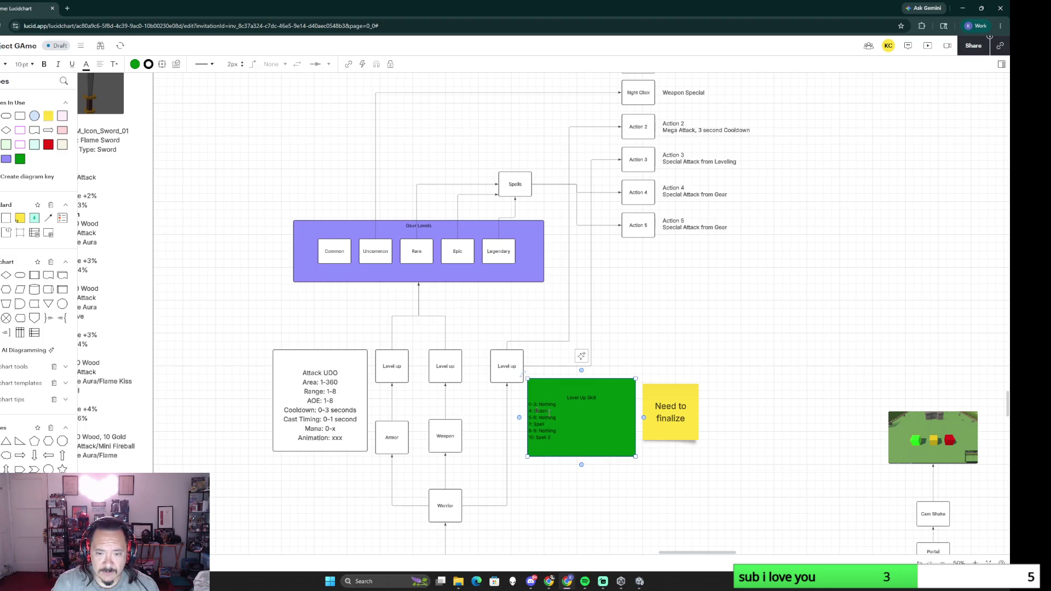
left_click(639, 263)
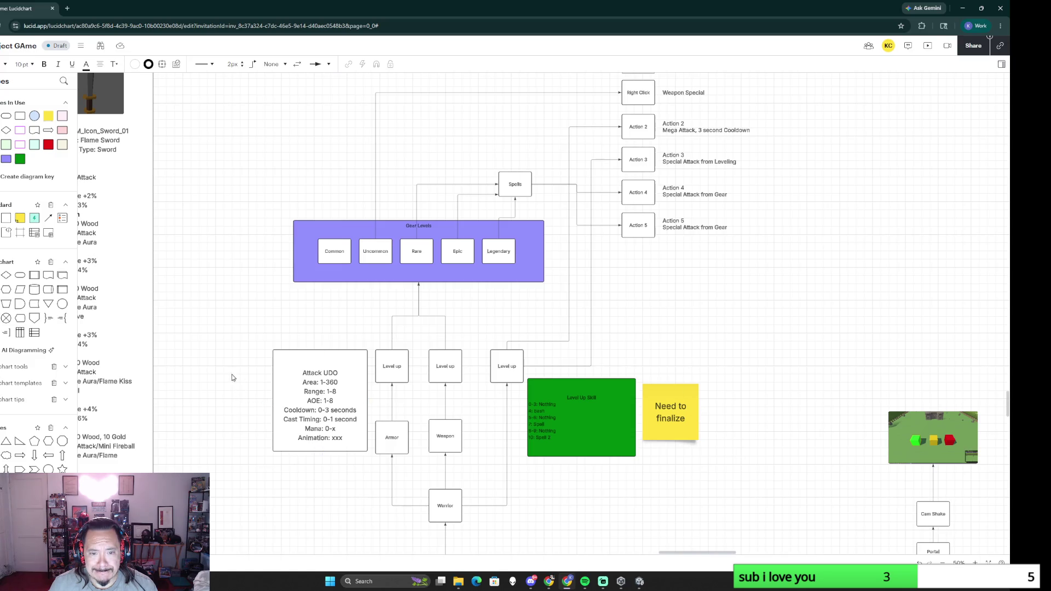
Step: Add an enlarged yellow 'Spell CSV' sticky note beside the Attack UDO box
left_click_drag(19, 218, 286, 320)
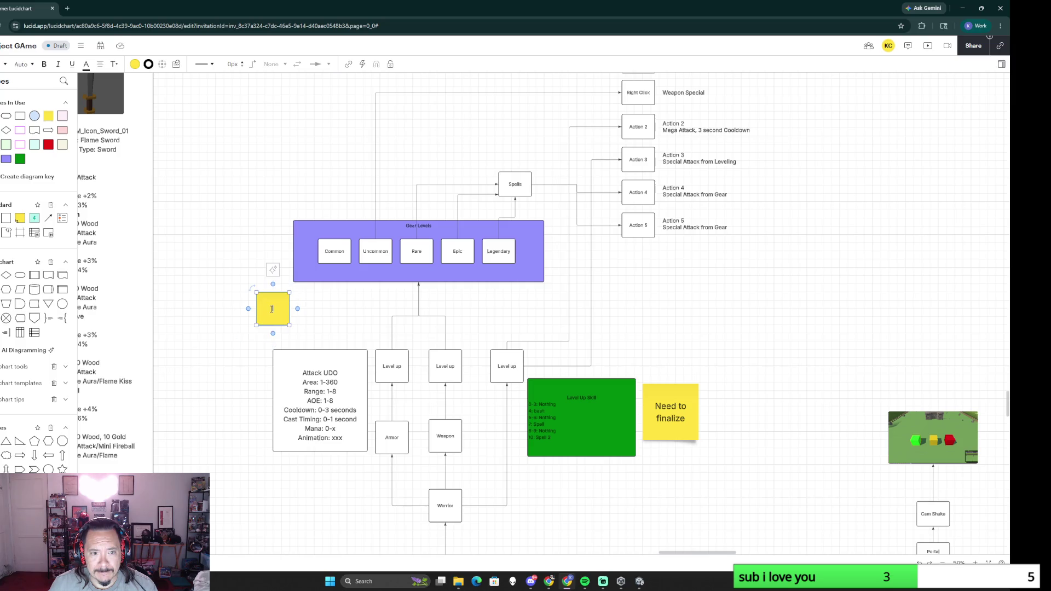
mouse_move(288, 326)
left_mouse_down()
mouse_move(318, 351)
mouse_move(439, 179)
mouse_move(484, 149)
mouse_move(209, 401)
mouse_move(233, 403)
left_mouse_up()
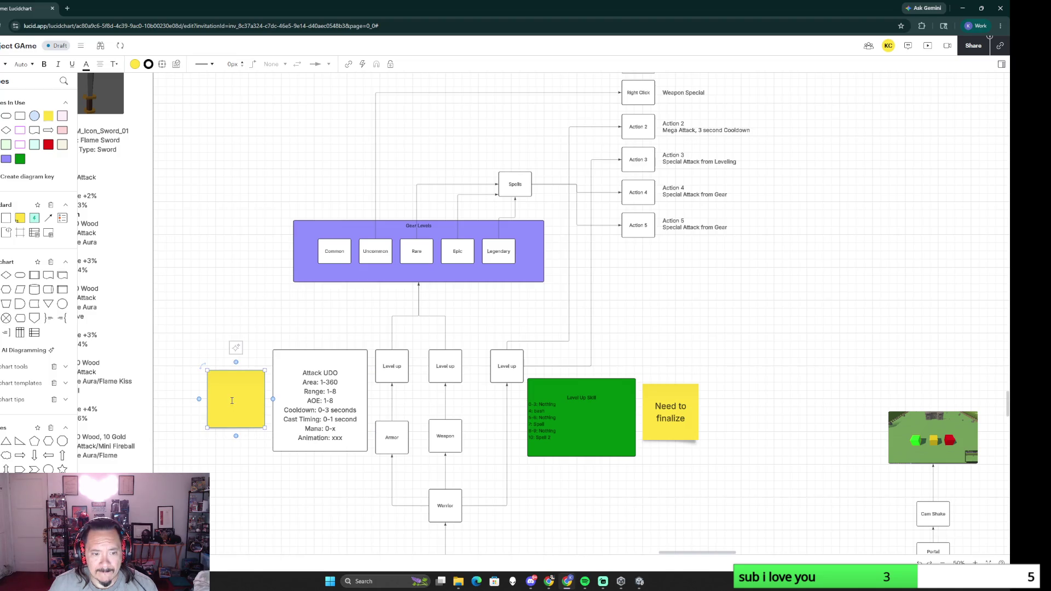
type("Spell")
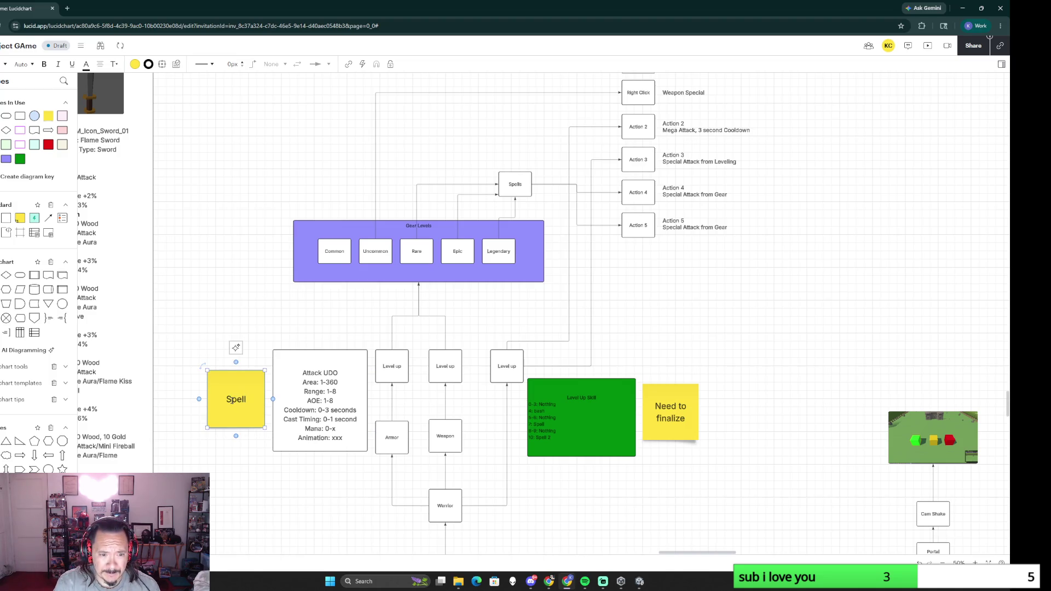
type(" CSV")
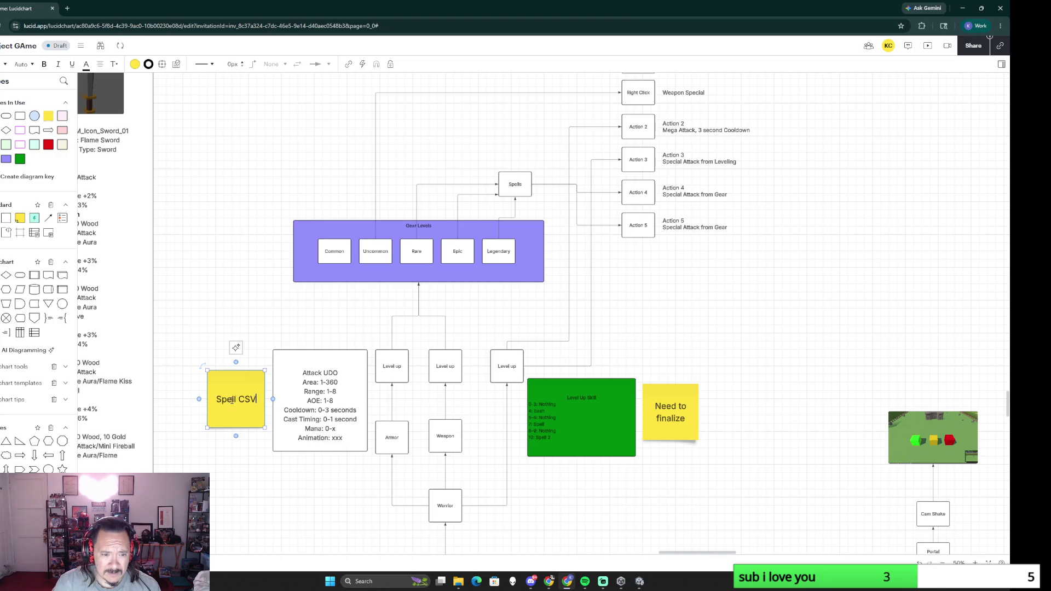
left_click(316, 511)
scroll(316, 510, "down", 5)
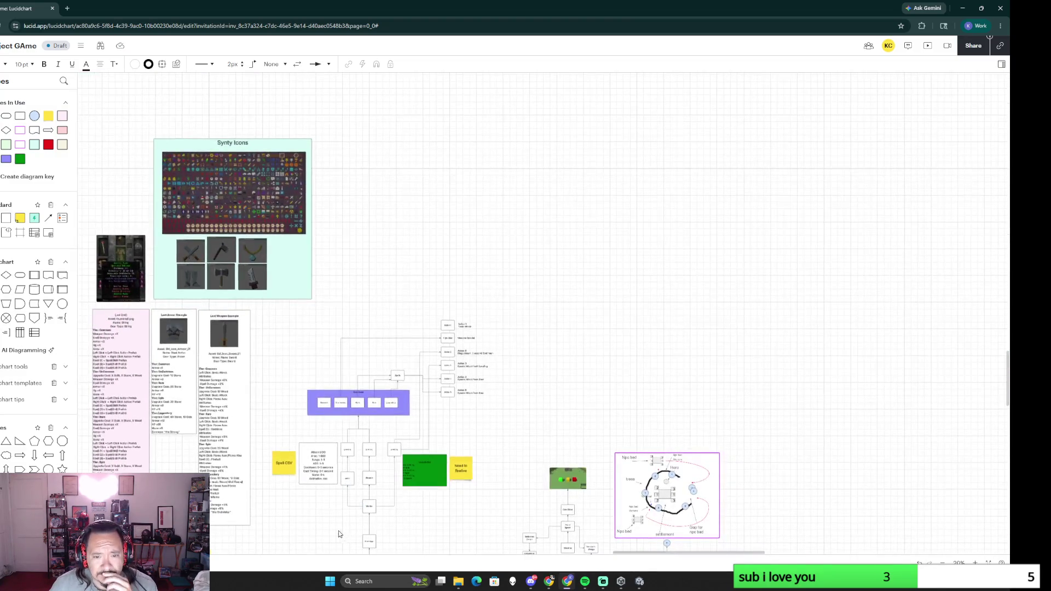
scroll(494, 335, "up", 2)
scroll(493, 336, "up", 2)
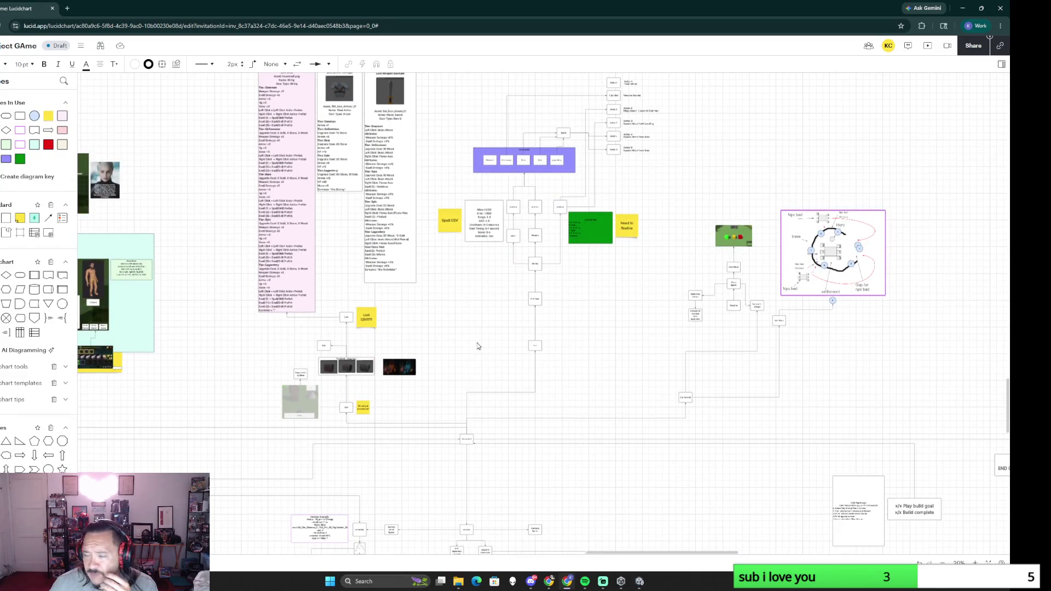
scroll(452, 326, "up", 1)
scroll(452, 325, "up", 2)
scroll(450, 387, "up", 2)
scroll(428, 366, "up", 2)
scroll(395, 348, "up", 2)
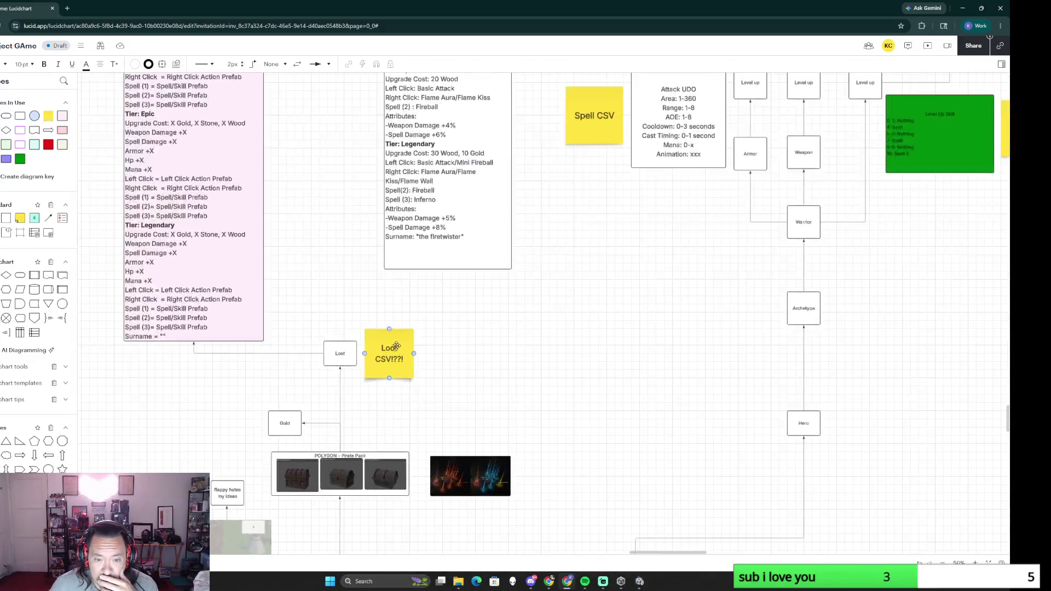
scroll(507, 405, "down", 5)
scroll(350, 471, "up", 3)
scroll(351, 470, "down", 3)
scroll(299, 364, "up", 2)
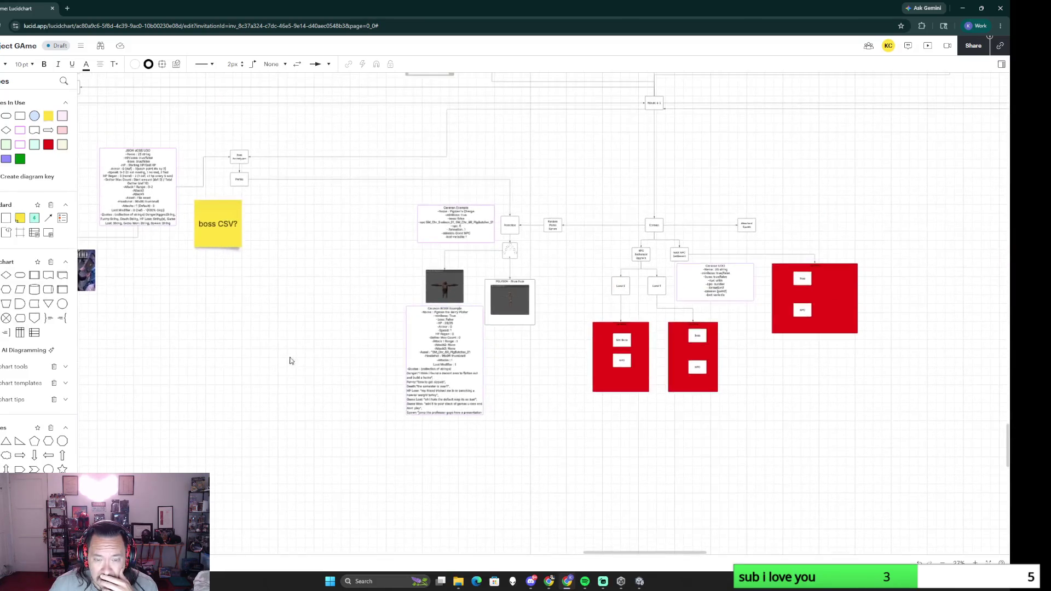
scroll(308, 387, "left", 5)
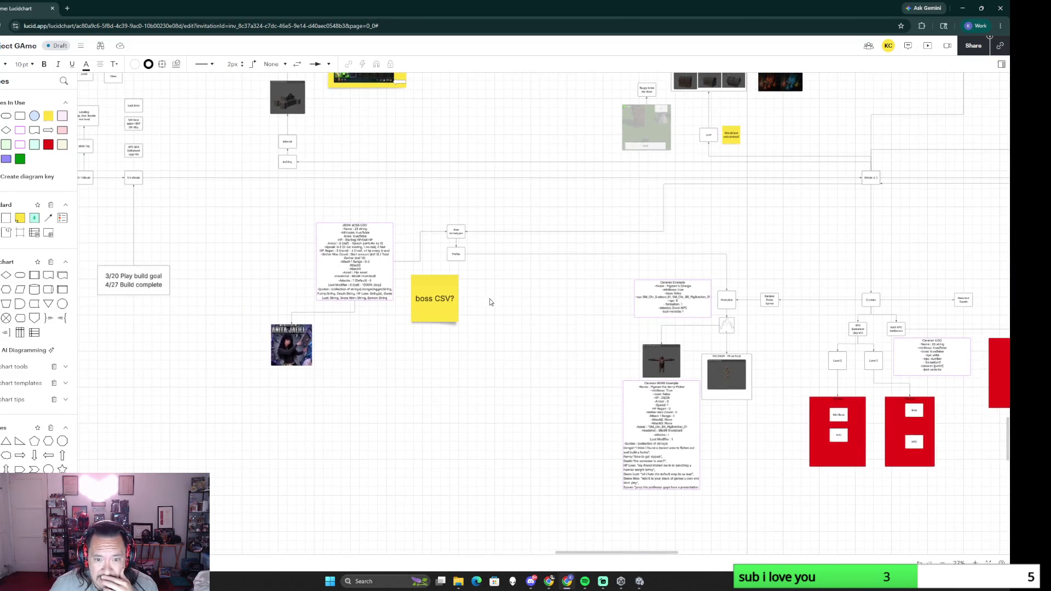
scroll(503, 299, "up", 5)
scroll(503, 300, "right", 5)
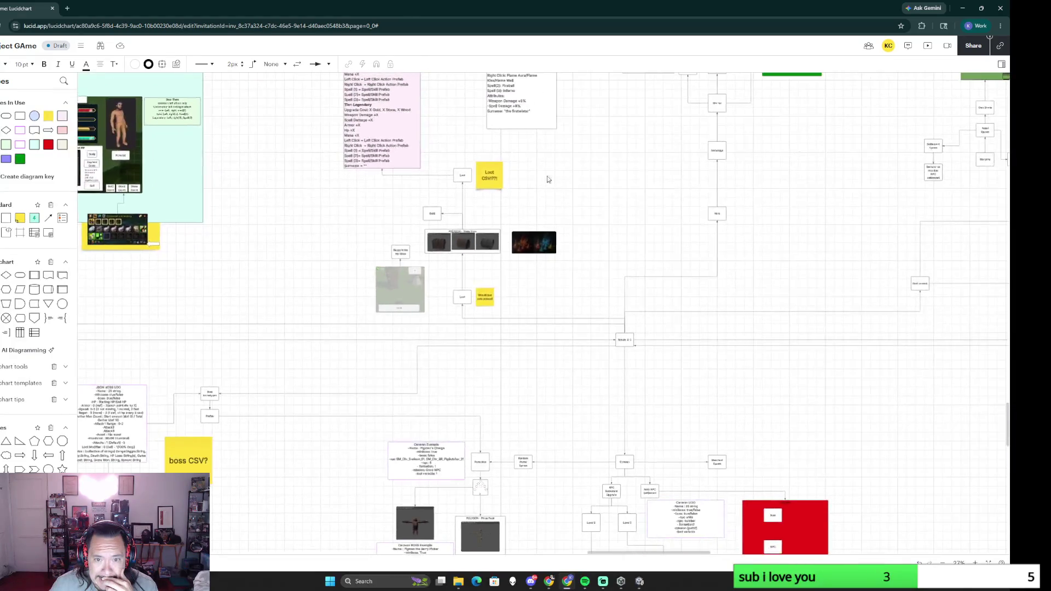
scroll(464, 334, "up", 2)
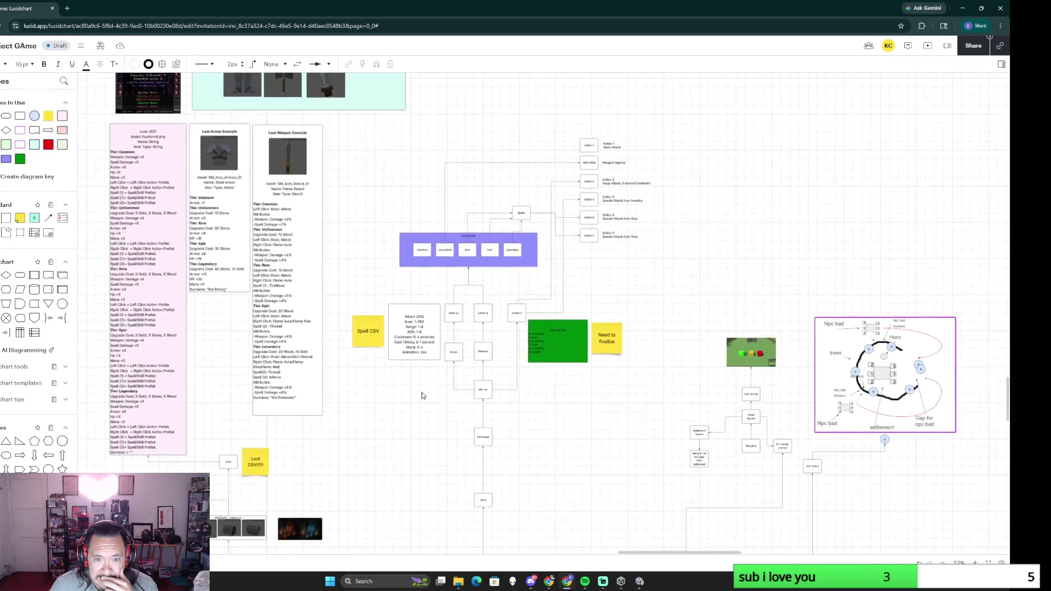
scroll(422, 386, "up", 2)
scroll(370, 326, "up", 2)
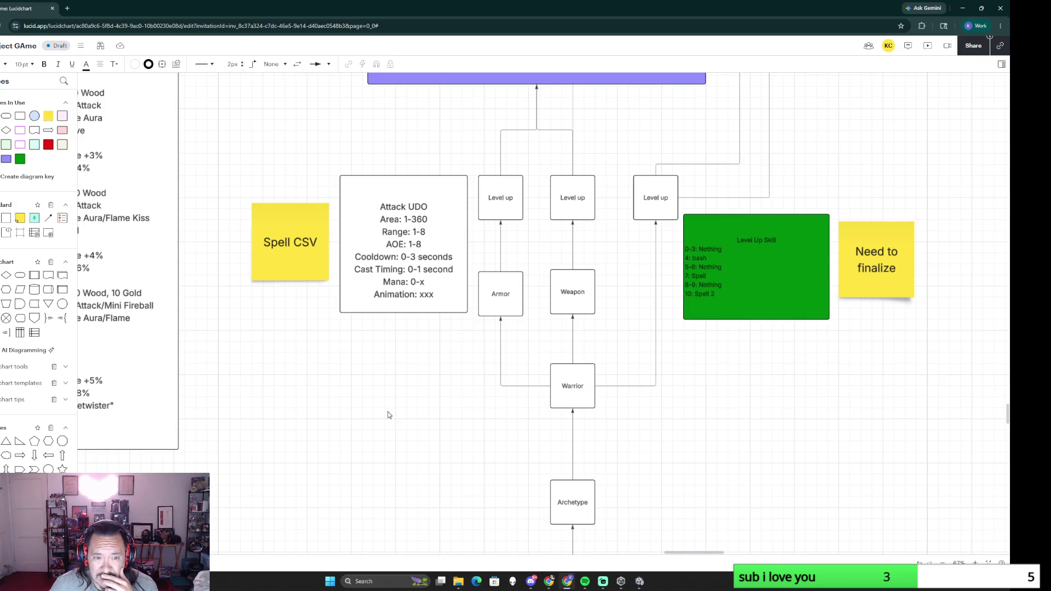
scroll(388, 411, "down", 3)
scroll(399, 433, "down", 2)
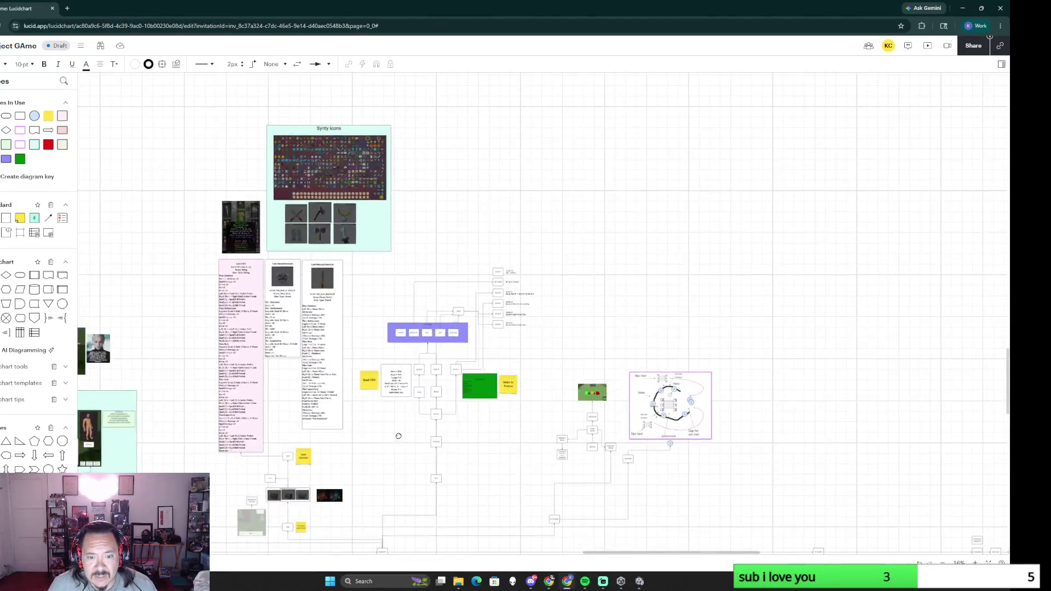
scroll(399, 436, "down", 2)
scroll(329, 329, "left", 5)
scroll(567, 239, "up", 4)
scroll(567, 238, "down", 3)
scroll(574, 247, "up", 1)
scroll(616, 288, "right", 5)
scroll(653, 325, "up", 2)
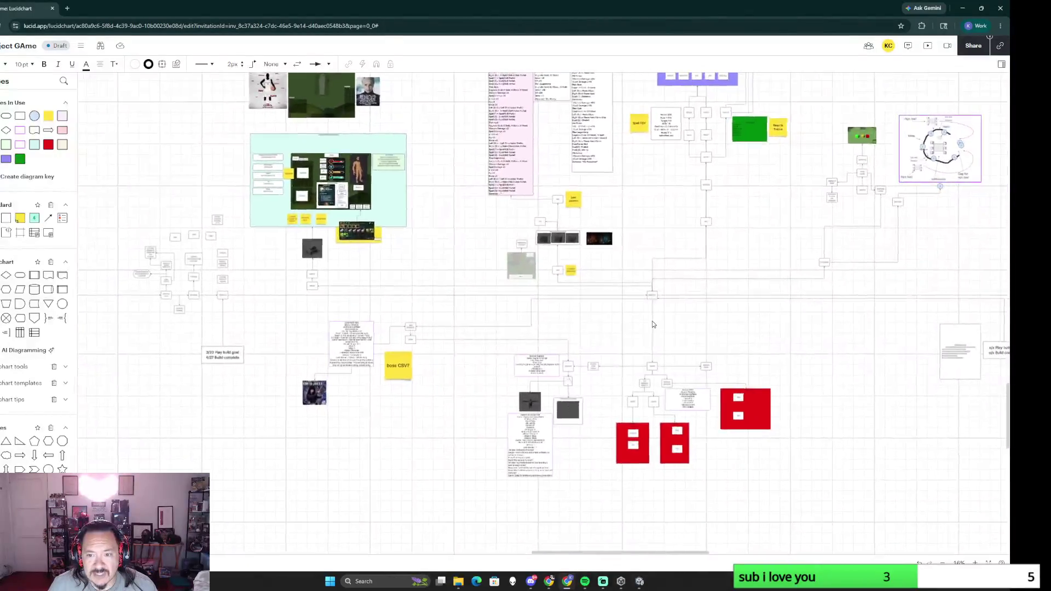
scroll(653, 324, "right", 8)
scroll(398, 360, "right", 2)
left_click_drag(341, 351, 399, 369)
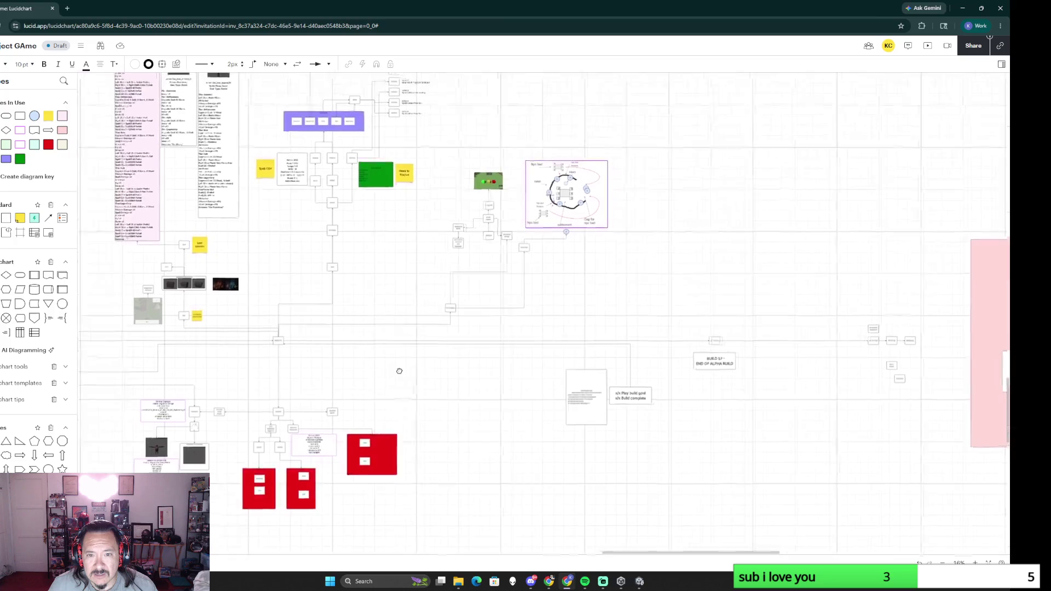
scroll(399, 371, "up", 2)
scroll(400, 375, "up", 2)
scroll(289, 328, "left", 10)
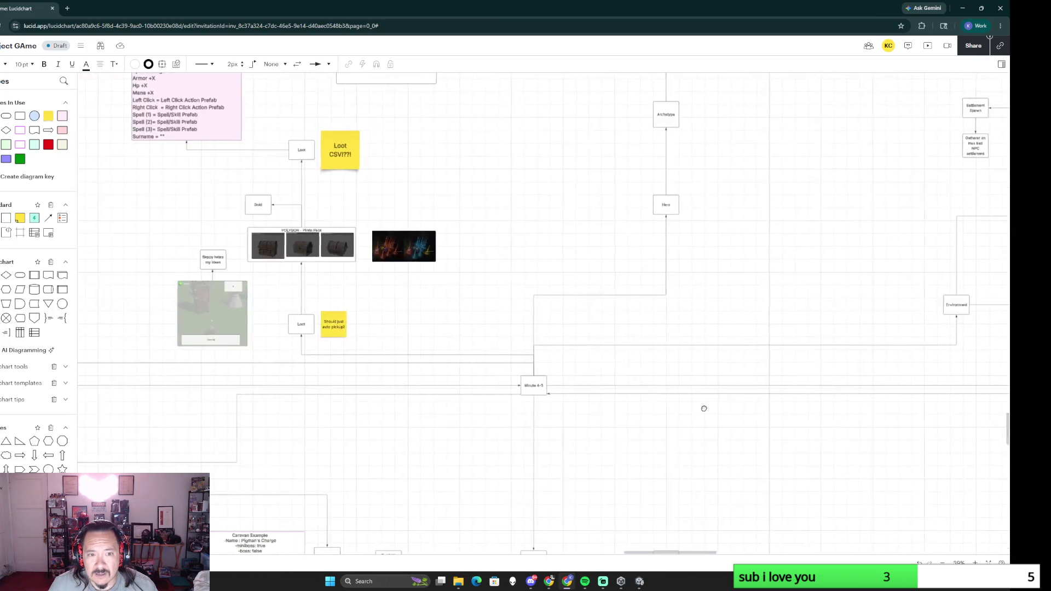
scroll(535, 377, "left", 3)
scroll(536, 377, "left", 5)
scroll(739, 386, "left", 3)
scroll(542, 370, "right", 6)
scroll(472, 379, "down", 1)
scroll(576, 417, "down", 3)
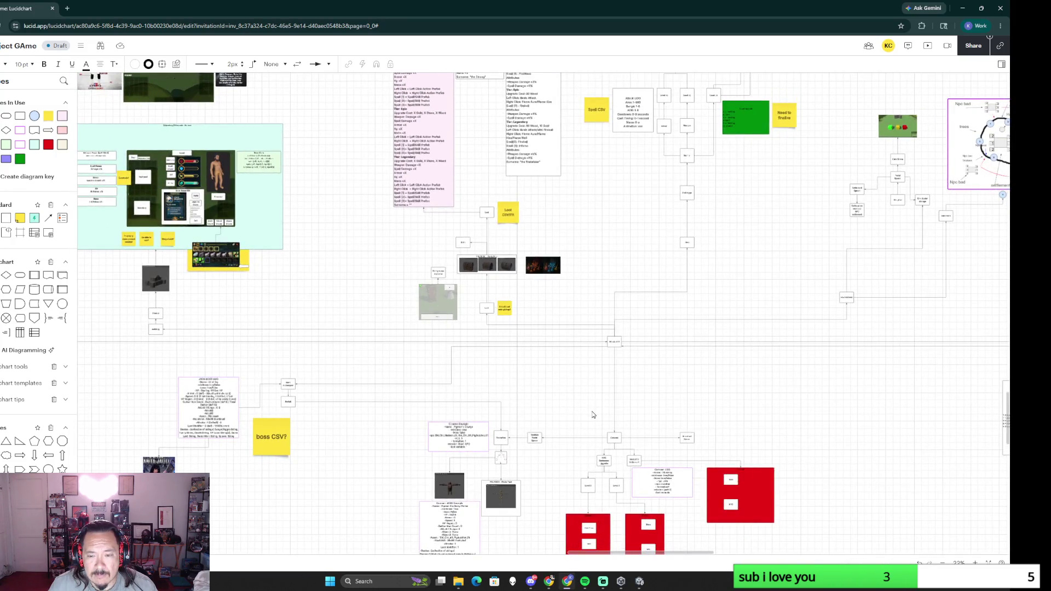
scroll(575, 386, "right", 4)
scroll(446, 352, "up", 3)
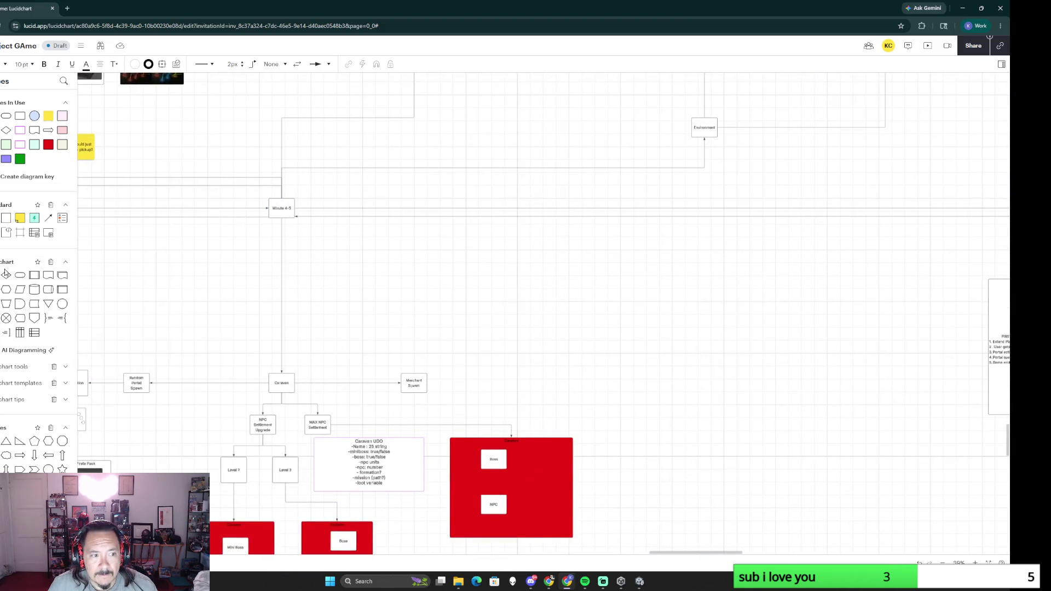
Step: Add a Bad Settlement process box and connect it from Minute 4-5
mouse_move(50, 285)
left_mouse_down()
mouse_move(493, 305)
mouse_move(523, 286)
left_mouse_up()
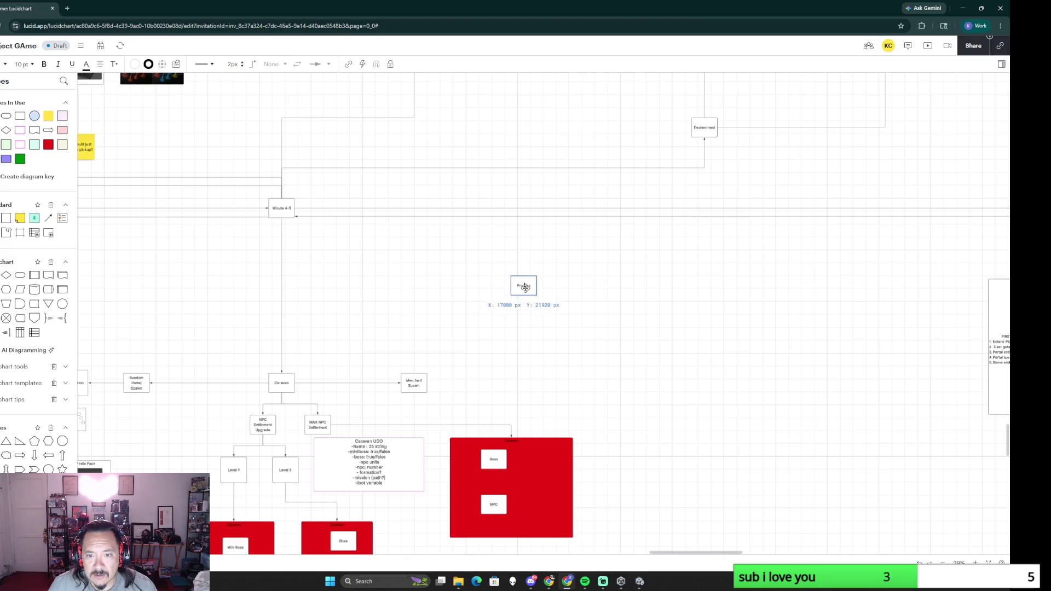
key("BackSpace")
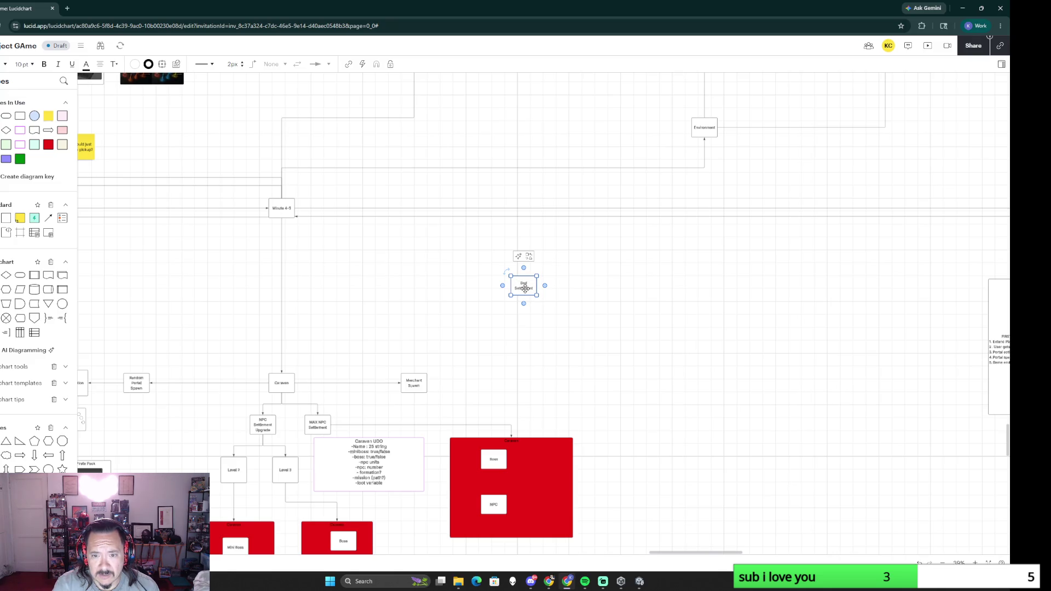
left_click(542, 371)
scroll(399, 326, "up", 3)
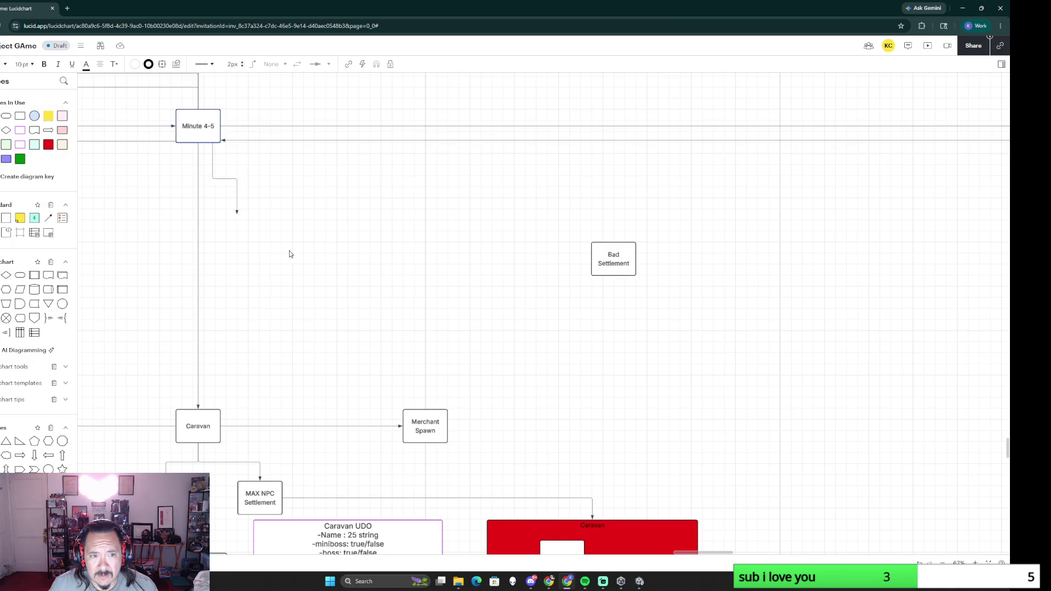
left_click_drag(212, 142, 592, 259)
left_click(664, 290)
scroll(599, 305, "right", 5)
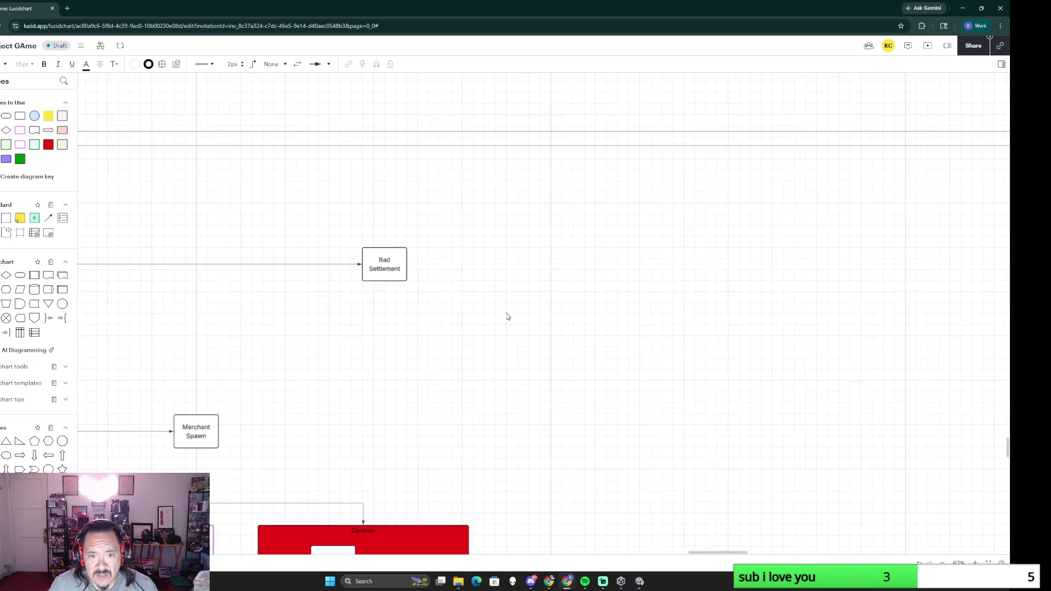
Step: Quick-add a connected NPC Spawns box after Bad Settlement
left_click(406, 263)
double_click(448, 265)
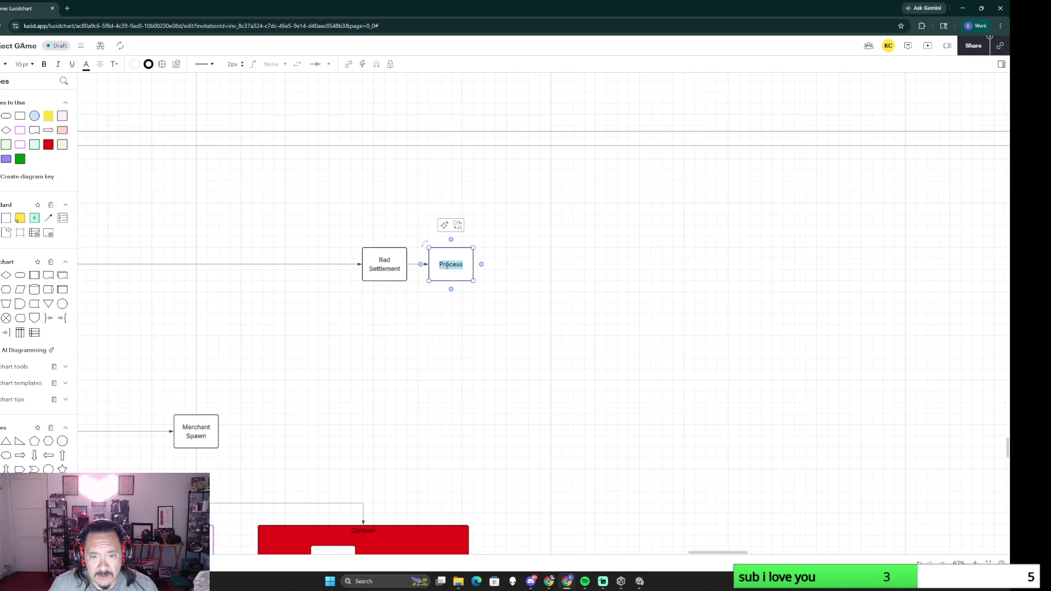
type("NPC Spawns")
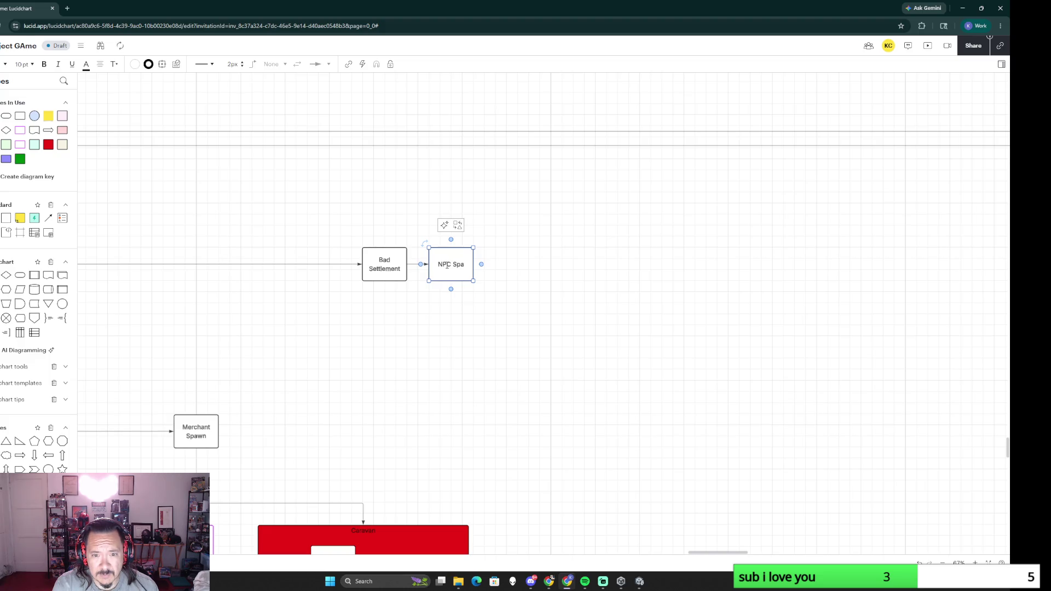
left_click(531, 435)
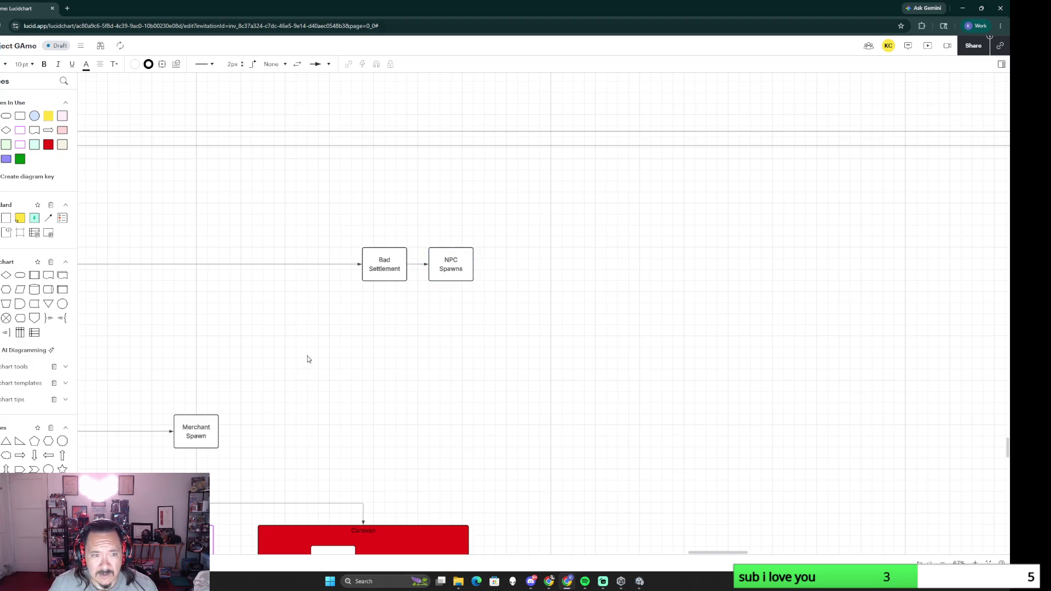
Step: Add a large yellow 'NPC List' sticky note beside the NPC Spawns box
mouse_move(19, 219)
left_mouse_down()
mouse_move(512, 248)
mouse_move(575, 298)
left_mouse_up()
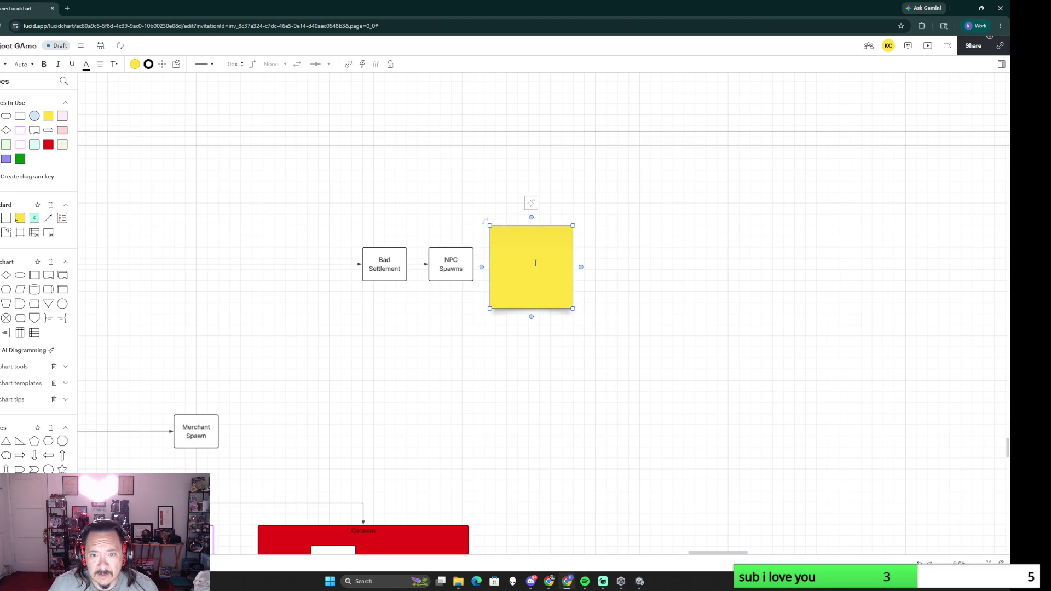
type("NPC List")
left_click(549, 379)
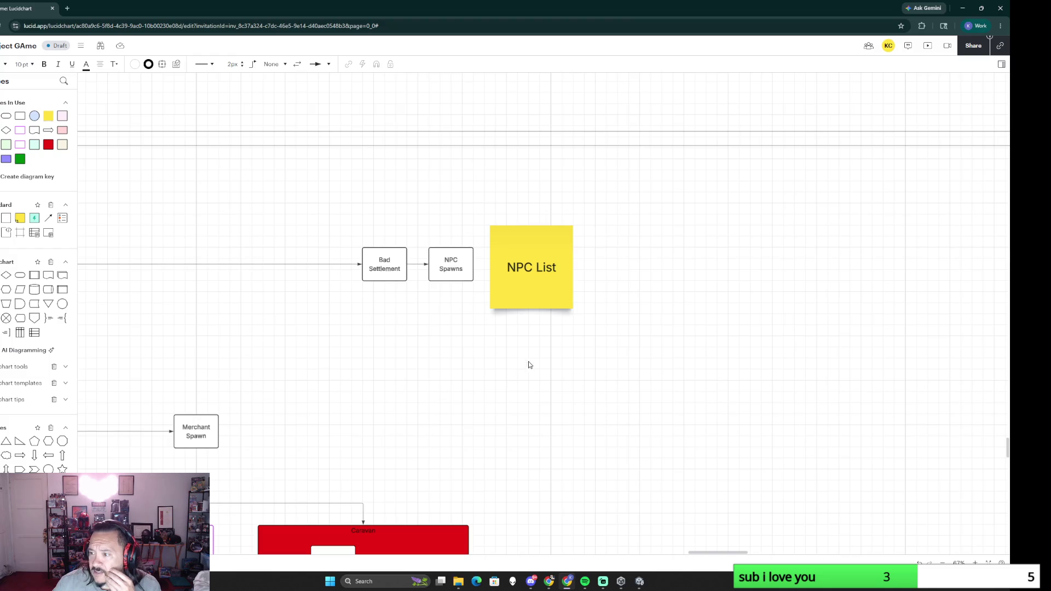
scroll(417, 402, "down", 5)
scroll(634, 340, "down", 2)
scroll(342, 430, "down", 1)
scroll(253, 441, "down", 2)
scroll(606, 354, "down", 2)
scroll(606, 354, "left", 3)
scroll(606, 354, "up", 2)
scroll(535, 387, "left", 3)
scroll(534, 386, "right", 3)
scroll(535, 386, "down", 1)
scroll(396, 427, "up", 1)
scroll(590, 417, "up", 1)
scroll(484, 443, "up", 3)
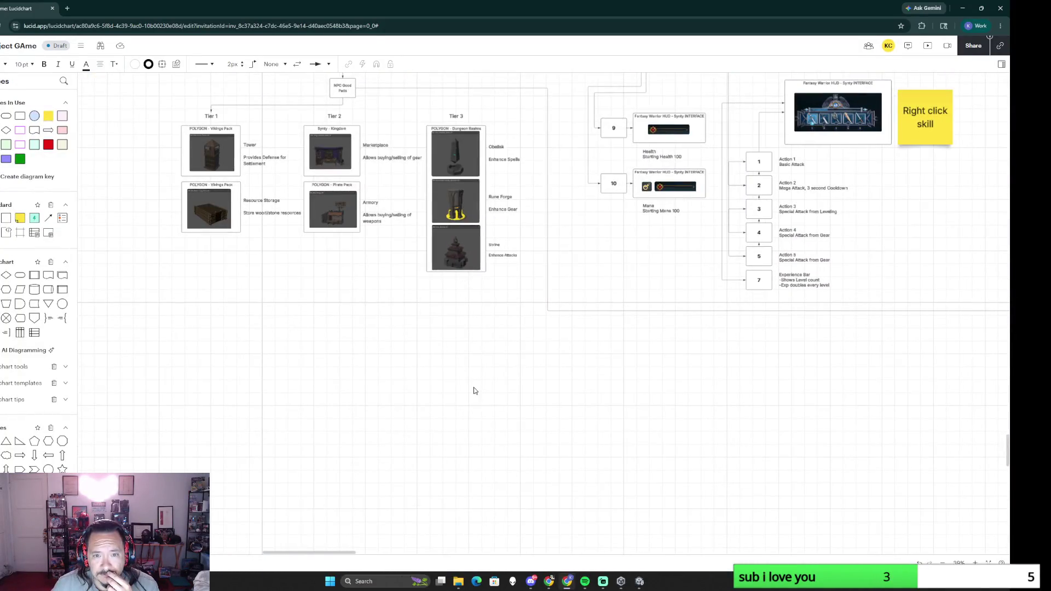
scroll(389, 329, "up", 3)
scroll(389, 328, "left", 3)
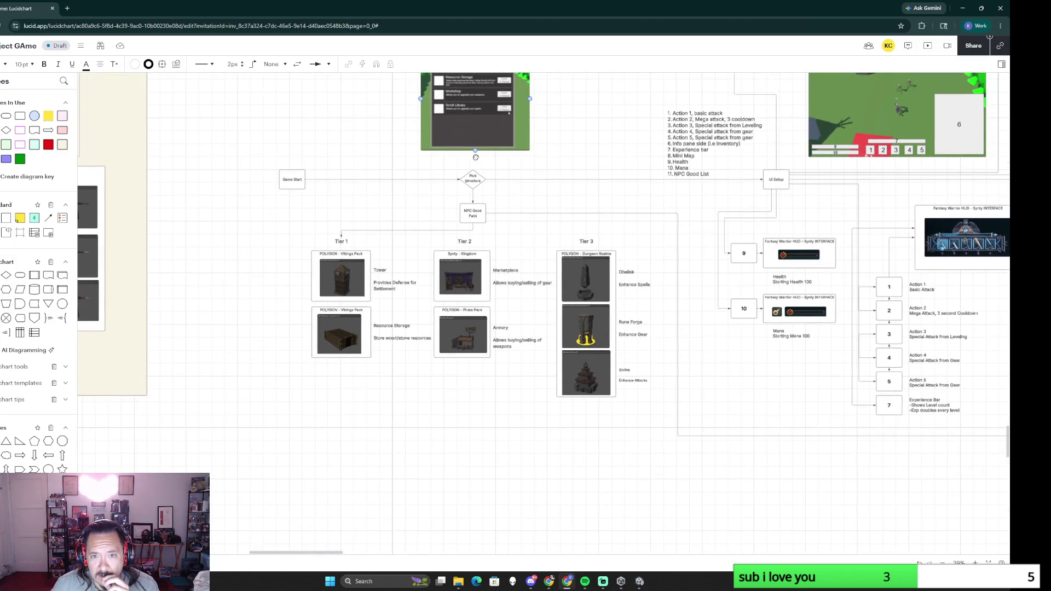
scroll(432, 282, "up", 3)
scroll(432, 282, "right", 1)
scroll(431, 282, "down", 1)
scroll(432, 282, "right", 1)
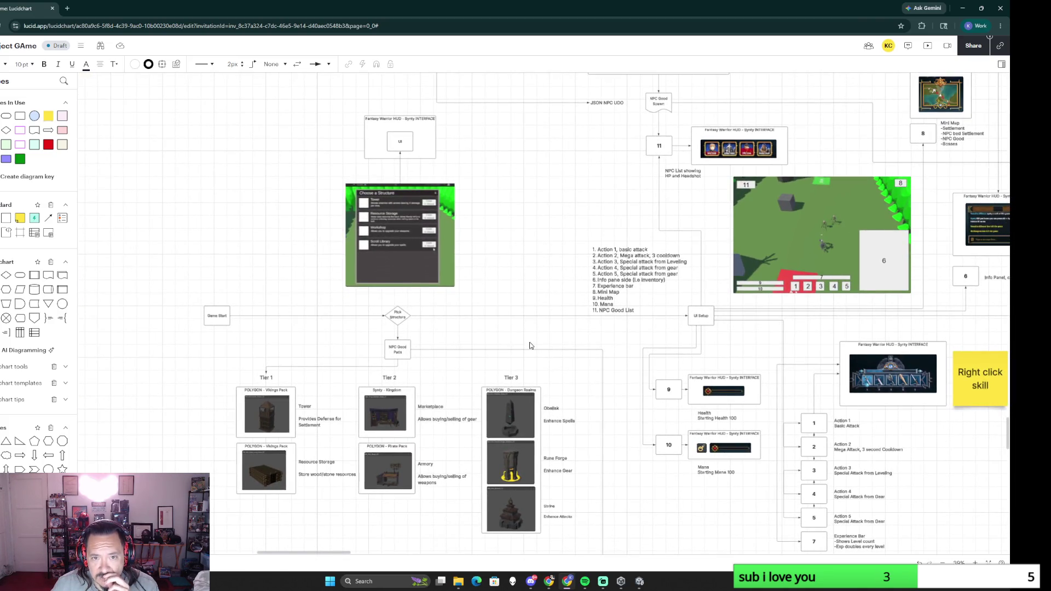
scroll(529, 346, "down", 2)
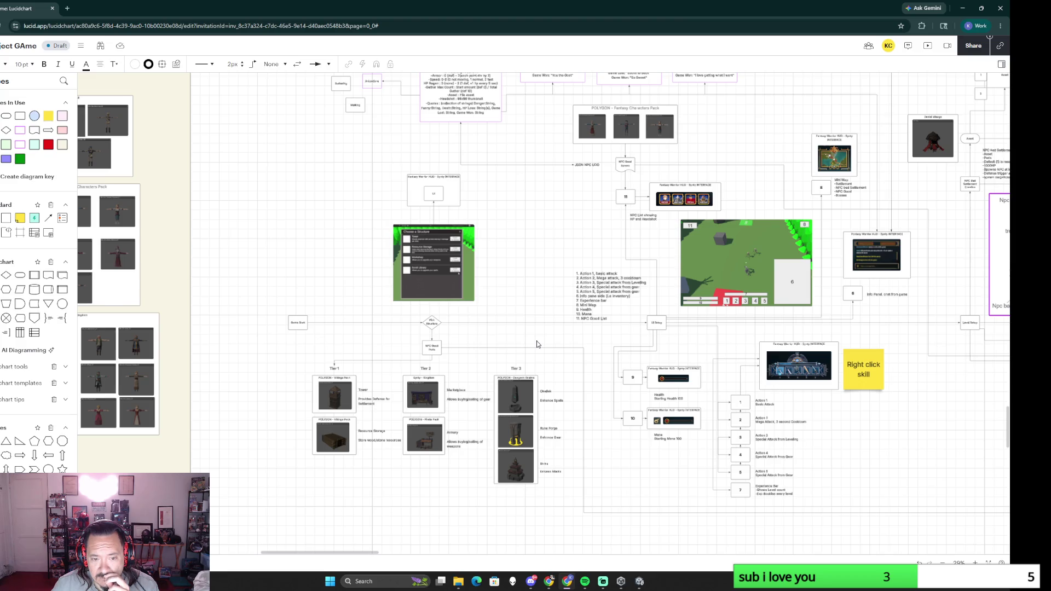
scroll(537, 344, "down", 3)
scroll(696, 242, "right", 5)
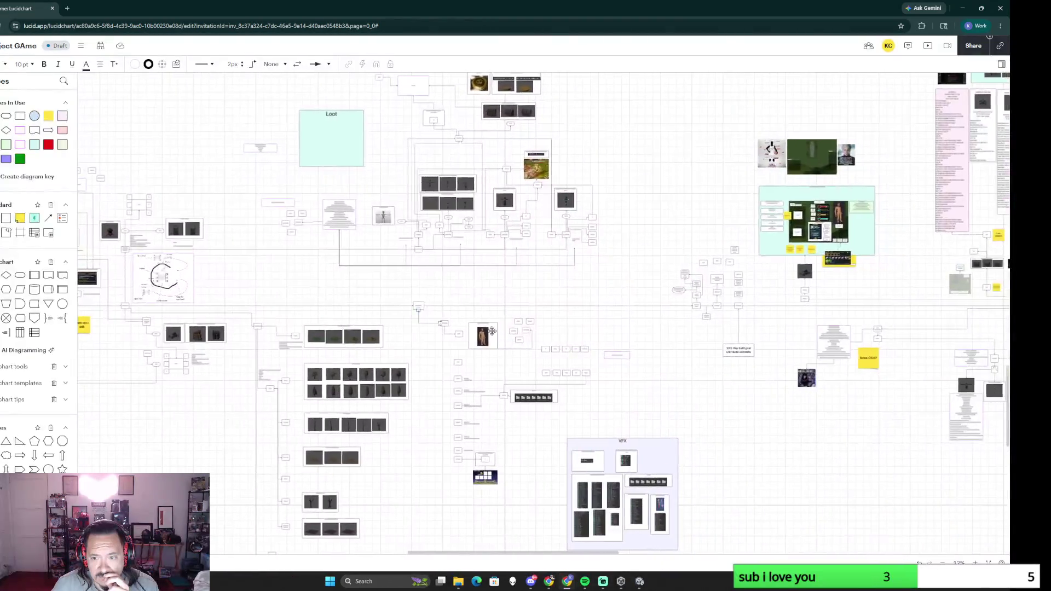
scroll(493, 325, "right", 6)
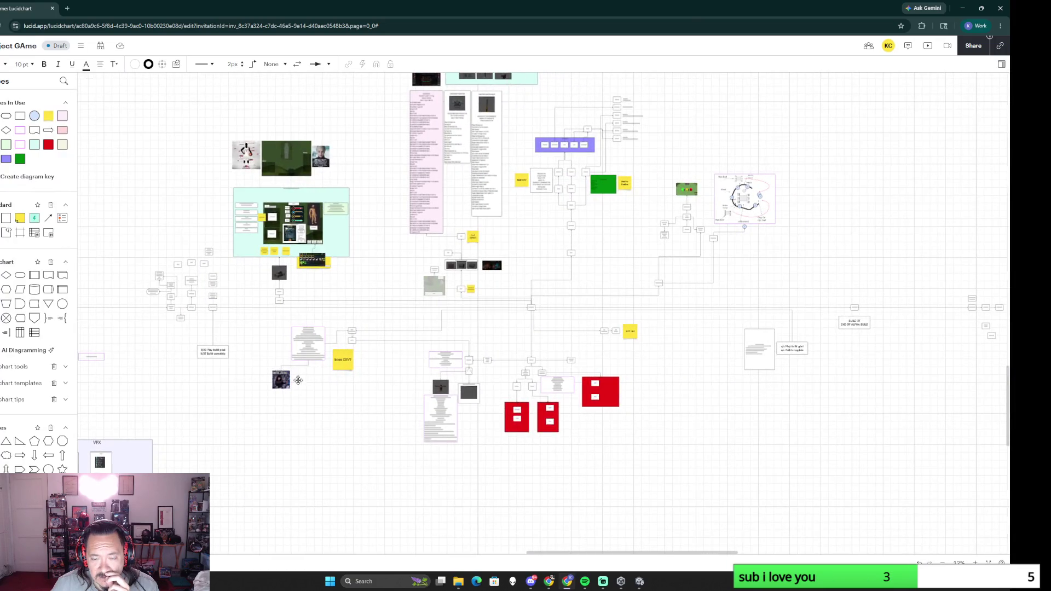
scroll(210, 398, "up", 3)
scroll(584, 188, "down", 3)
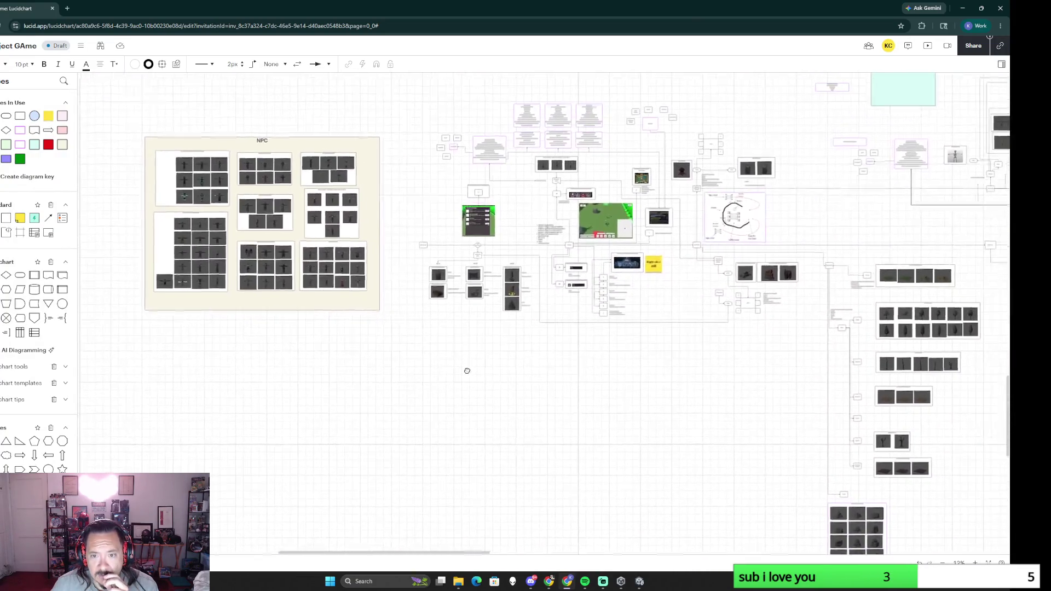
scroll(467, 368, "up", 2)
scroll(465, 375, "up", 2)
scroll(477, 293, "up", 2)
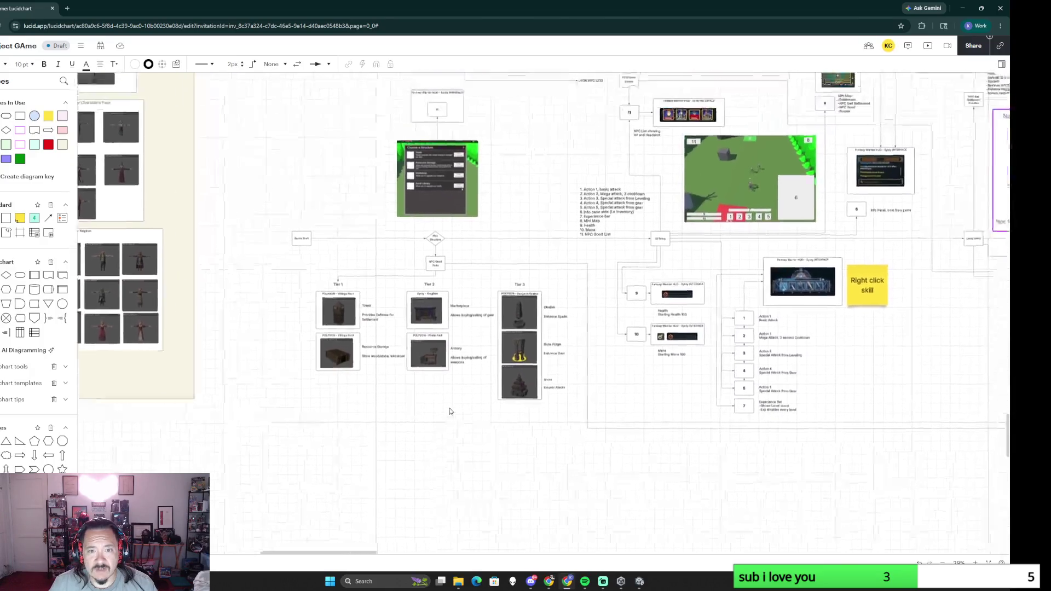
scroll(449, 411, "up", 3)
Step: Place a new yellow sticky note below the Tier 1 settlement building cards
left_click_drag(48, 116, 323, 387)
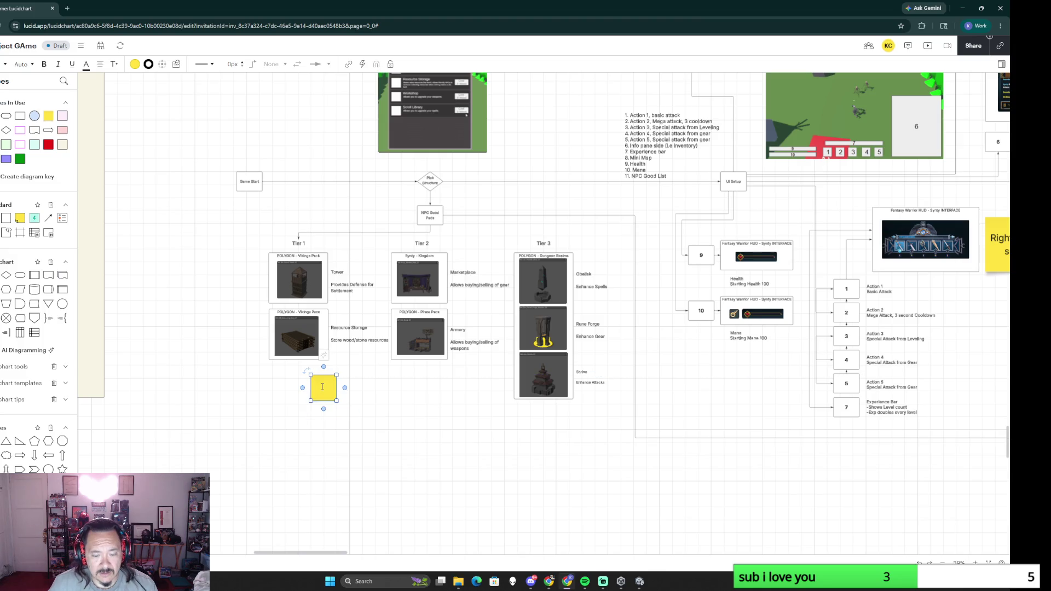
type("Wall")
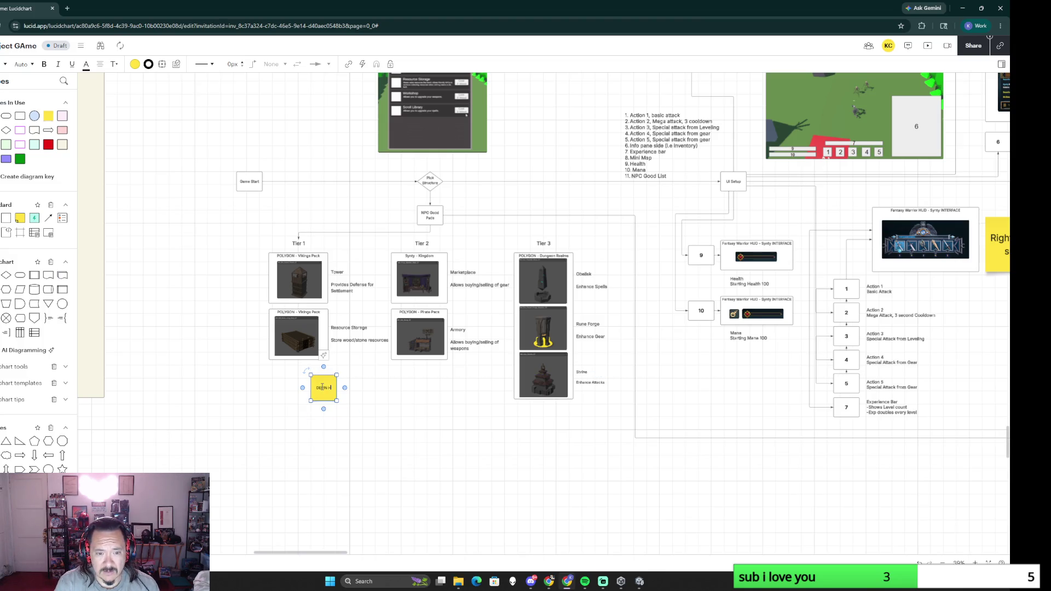
type("DINGS")
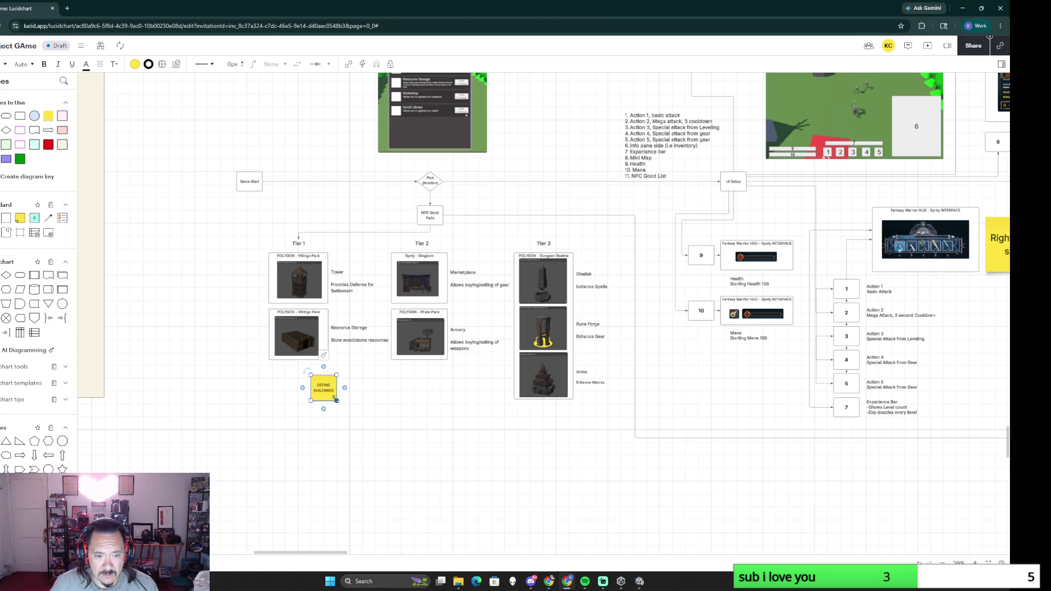
Step: Enlarge the DEFINE BUILDINGS sticky and position it under the Tier 2 buildings
mouse_move(336, 399)
left_mouse_down()
mouse_move(372, 436)
mouse_move(424, 385)
left_mouse_up()
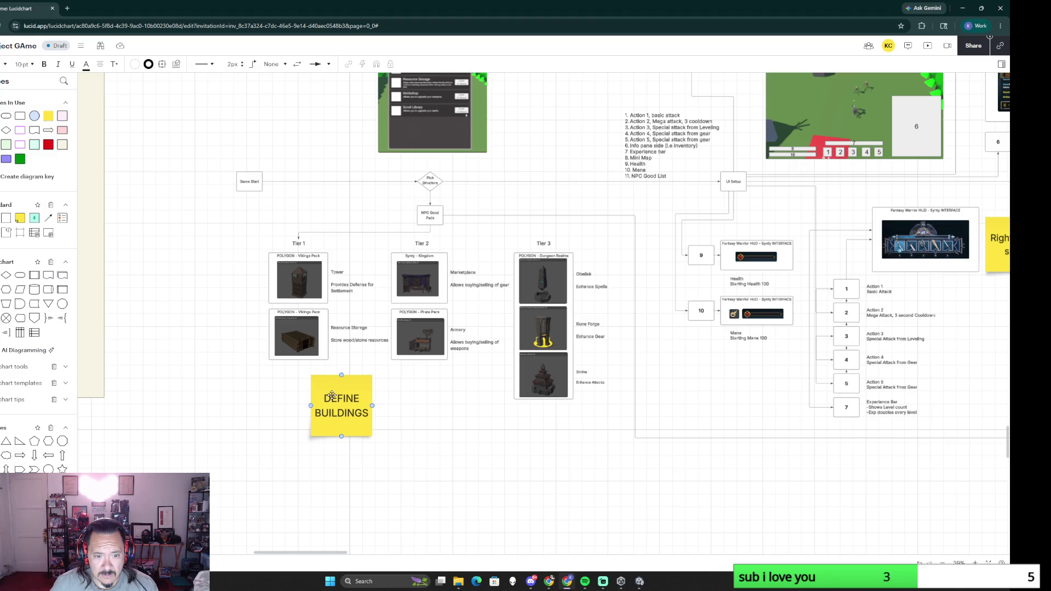
left_click_drag(341, 406, 420, 400)
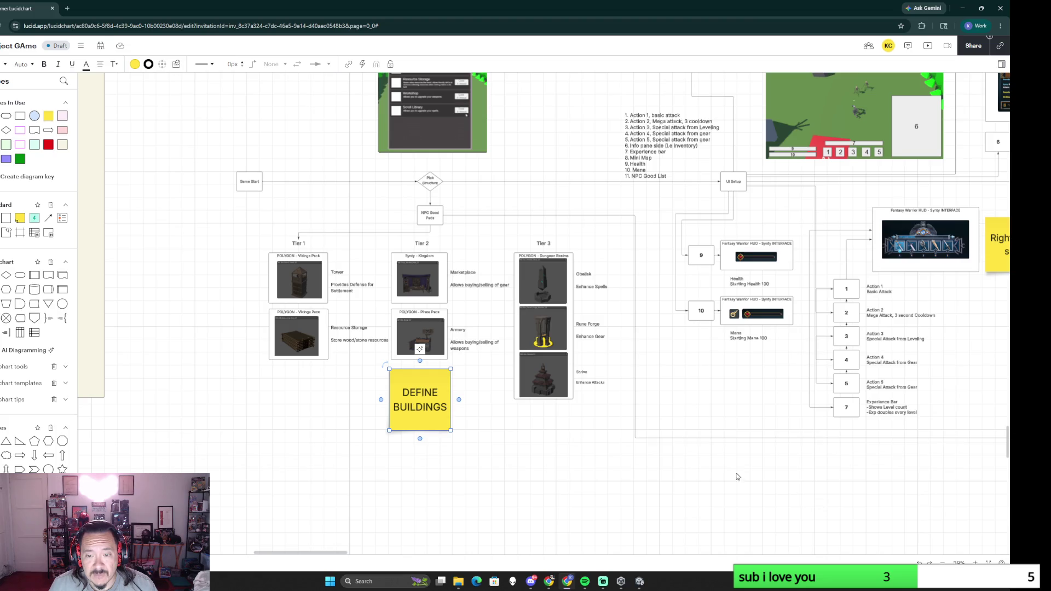
scroll(815, 467, "down", 3)
scroll(814, 467, "down", 2)
scroll(590, 461, "right", 3)
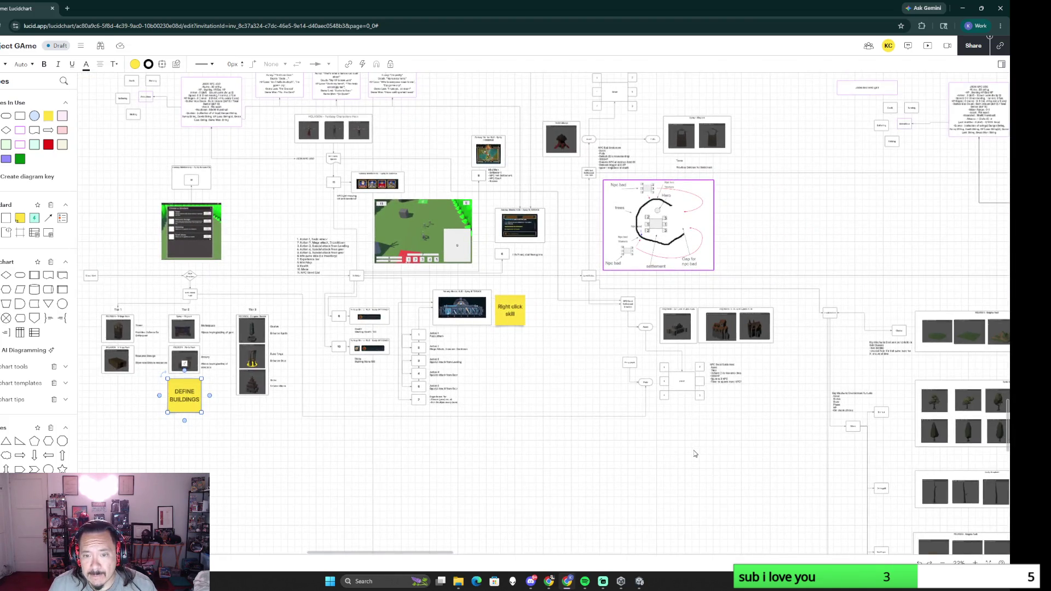
scroll(522, 401, "up", 2)
scroll(532, 357, "up", 2)
scroll(540, 392, "down", 3)
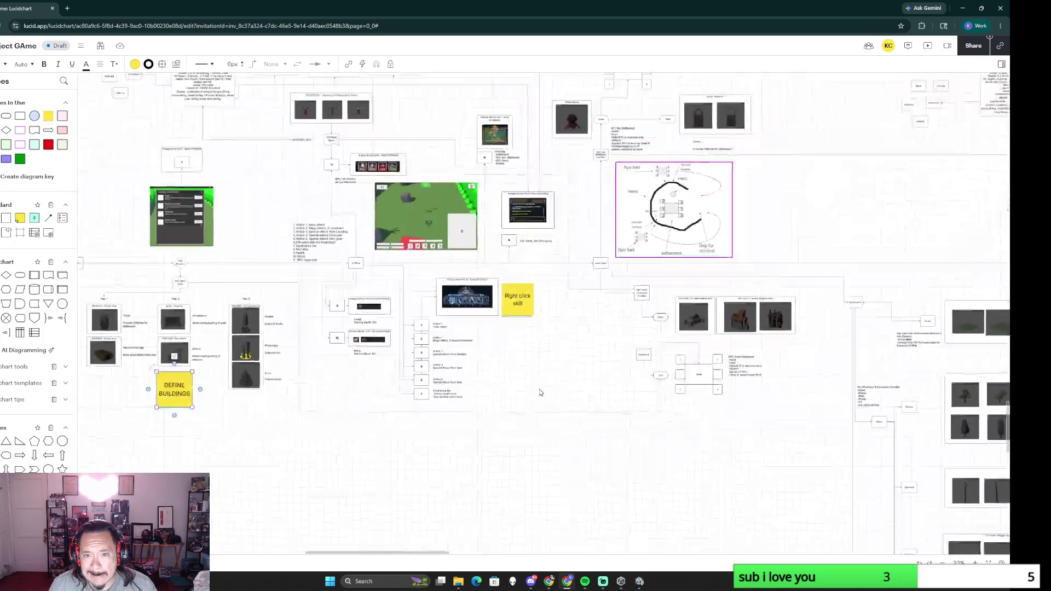
scroll(532, 318, "up", 3)
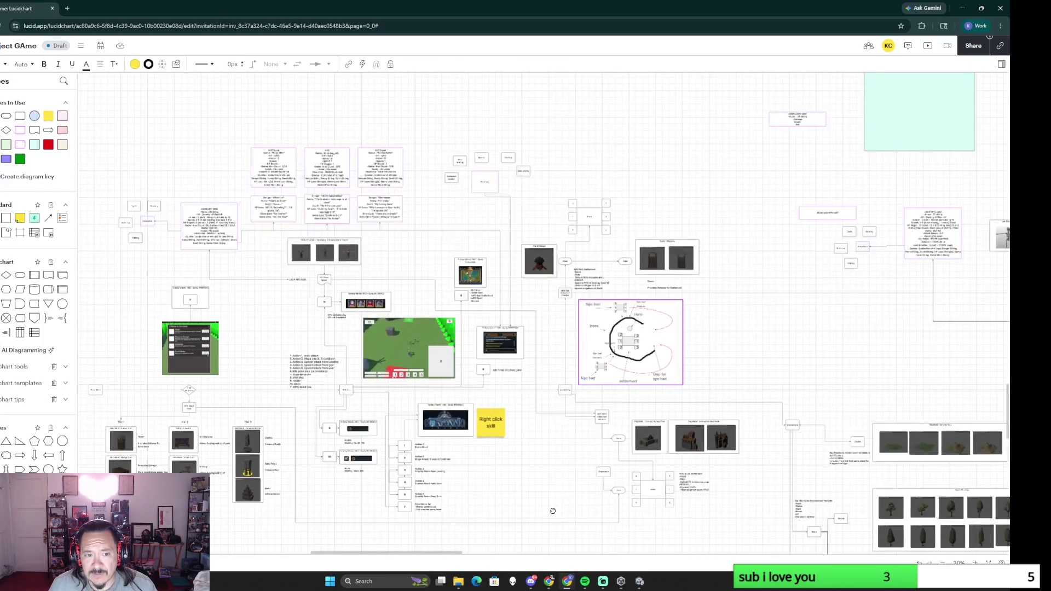
scroll(418, 441, "right", 3)
scroll(417, 442, "down", 2)
scroll(417, 442, "right", 3)
scroll(417, 441, "down", 1)
scroll(575, 386, "right", 5)
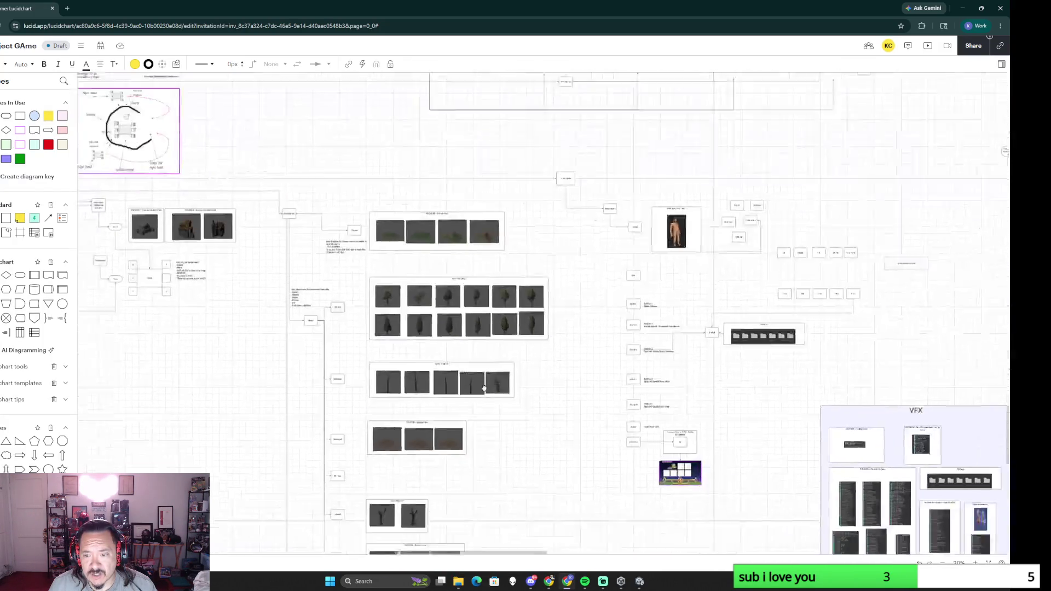
scroll(686, 333, "down", 2)
Step: Pan across the board past the VFX group, caravan NPC flow and Loot Weapon Example panel
mouse_move(816, 330)
left_mouse_down()
mouse_move(689, 251)
mouse_move(343, 352)
mouse_move(1008, 315)
left_mouse_up()
scroll(672, 435, "left", 2)
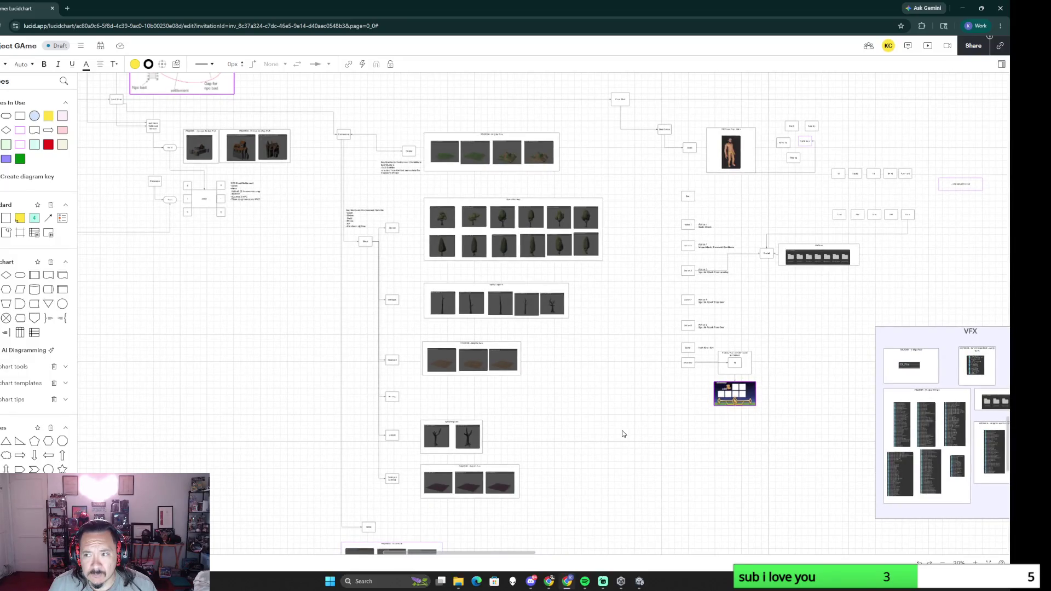
scroll(622, 434, "right", 5)
scroll(488, 411, "right", 4)
scroll(551, 439, "down", 3)
scroll(512, 370, "right", 4)
scroll(707, 449, "down", 3)
scroll(707, 449, "down", 3)
scroll(822, 476, "down", 3)
scroll(850, 500, "down", 3)
scroll(850, 500, "right", 5)
scroll(587, 441, "down", 2)
scroll(588, 444, "up", 3)
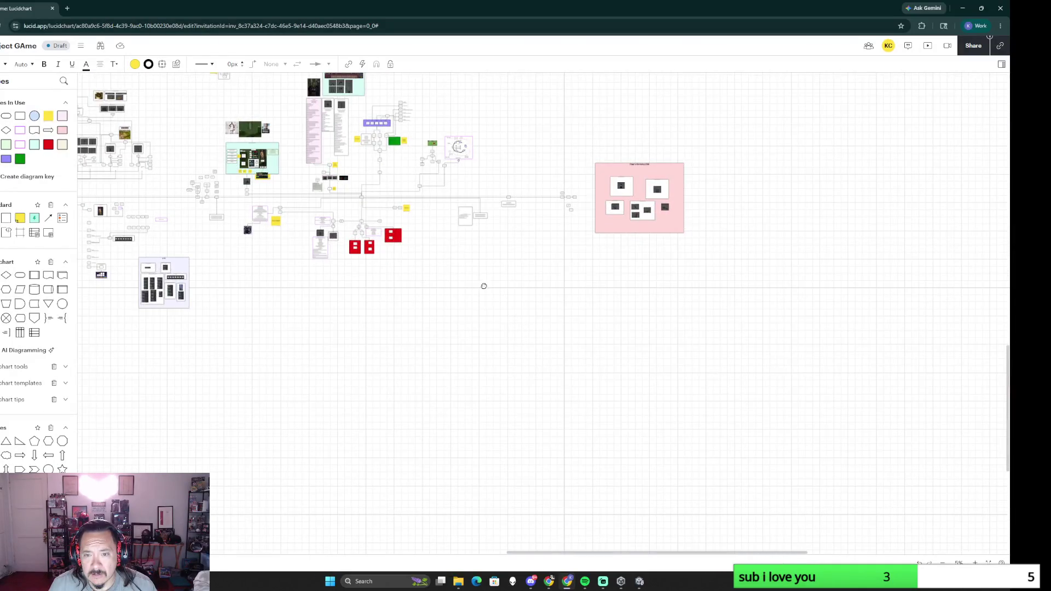
scroll(494, 387, "up", 3)
scroll(528, 429, "up", 3)
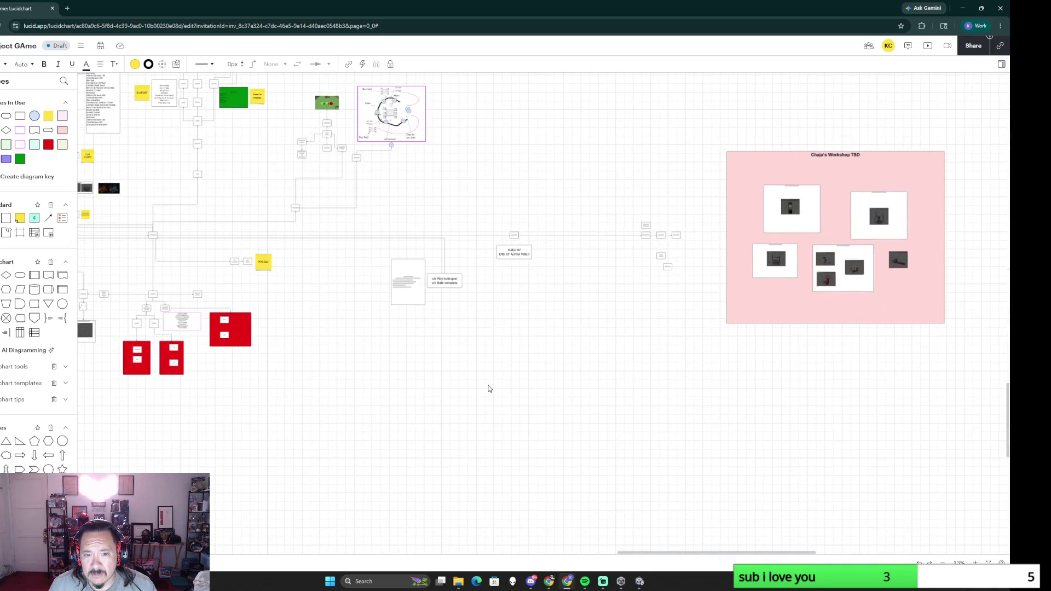
scroll(464, 346, "up", 3)
scroll(510, 403, "up", 3)
scroll(625, 451, "up", 2)
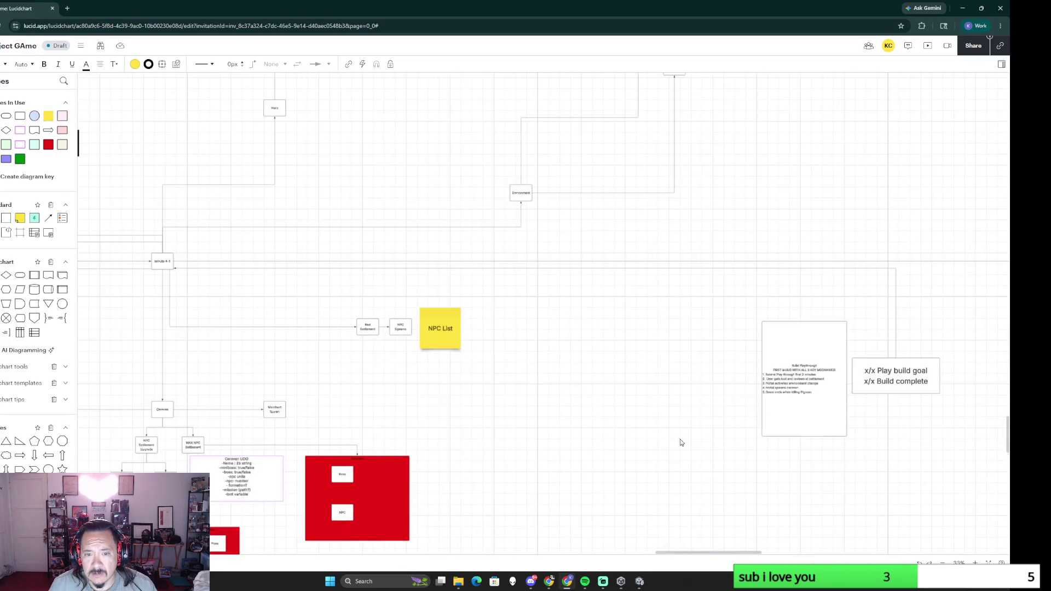
scroll(514, 426, "down", 2)
scroll(586, 305, "down", 2)
scroll(586, 305, "left", 2)
scroll(620, 408, "down", 1)
scroll(619, 408, "left", 1)
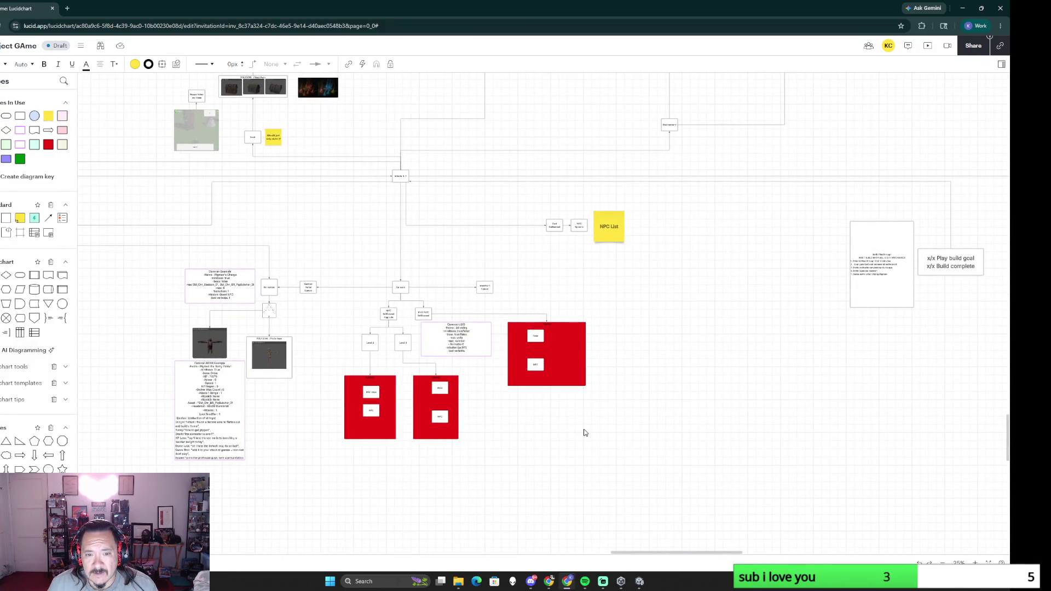
scroll(515, 436, "up", 3)
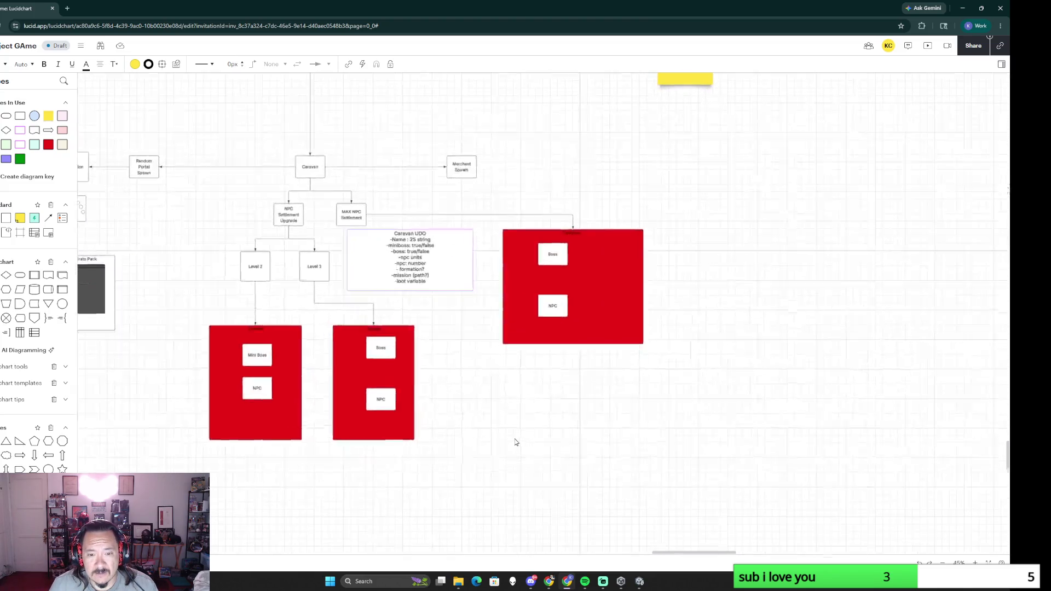
left_click_drag(463, 369, 701, 415)
scroll(390, 422, "down", 2)
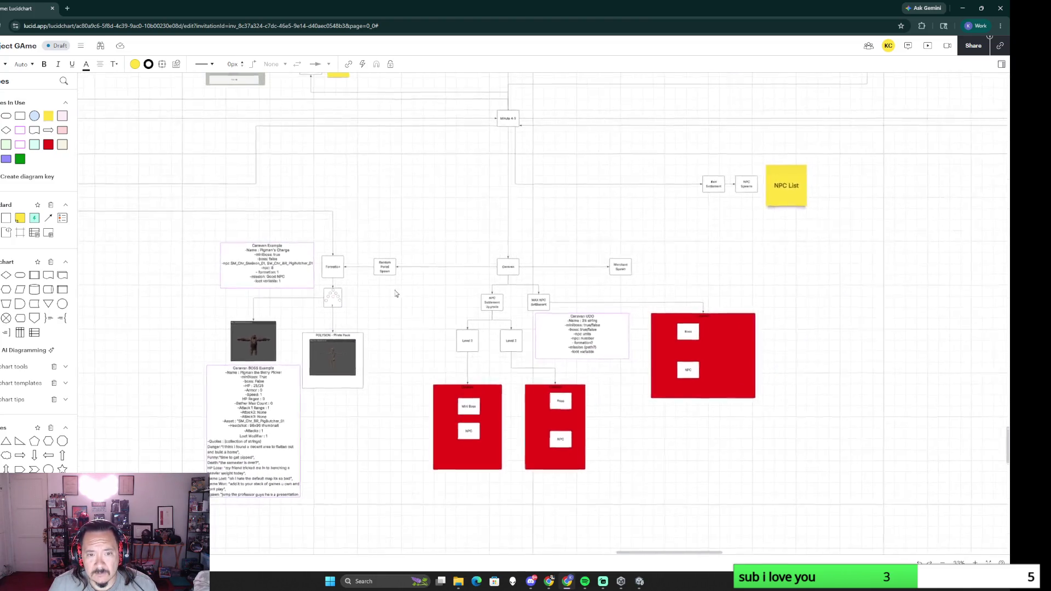
left_click_drag(411, 249, 525, 438)
left_click_drag(539, 265, 335, 507)
left_click_drag(594, 381, 452, 364)
right_click(453, 364)
left_click(560, 255)
left_click_drag(507, 425, 602, 359)
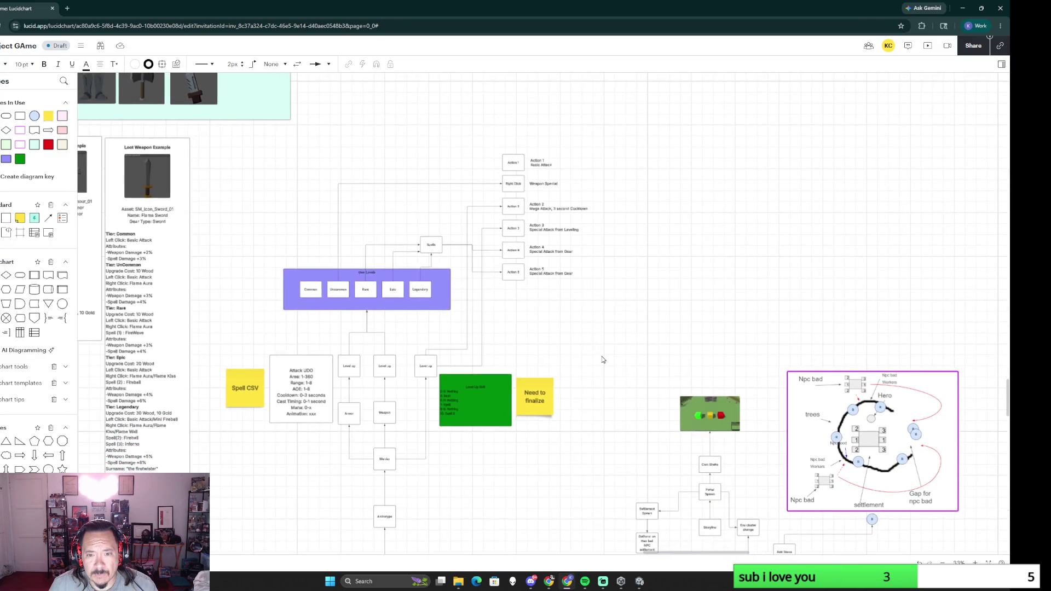
scroll(600, 359, "up", 2)
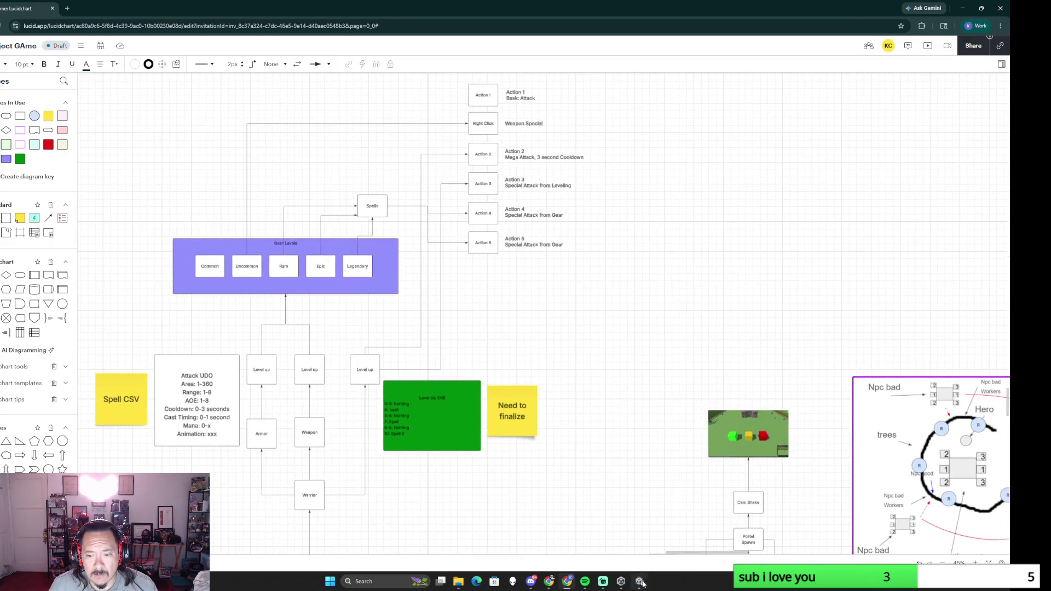
Step: Switch from Lucidchart over to the Unity editor window
key("alt+Tab")
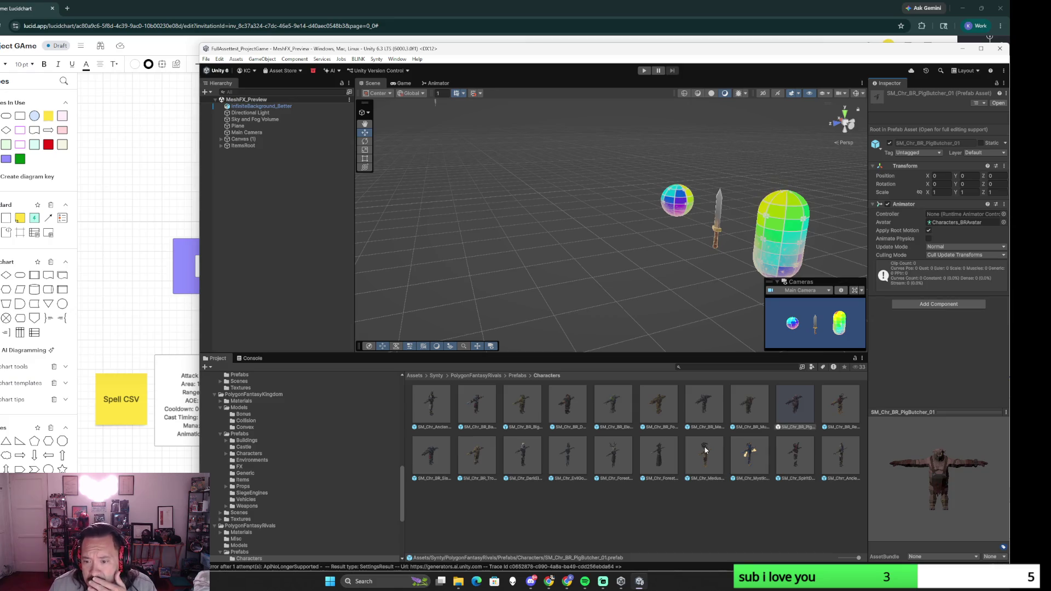
scroll(335, 489, "down", 2)
scroll(335, 502, "down", 1)
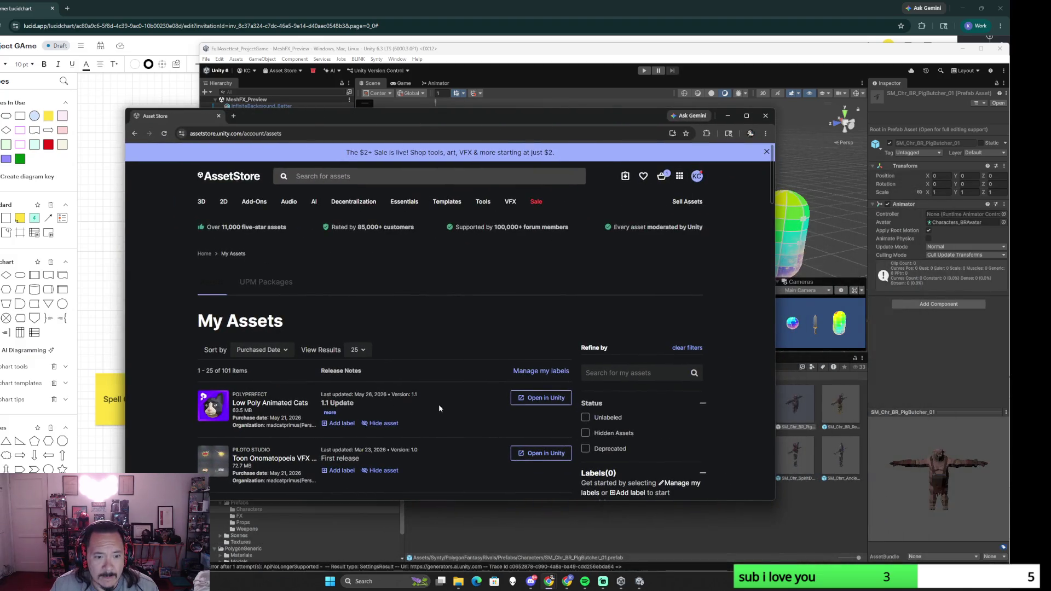
scroll(409, 367, "down", 2)
scroll(460, 419, "down", 1)
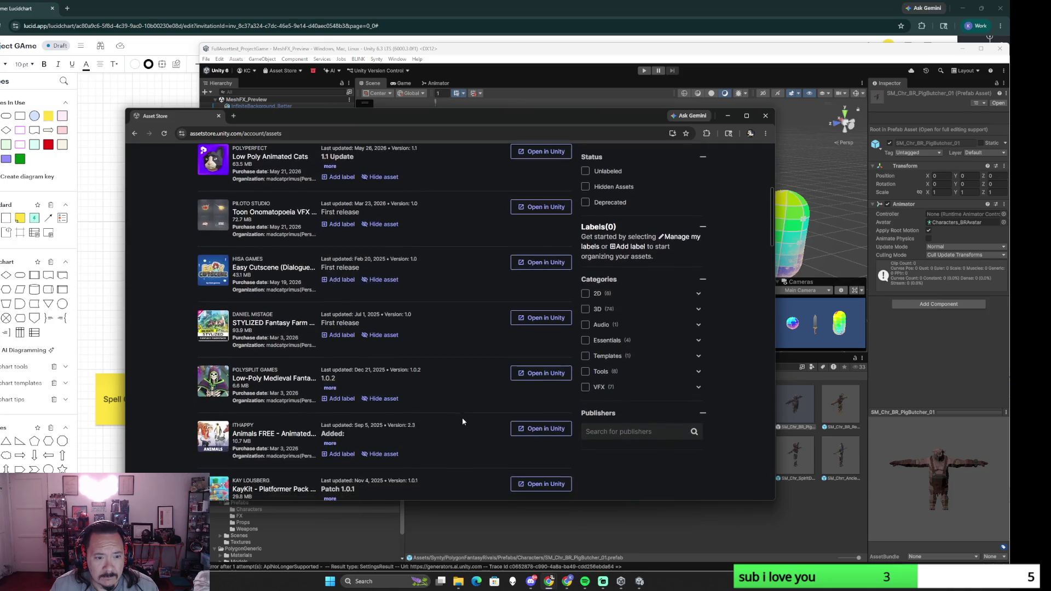
Step: Send the STYLIZED Fantasy Farm Pack from My Assets to the Unity editor
left_click(549, 322)
left_click(496, 210)
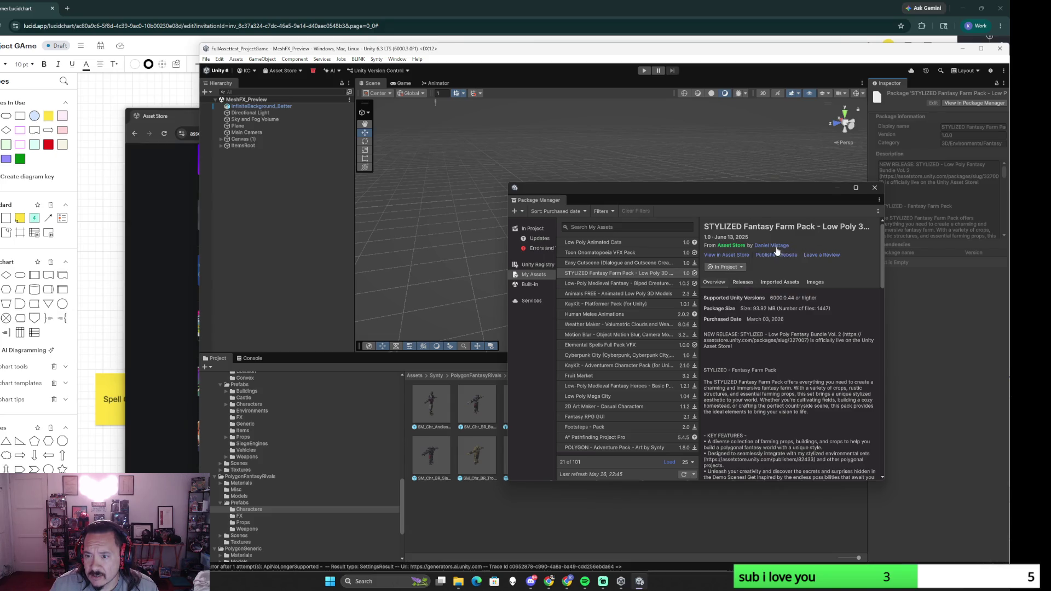
Step: Close Package Manager and return the Project window to the top-level Assets folder
left_click(876, 188)
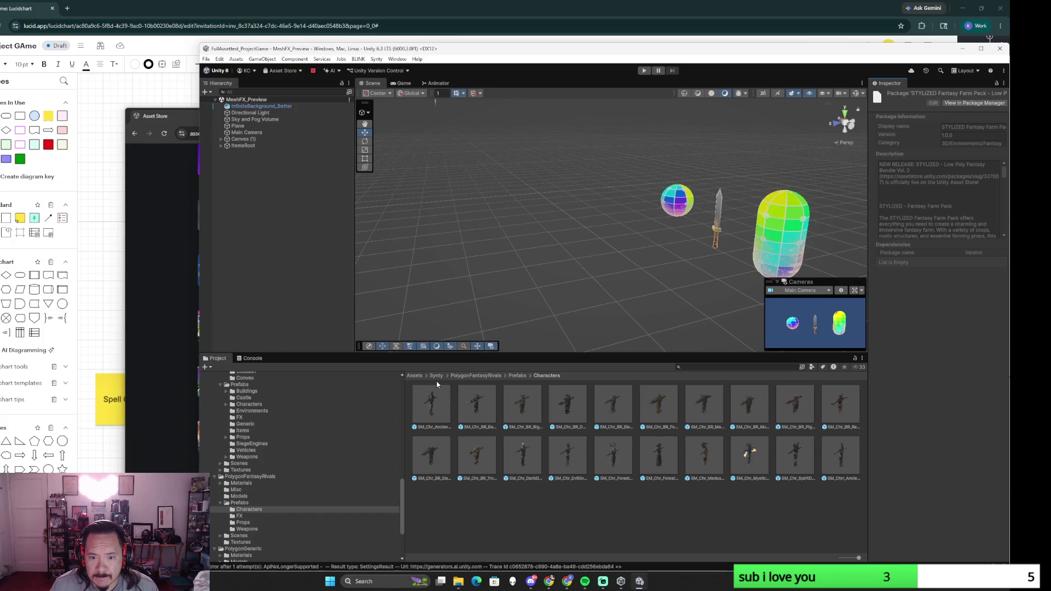
left_click(413, 375)
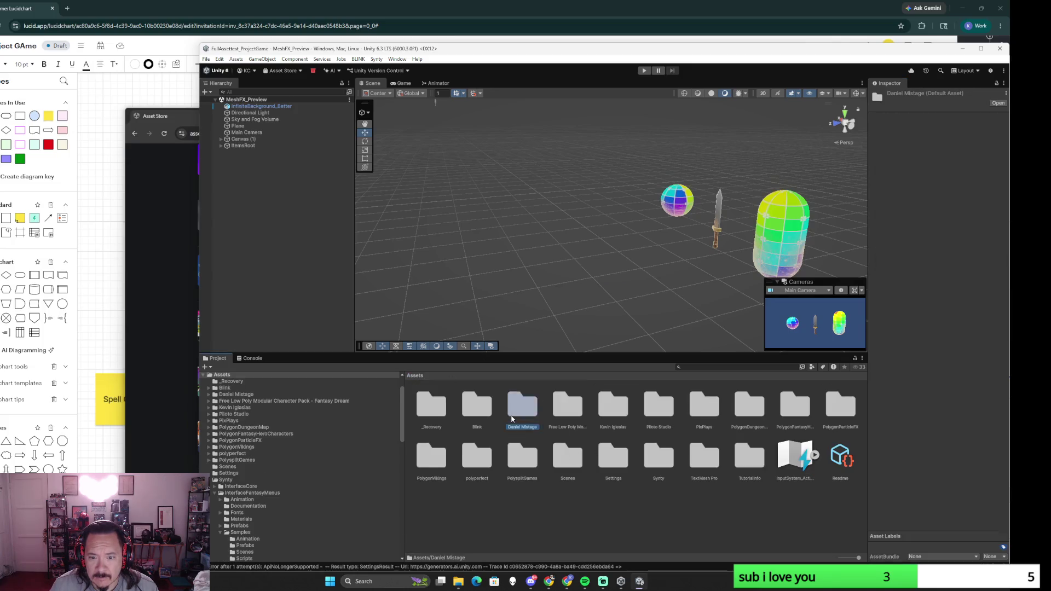
Step: Browse Daniel Mistage > STYLIZED Fantasy Farm Pack > Scenes as a list and open Scene_1_Day 1
double_click(522, 404)
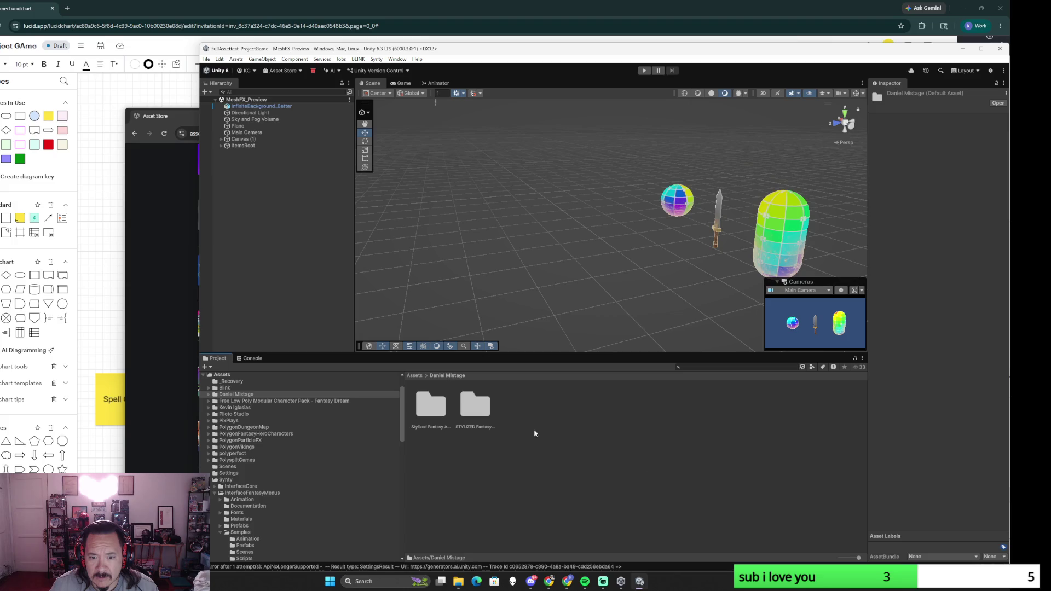
left_click_drag(858, 559, 770, 563)
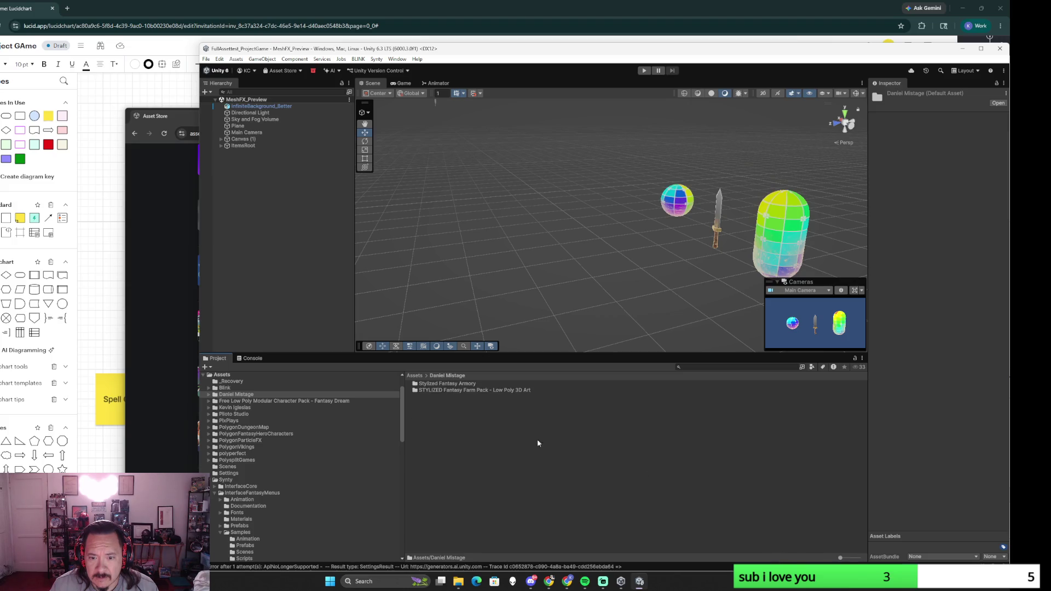
double_click(465, 391)
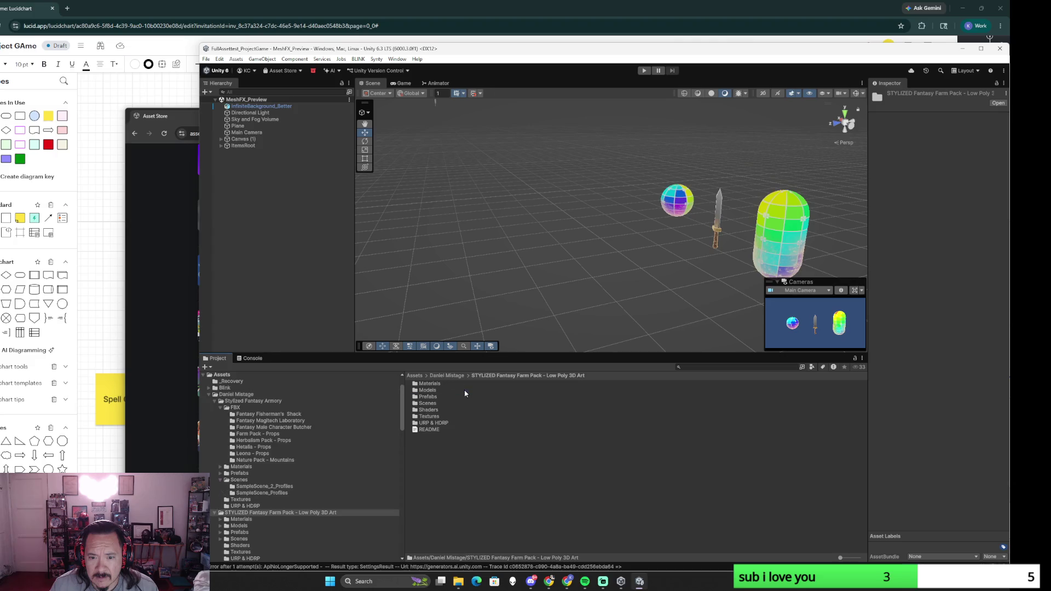
double_click(428, 402)
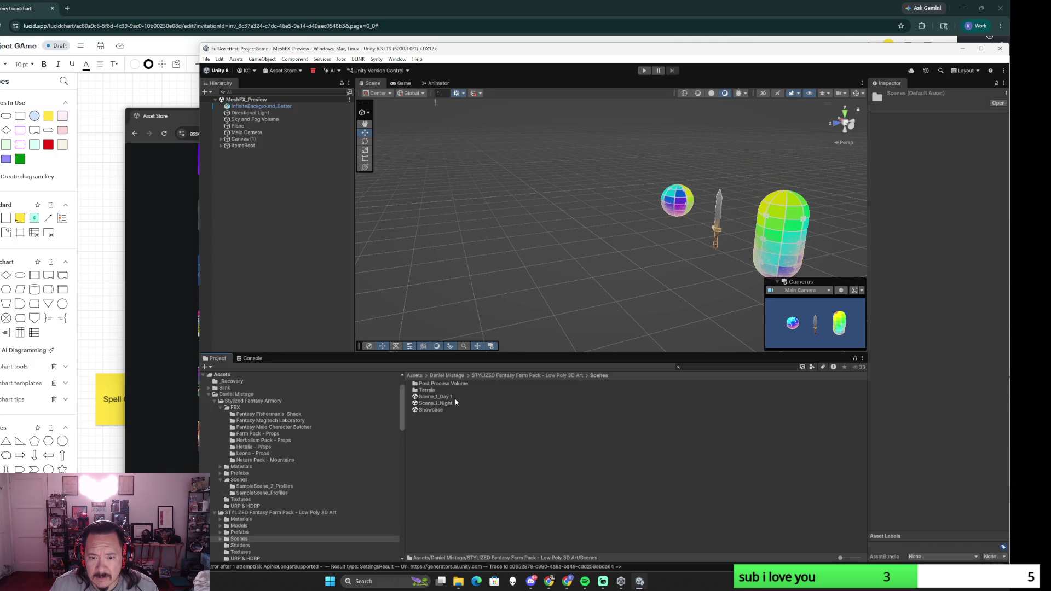
left_click(436, 397)
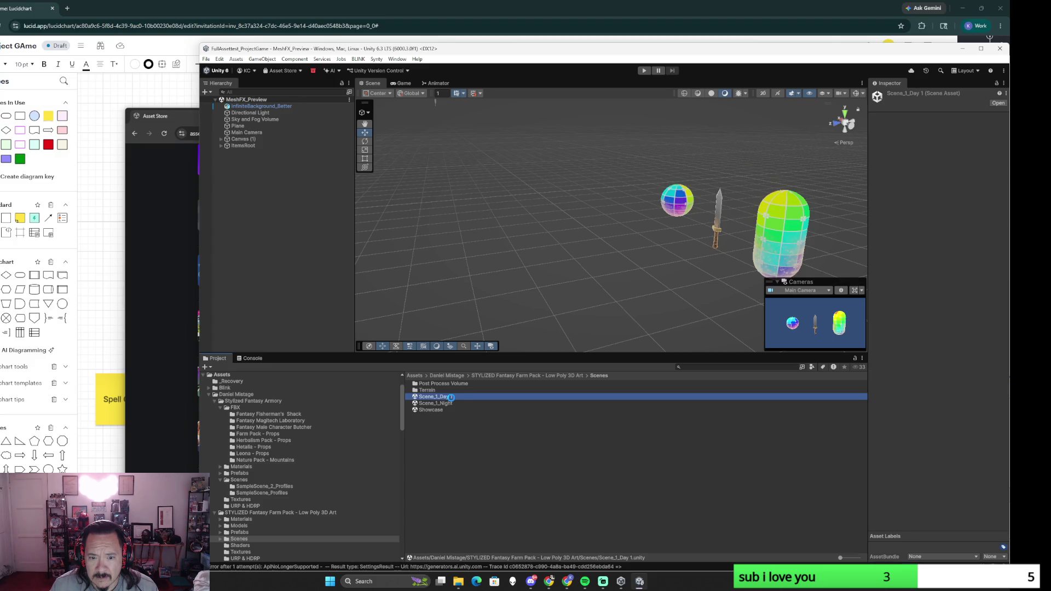
double_click(435, 397)
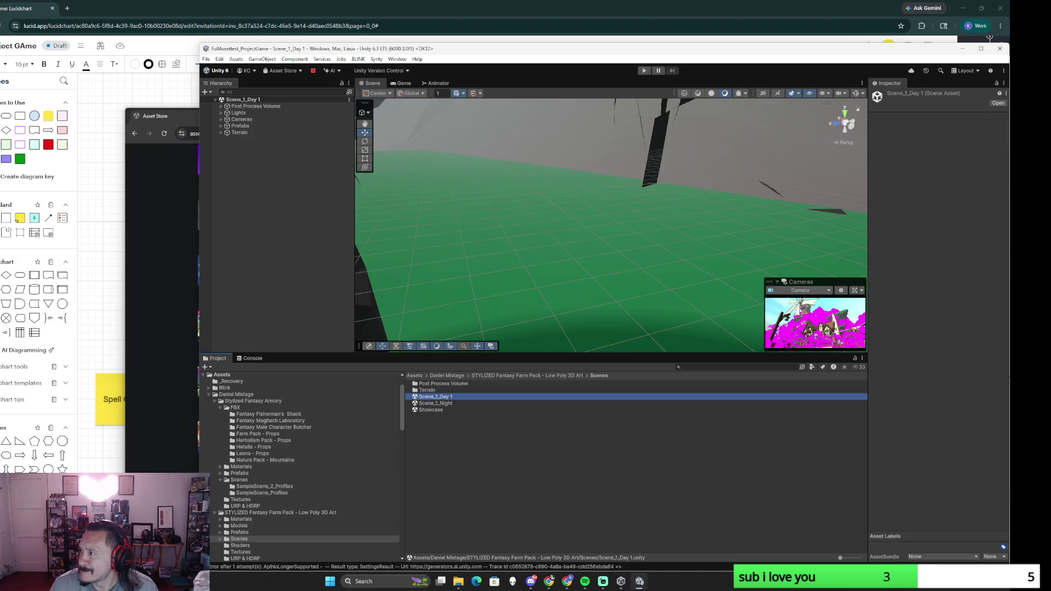
Step: Fly the scene camera around the rocks and trees, select a tree, then return to the Asset Store
mouse_move(735, 227)
left_mouse_down()
mouse_move(469, 202)
mouse_move(570, 233)
mouse_move(506, 244)
mouse_move(670, 231)
left_mouse_up()
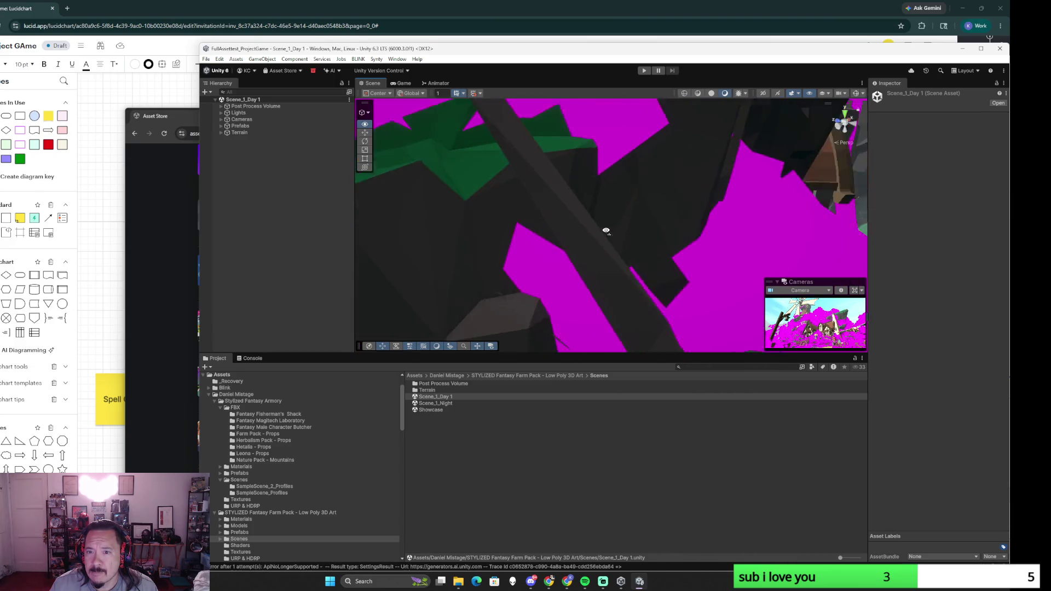
mouse_move(670, 231)
left_mouse_down()
mouse_move(665, 216)
mouse_move(594, 180)
left_mouse_up()
left_click(594, 180)
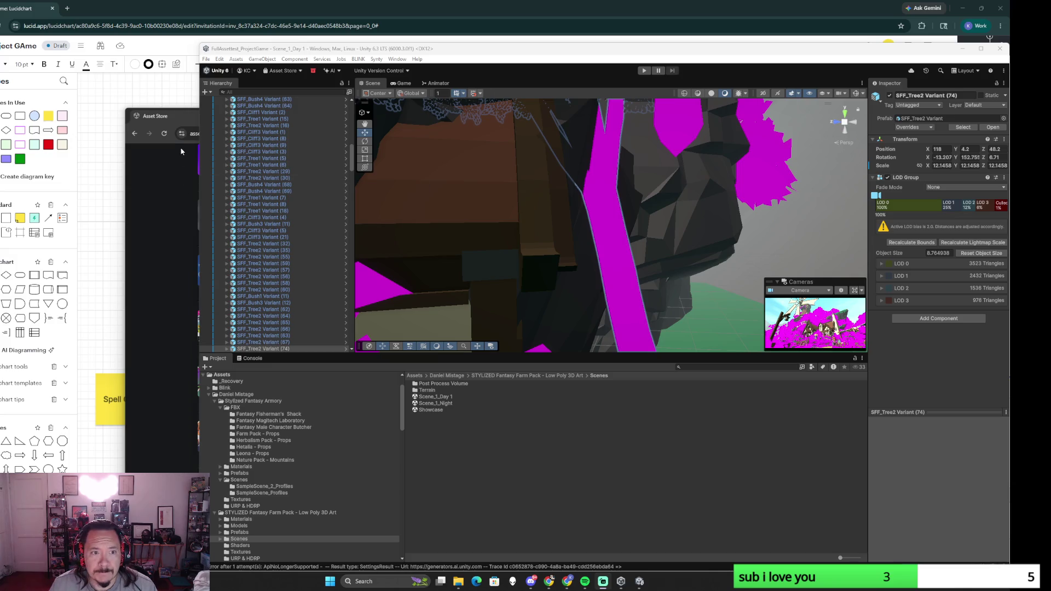
left_click(173, 123)
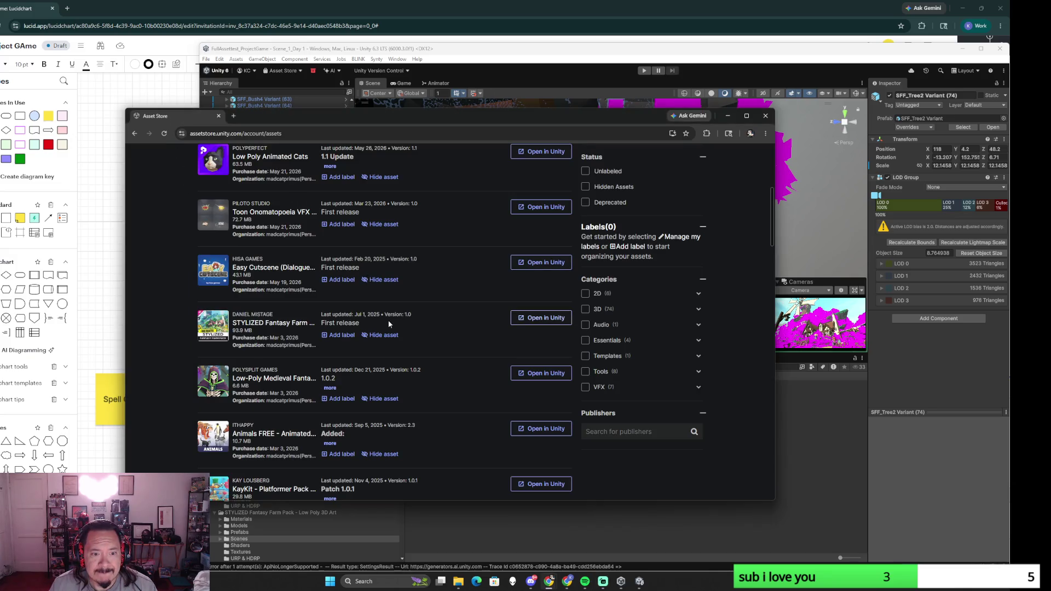
Step: Send the Low-Poly Medieval Fantasy pack to Unity, close its details and move the editor aside
left_click(546, 374)
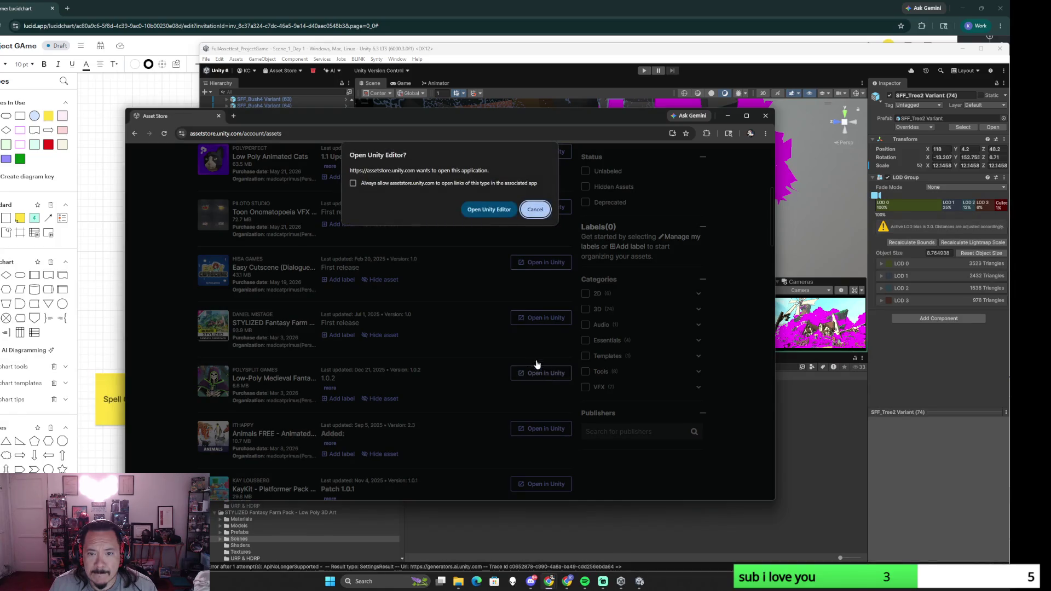
left_click(500, 210)
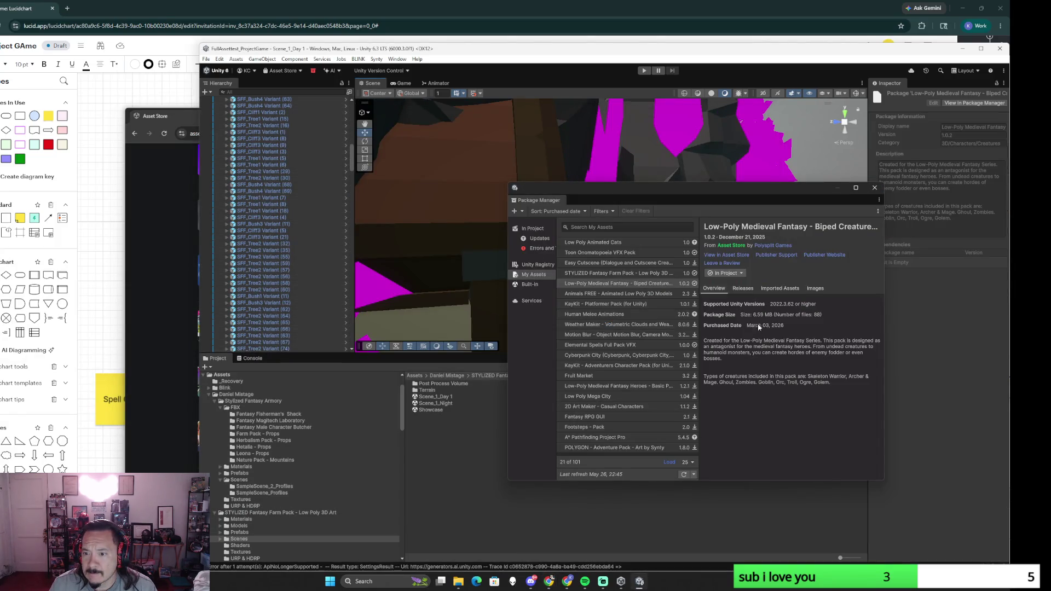
left_click(875, 189)
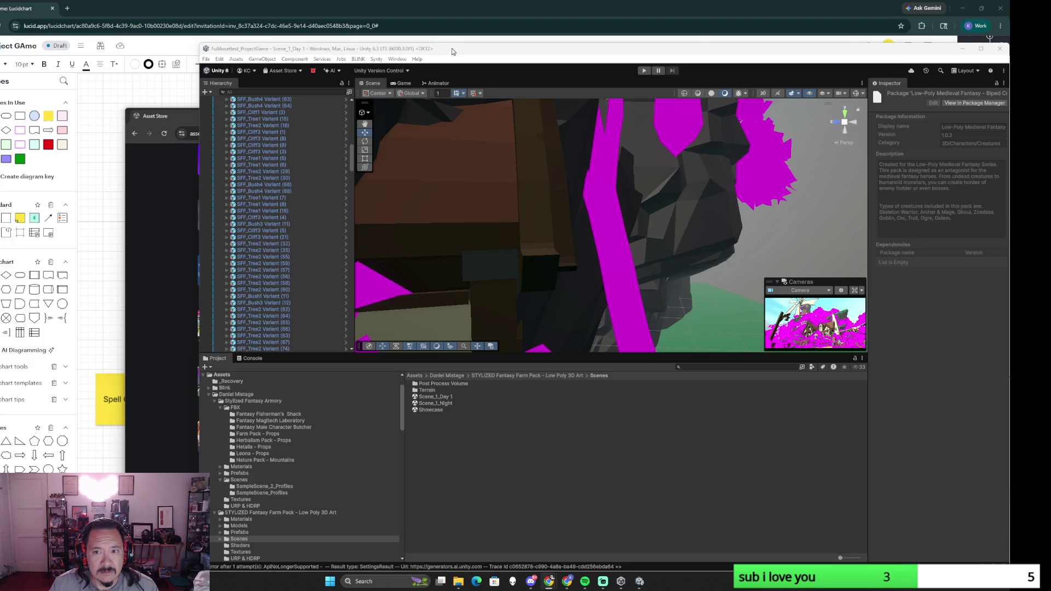
left_click_drag(450, 50, 412, 18)
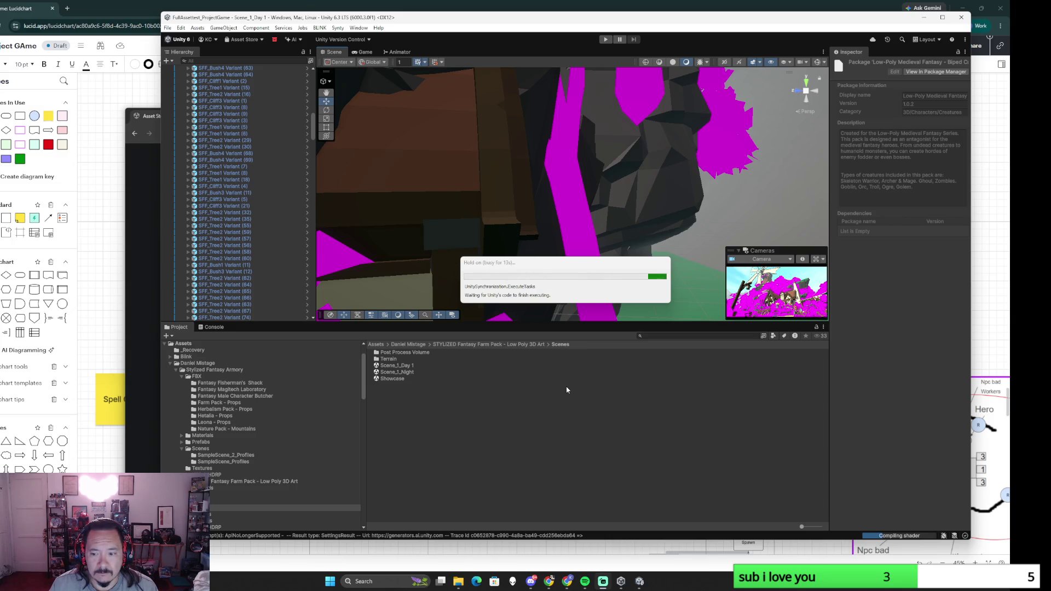
Step: Bring My Assets to the front and open the Low-Poly Medieval Fantasy pack details
left_click(148, 283)
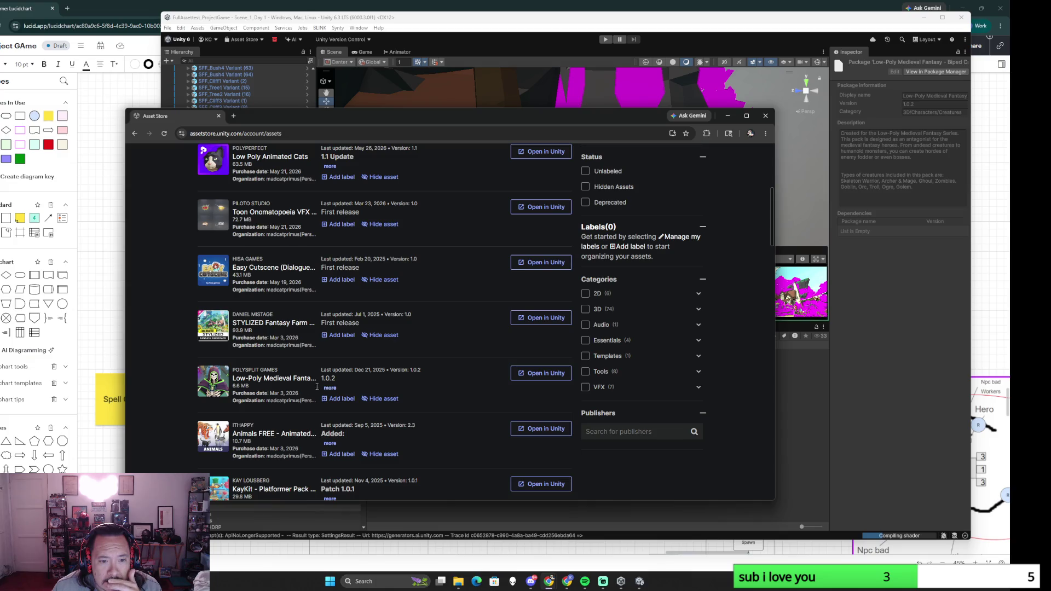
left_click(266, 378)
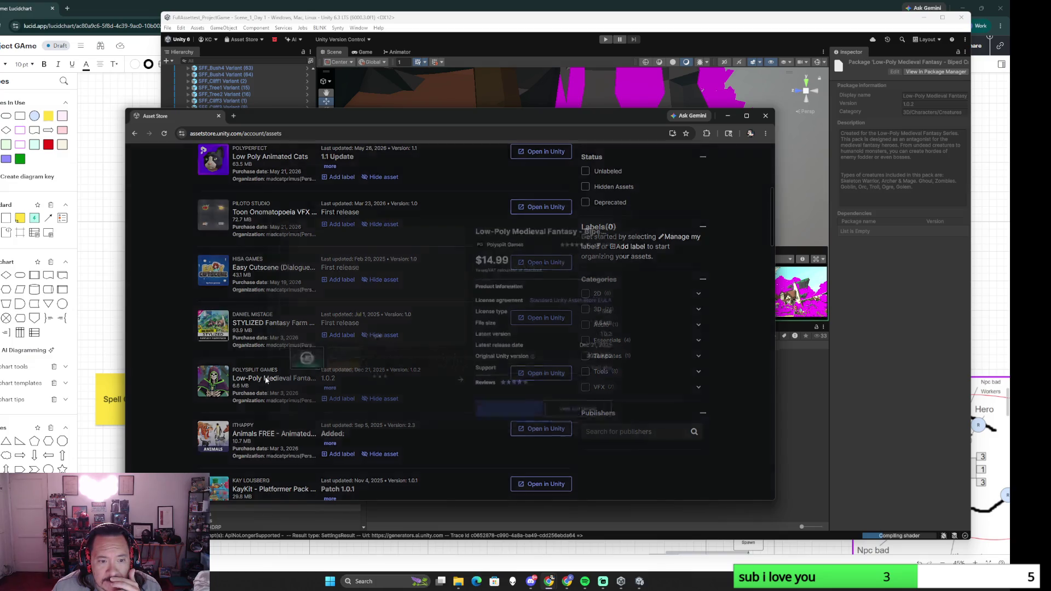
left_click(324, 365)
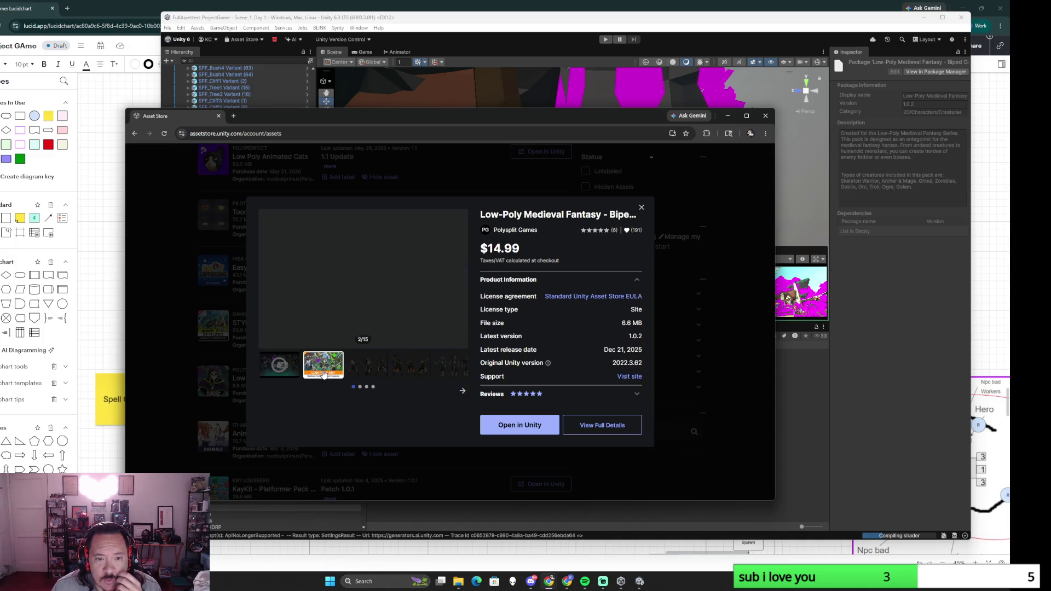
left_click(369, 368)
left_click(410, 373)
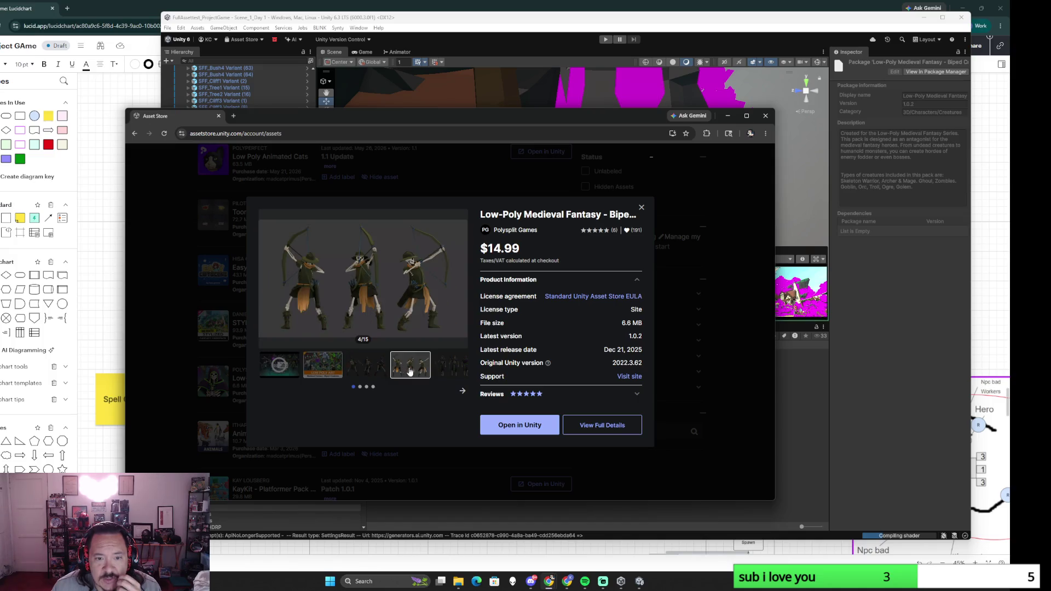
left_click(461, 393)
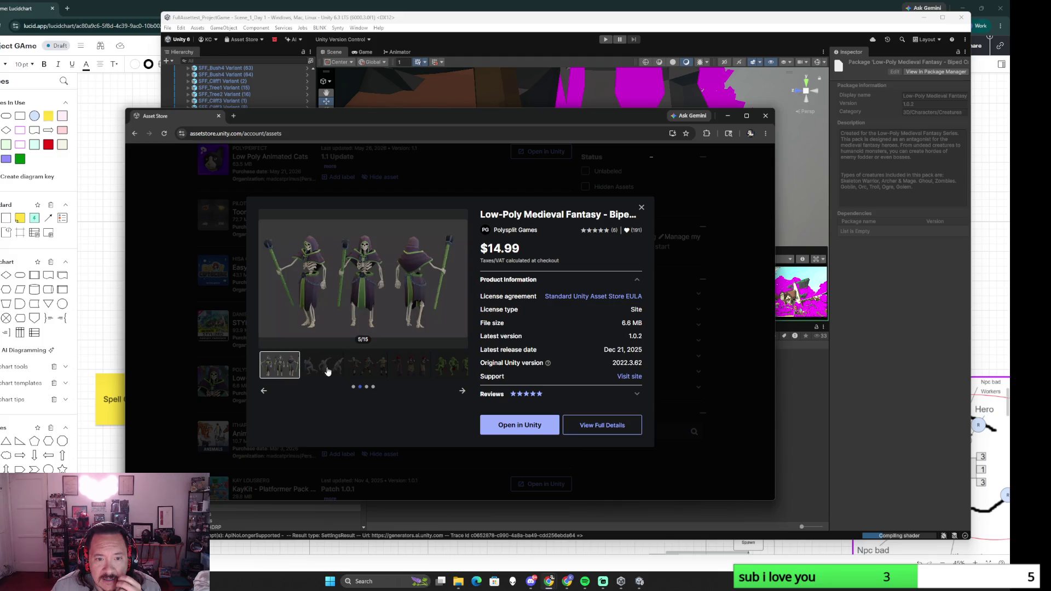
left_click(359, 370)
left_click(459, 391)
left_click(367, 388)
left_click(447, 368)
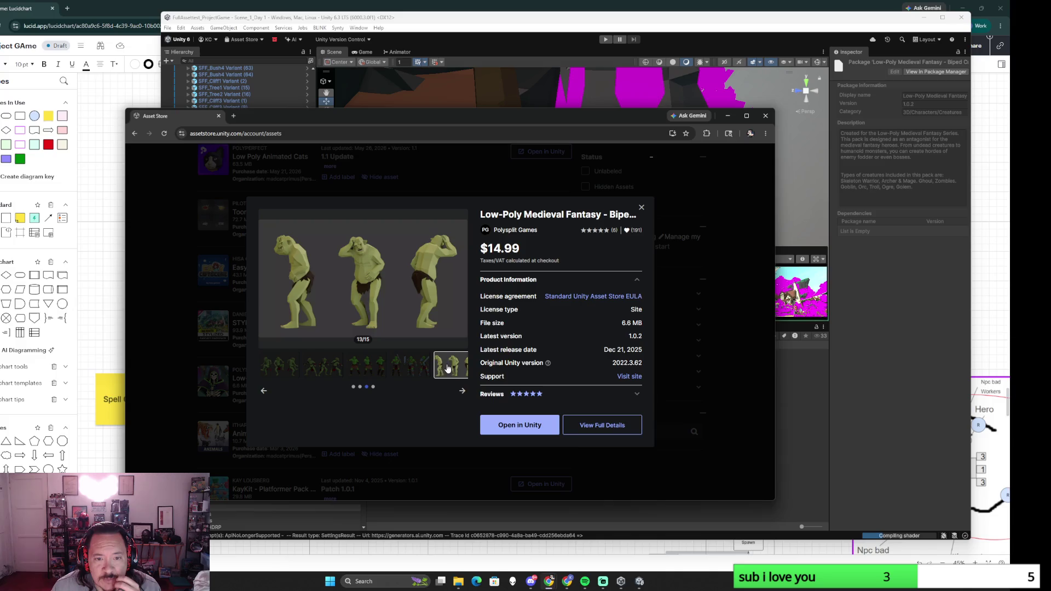
left_click(462, 393)
left_click(356, 372)
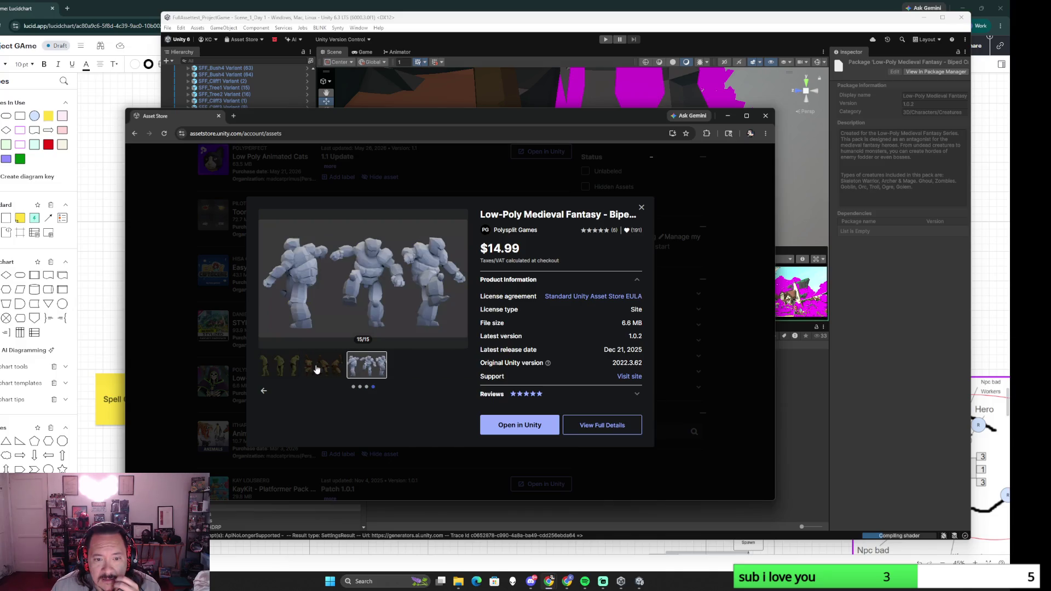
left_click(317, 370)
left_click(264, 394)
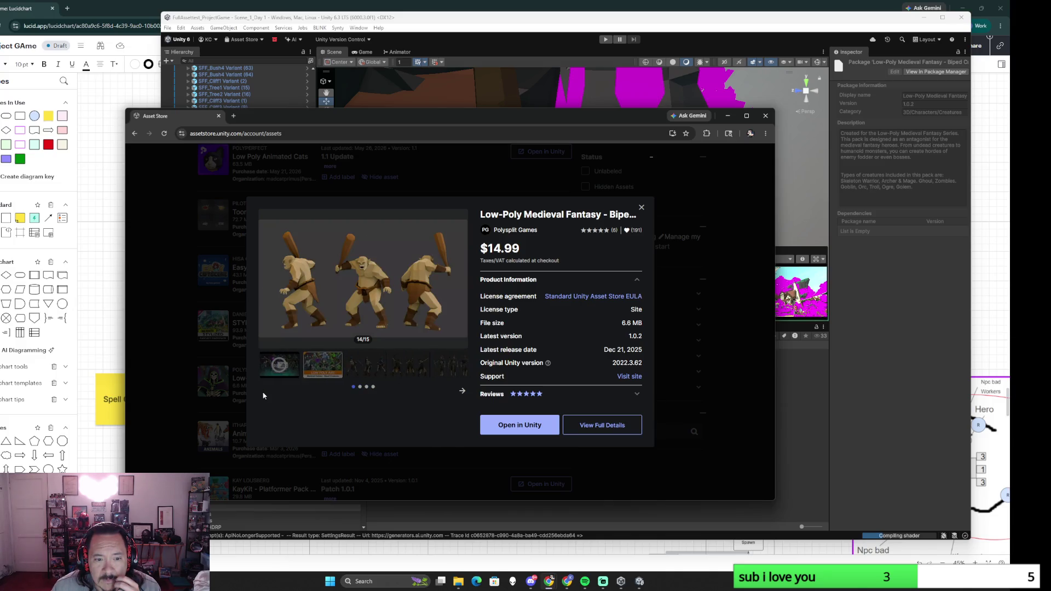
left_click(323, 374)
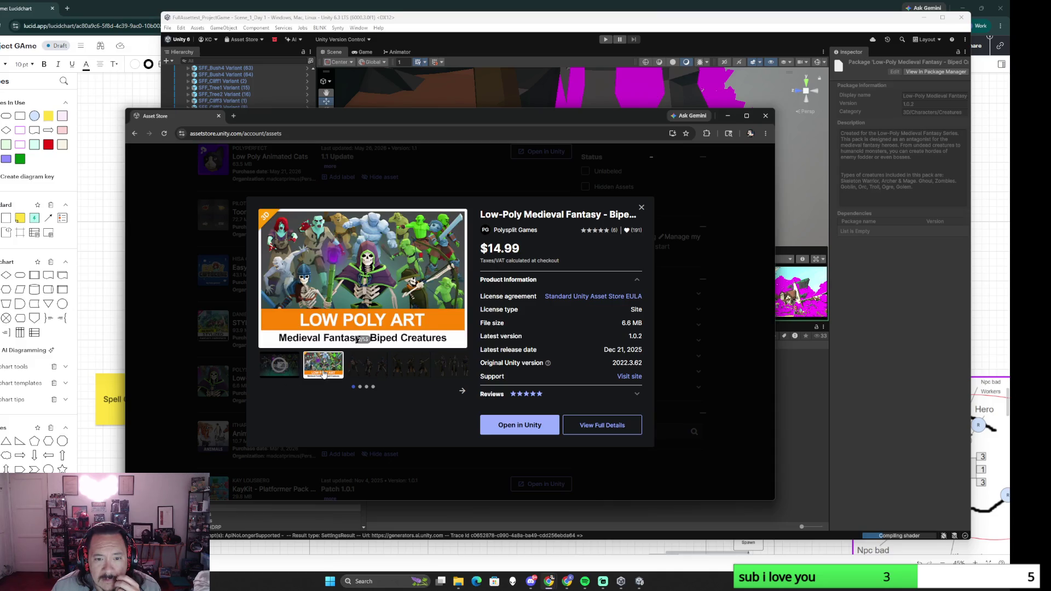
left_click(642, 207)
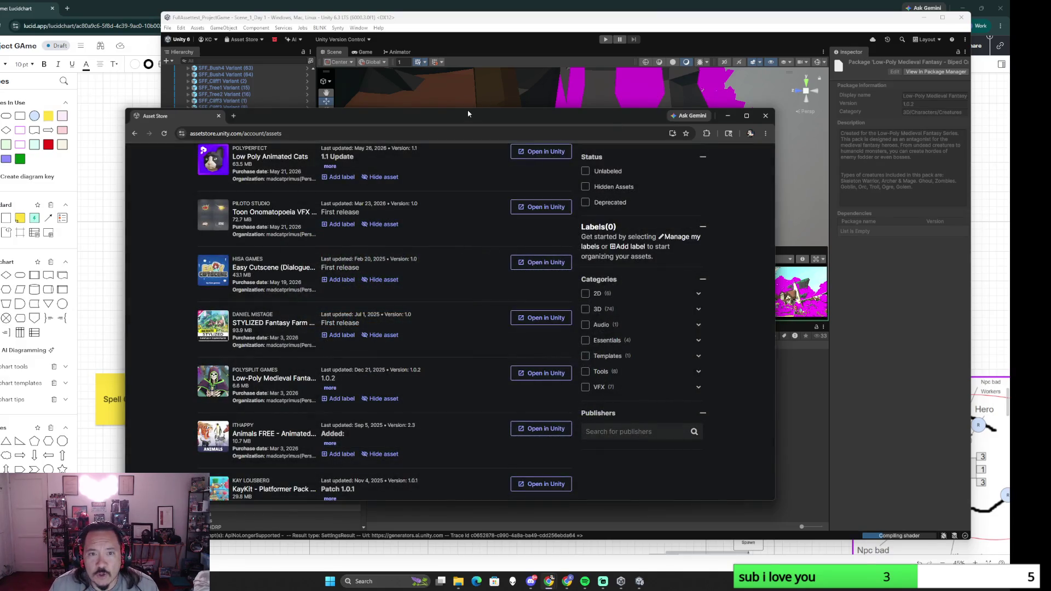
mouse_move(443, 117)
left_mouse_down()
mouse_move(665, 80)
mouse_move(481, 108)
left_mouse_up()
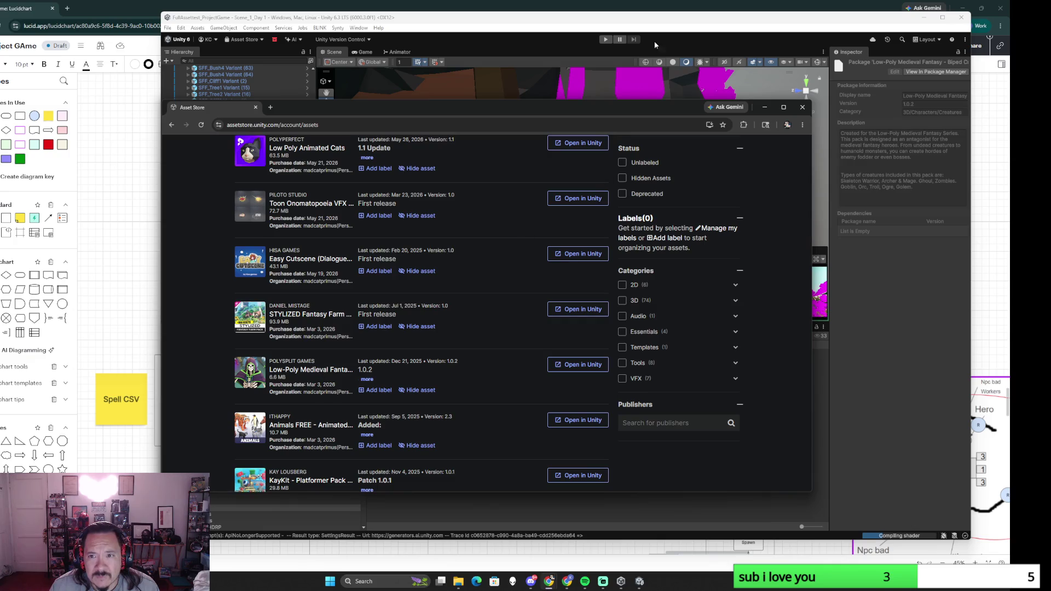
Step: Move the store window down-left, flip to Unity and back, and open the STYLIZED Fantasy Farm Pack details
left_click_drag(660, 101, 578, 165)
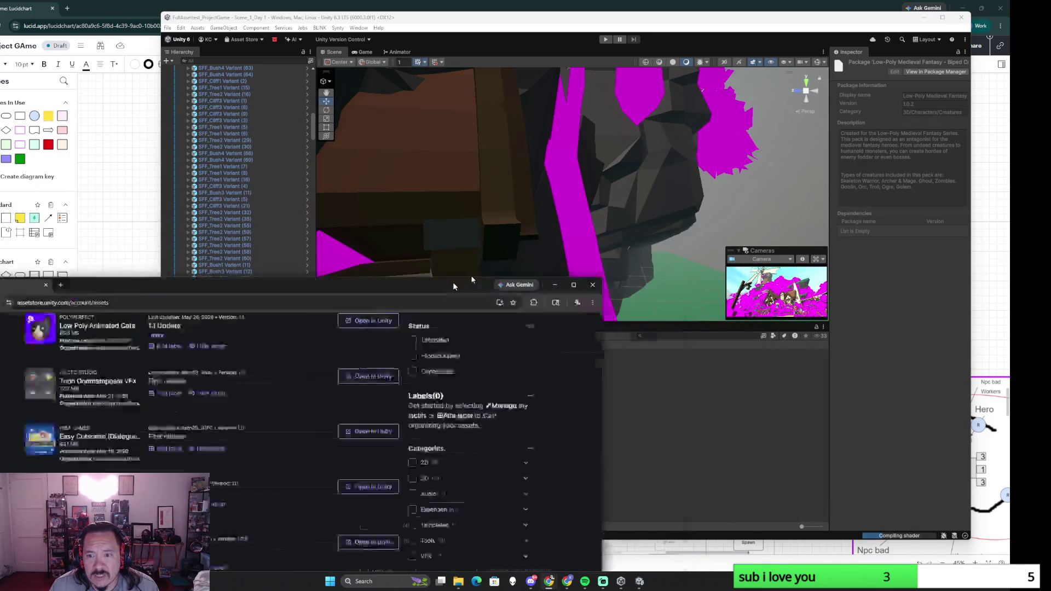
left_click(692, 51)
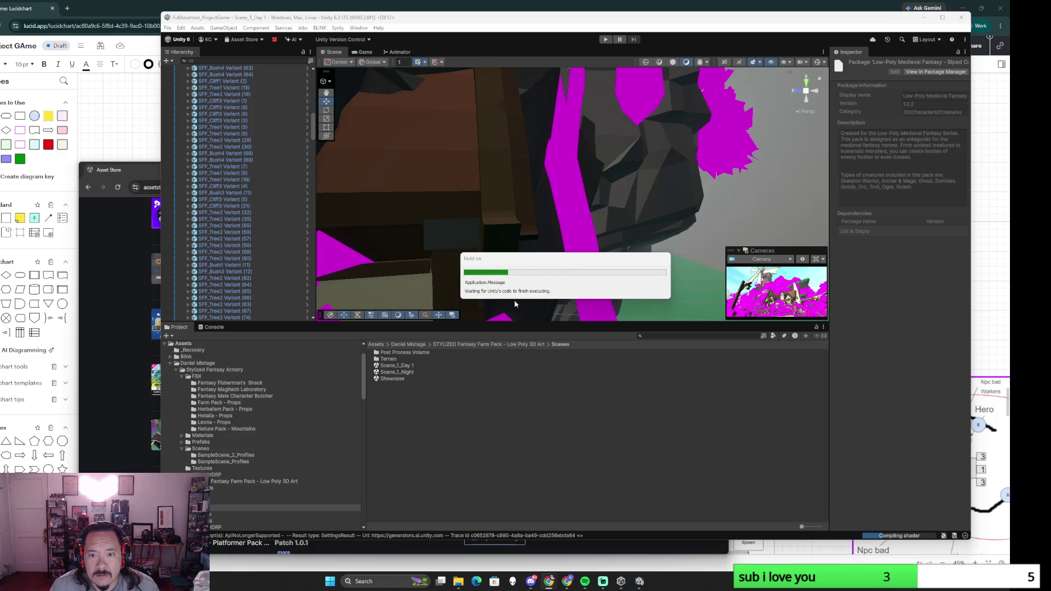
left_click(102, 377)
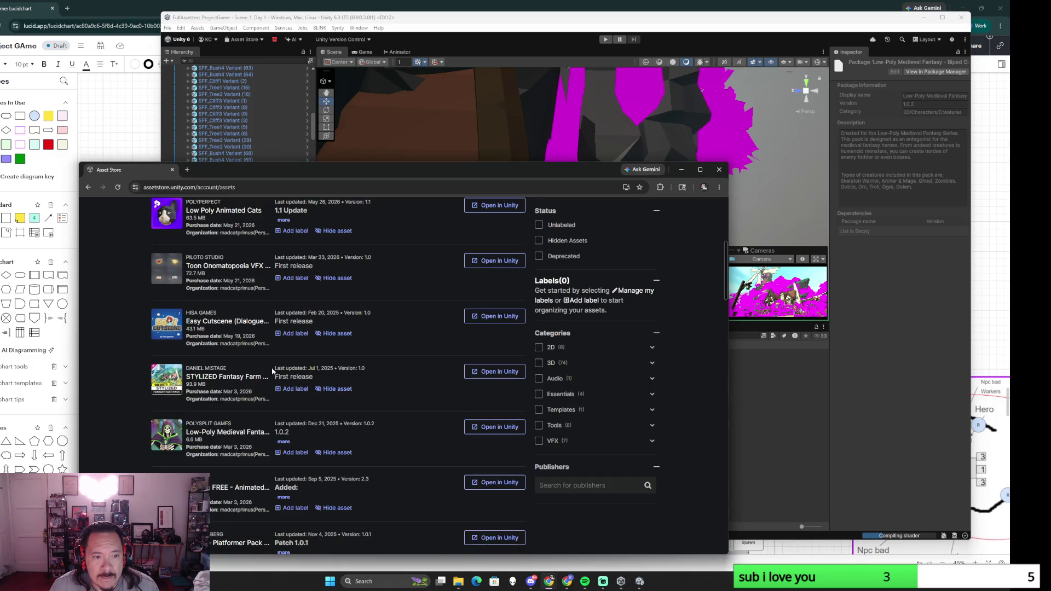
scroll(268, 365, "up", 5)
scroll(268, 366, "down", 5)
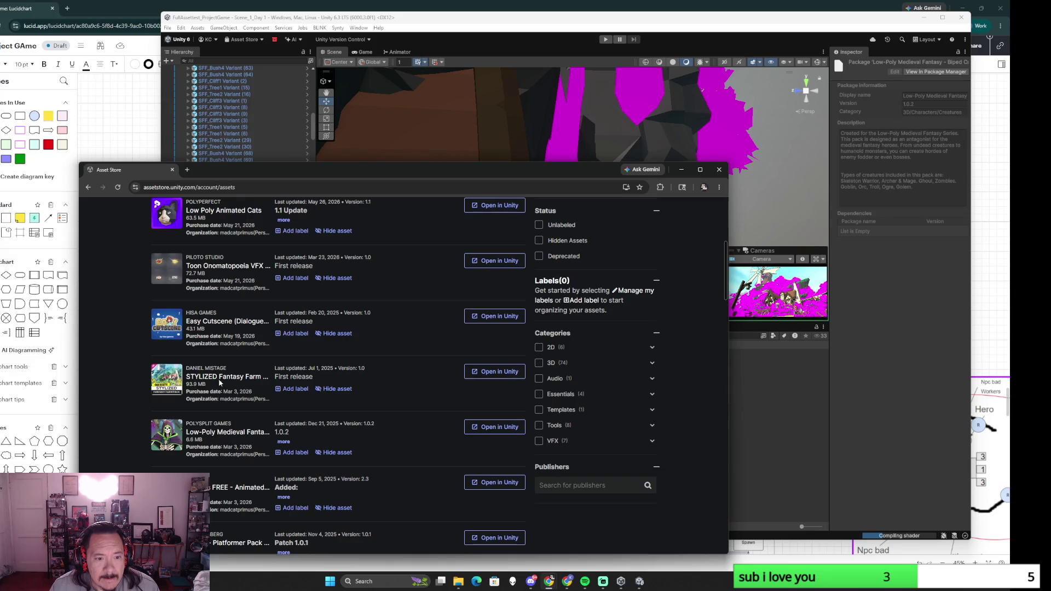
left_click(218, 379)
Step: Browse through the STYLIZED Fantasy Farm Pack's preview gallery to the last thumbnails
left_click(287, 435)
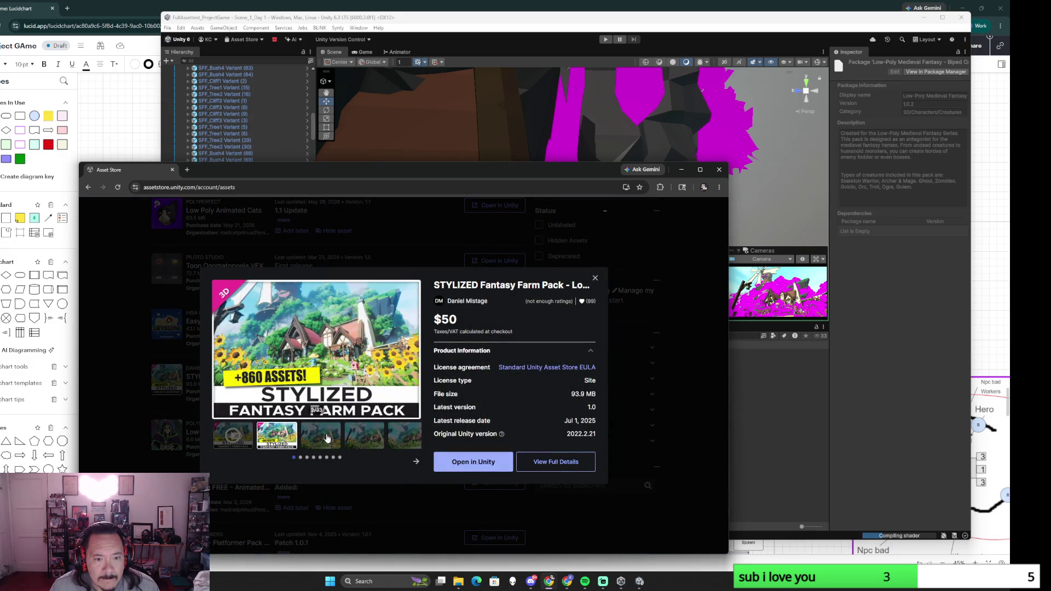
left_click(326, 438)
left_click(363, 441)
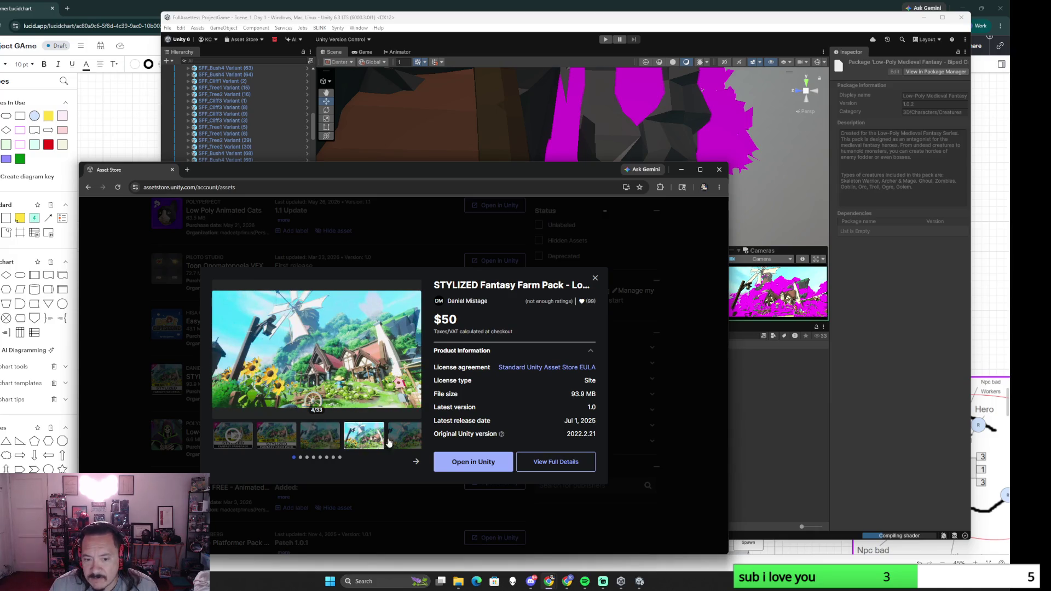
left_click(413, 462)
left_click(286, 441)
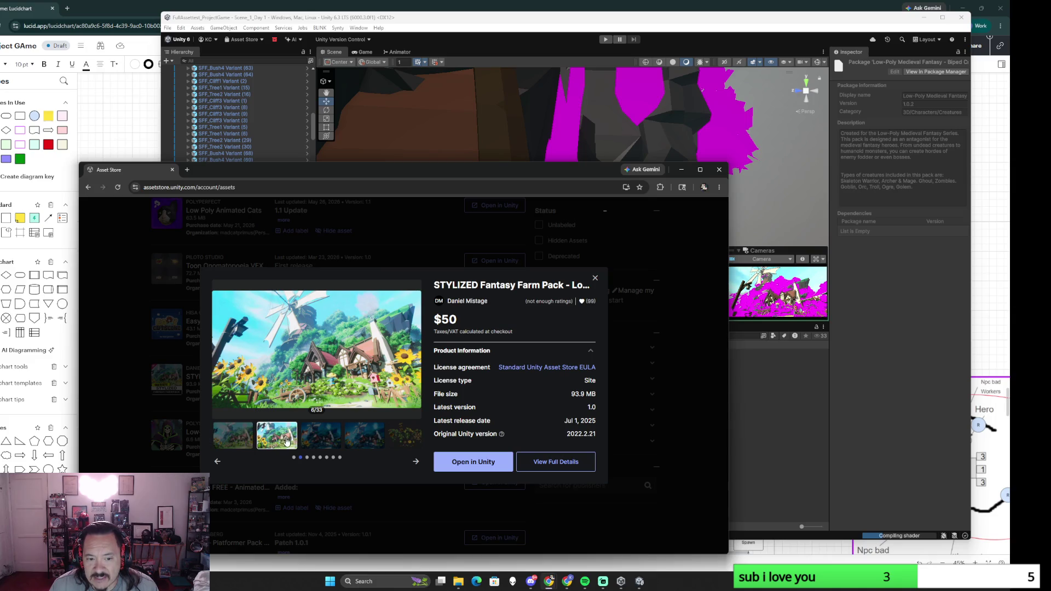
left_click(318, 441)
left_click(353, 443)
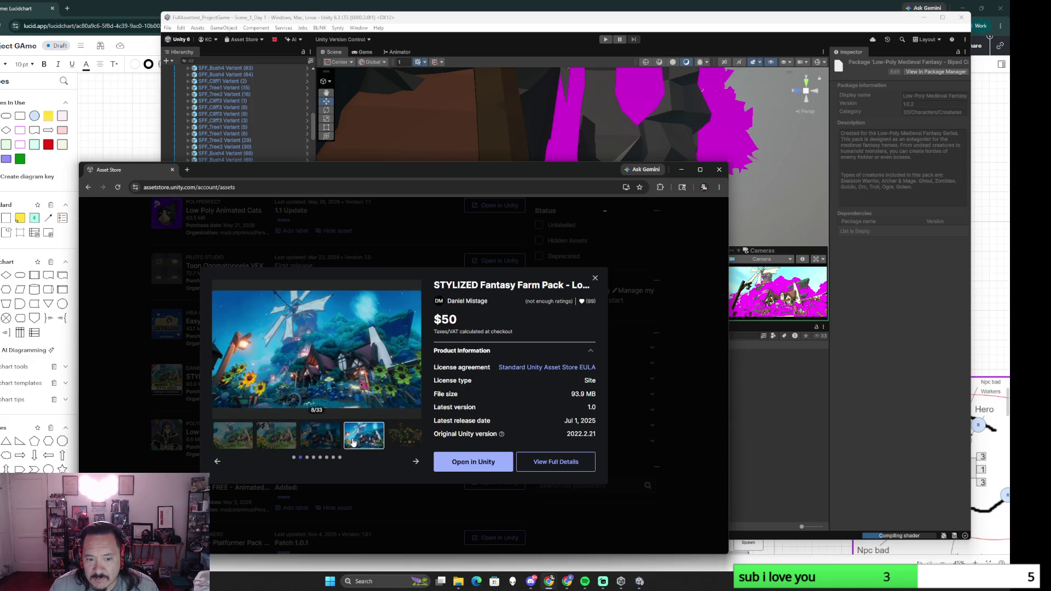
left_click(416, 465)
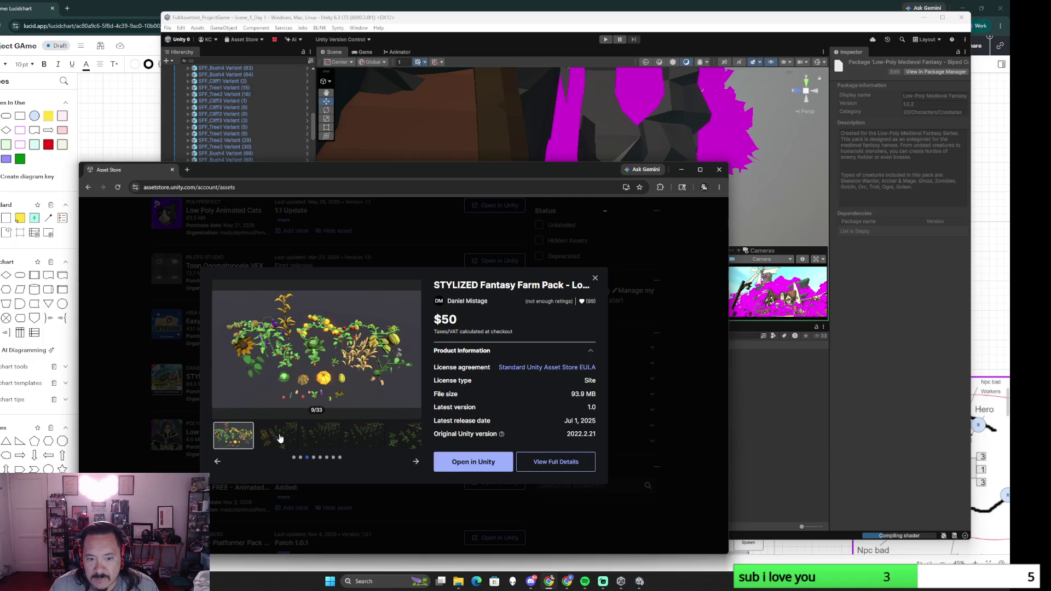
left_click(278, 439)
left_click(318, 441)
left_click(416, 466)
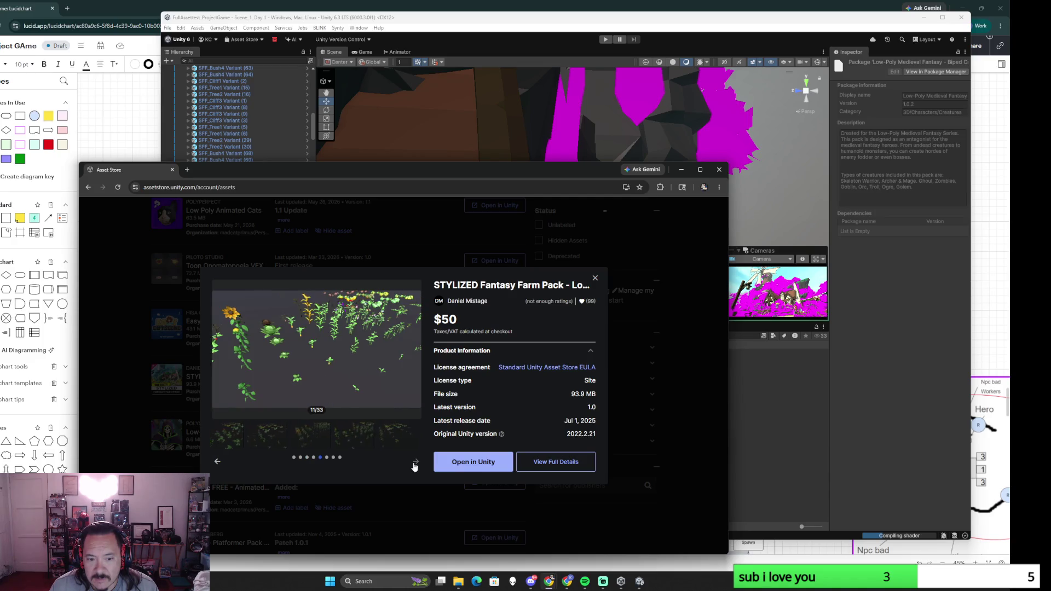
left_click(416, 465)
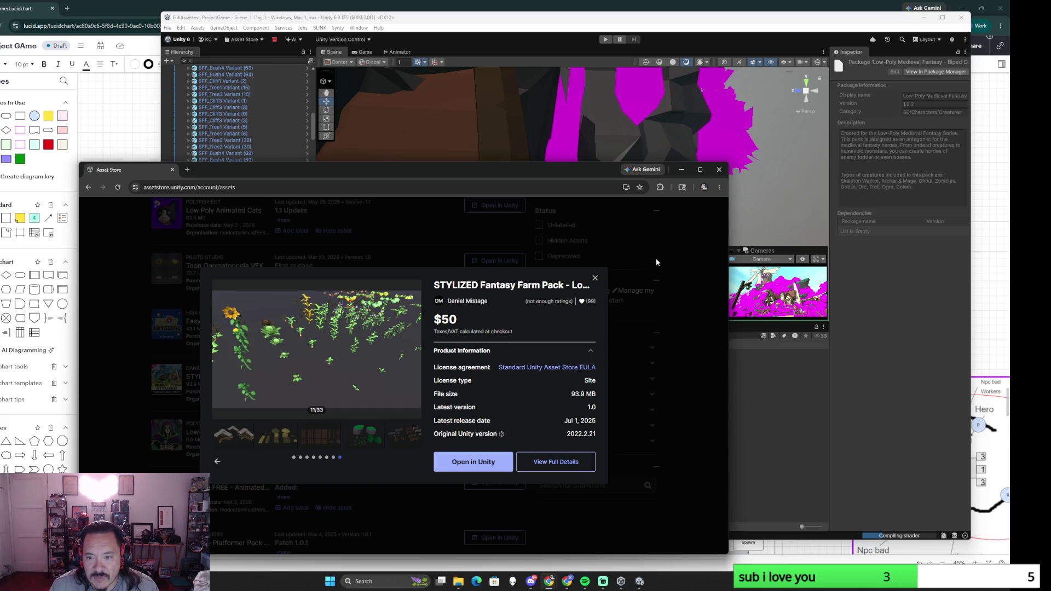
Step: Dismiss the farm pack details popup and close the Asset Store window
left_click(594, 281)
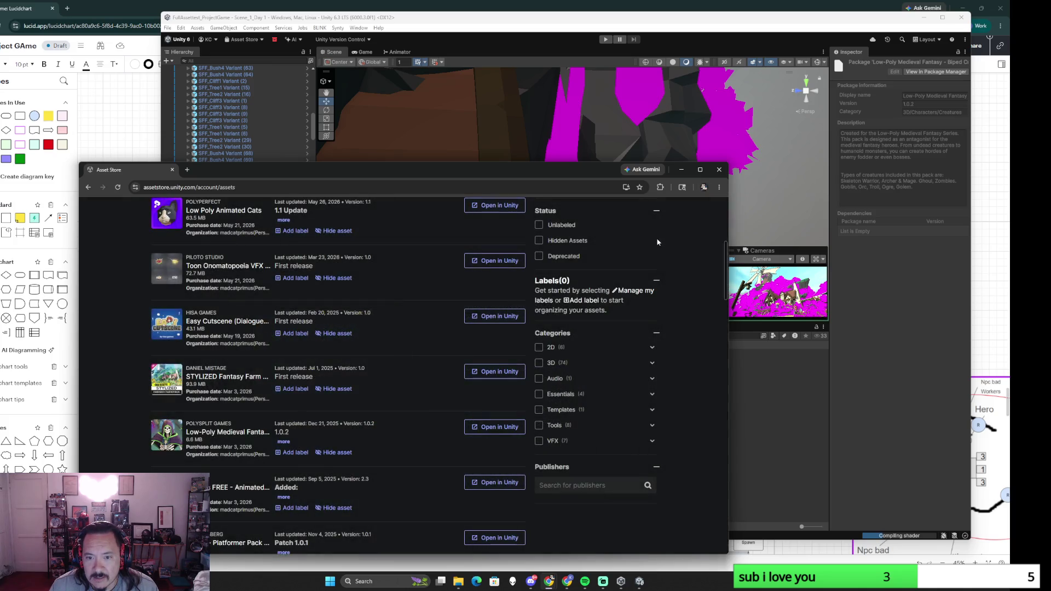
left_click(720, 171)
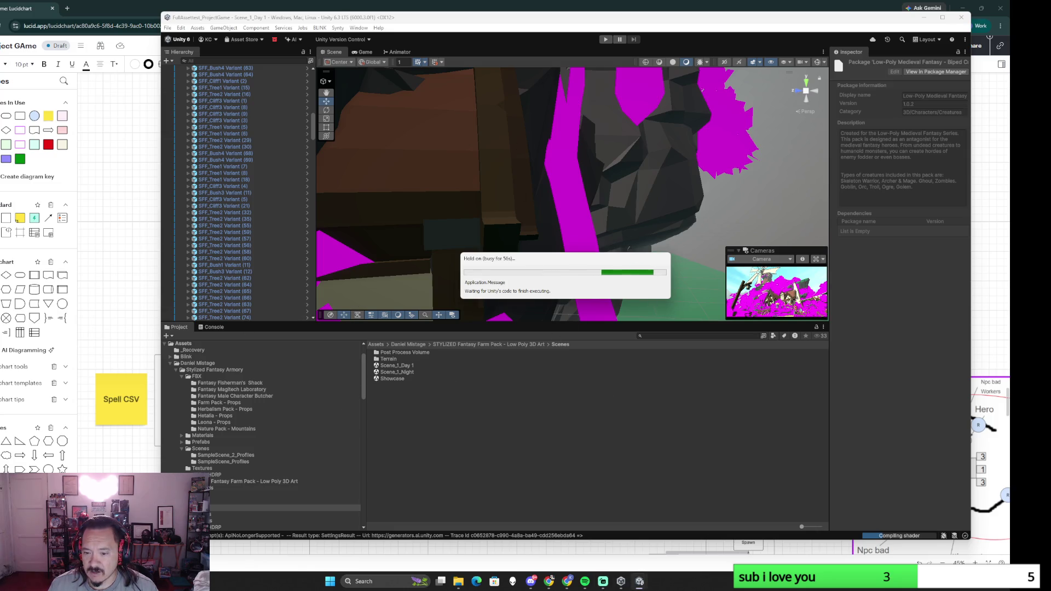
Step: Bring up the Unity taskbar jump list with its close-all-windows option
right_click(641, 584)
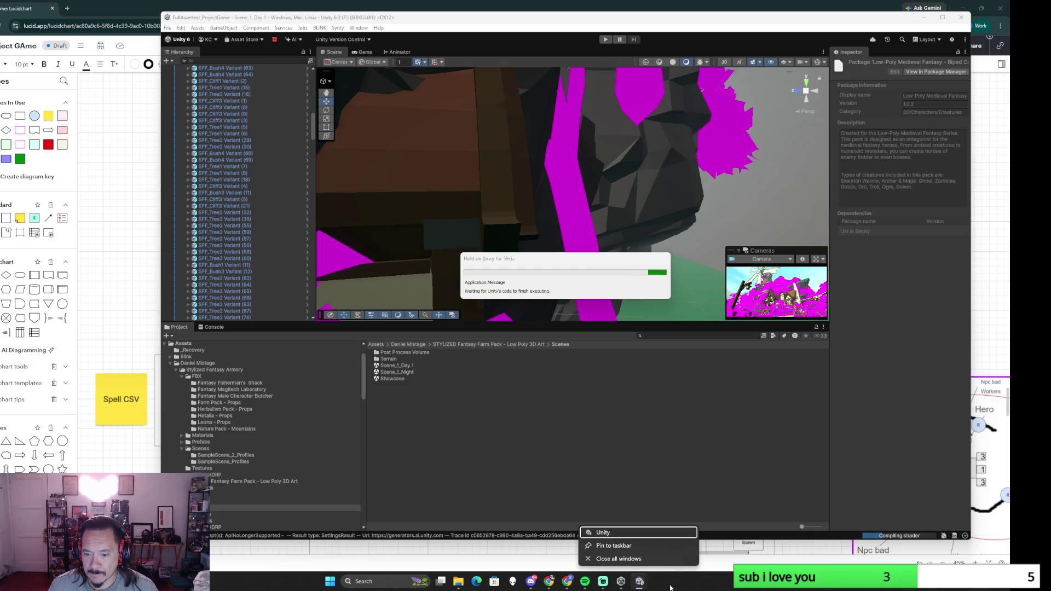